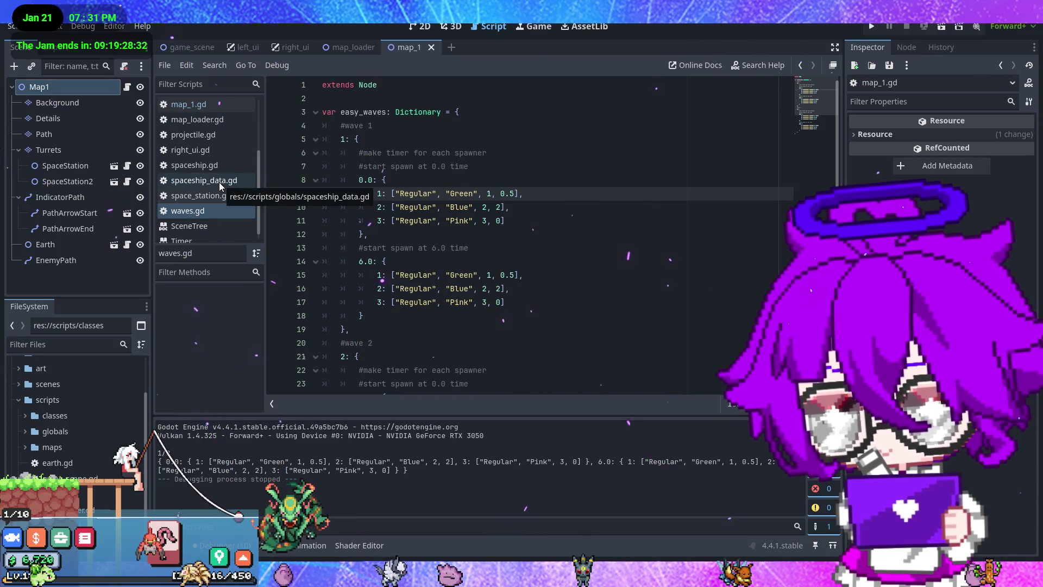
# - In map_1.gd, add print(start_time) as the first line of the start_wave loop and save
pyautogui.click(207, 109)
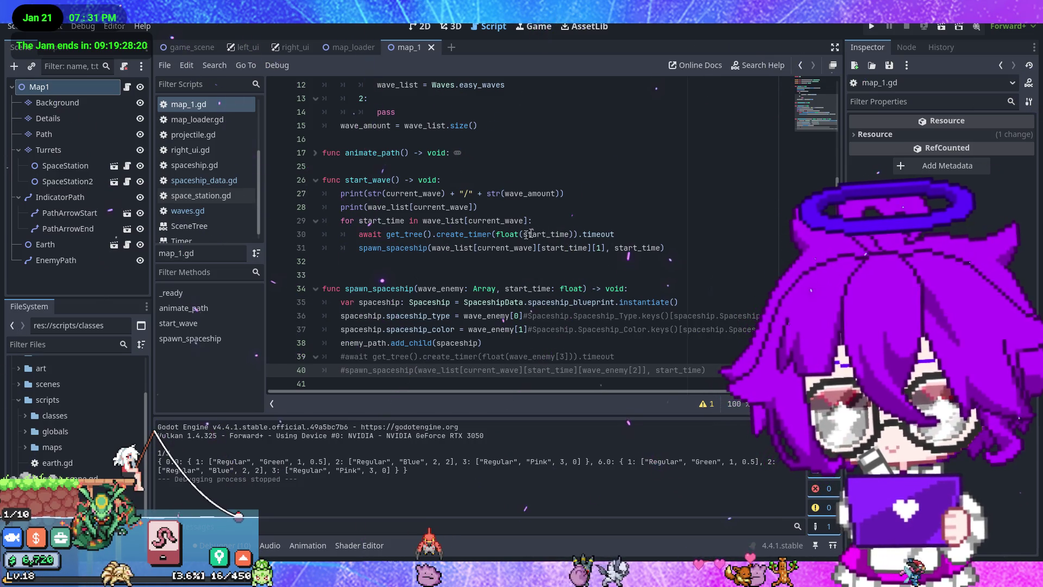
pyautogui.click(557, 222)
pyautogui.press('Return')
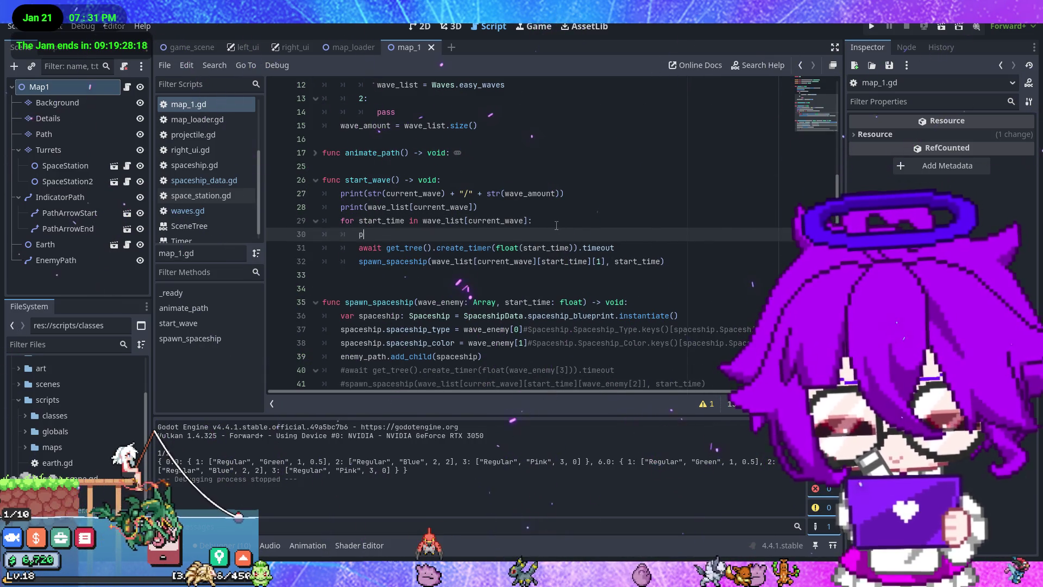
pyautogui.write('print(')
pyautogui.write('star')
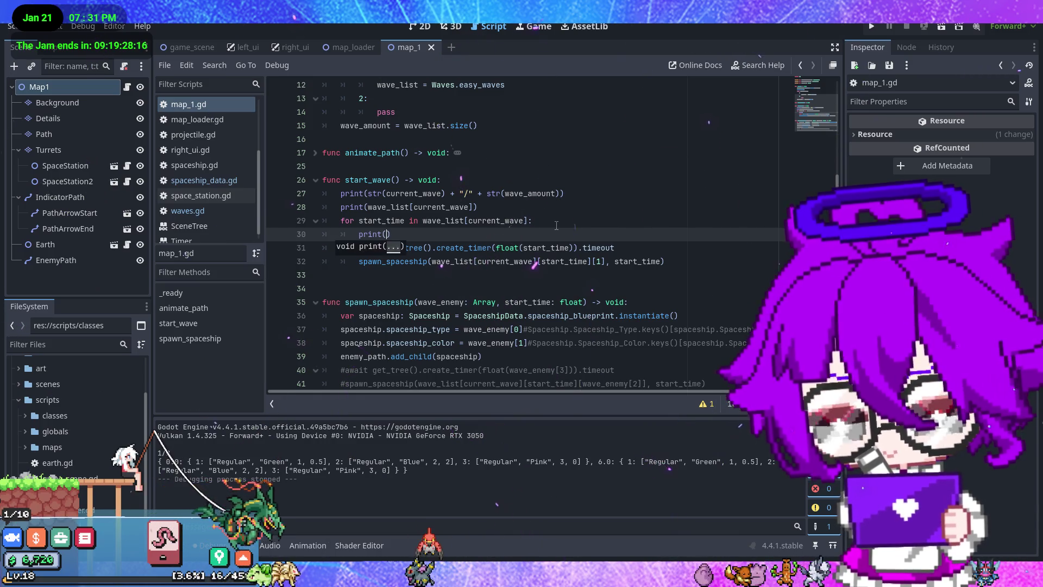
pyautogui.write('t')
pyautogui.press('Return')
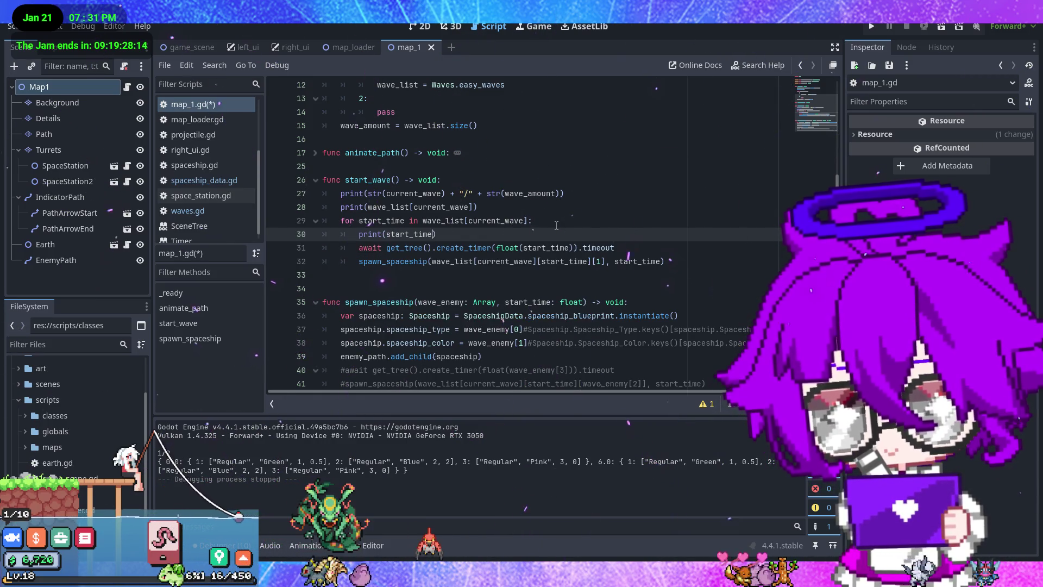
pyautogui.hotkey('ctrl', 's')
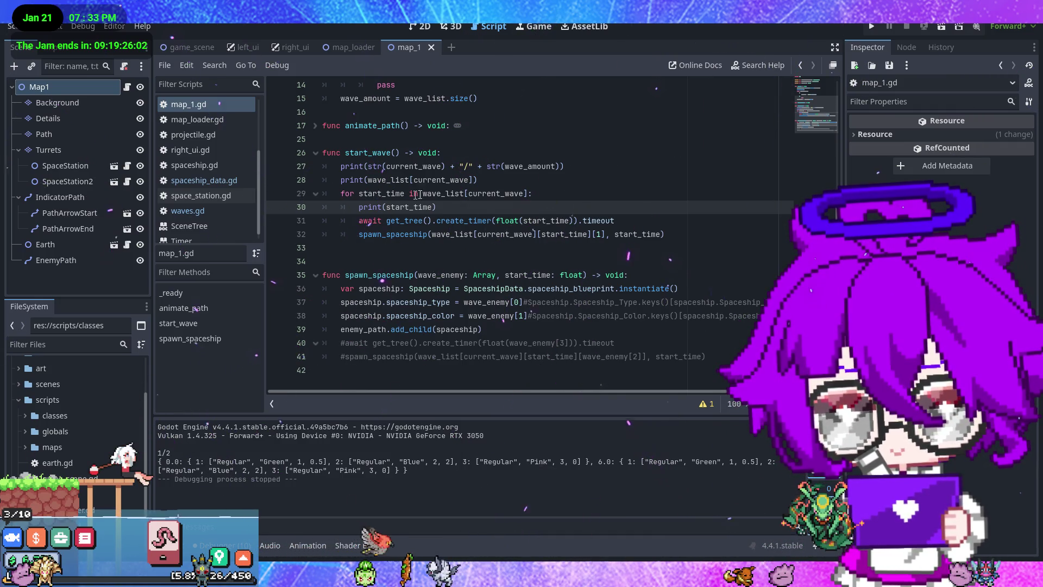
# - Inspect the printed wave dictionaries in Output, then run the game once and close it
pyautogui.moveTo(465, 193); pyautogui.dragTo(528, 194)
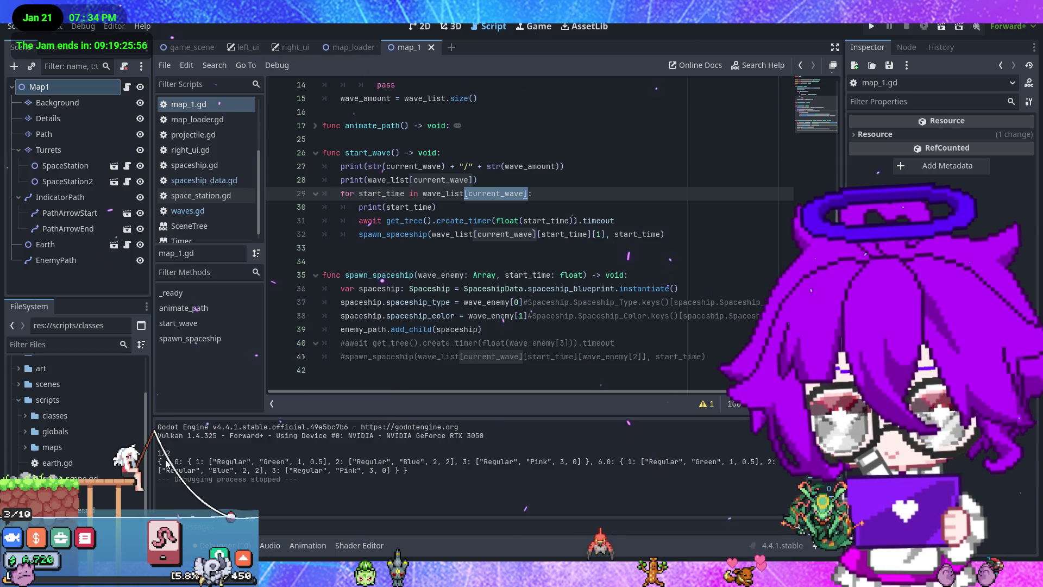
pyautogui.moveTo(268, 462)
pyautogui.mouseDown()
pyautogui.moveTo(547, 475)
pyautogui.moveTo(591, 466)
pyautogui.mouseUp()
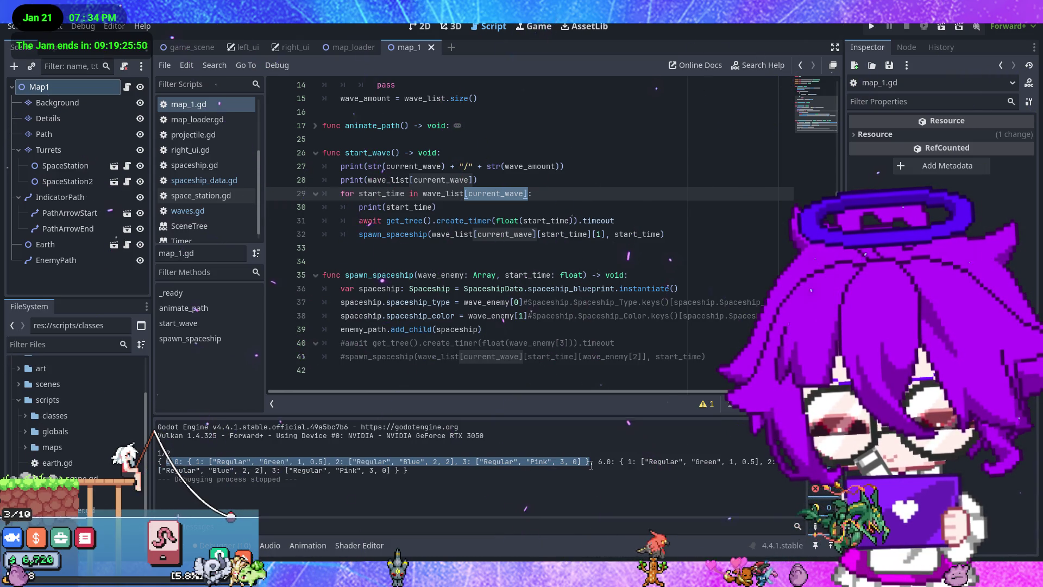
pyautogui.click(184, 462)
pyautogui.moveTo(188, 461); pyautogui.dragTo(585, 465)
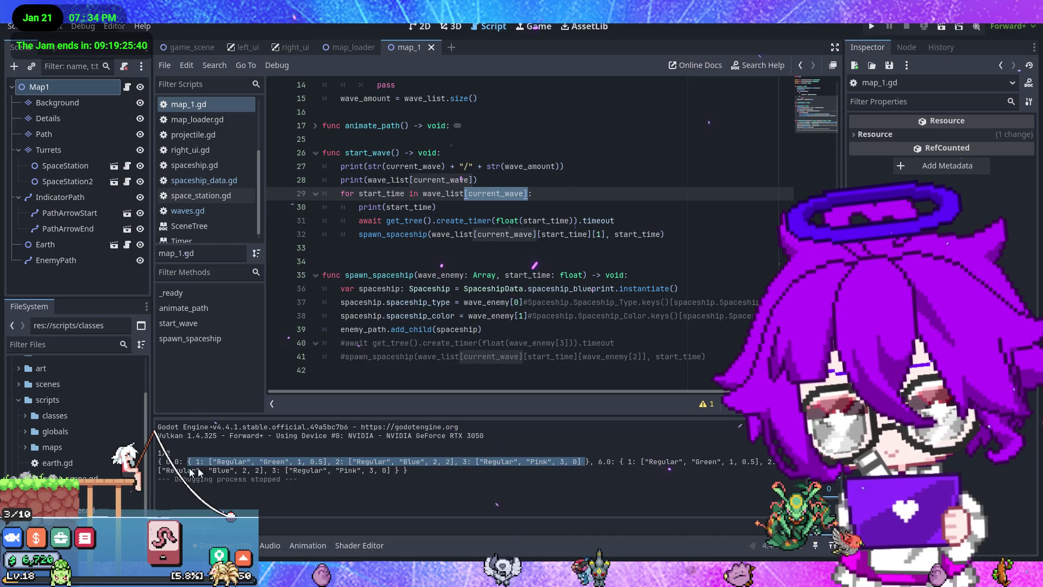
pyautogui.click(870, 30)
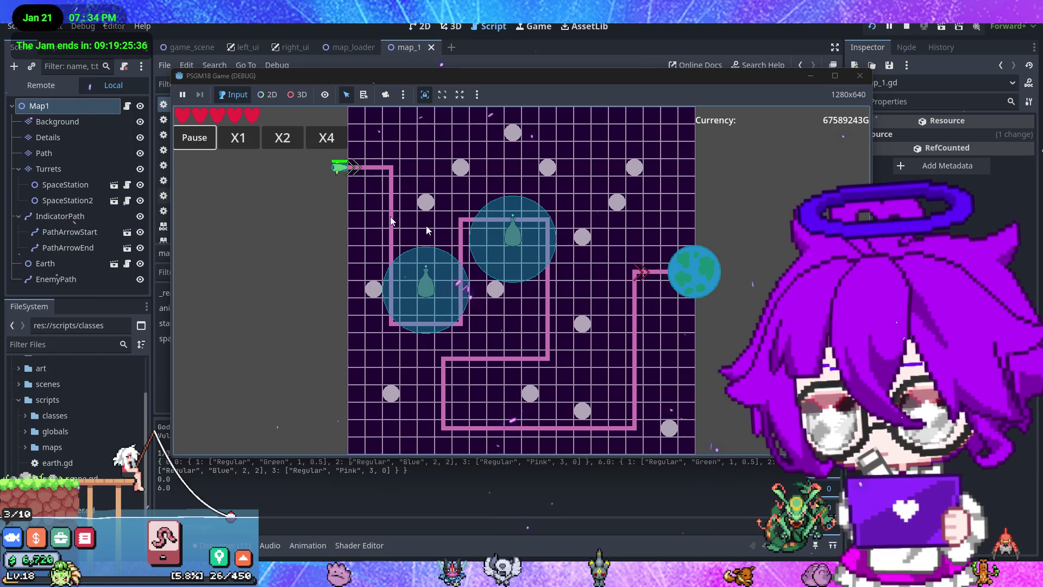
pyautogui.click(860, 76)
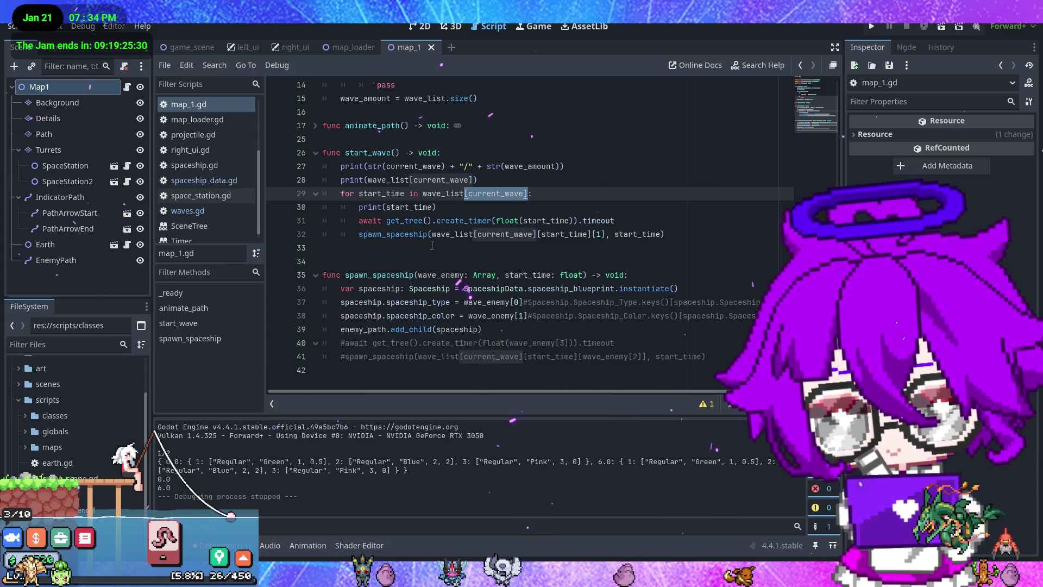
# - Delete the print(start_time) line from the start_wave loop
pyautogui.click(641, 224)
pyautogui.click(459, 209)
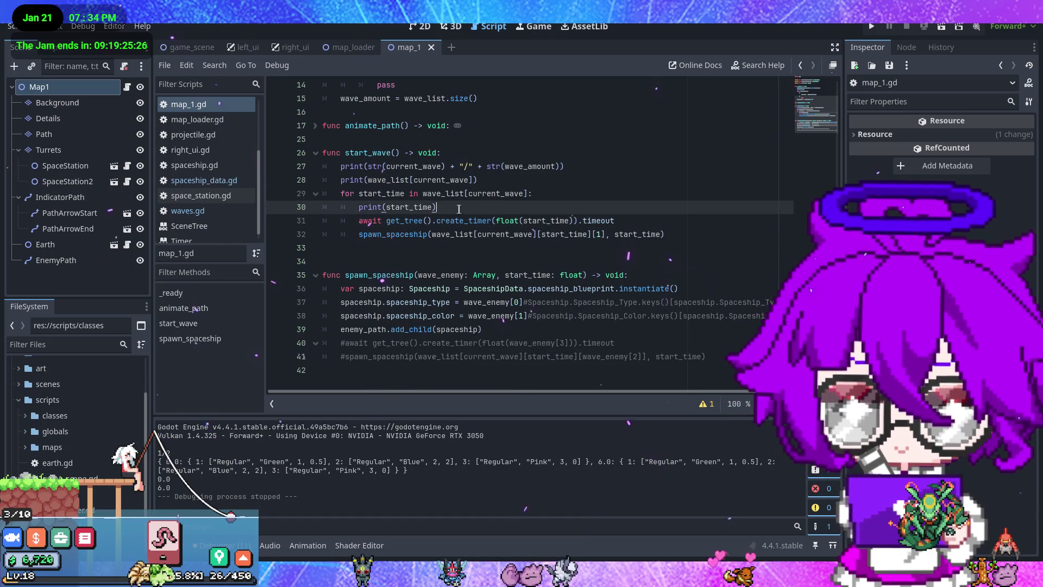
pyautogui.moveTo(407, 207); pyautogui.dragTo(359, 207)
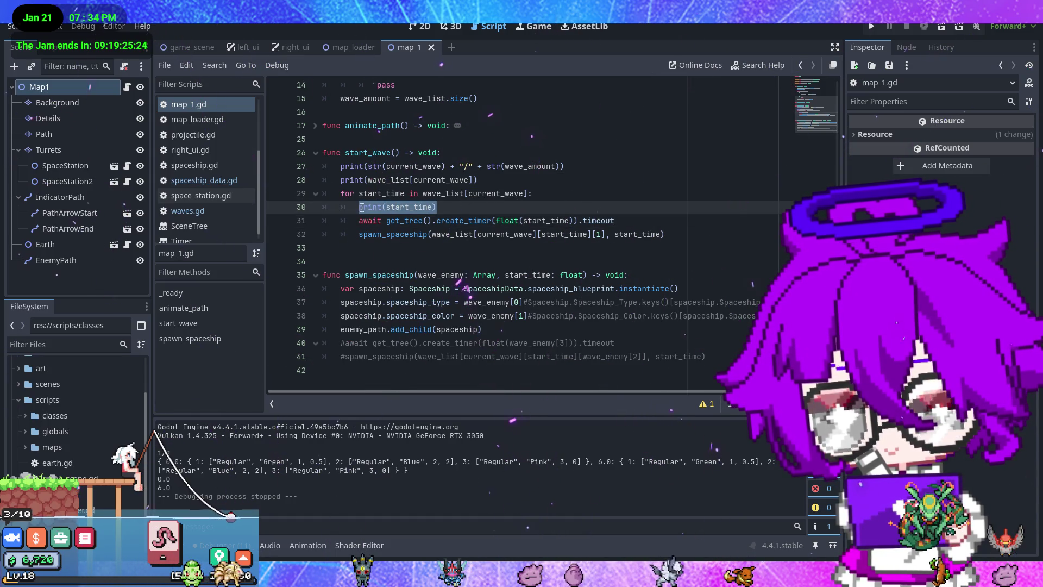
pyautogui.press('BackSpace')
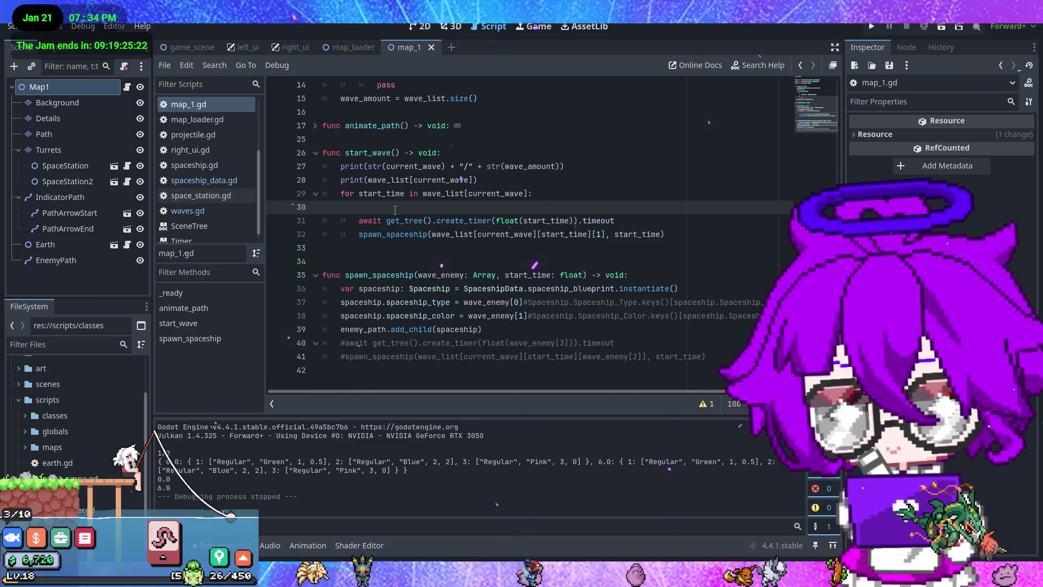
pyautogui.press('BackSpace')
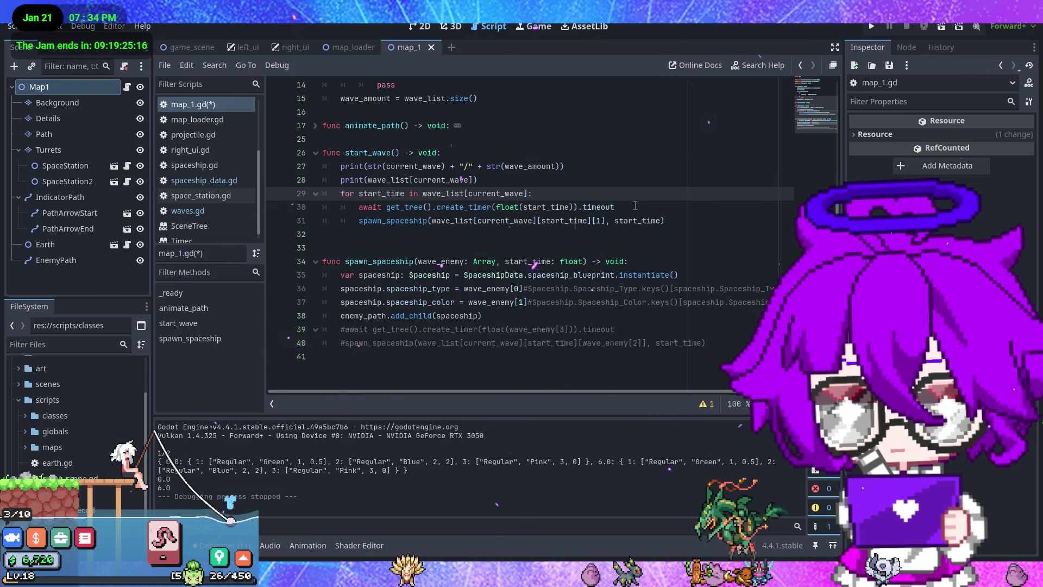
# - Add queue_free() on a new line after the timer timeout await
pyautogui.click(635, 206)
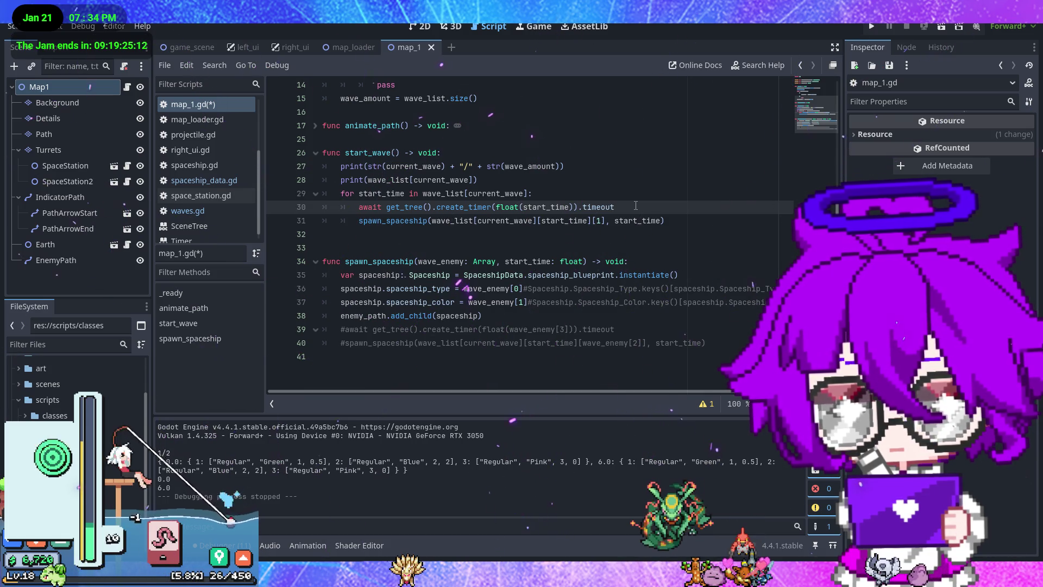
pyautogui.press('Return')
pyautogui.write('q')
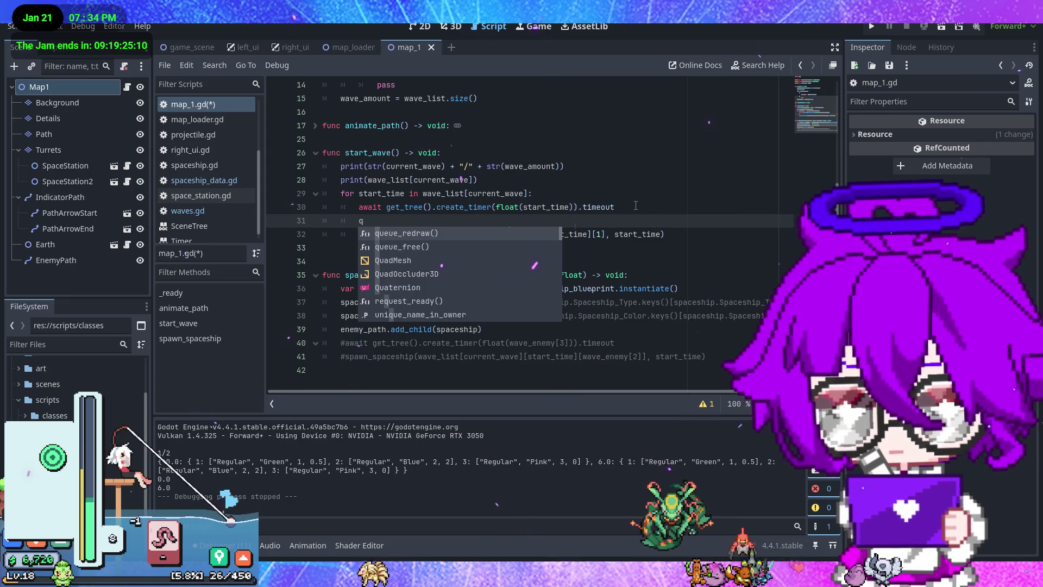
pyautogui.press('Down')
pyautogui.press('Return')
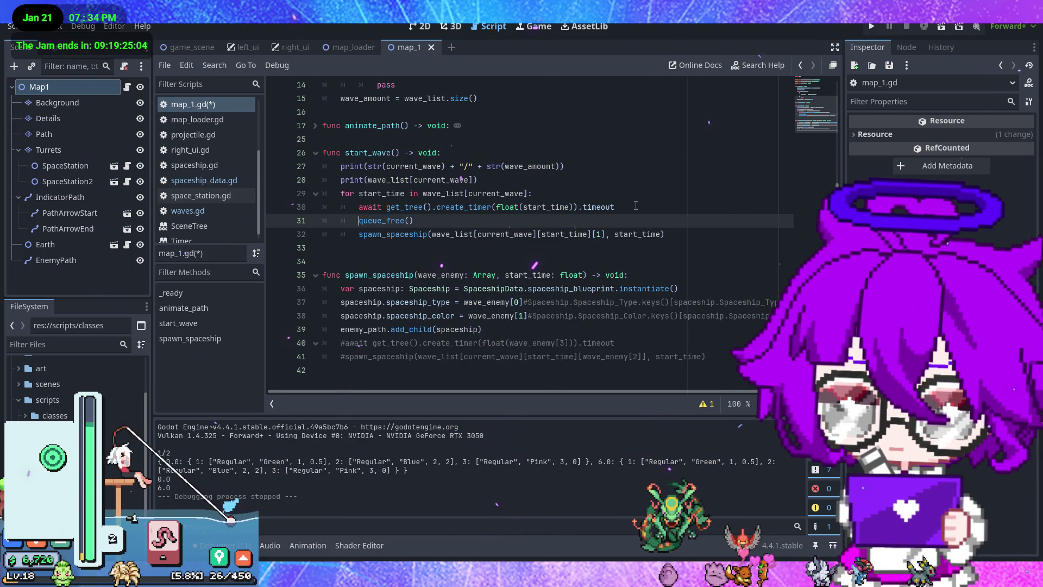
# - Try prefixing the await line with 'var timer =', then remove it to clear the error
pyautogui.click(386, 207)
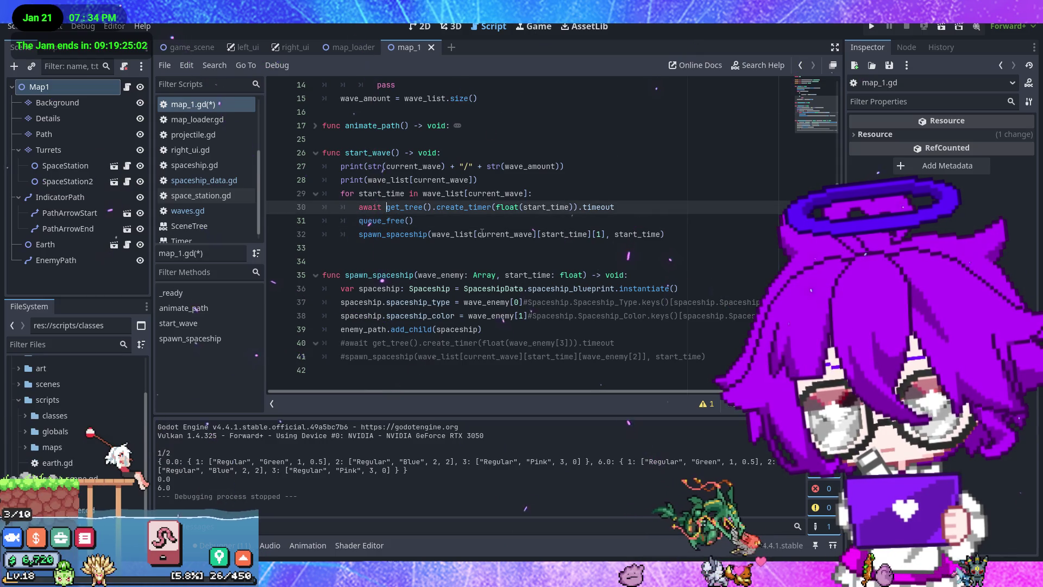
pyautogui.write('var ')
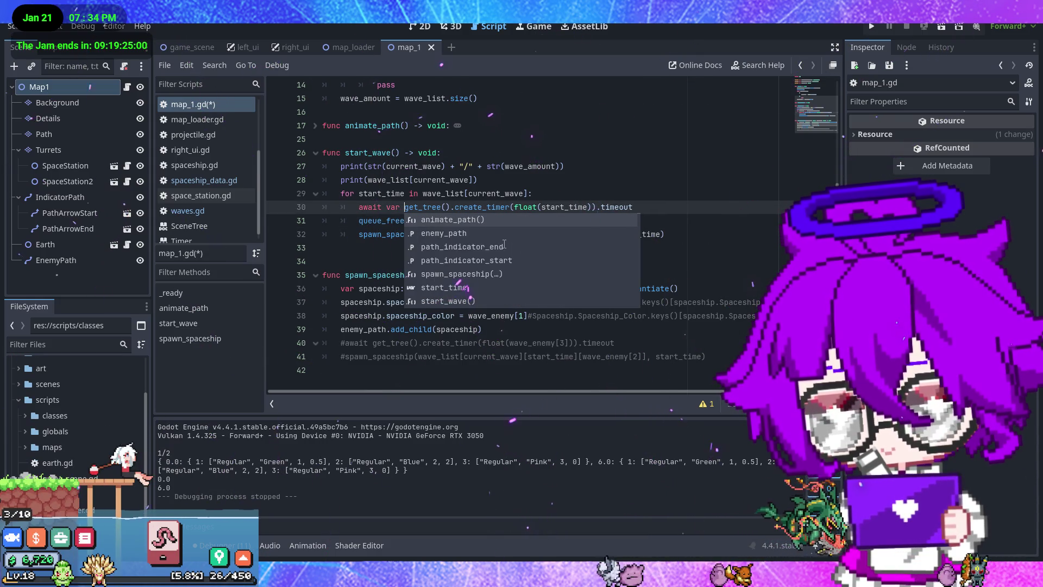
pyautogui.write('timer ')
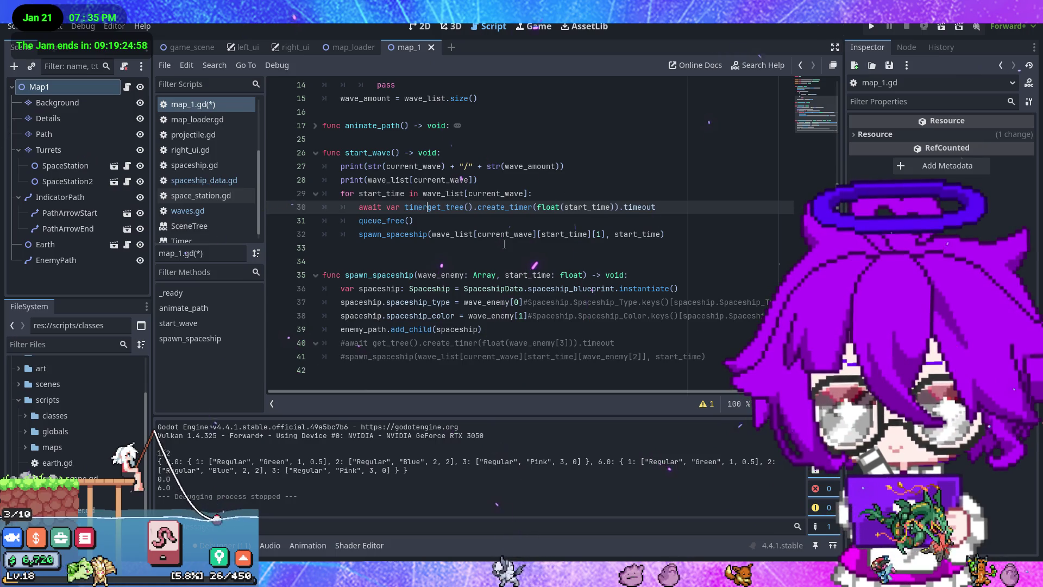
pyautogui.write('=')
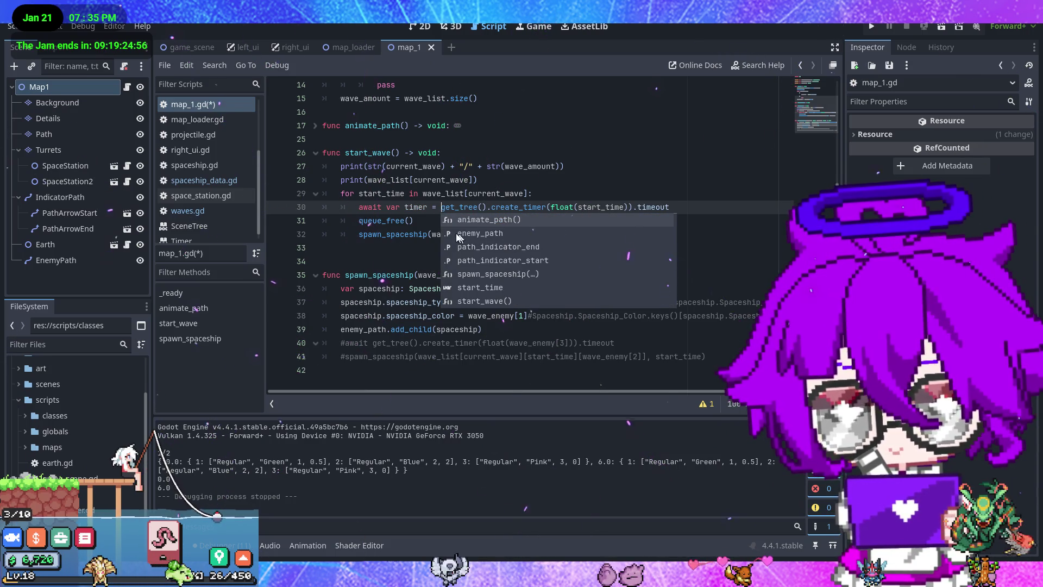
pyautogui.click(358, 222)
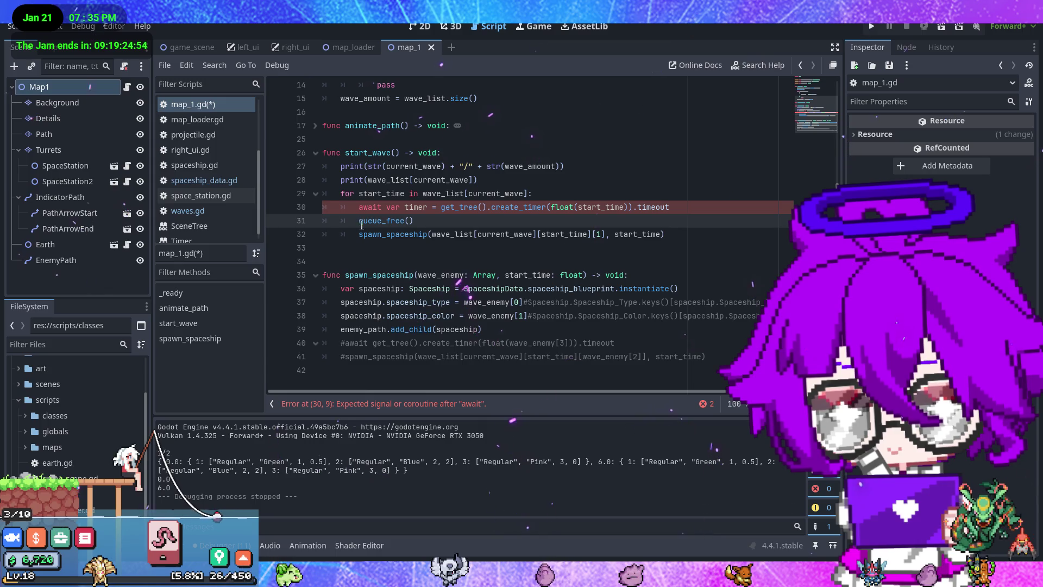
pyautogui.moveTo(439, 209); pyautogui.dragTo(399, 208)
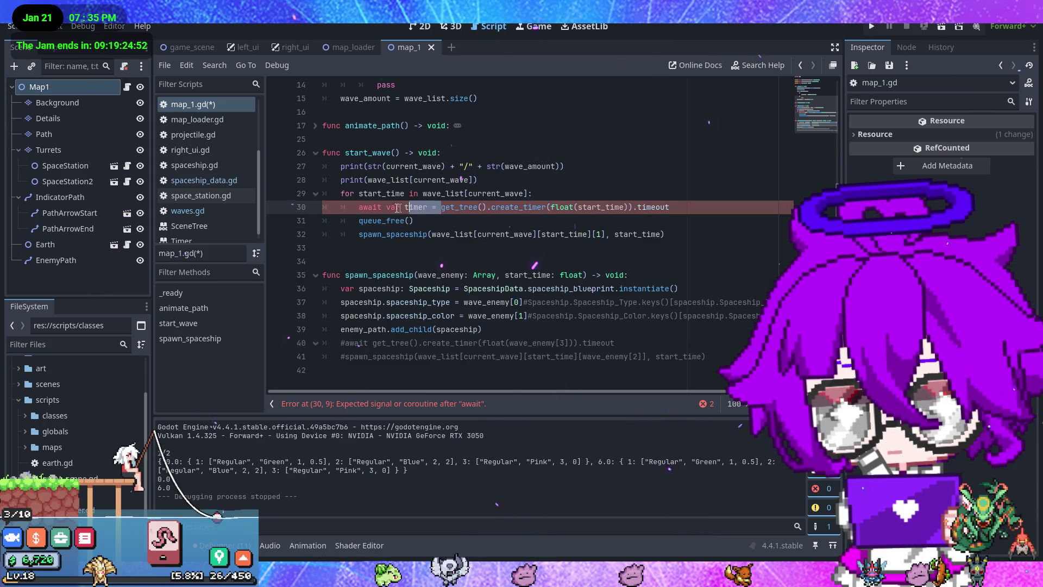
pyautogui.press('BackSpace')
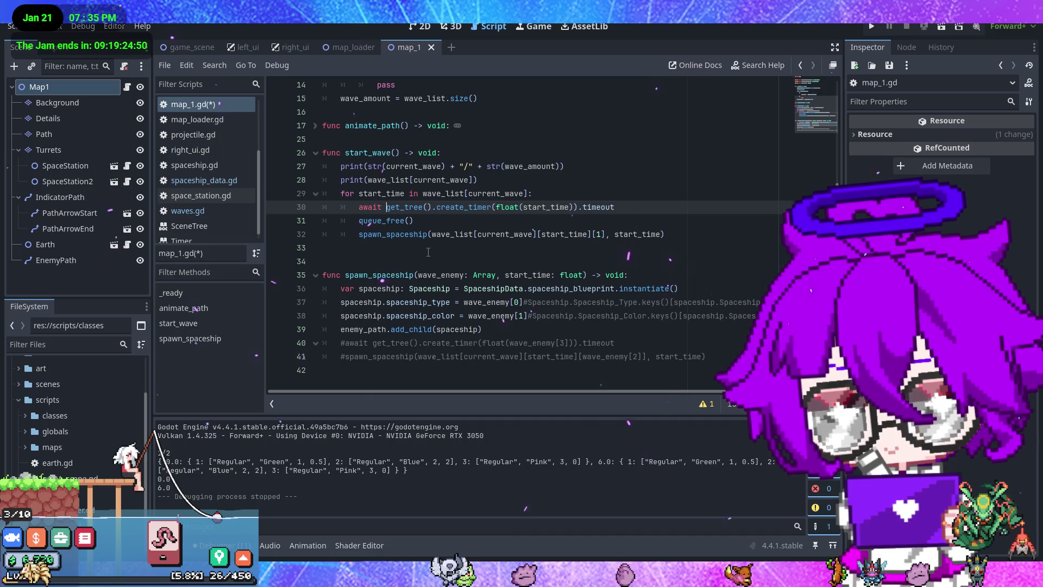
# - Store the awaited timeout in a Timer-typed 'timer' variable on line 30 and start line 31 with 'timer.'
pyautogui.write('imer =')
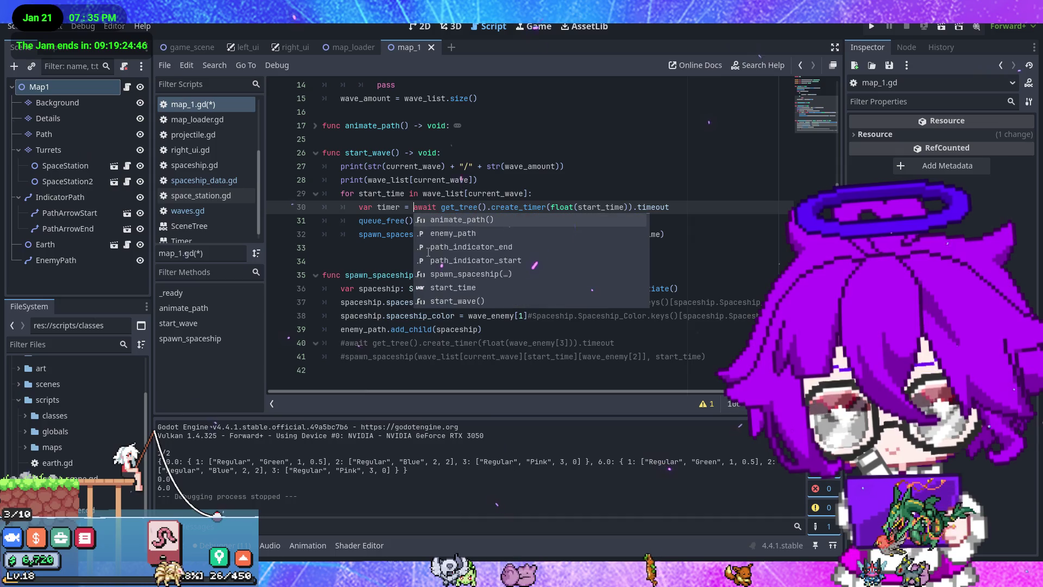
pyautogui.click(361, 222)
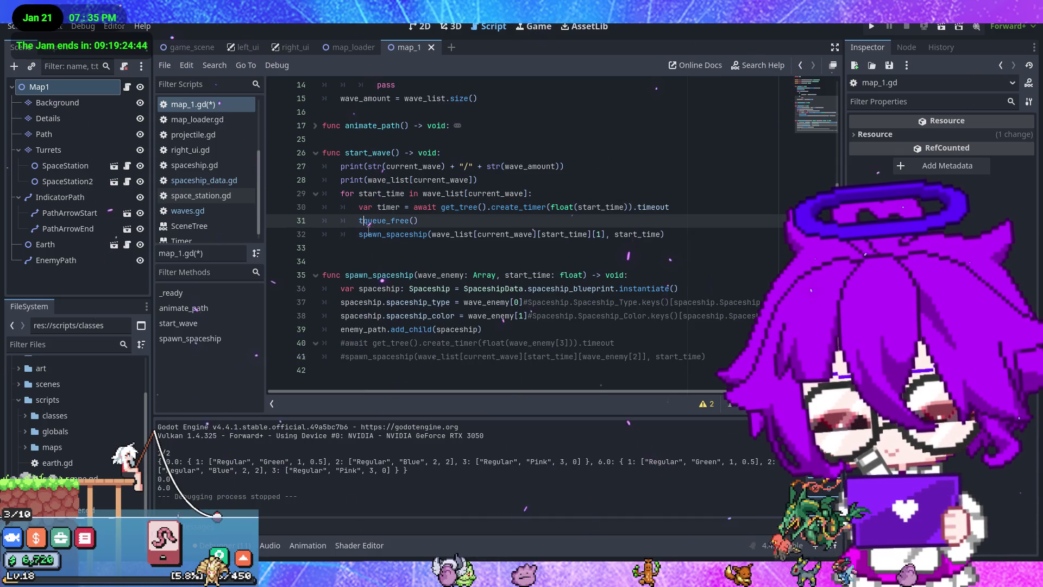
pyautogui.write('timer.q')
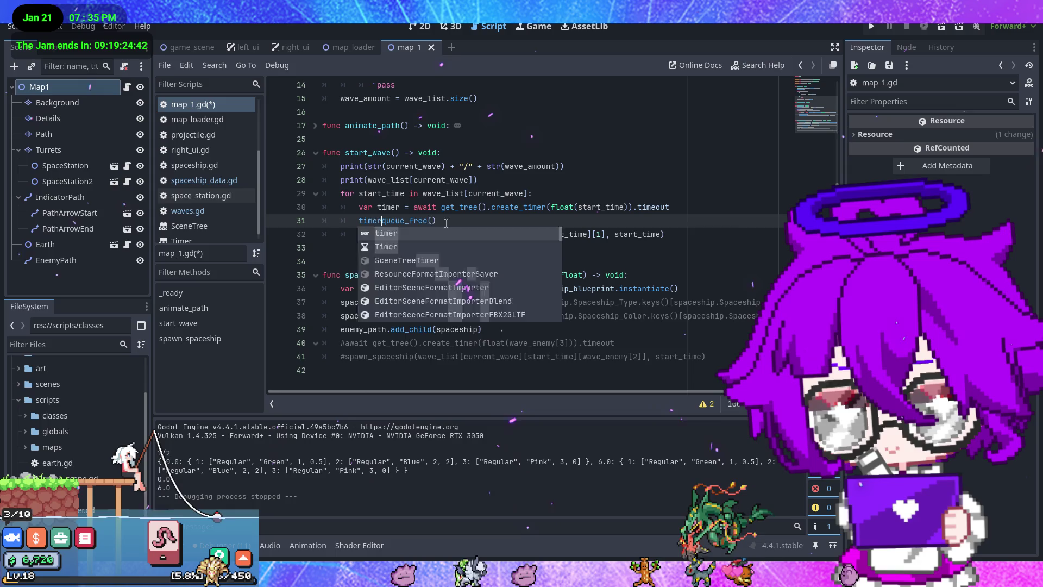
pyautogui.click(378, 222)
pyautogui.write('.o')
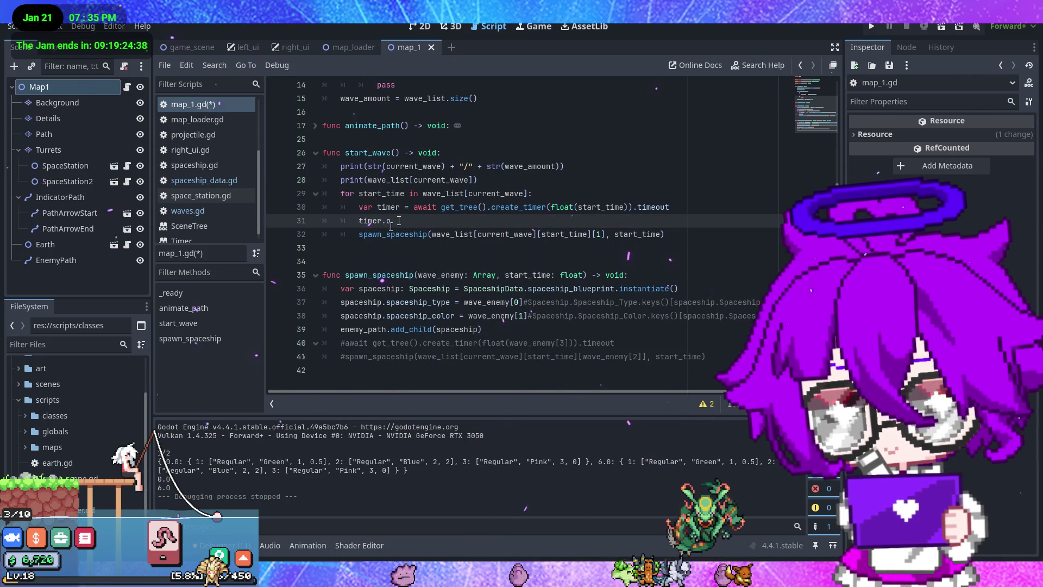
pyautogui.click(401, 207)
pyautogui.write('mer:')
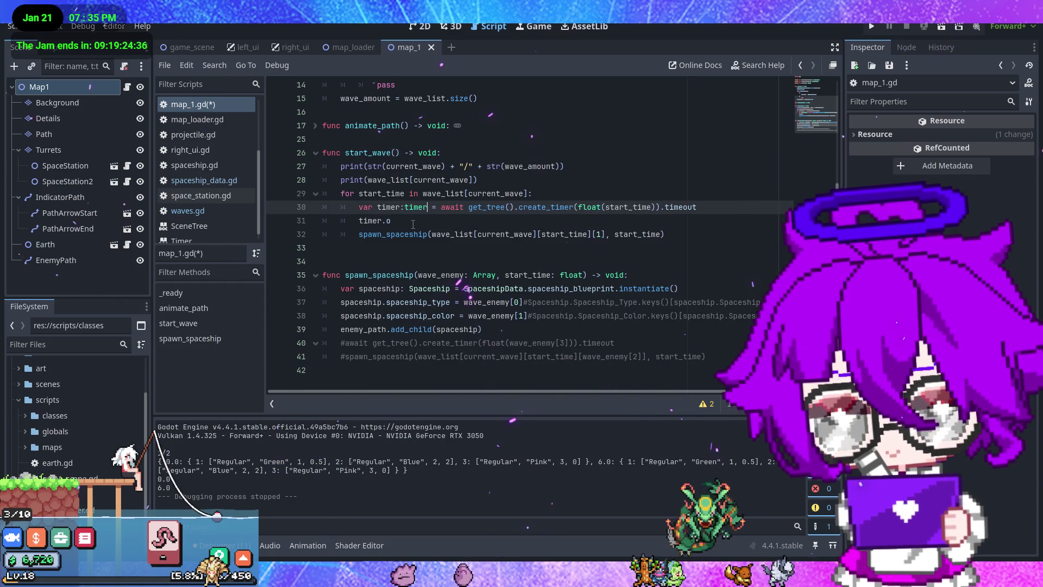
pyautogui.click(439, 220)
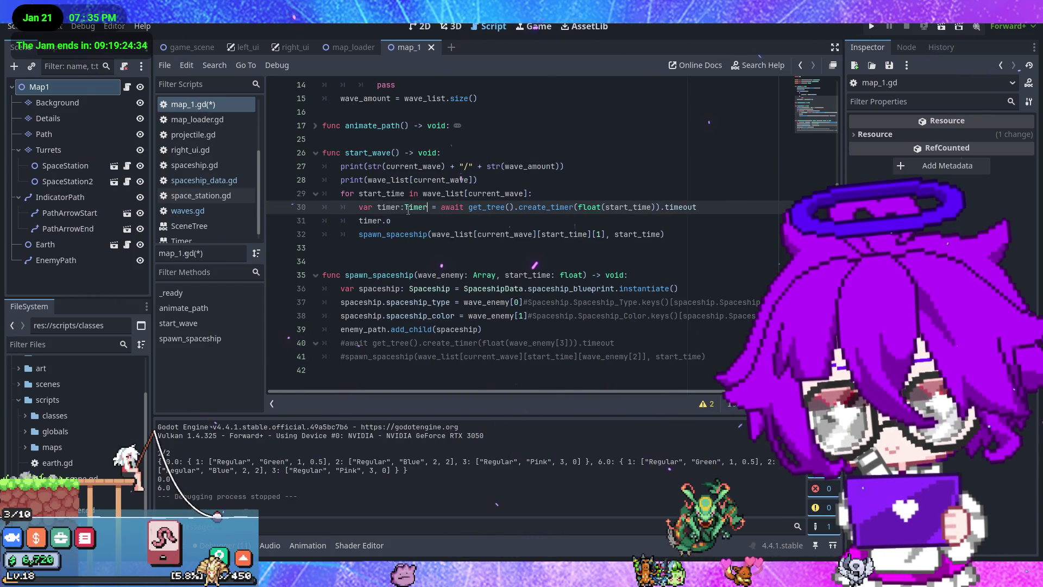
# - Complete line 31 as 'timer.one_shot = true' and save map_1.gd
pyautogui.click(407, 209)
pyautogui.click(404, 222)
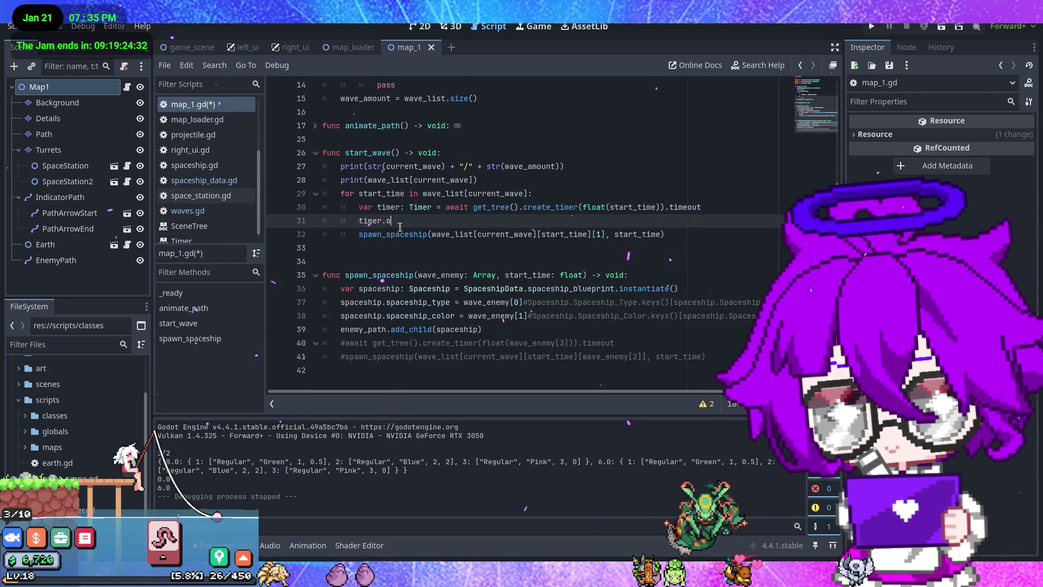
pyautogui.write('.')
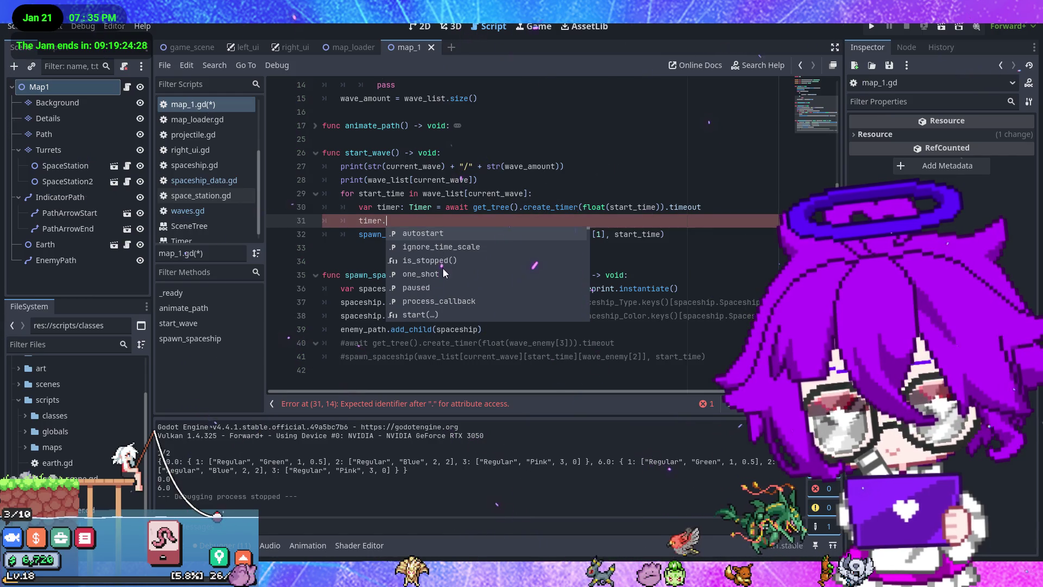
pyautogui.click(442, 268)
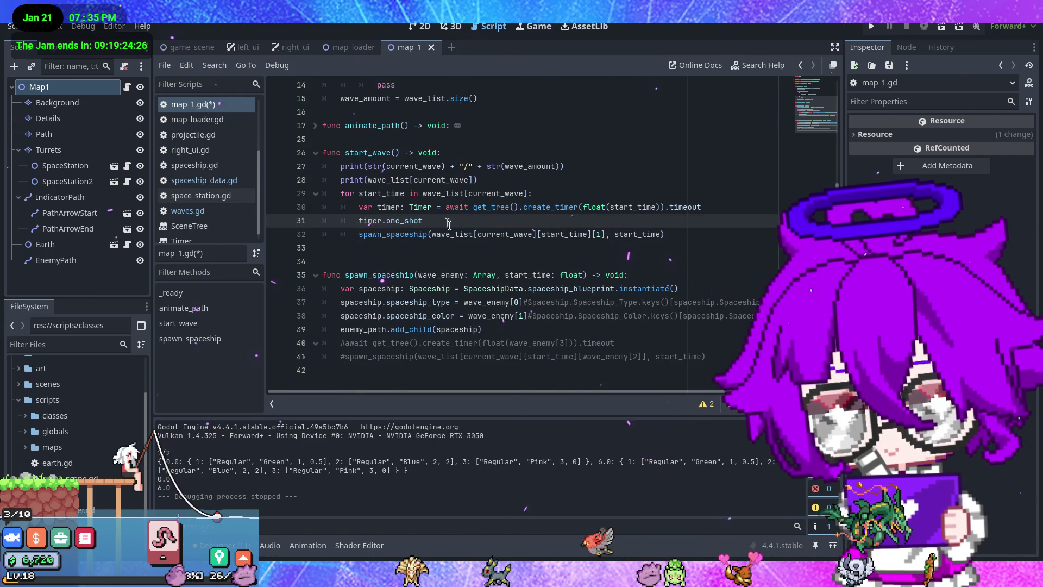
pyautogui.write('= true')
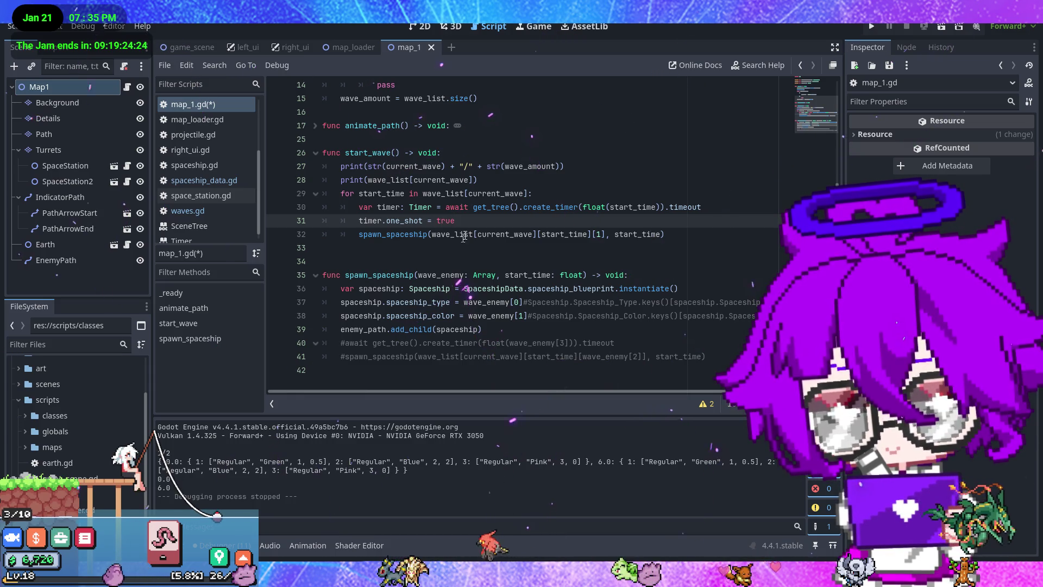
pyautogui.hotkey('ctrl', 's')
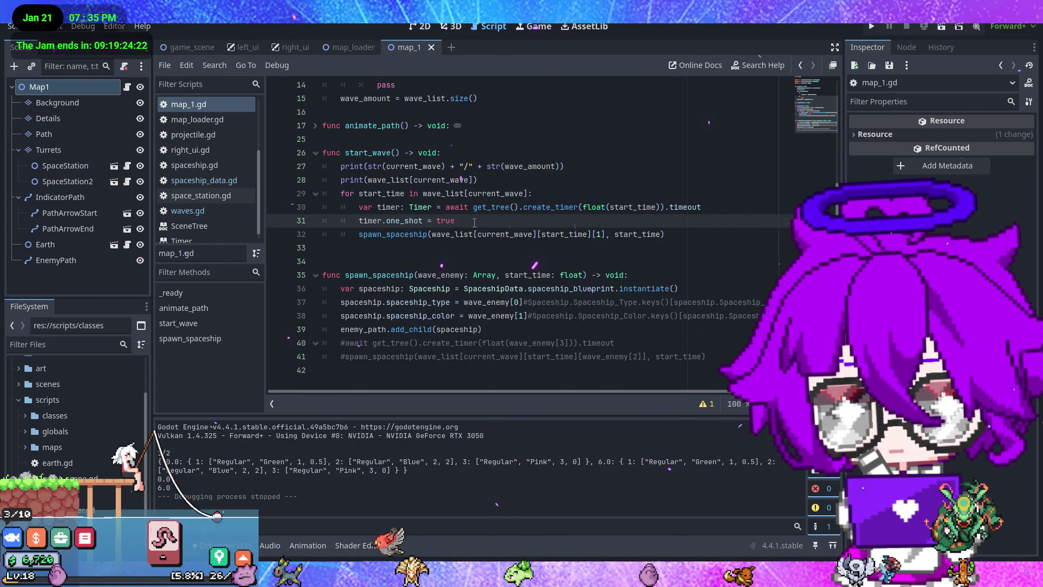
pyautogui.moveTo(455, 220); pyautogui.dragTo(396, 219)
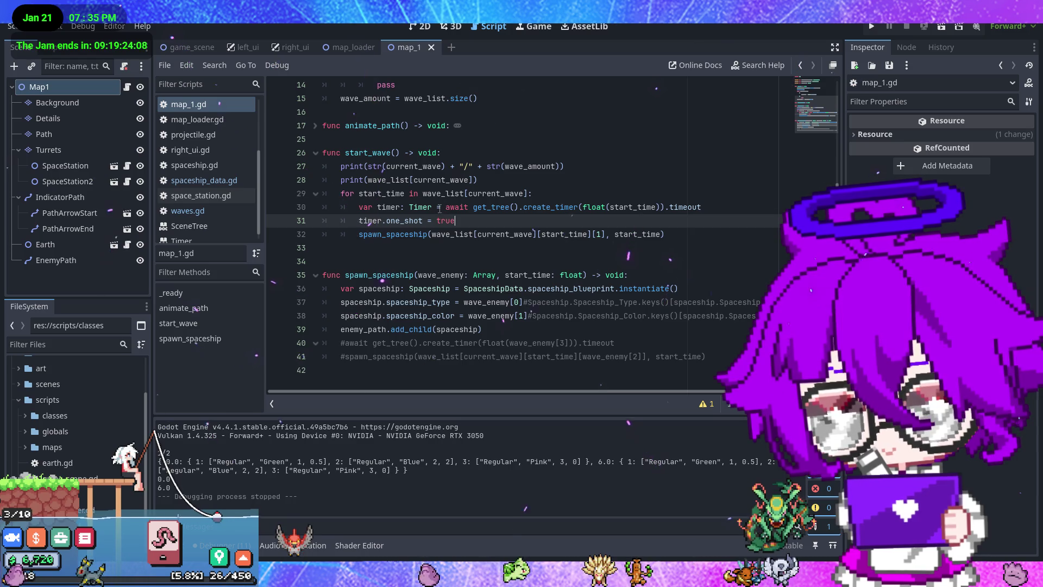
# - Split line 30 so 'var timer: Timer' stands alone above the await call
pyautogui.click(442, 208)
pyautogui.press('Delete')
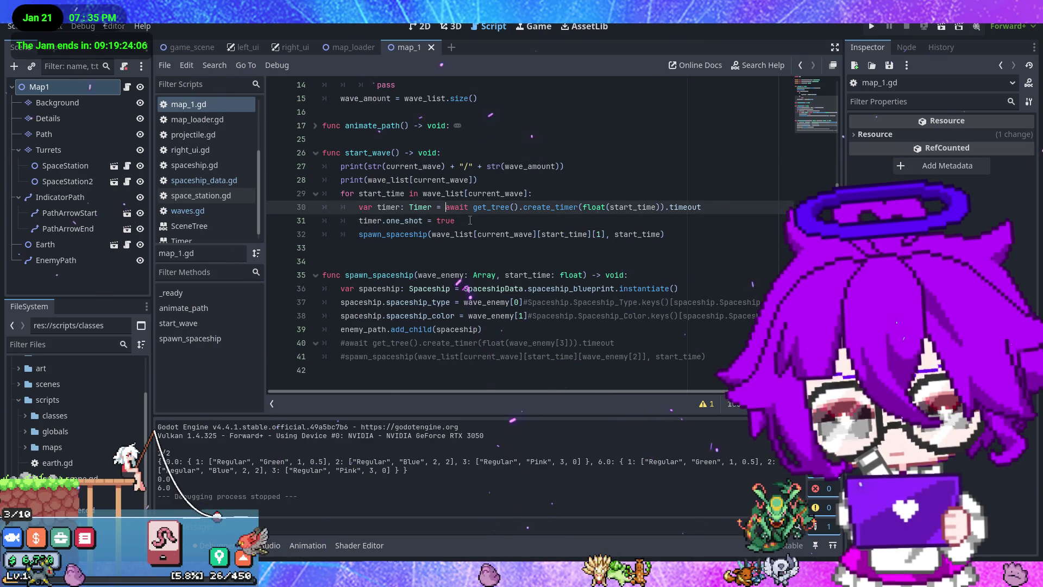
pyautogui.press('BackSpace')
pyautogui.press('Return')
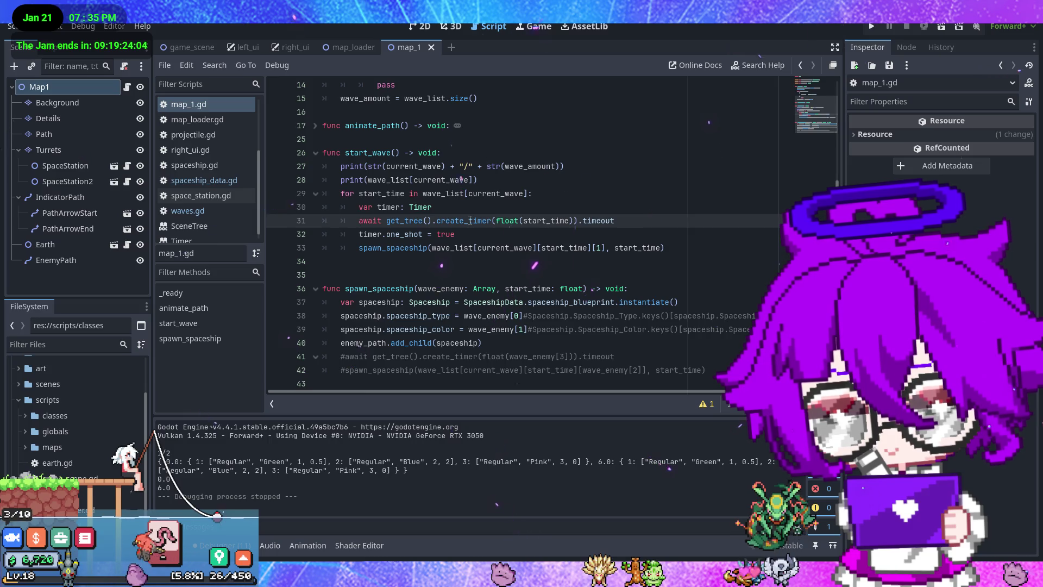
# - Move 'timer.one_shot = true' above the await line, make that line assign to timer, and save
pyautogui.moveTo(455, 234); pyautogui.dragTo(427, 234)
pyautogui.moveTo(362, 234); pyautogui.dragTo(358, 221)
pyautogui.press('Return')
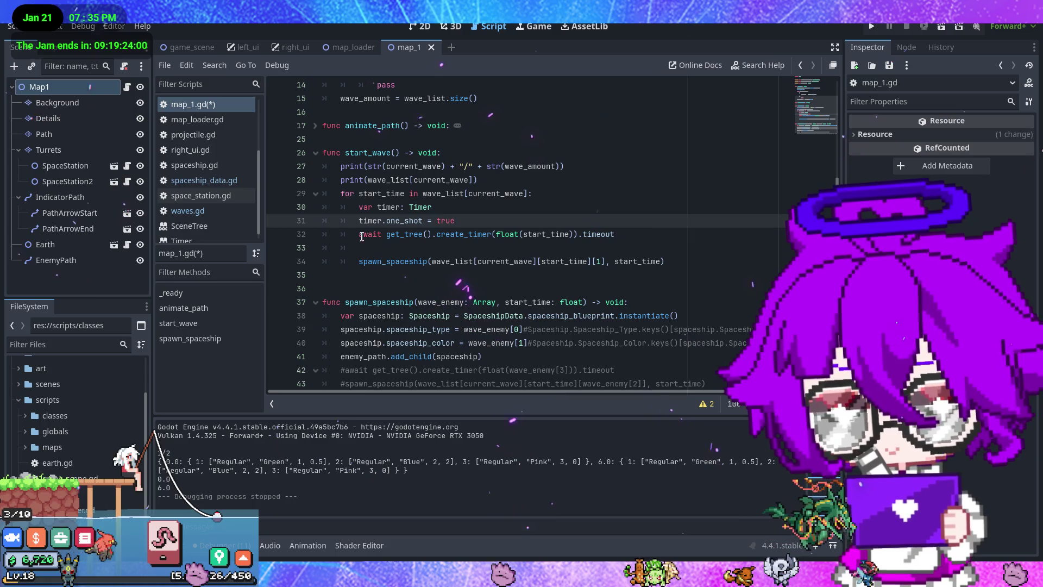
pyautogui.click(361, 235)
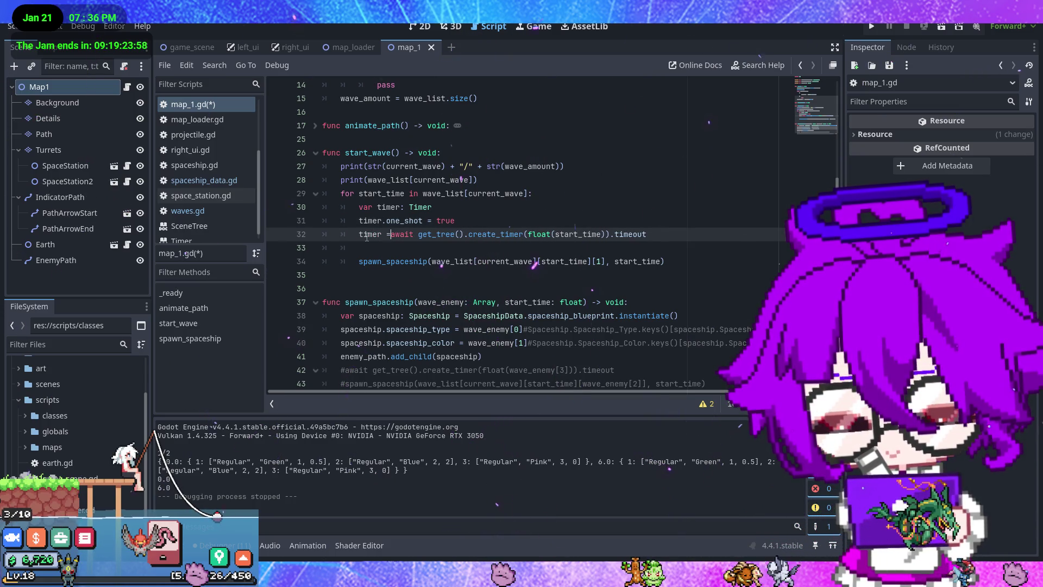
pyautogui.click(372, 248)
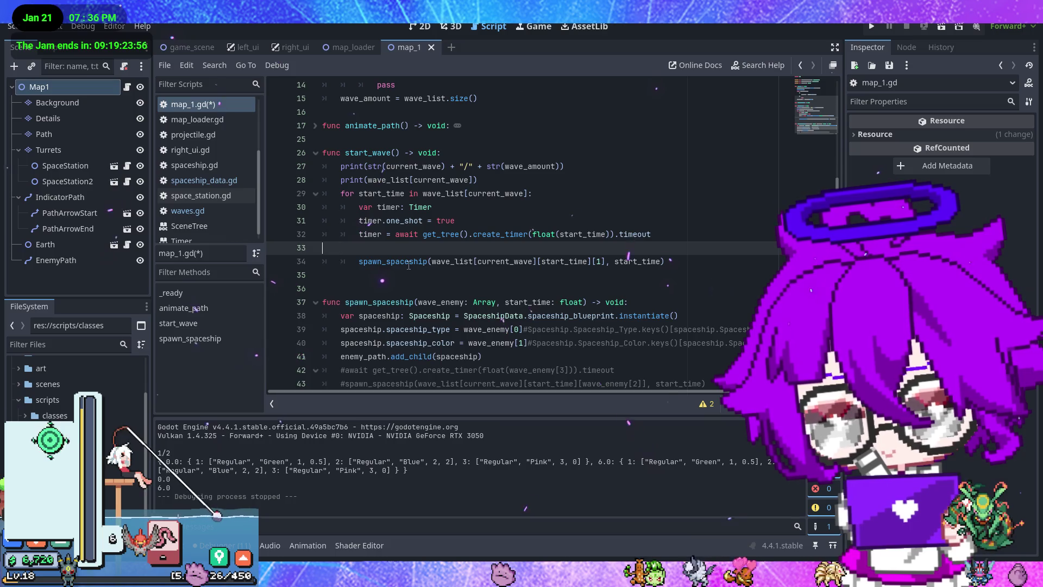
pyautogui.press('BackSpace')
pyautogui.press('BackSpace')
pyautogui.press('BackSpace')
pyautogui.hotkey('ctrl', 's')
pyautogui.click(549, 222)
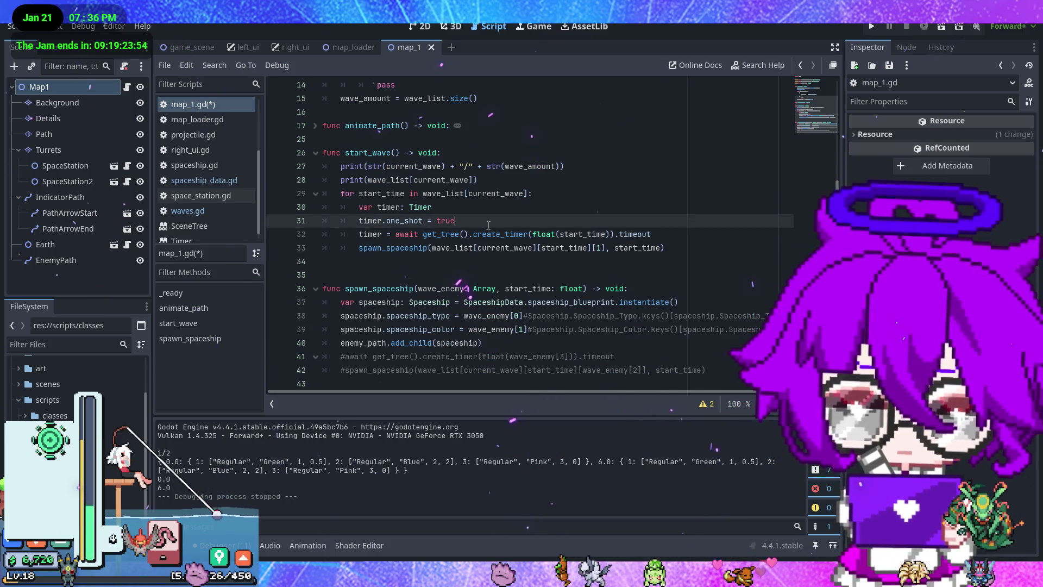
pyautogui.click(680, 232)
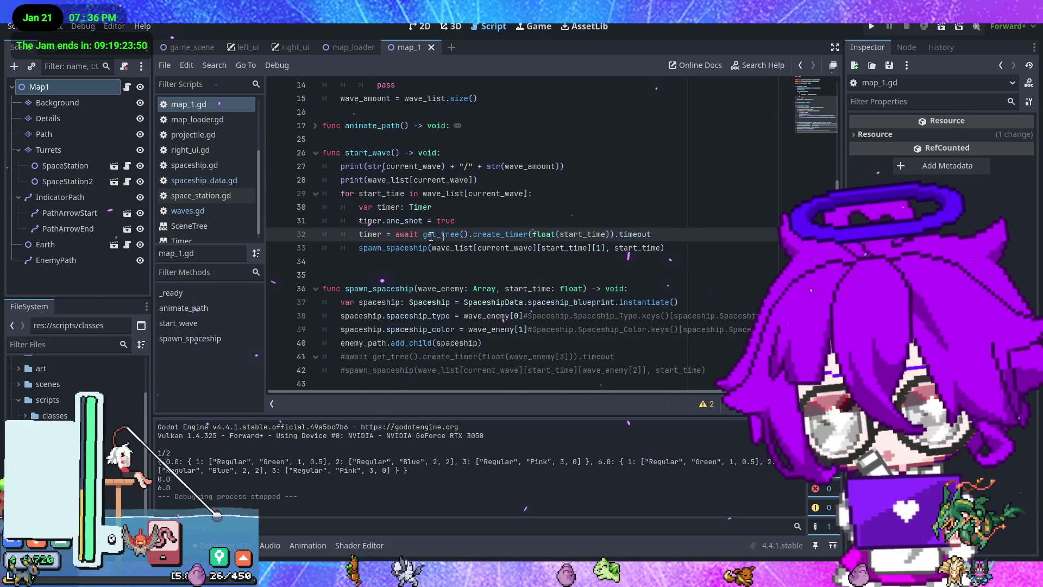
pyautogui.moveTo(378, 220); pyautogui.dragTo(489, 225)
pyautogui.click(490, 224)
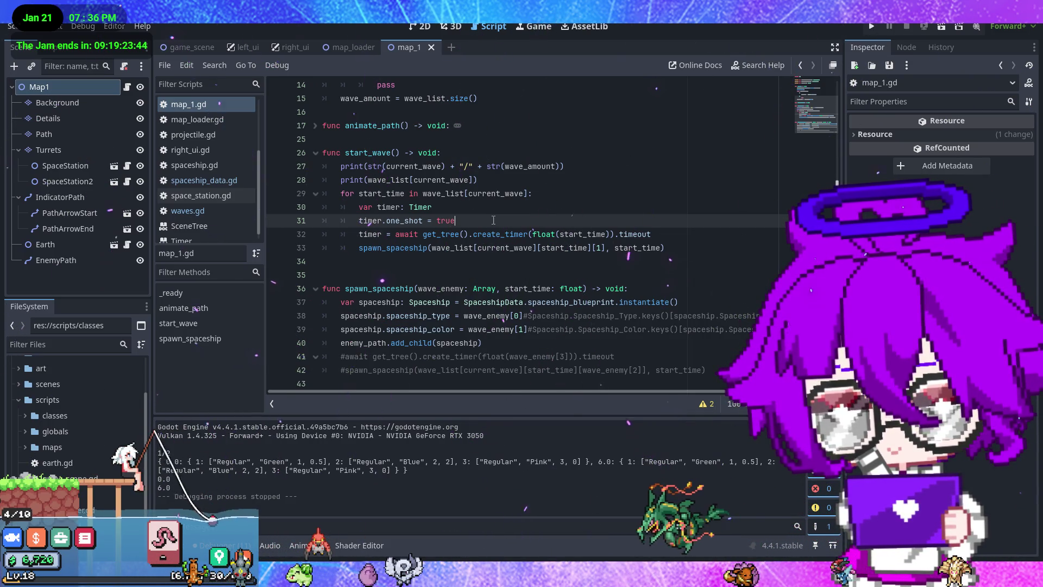
# - Run the project and check the debugger error about assigning one_shot on a Nil object
pyautogui.click(872, 28)
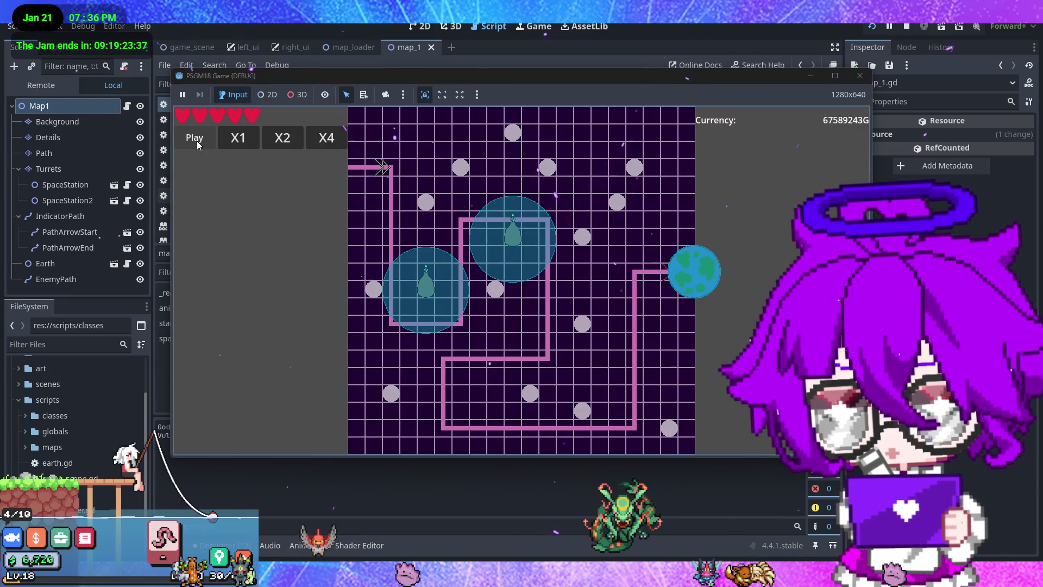
pyautogui.click(197, 139)
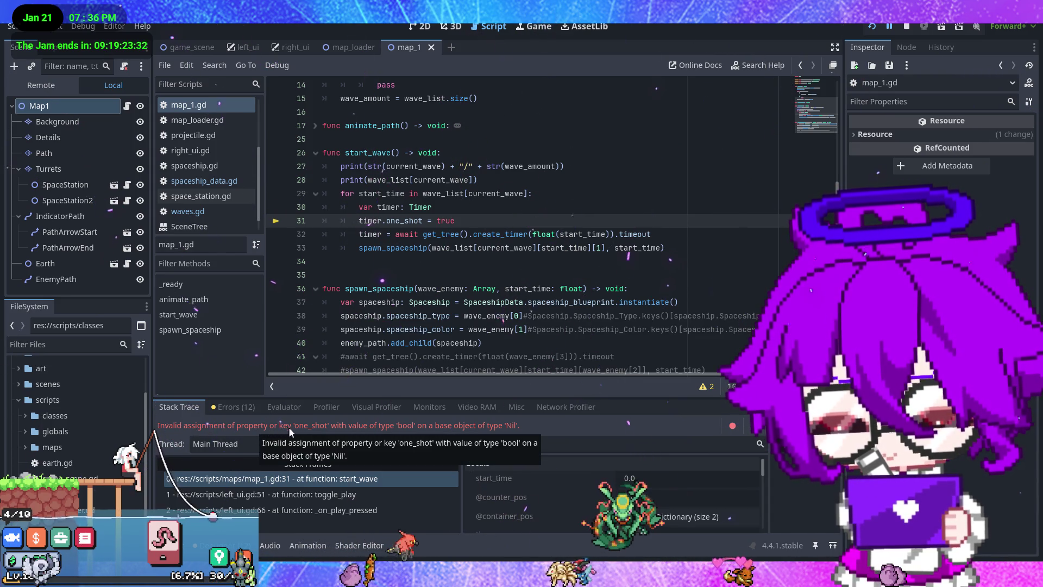
pyautogui.click(469, 207)
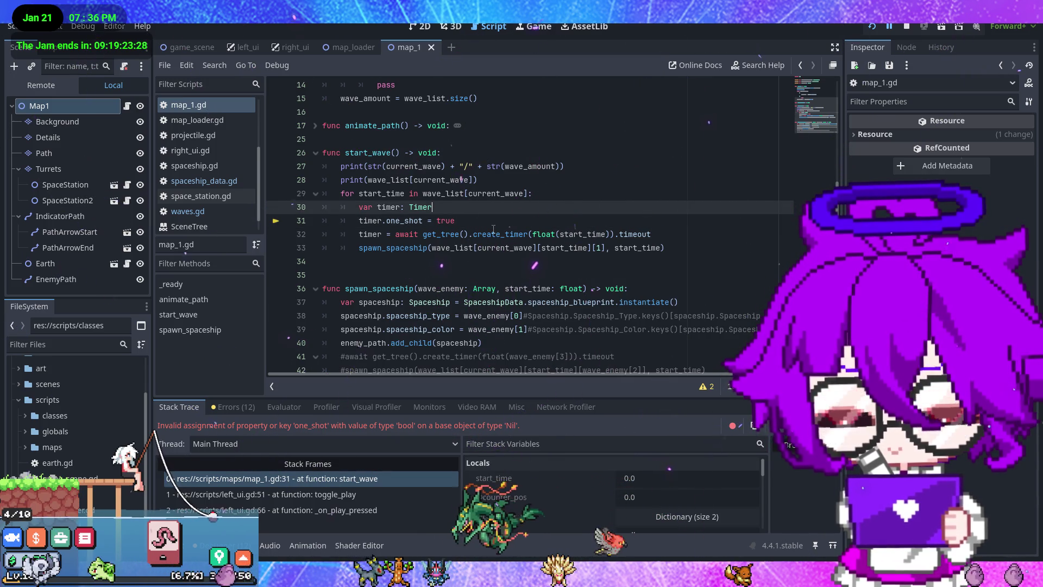
# - Delete the 'timer.one_shot = true' line from start_wave
pyautogui.moveTo(493, 228)
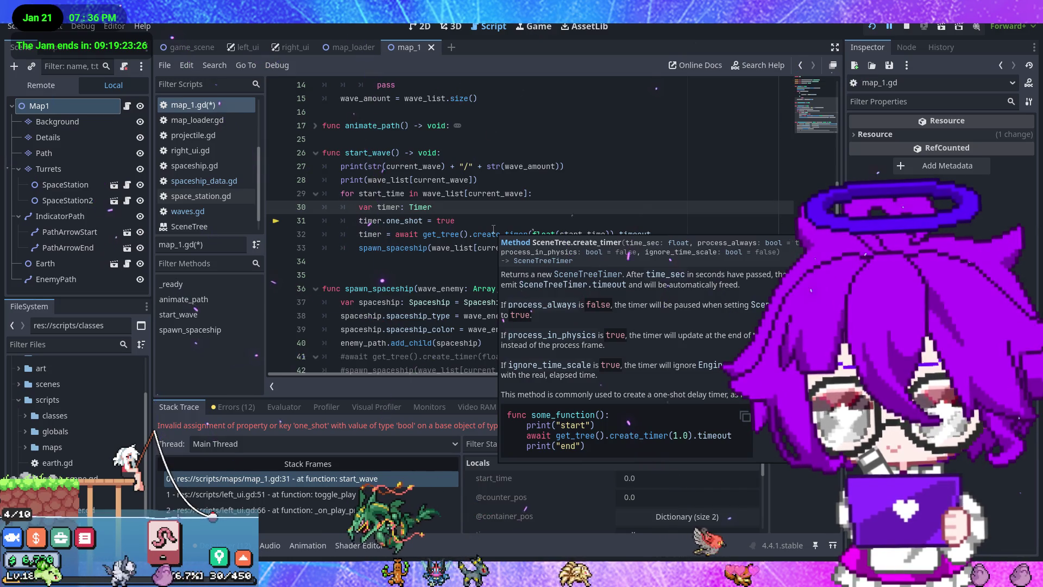
pyautogui.moveTo(455, 220); pyautogui.dragTo(321, 221)
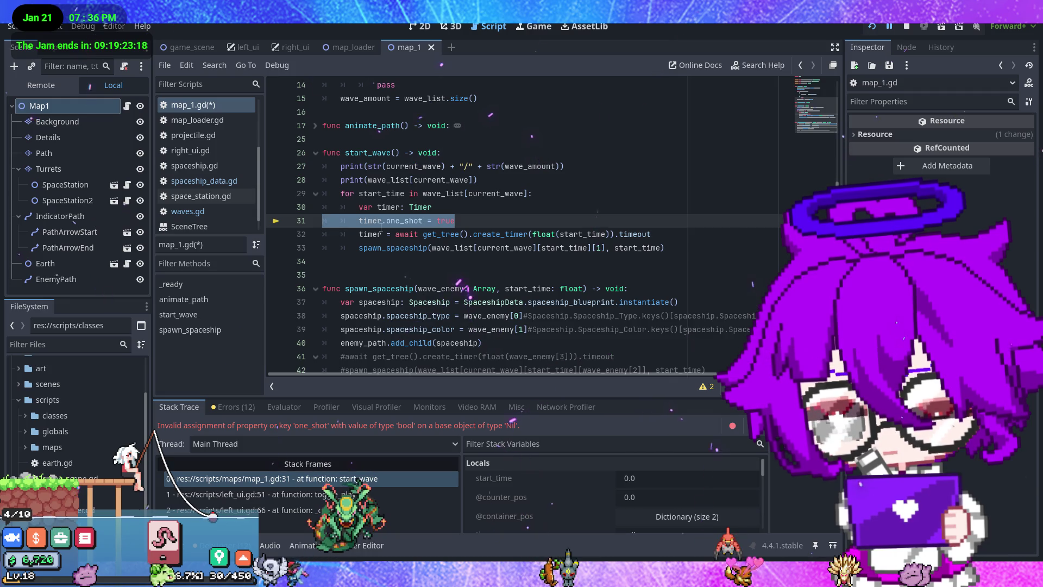
pyautogui.press('BackSpace')
pyautogui.press('BackSpace')
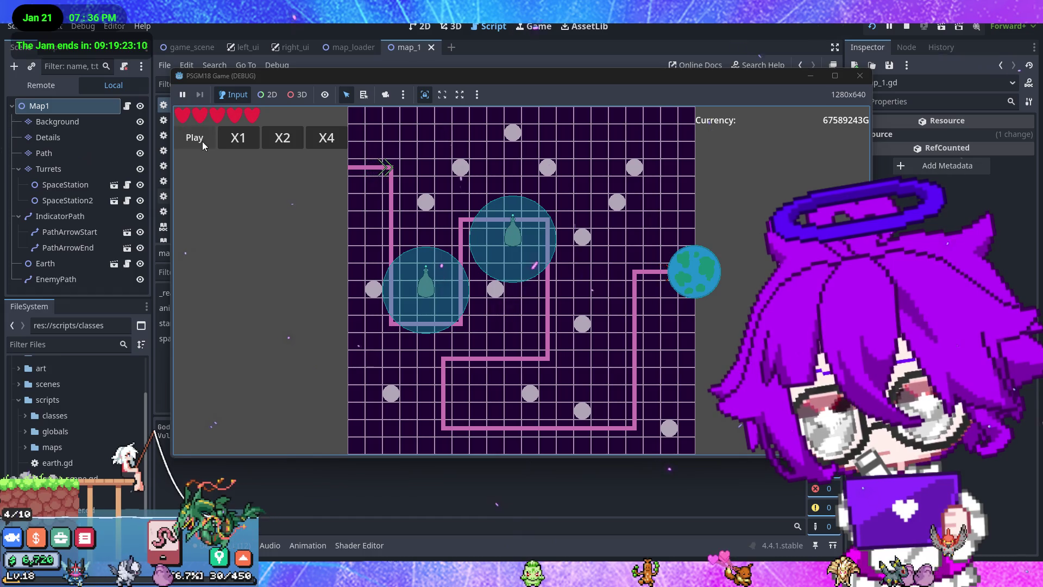
# - Start the wave in the running game, watch ships spawn, then close the game
pyautogui.click(202, 142)
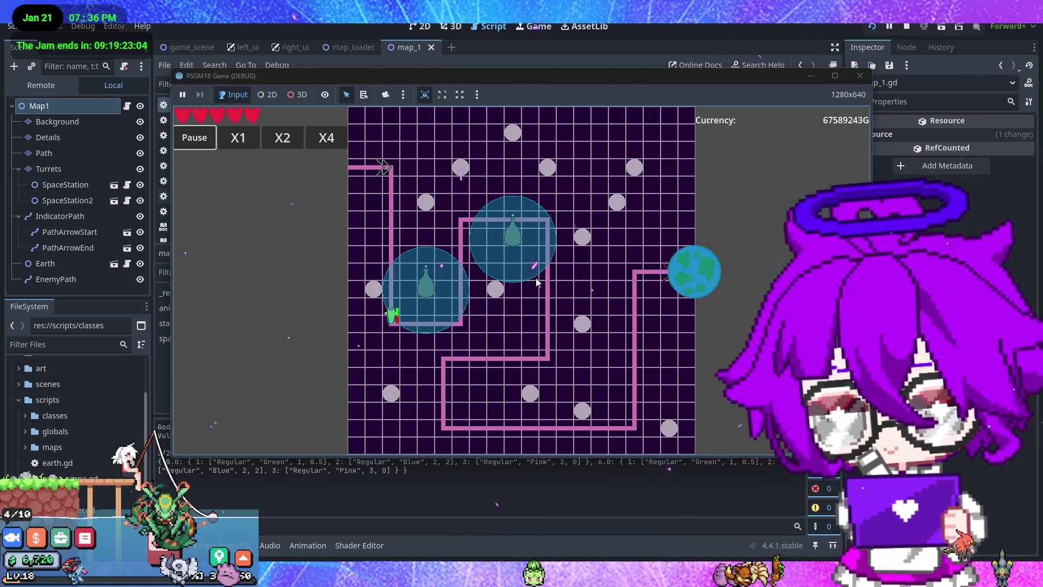
pyautogui.click(855, 82)
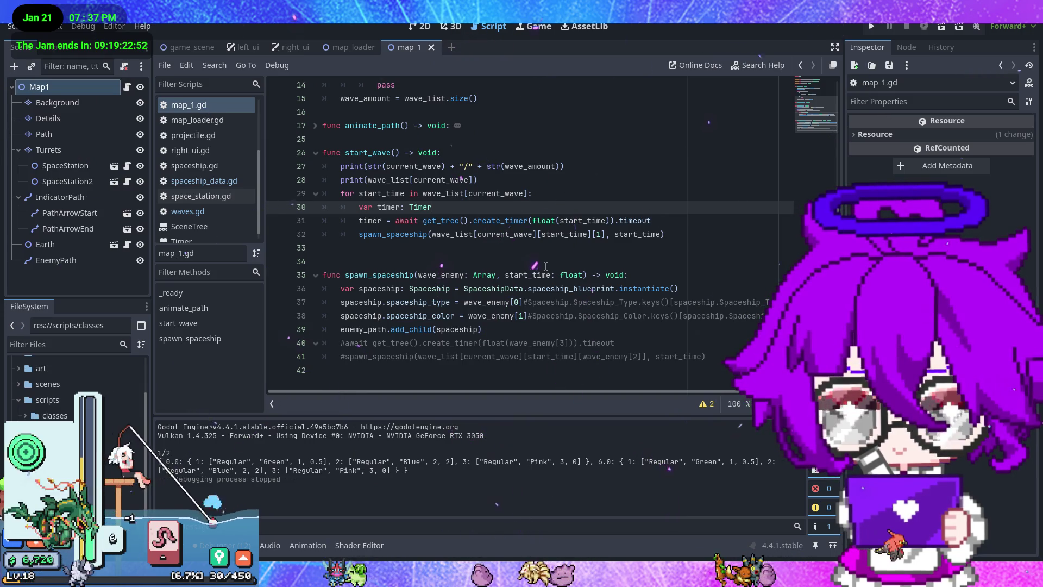
# - Add print(wave_enemy) inside spawn_spaceship, save, and test-run a wave
pyautogui.click(656, 274)
pyautogui.press('Return')
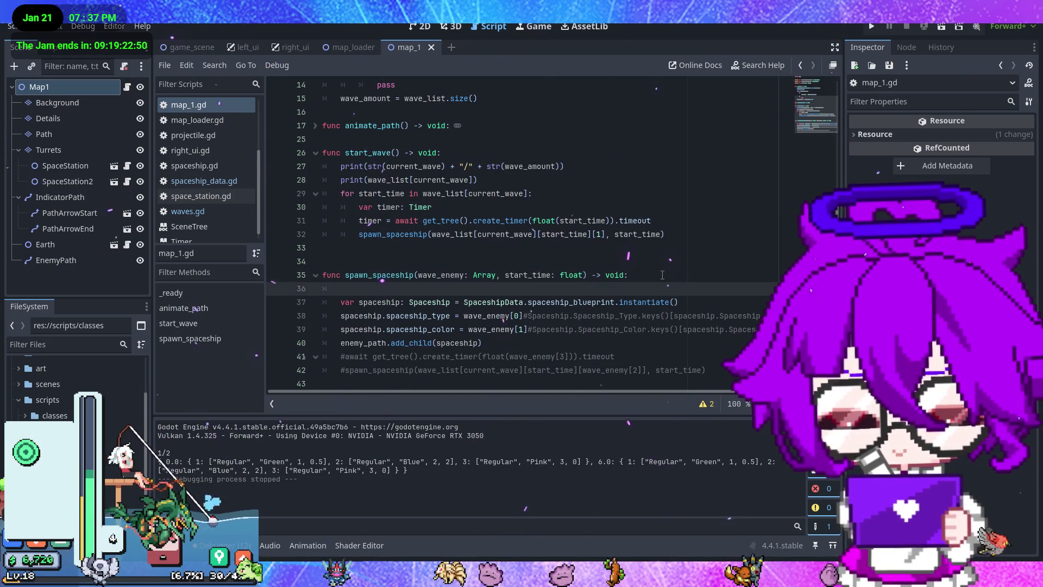
pyautogui.write('rint(w')
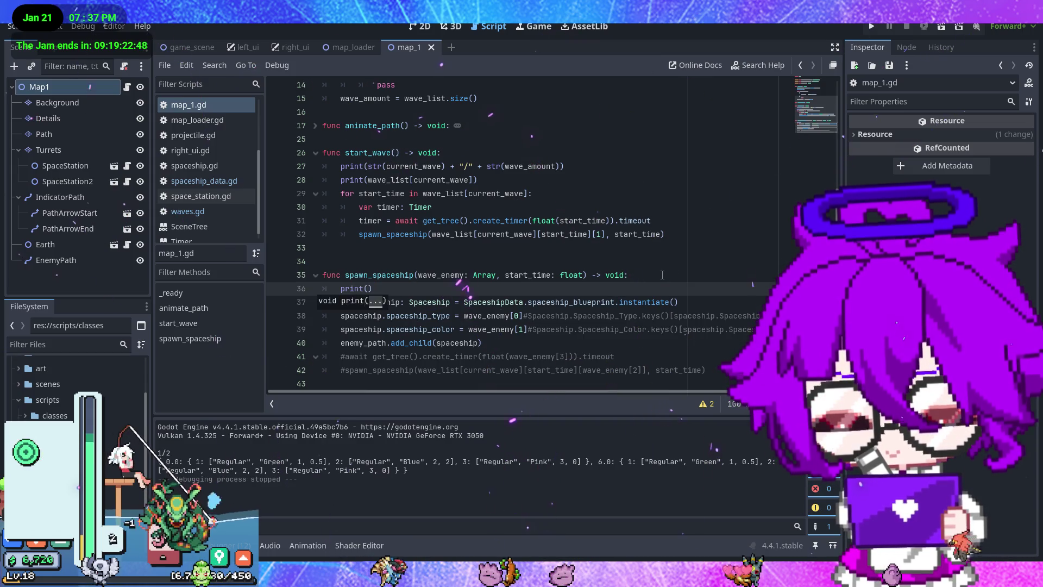
pyautogui.write('ave_enemy')
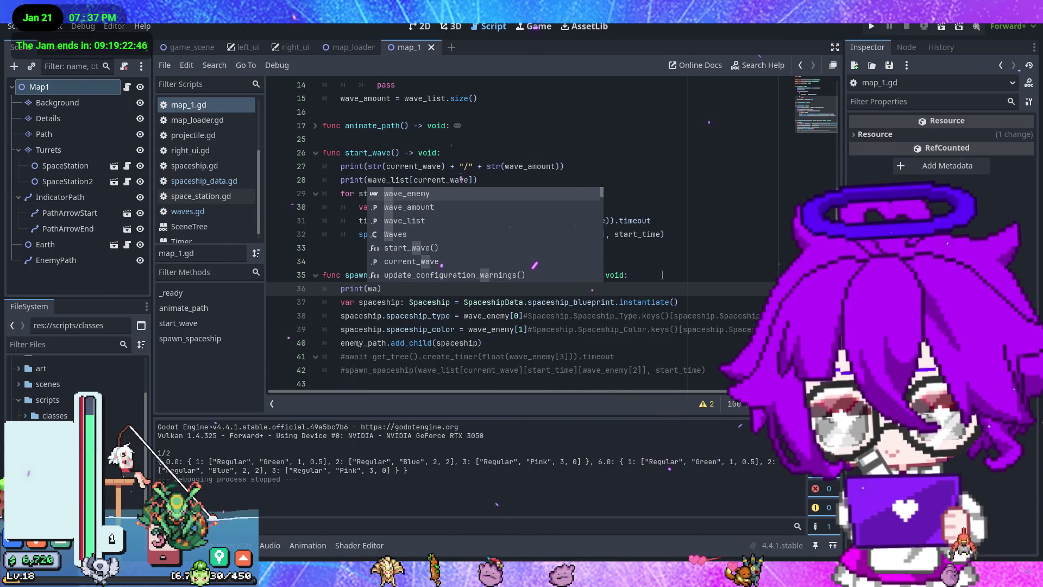
pyautogui.hotkey('ctrl', 's')
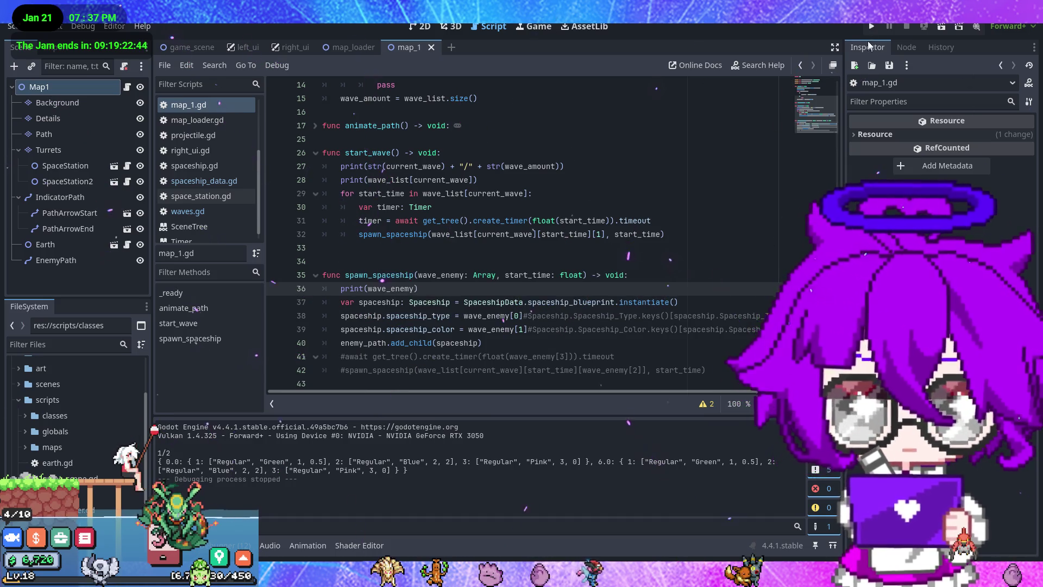
pyautogui.press('F5')
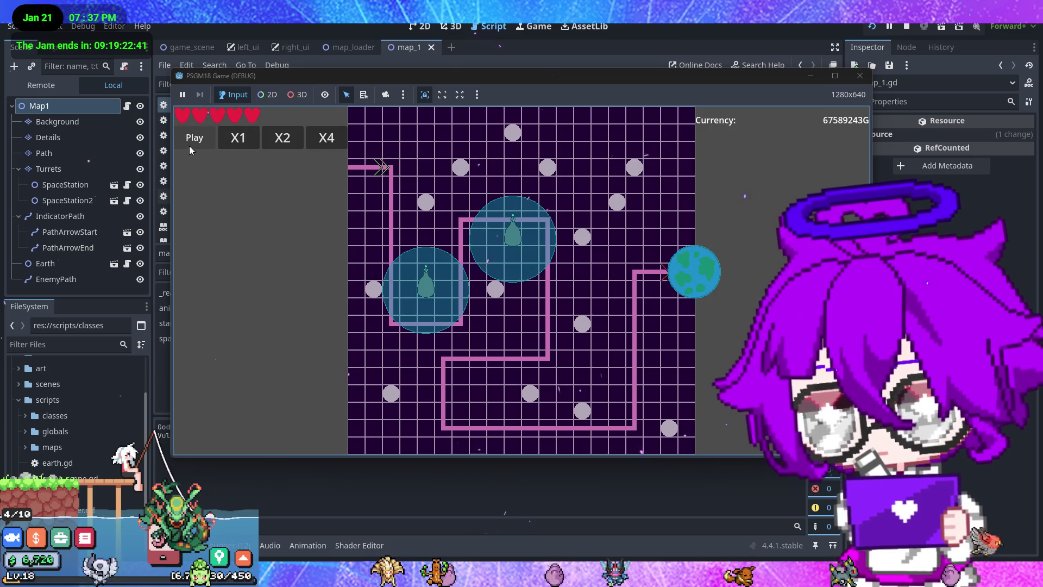
pyautogui.click(189, 145)
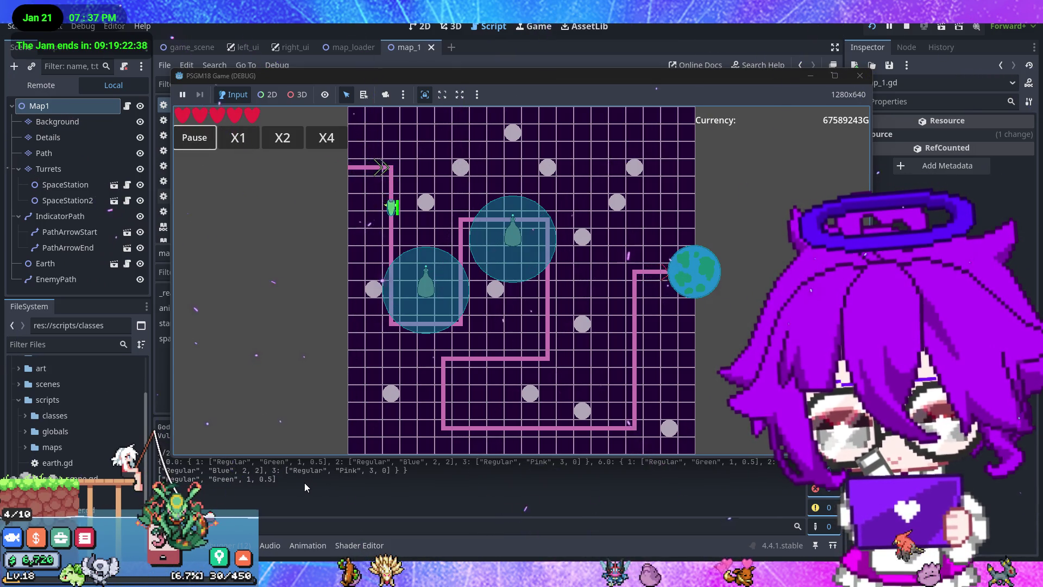
pyautogui.click(859, 76)
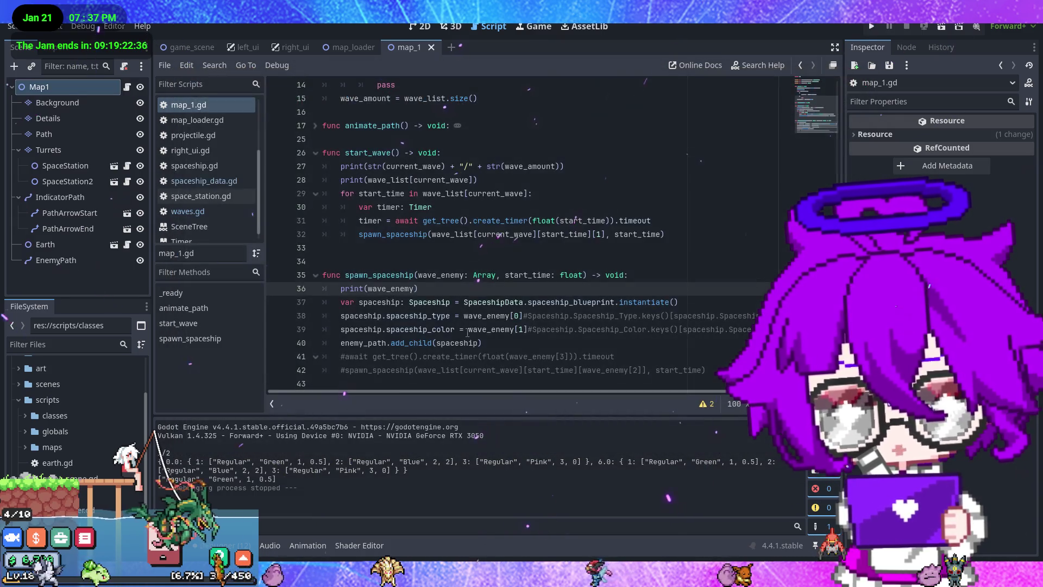
# - Comment out print(wave_list[current_wave]) with Ctrl+K, save, and test-run the first wave again
pyautogui.click(349, 180)
pyautogui.hotkey('ctrl', 'k')
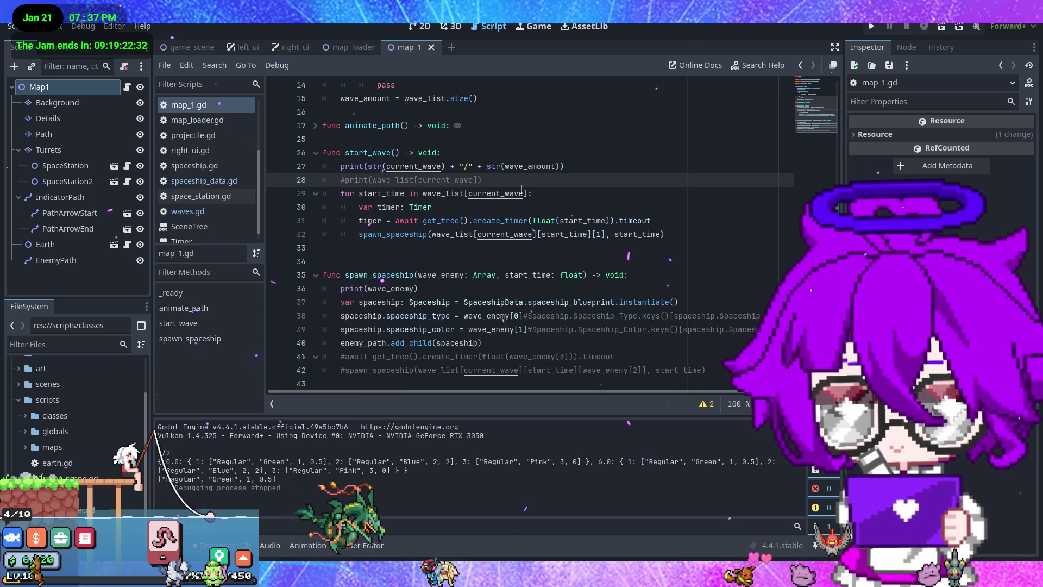
pyautogui.hotkey('ctrl', 's')
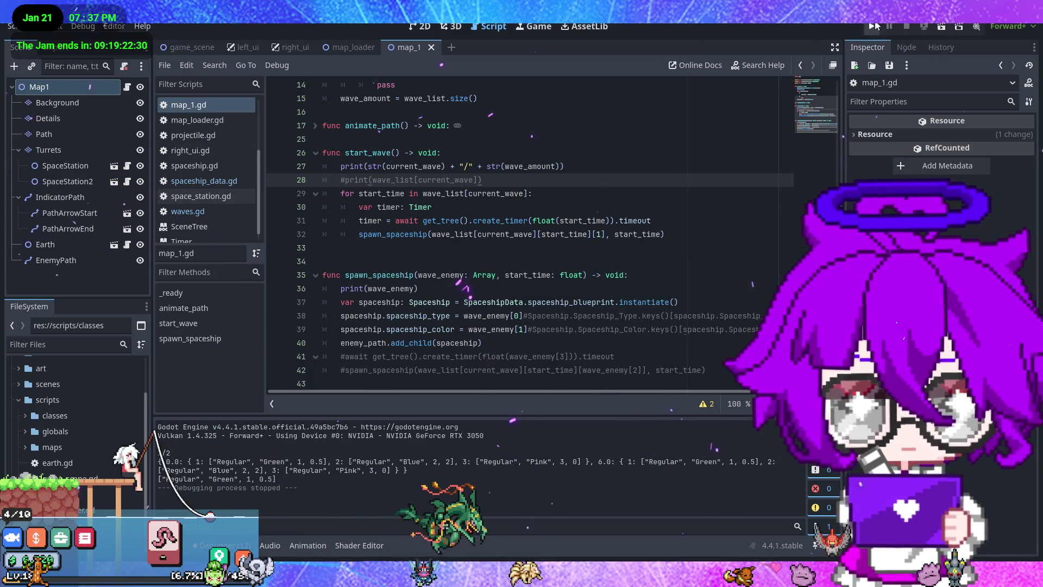
pyautogui.press('F5')
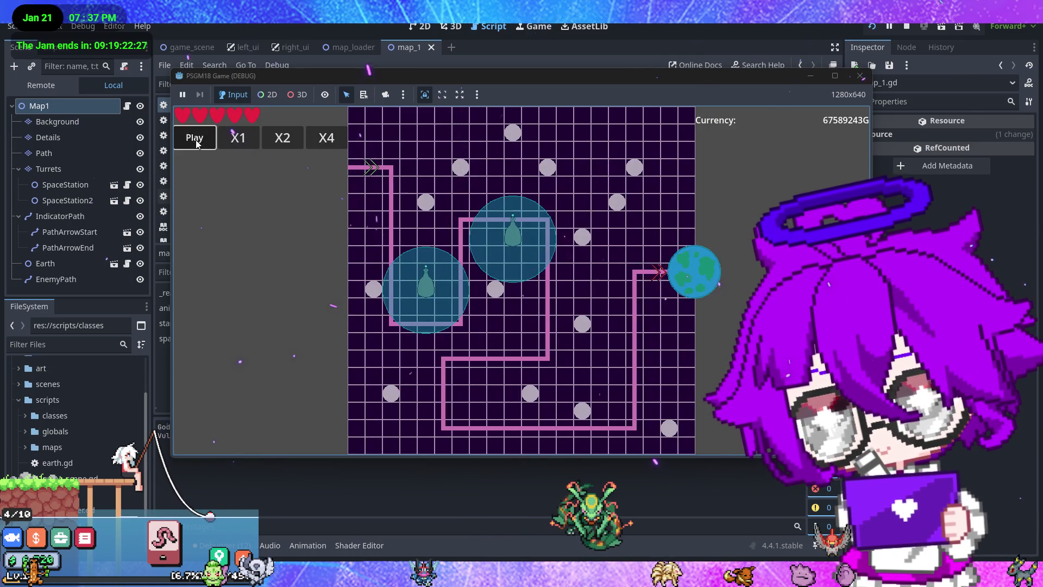
pyautogui.click(195, 138)
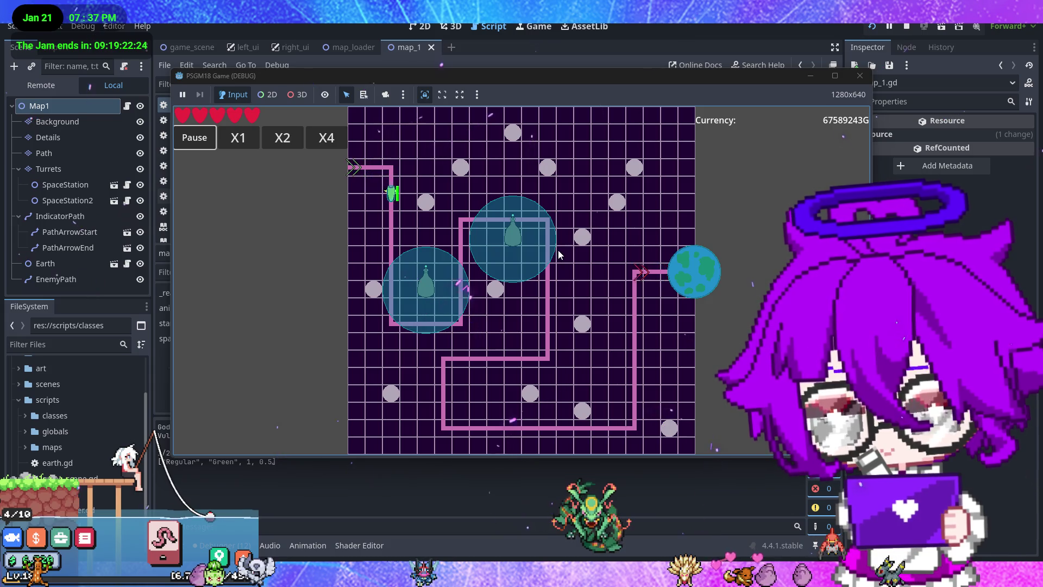
pyautogui.click(860, 76)
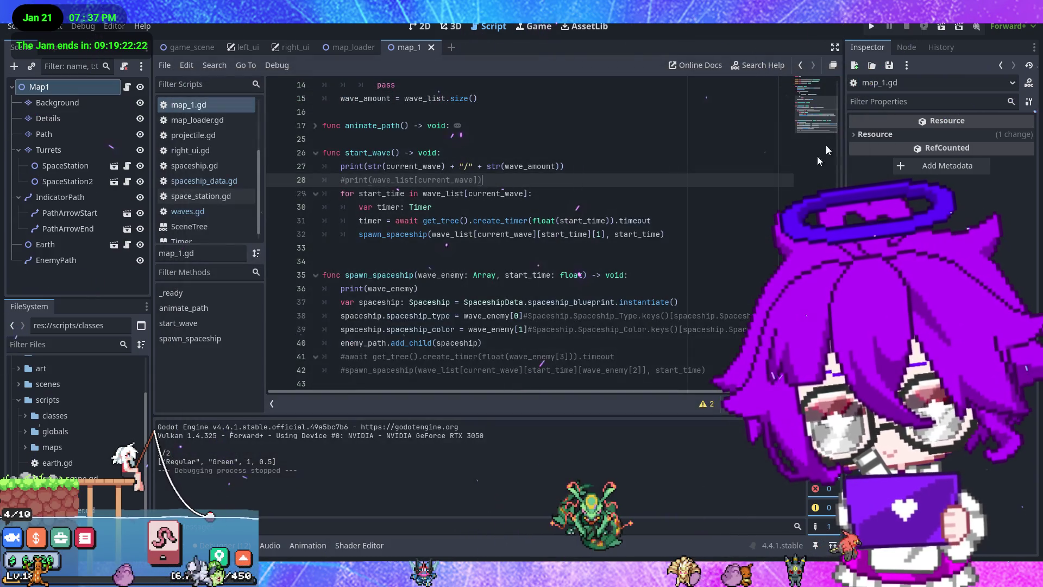
# - Add print(start_time) below print(wave_enemy) in spawn_spaceship
pyautogui.click(440, 288)
pyautogui.press('Return')
pyautogui.write('print(')
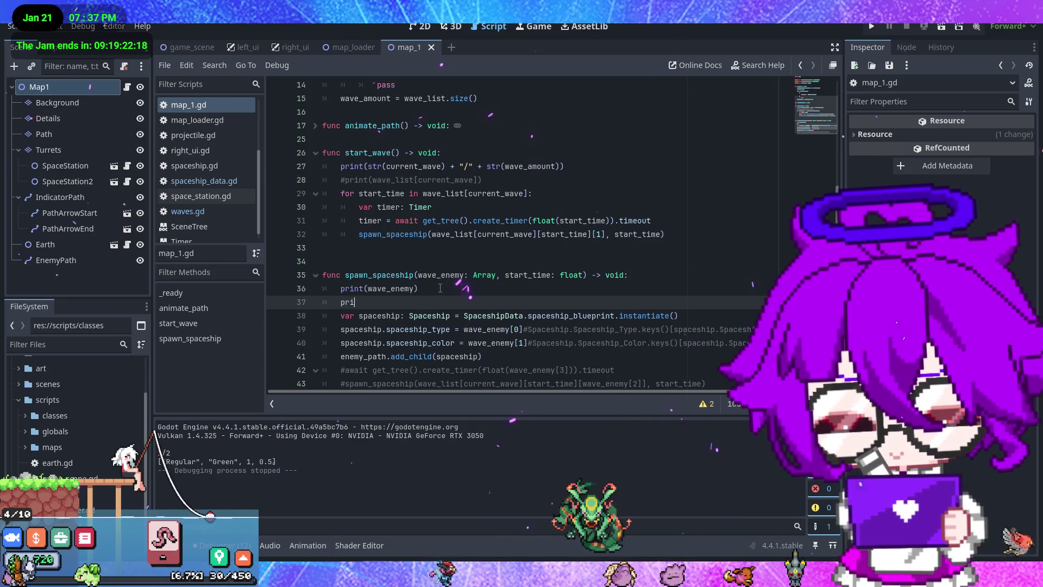
pyautogui.write('start_time')
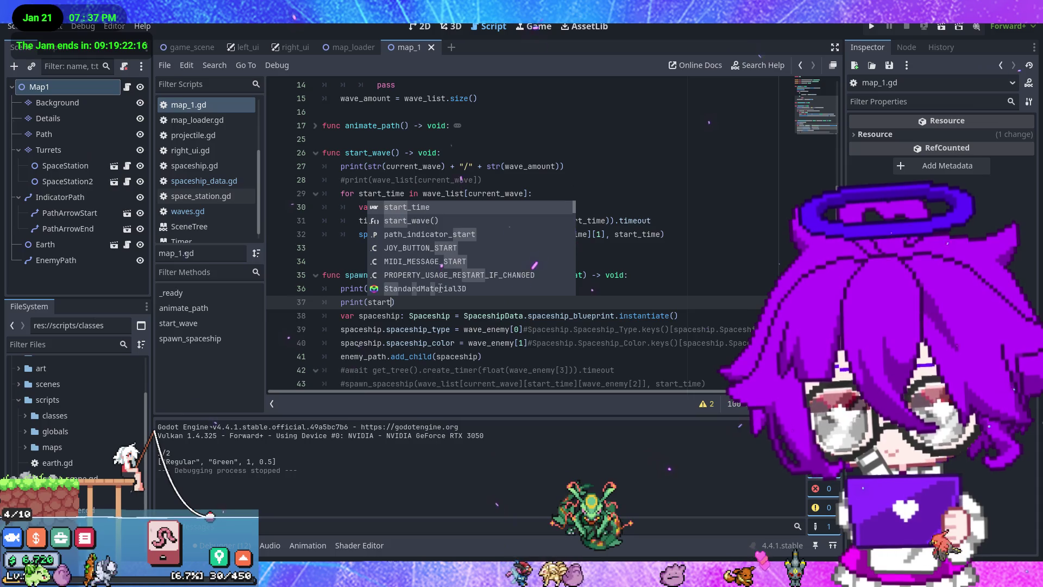
pyautogui.press('Return')
pyautogui.press('BackSpace')
# - Run the game, start the wave to see the printed spawn times, then close it
pyautogui.click(871, 30)
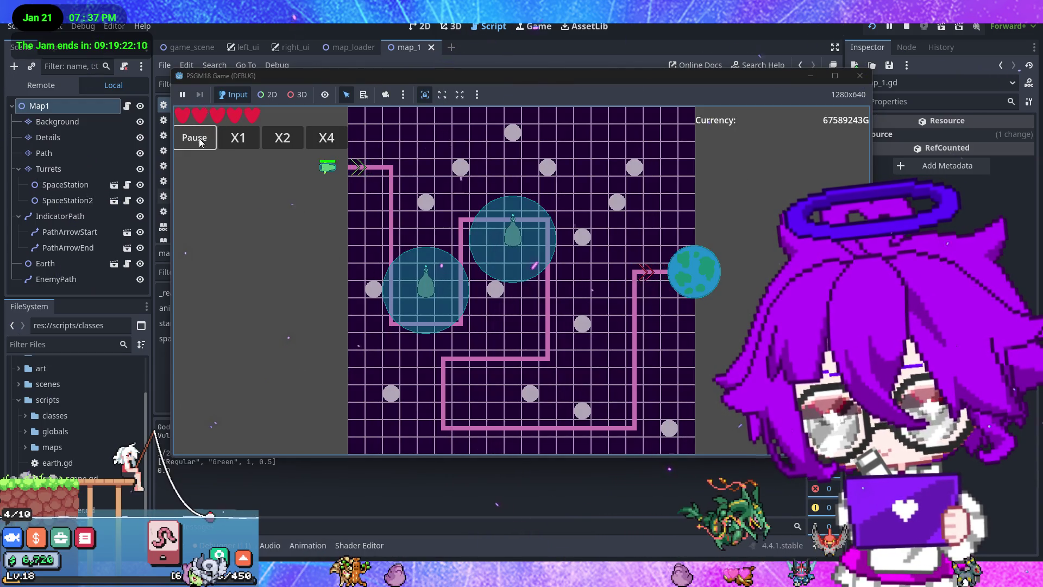
pyautogui.click(195, 137)
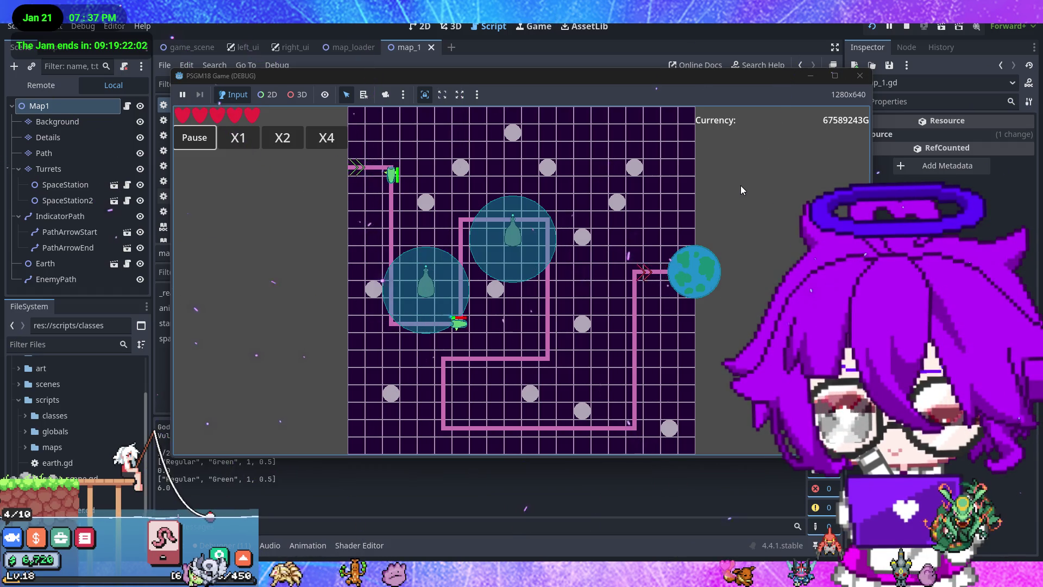
pyautogui.click(859, 76)
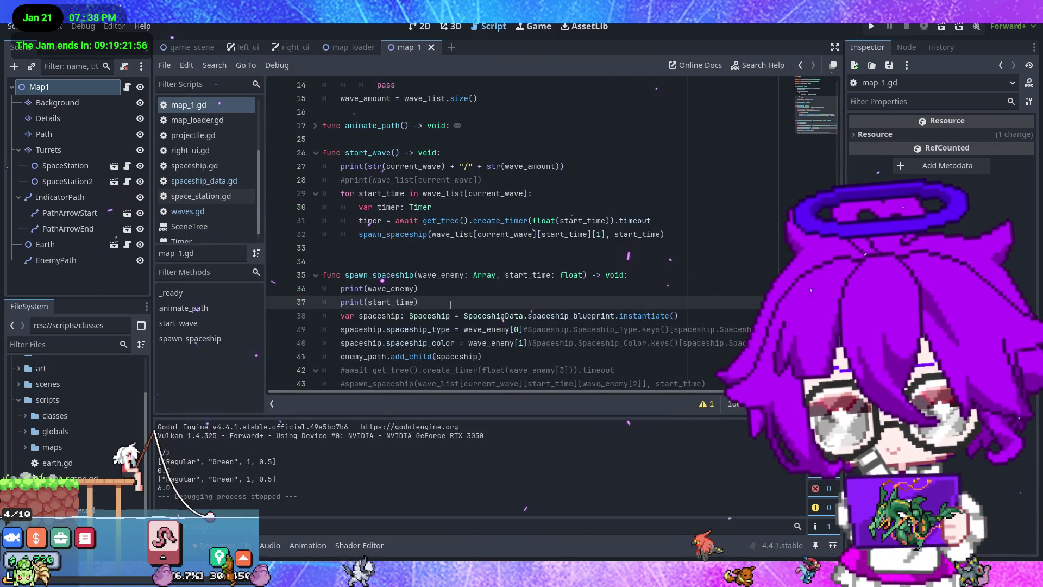
# - In waves.gd, set wave 1's 0.0 group to Green 2, Blue 3, Pink 4
pyautogui.click(194, 181)
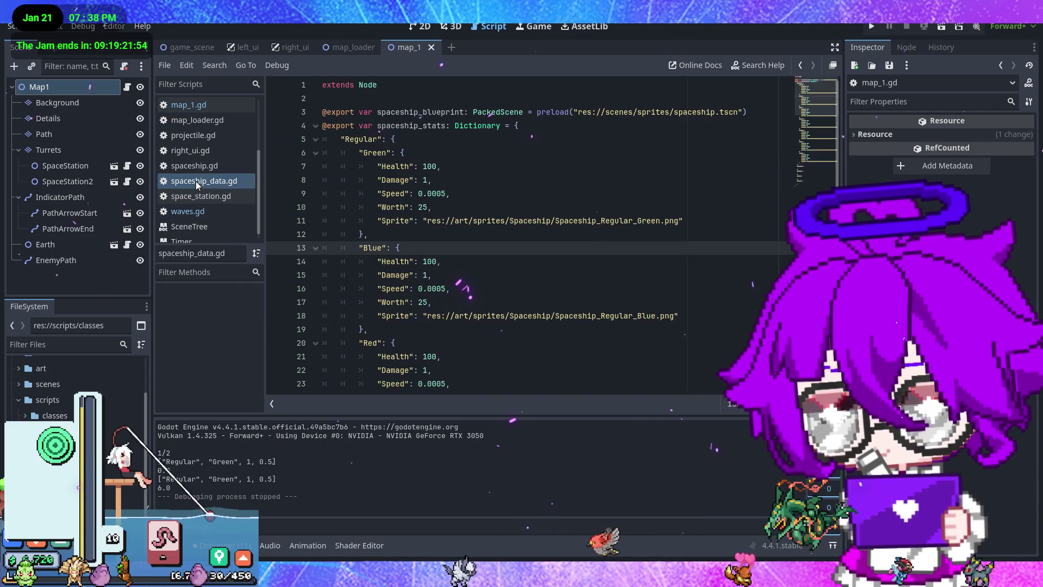
pyautogui.click(205, 211)
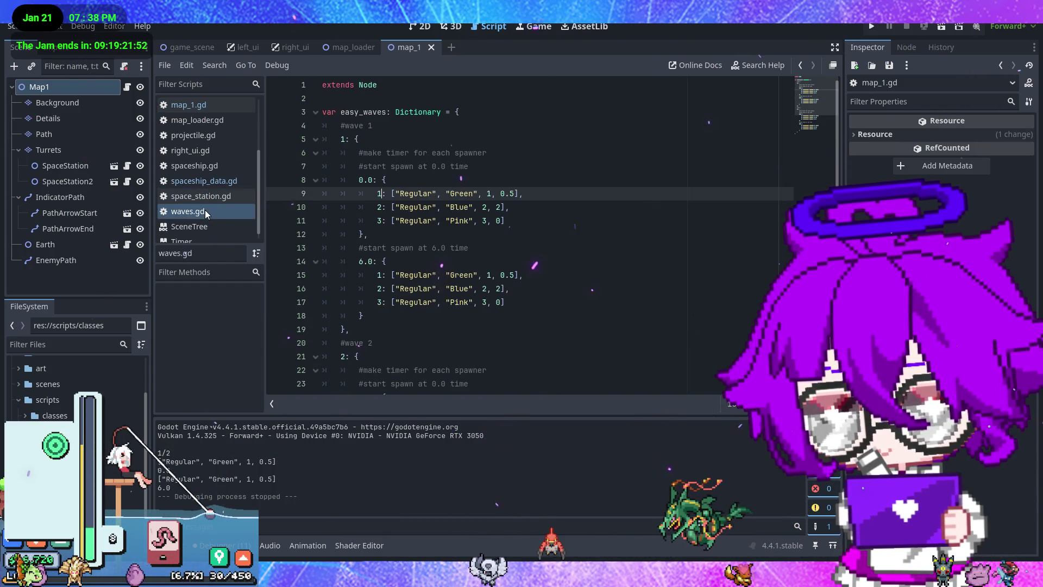
pyautogui.doubleClick(490, 193)
pyautogui.write('2')
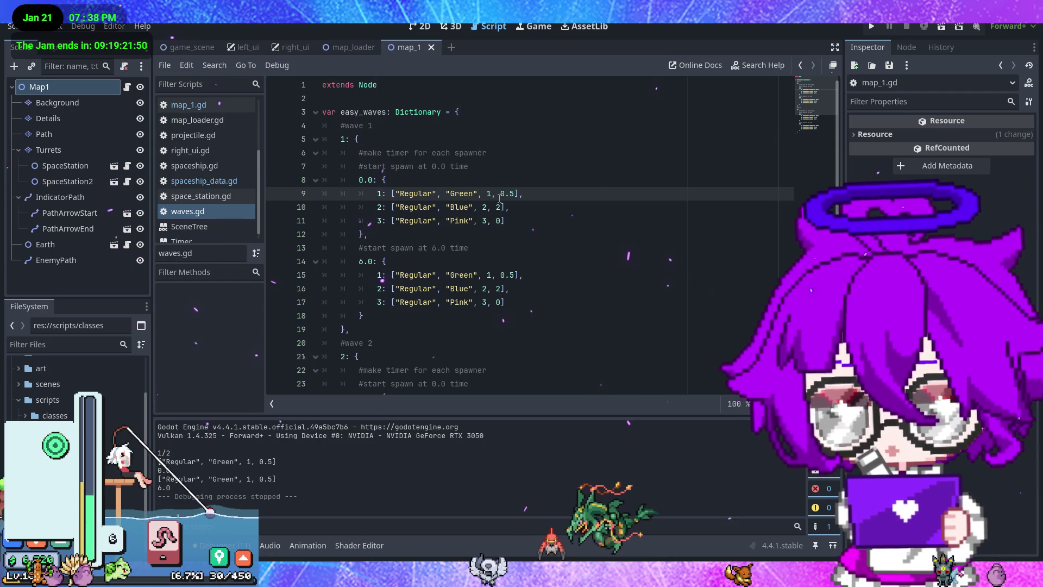
pyautogui.doubleClick(484, 207)
pyautogui.write('3')
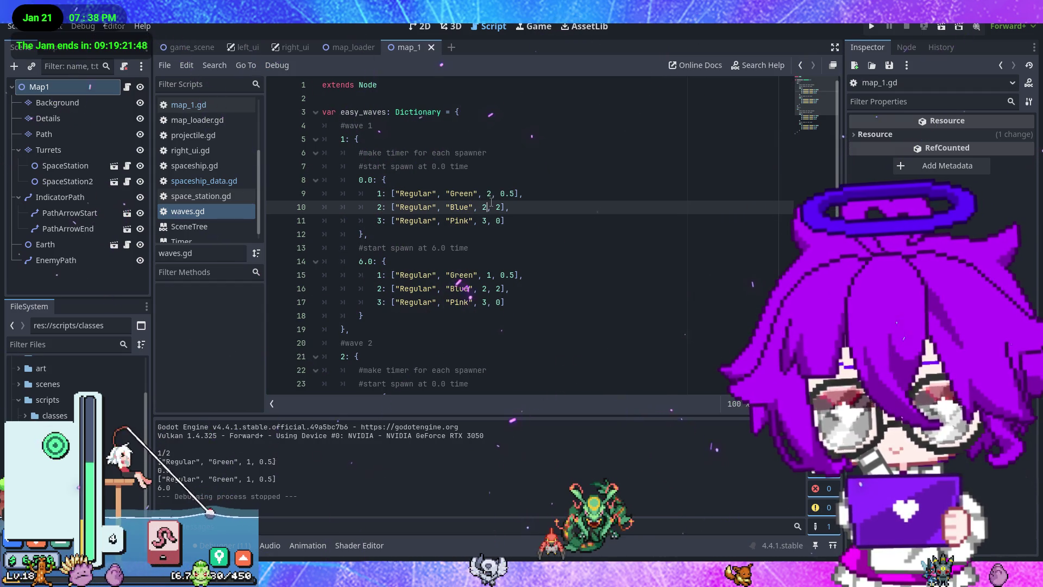
pyautogui.doubleClick(484, 221)
pyautogui.write('4')
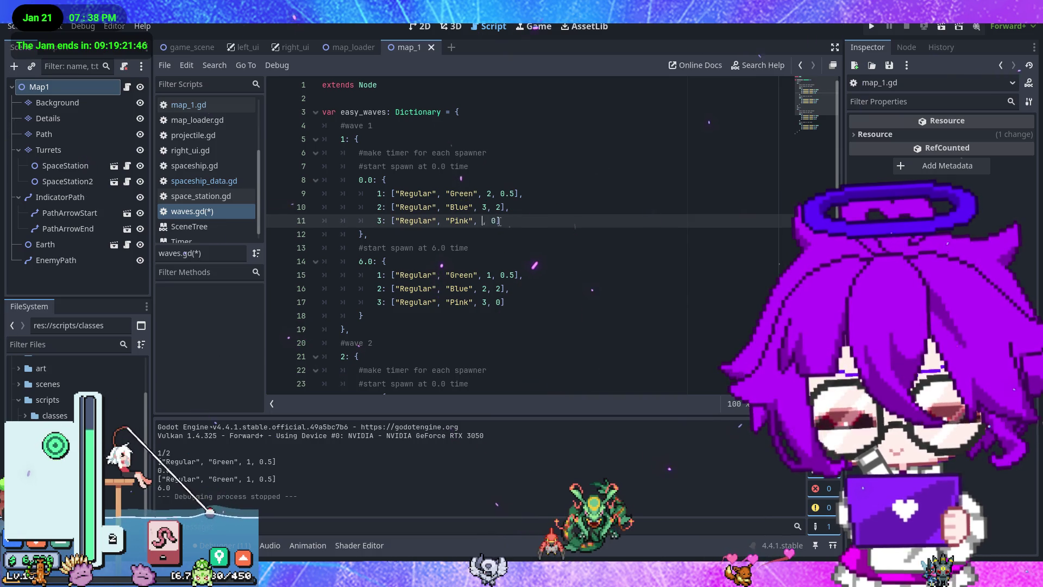
# - Set the 6.0 group to Green 2 and Blue 3, then save waves.gd
pyautogui.doubleClick(489, 275)
pyautogui.write('2')
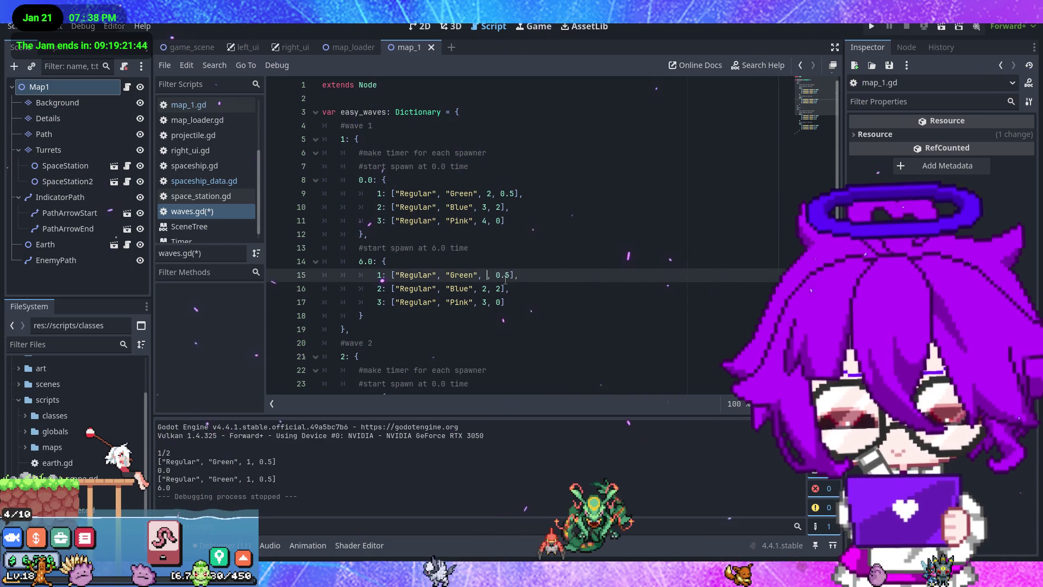
pyautogui.click(487, 289)
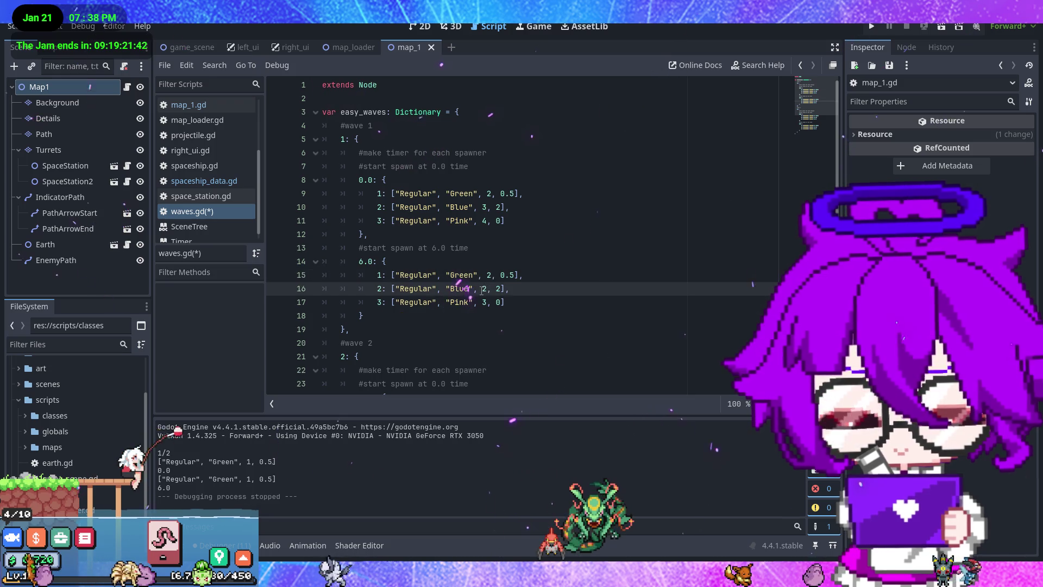
pyautogui.press('BackSpace')
pyautogui.write('3')
pyautogui.click(488, 302)
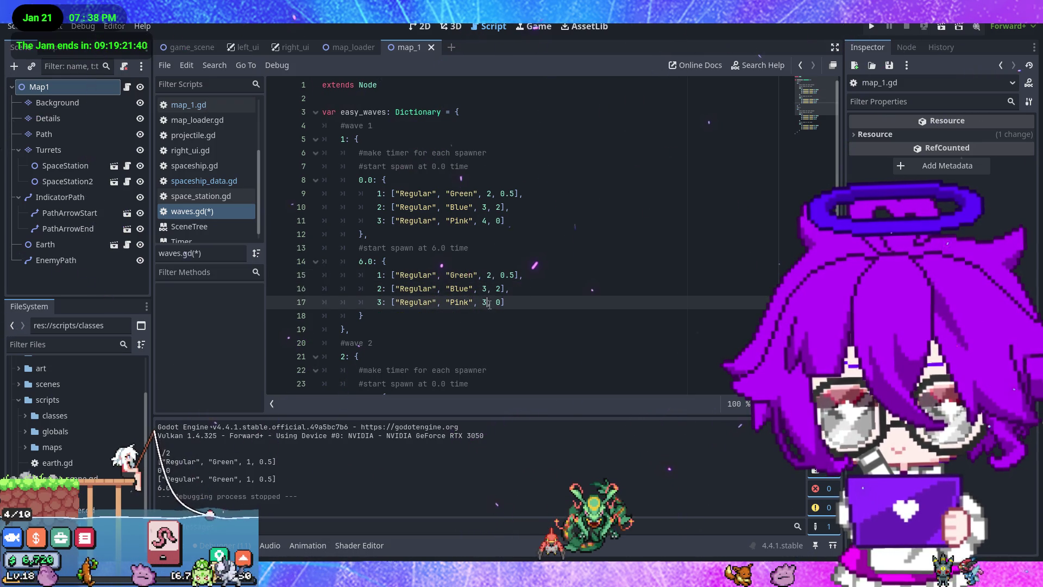
pyautogui.hotkey('ctrl', 's')
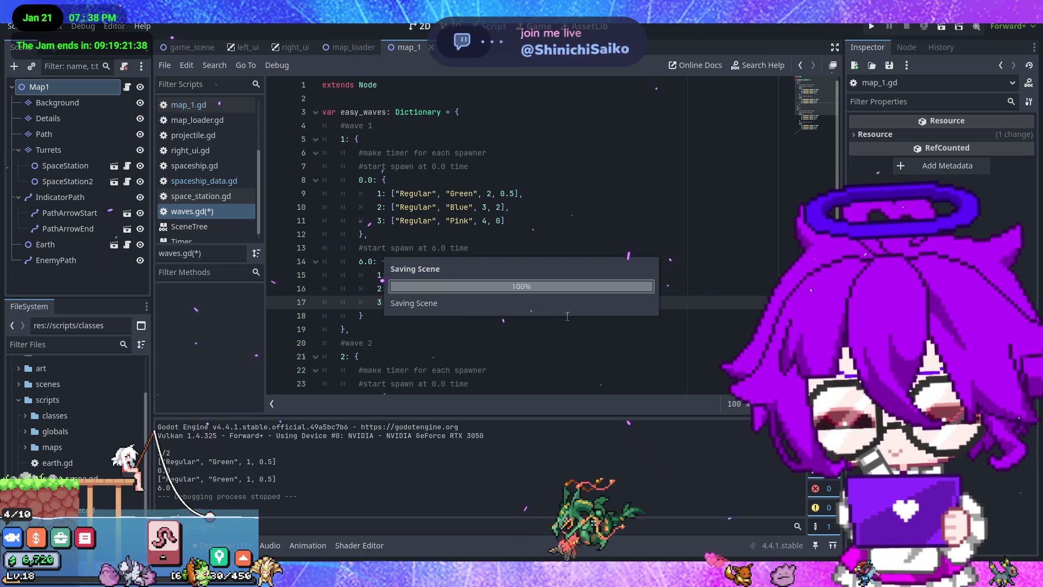
# - In map_1.gd, add an 'if wave_enemy[3] != 0.0:' condition after the add_child line
pyautogui.click(207, 107)
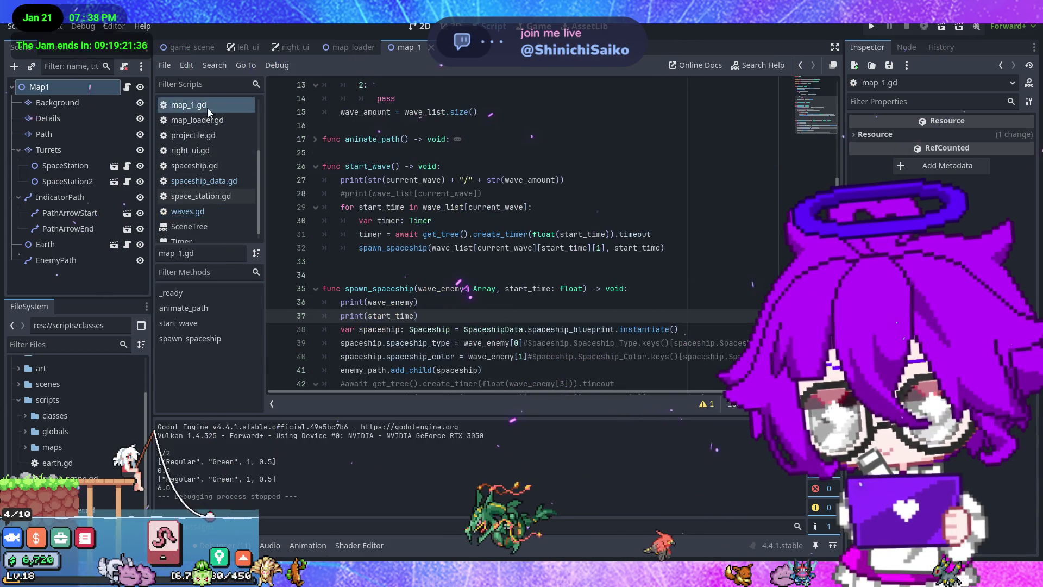
pyautogui.scroll(-1, 472, 317)
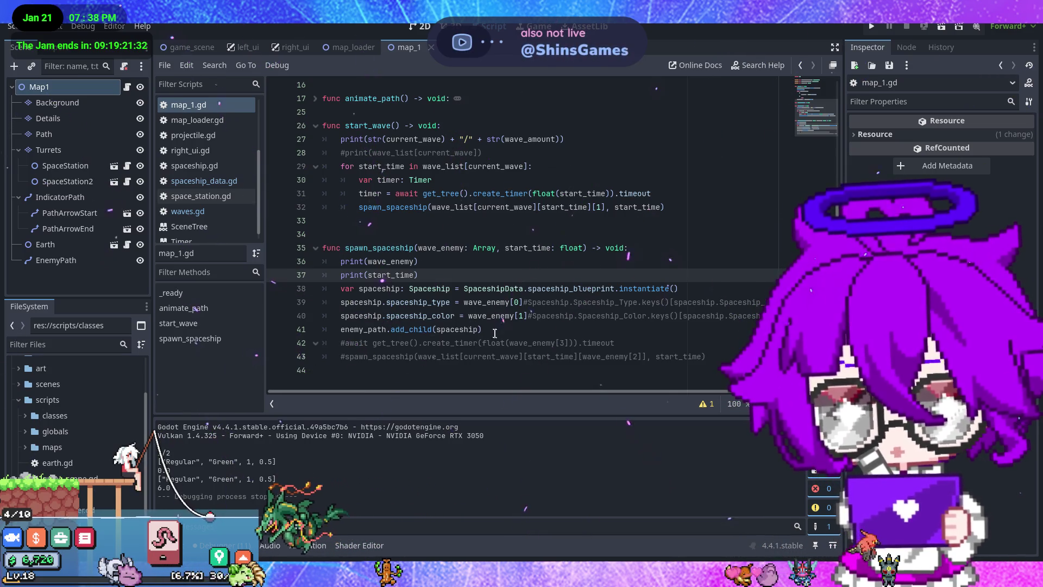
pyautogui.click(345, 343)
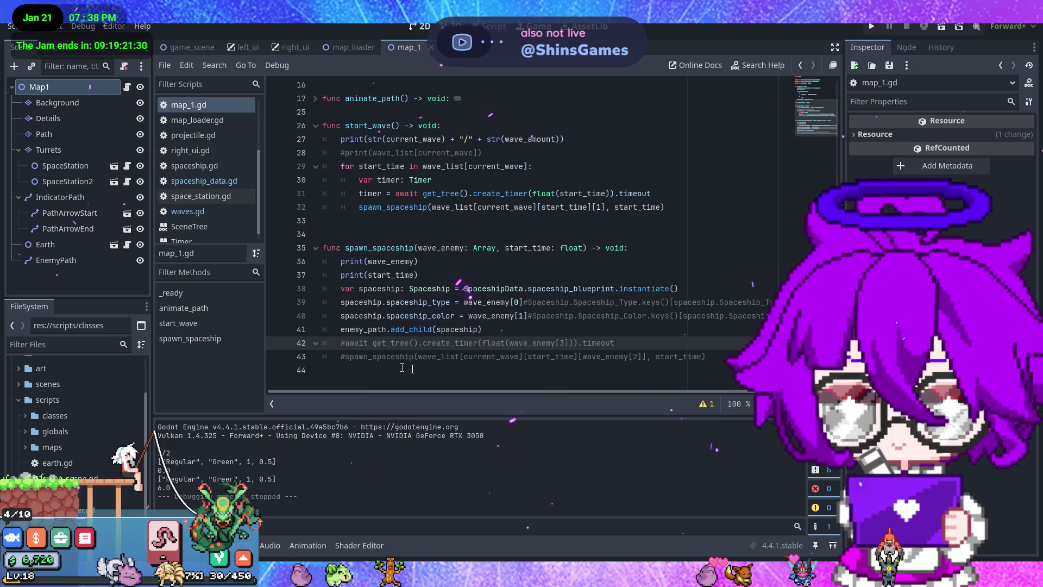
pyautogui.click(503, 328)
pyautogui.press('Return')
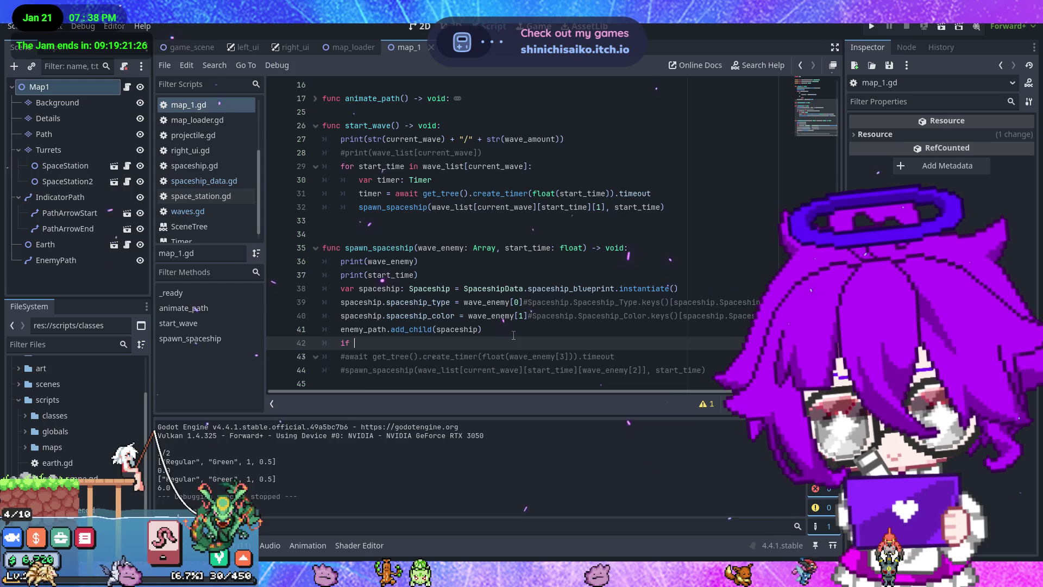
pyautogui.press('Return')
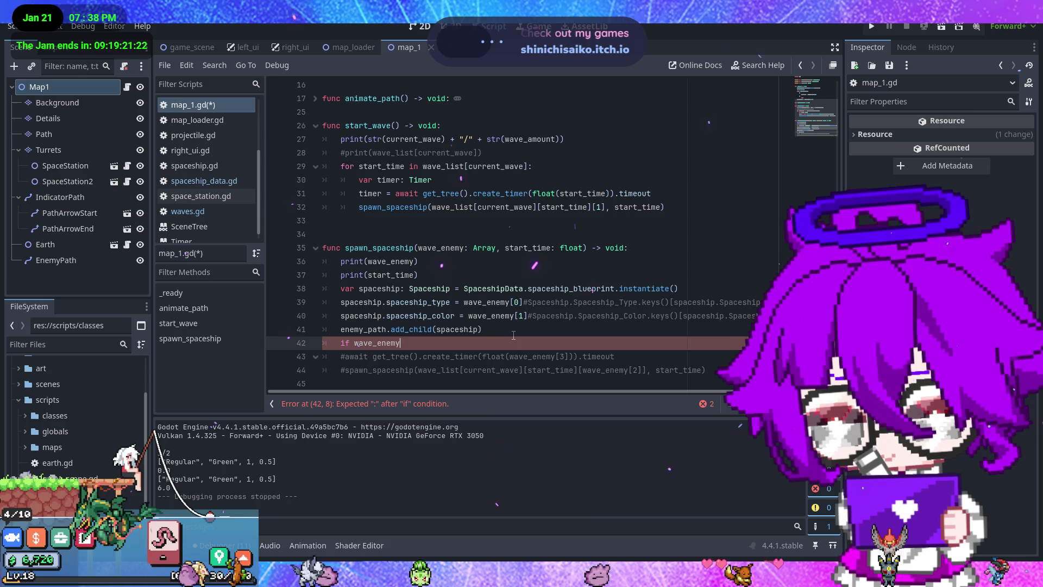
pyautogui.press('BackSpace')
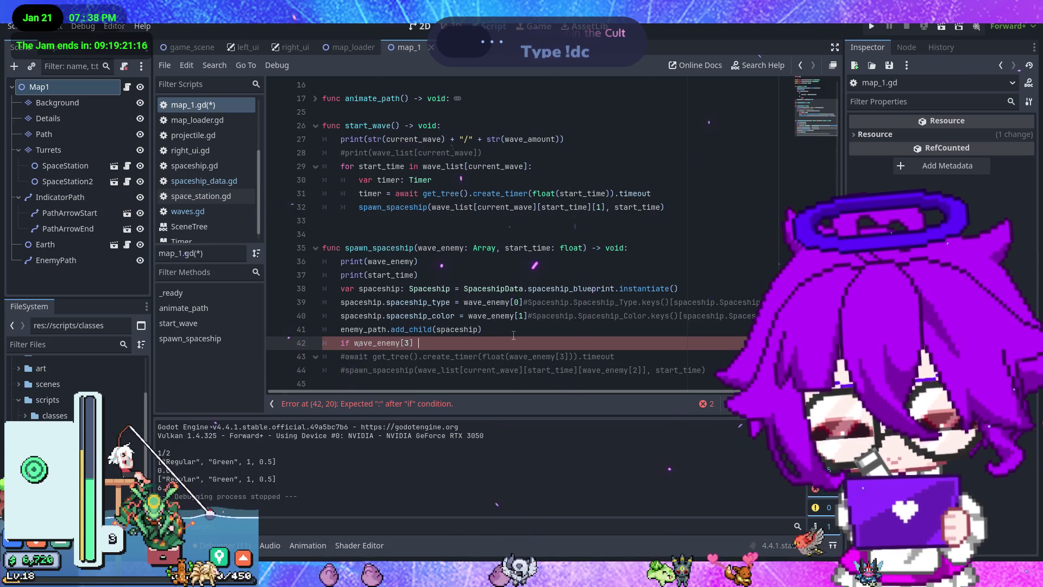
pyautogui.write('== 0.0:')
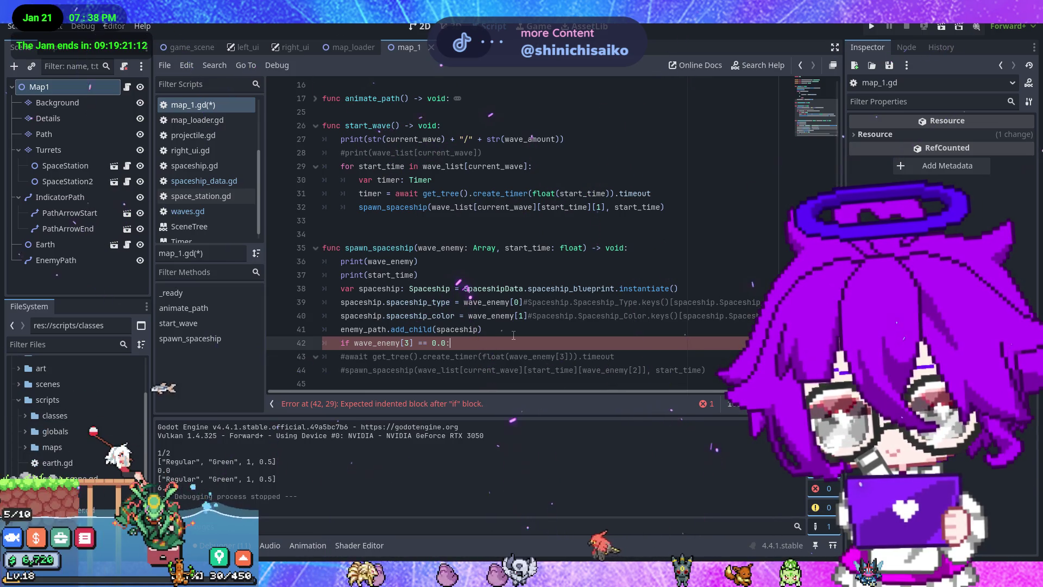
pyautogui.press('Left')
pyautogui.press('Left')
pyautogui.press('Left')
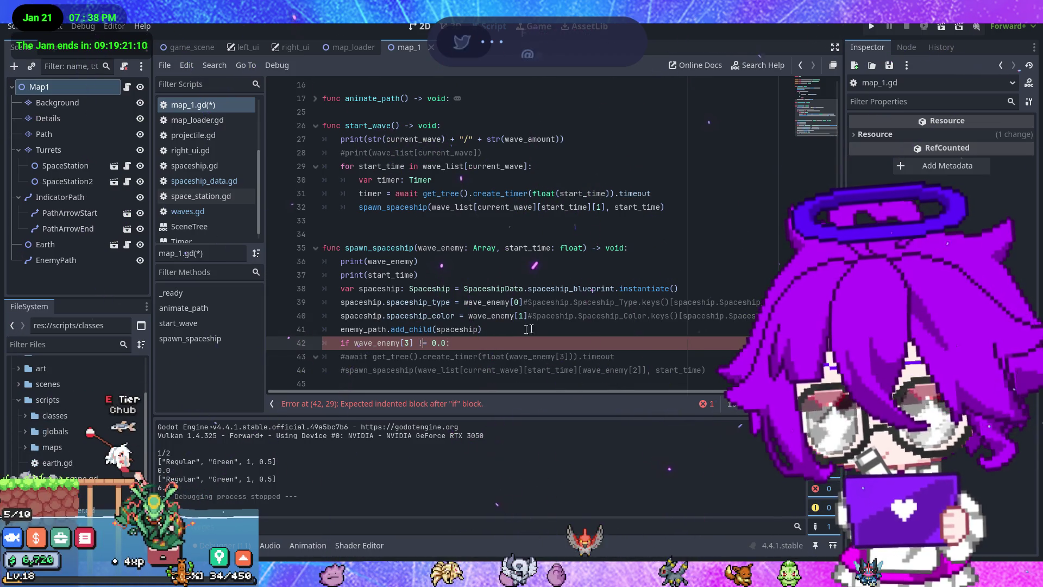
pyautogui.write('!')
# - Indent and uncomment the await and recursive spawn_spaceship lines under the if, removing the blank line
pyautogui.click(487, 346)
pyautogui.press('Return')
pyautogui.scroll(-1, 487, 347)
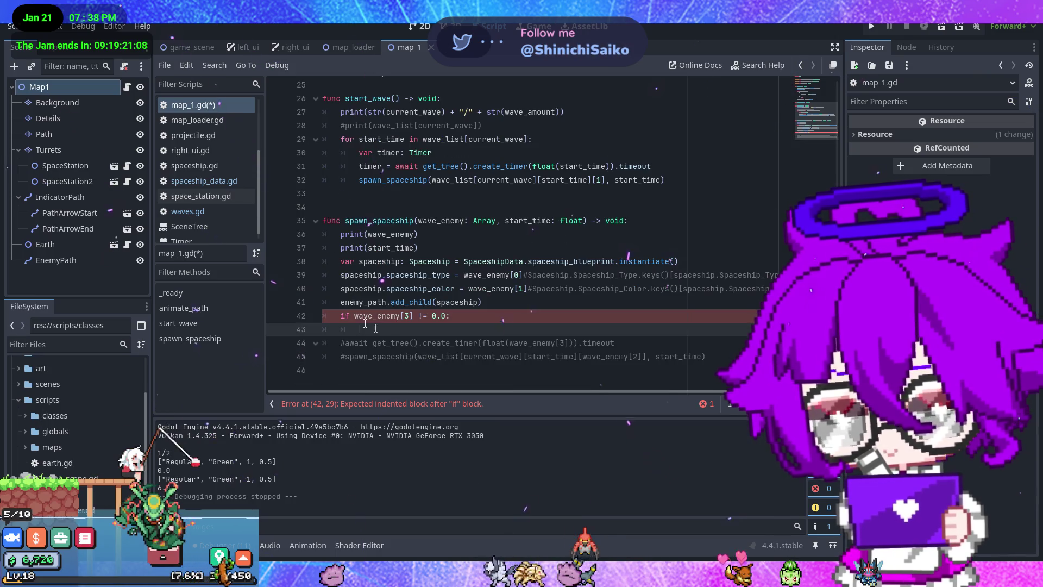
pyautogui.moveTo(341, 356); pyautogui.dragTo(341, 341)
pyautogui.press('Tab')
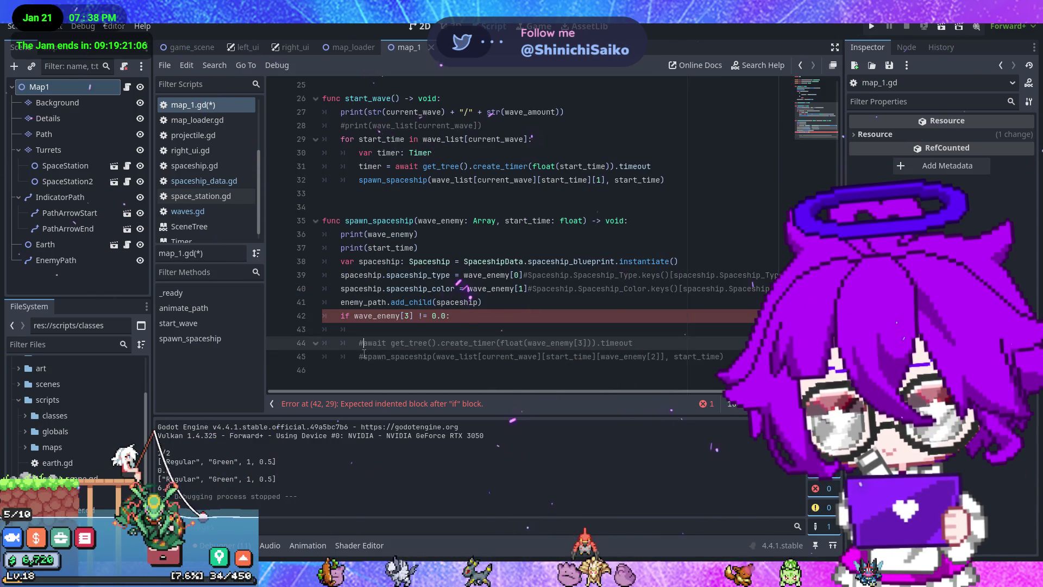
pyautogui.hotkey('ctrl', 'k')
pyautogui.click(362, 330)
pyautogui.press('BackSpace')
pyautogui.press('BackSpace')
pyautogui.press('BackSpace')
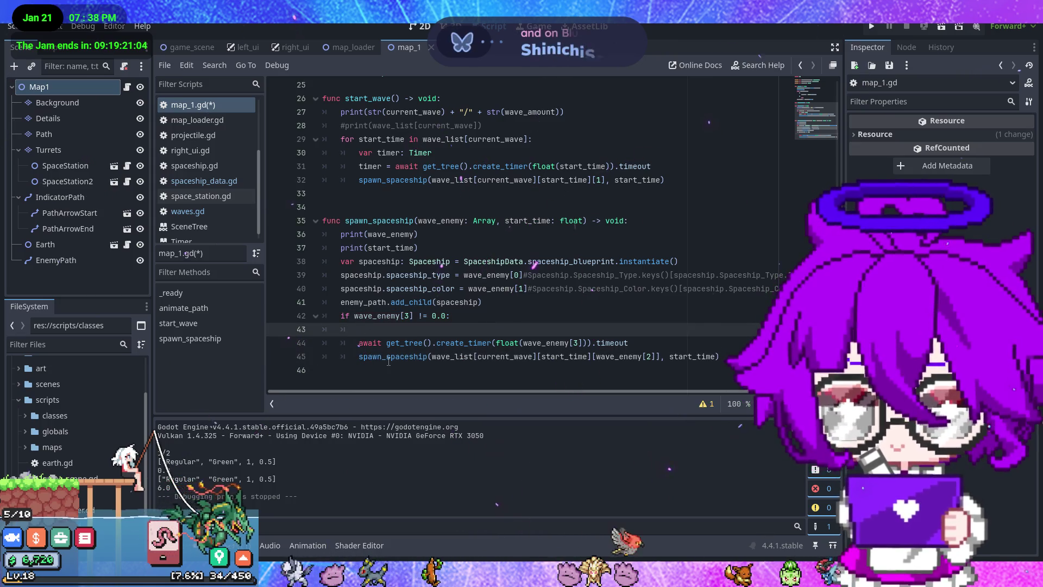
pyautogui.click(646, 329)
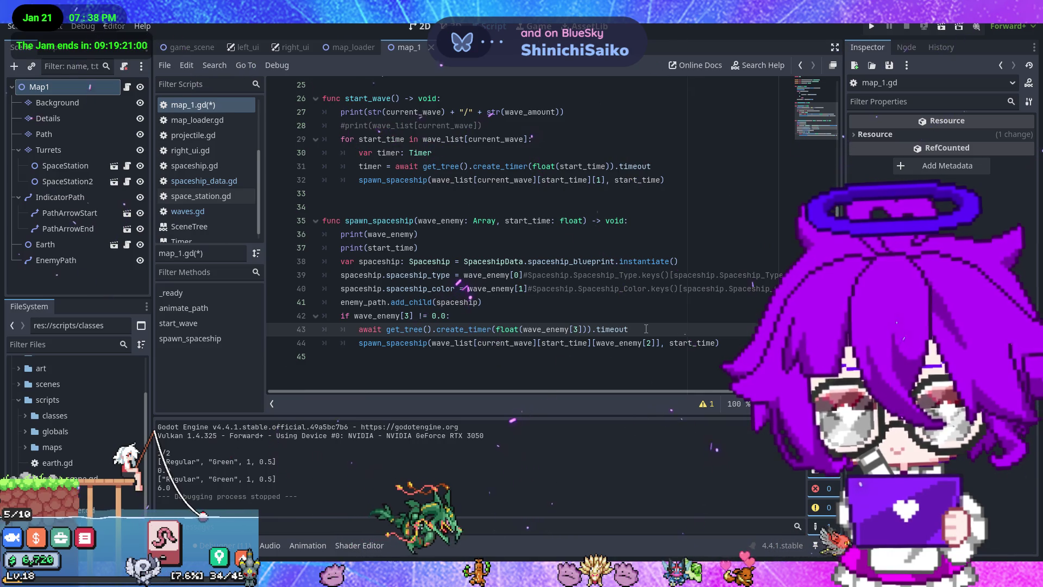
pyautogui.click(578, 329)
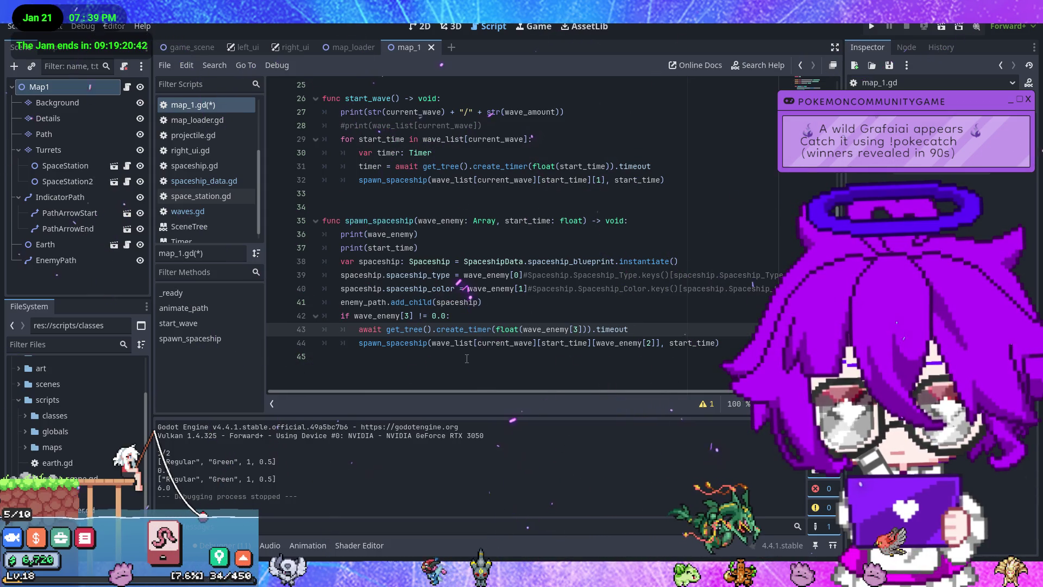
pyautogui.click(475, 342)
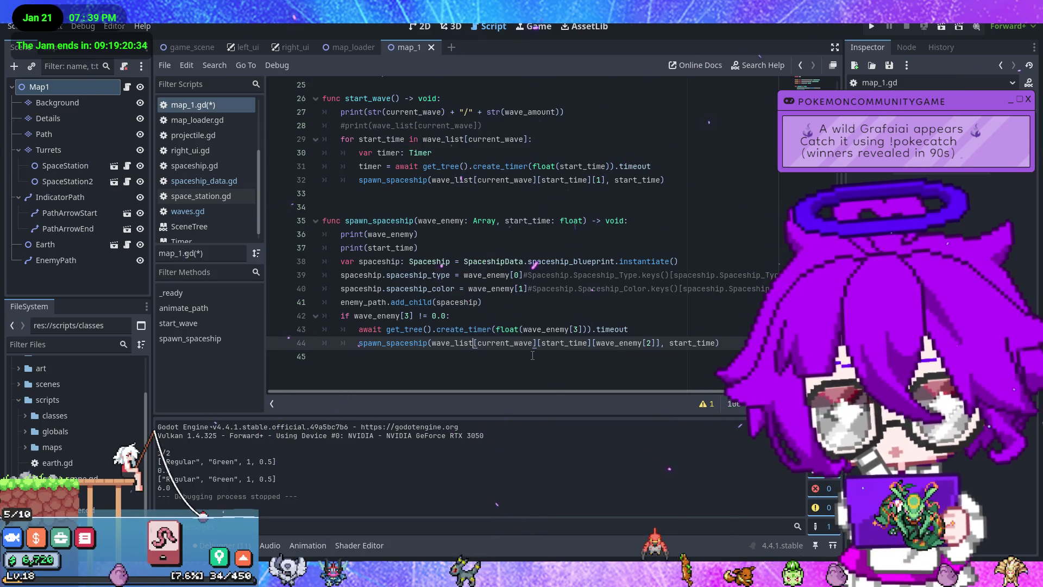
pyautogui.scroll(6, 479, 297)
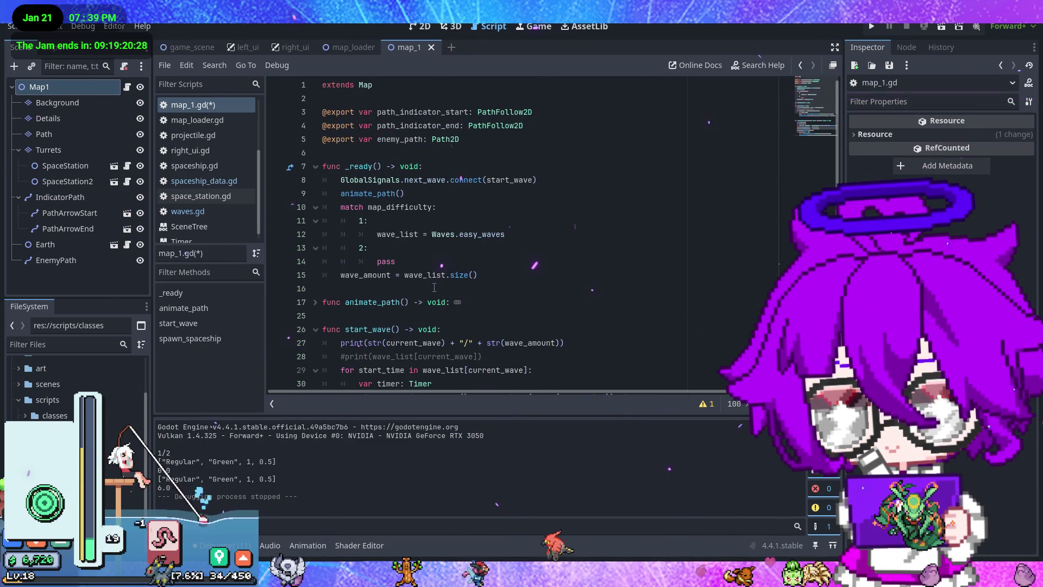
pyautogui.scroll(-5, 434, 287)
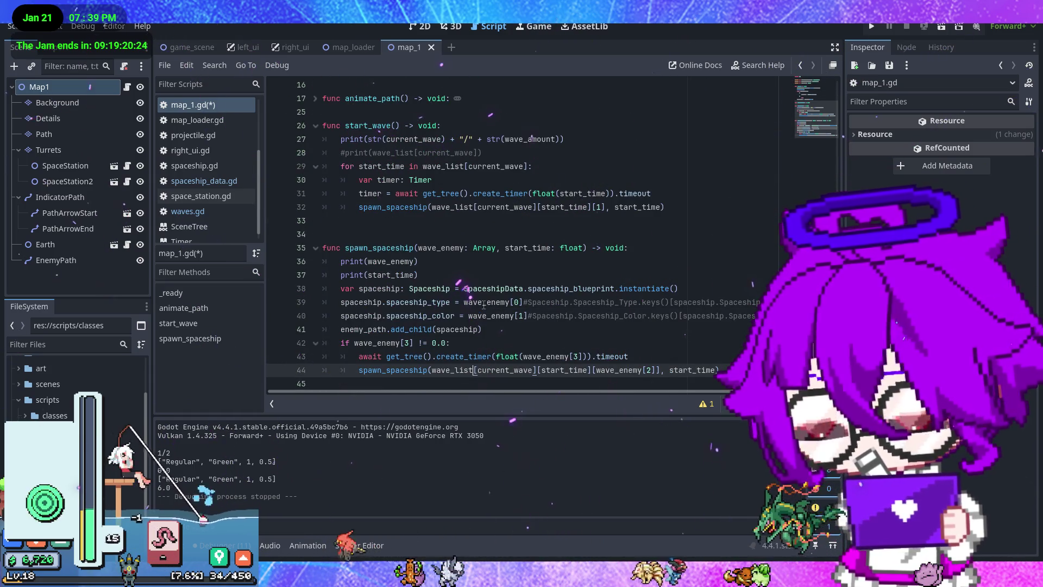
pyautogui.moveTo(483, 305)
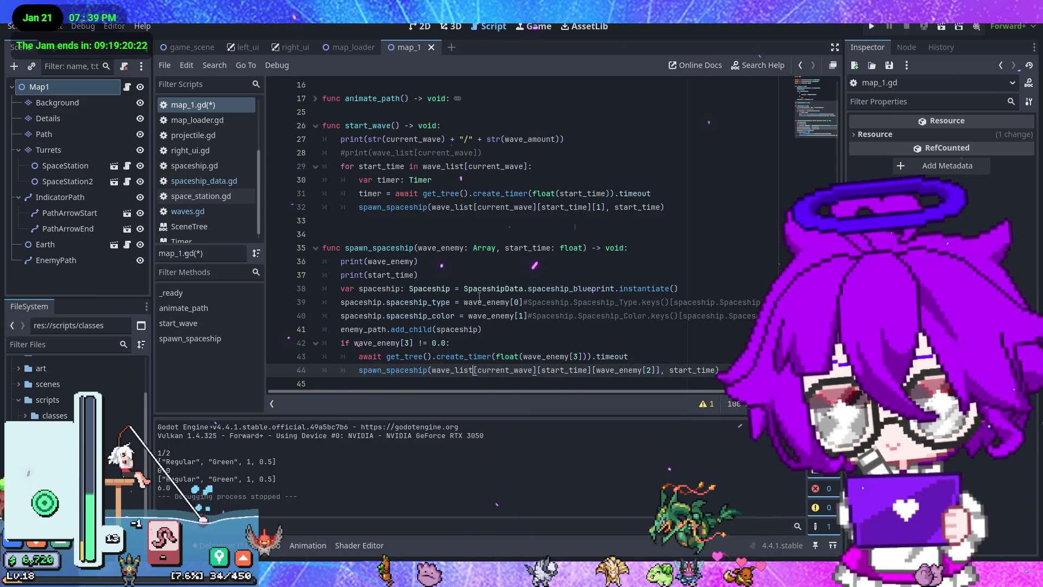
pyautogui.scroll(-1, 515, 333)
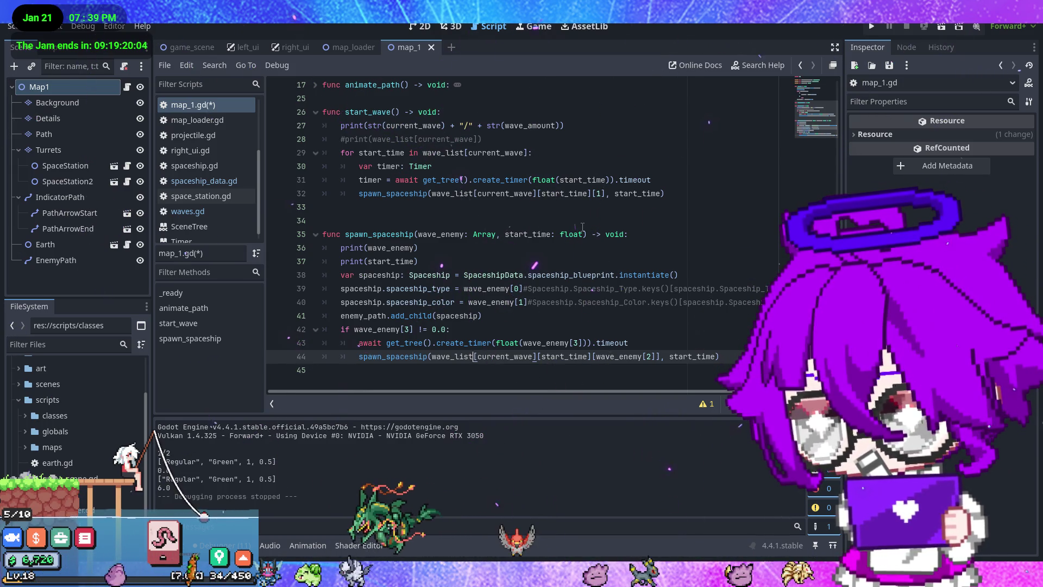
pyautogui.moveTo(656, 357); pyautogui.dragTo(598, 357)
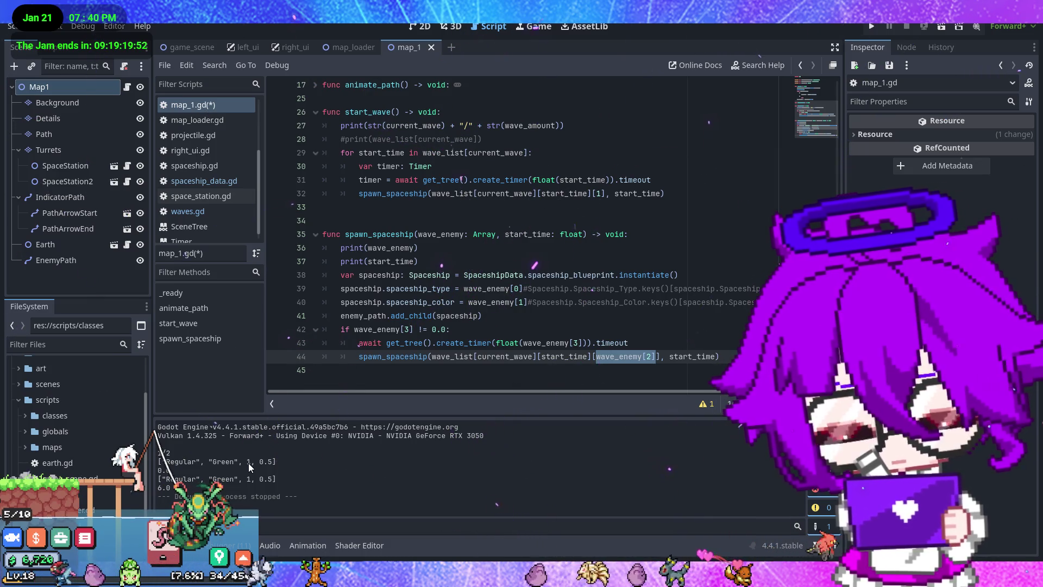
pyautogui.click(871, 27)
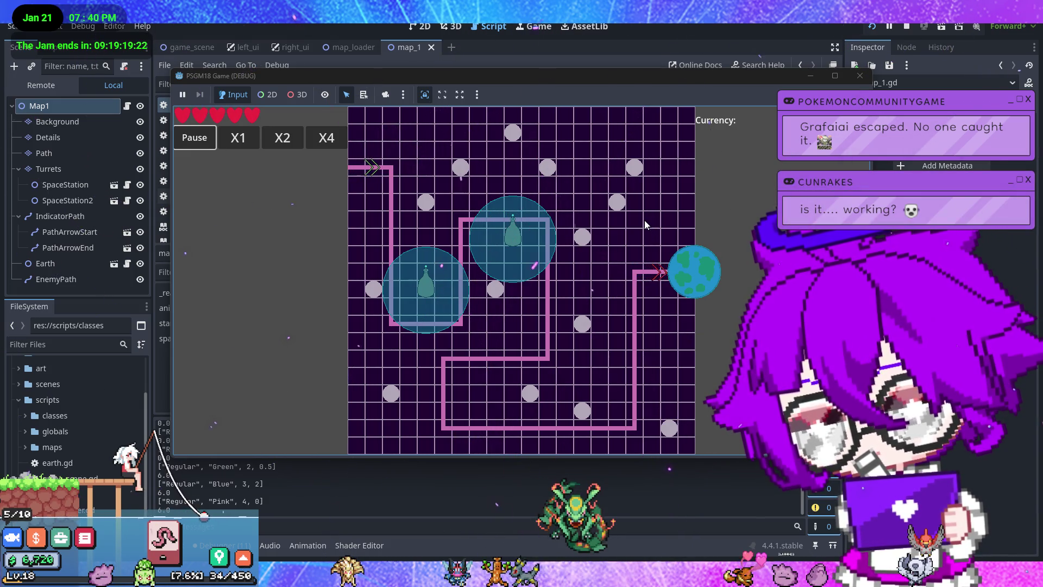
# - Close the running game window after watching the Green, Blue and Pink spawns
pyautogui.click(856, 78)
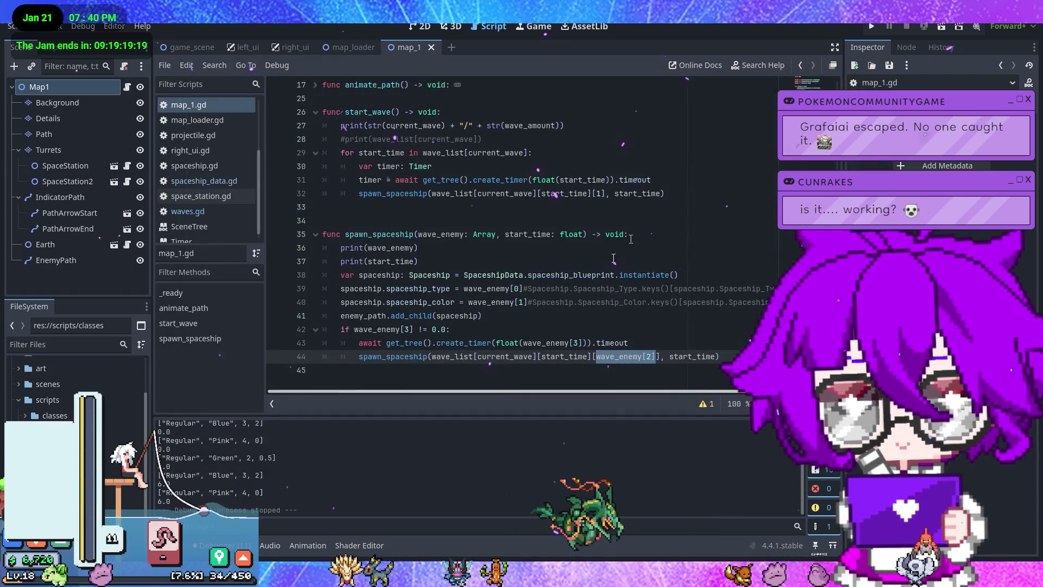
# - Open waves.gd and inspect wave 1's 0.0 block: Green, Blue and Pink entries and their delays
pyautogui.click(210, 215)
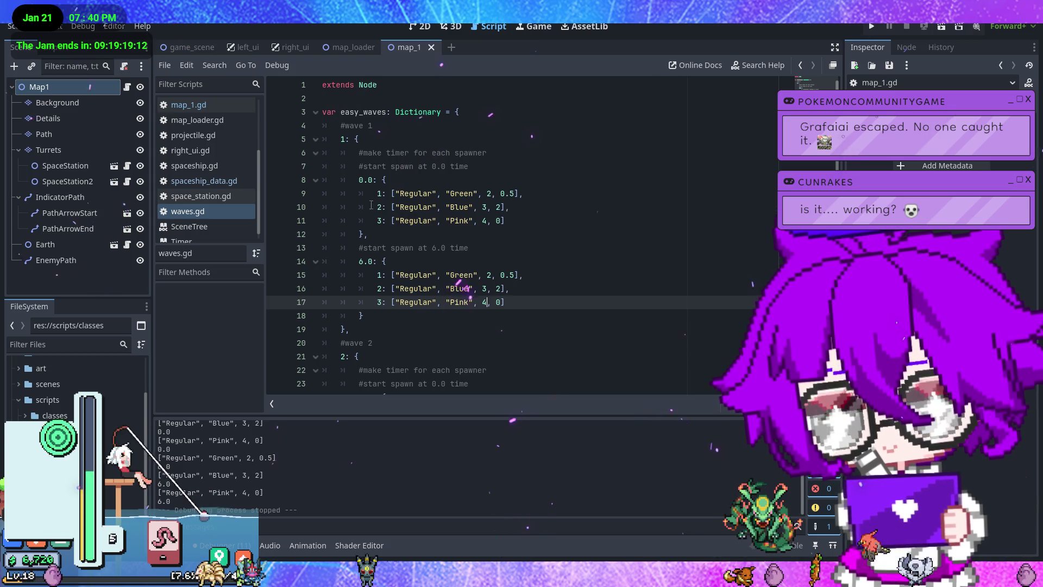
pyautogui.moveTo(373, 185); pyautogui.dragTo(364, 182)
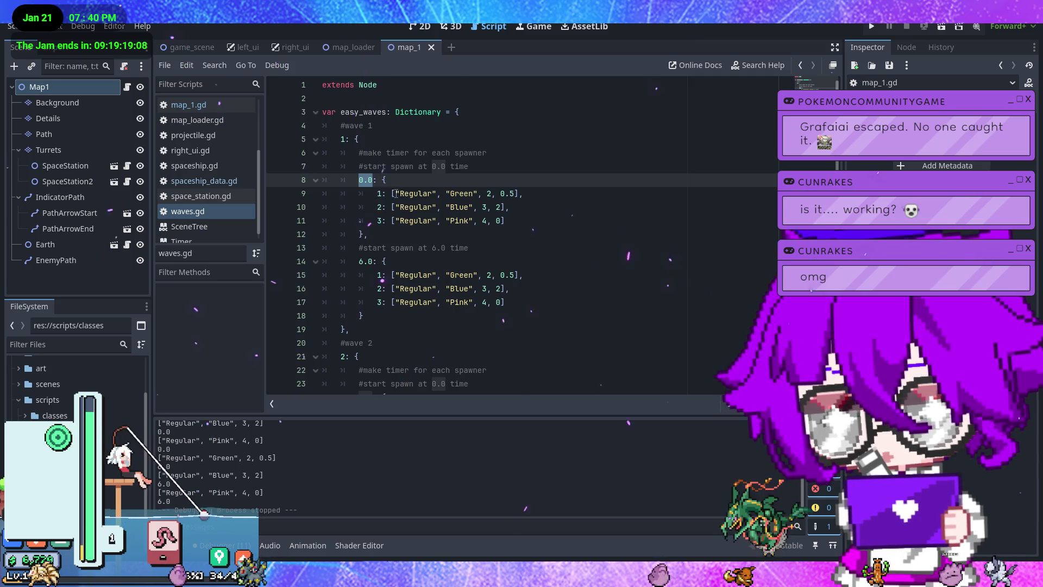
pyautogui.doubleClick(460, 194)
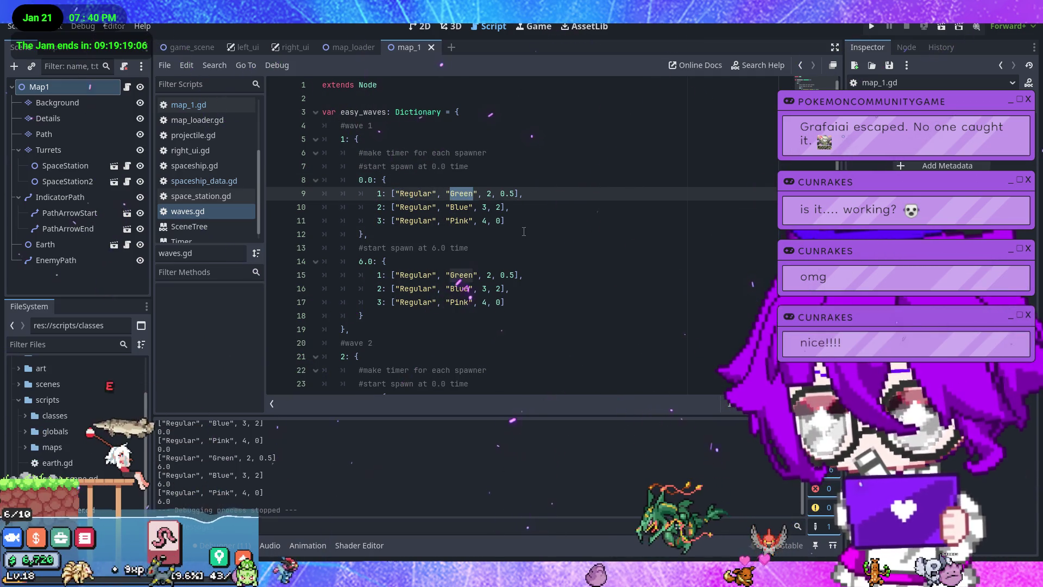
pyautogui.moveTo(501, 194)
pyautogui.mouseDown()
pyautogui.moveTo(514, 193)
pyautogui.moveTo(471, 209)
pyautogui.mouseUp()
pyautogui.doubleClick(498, 207)
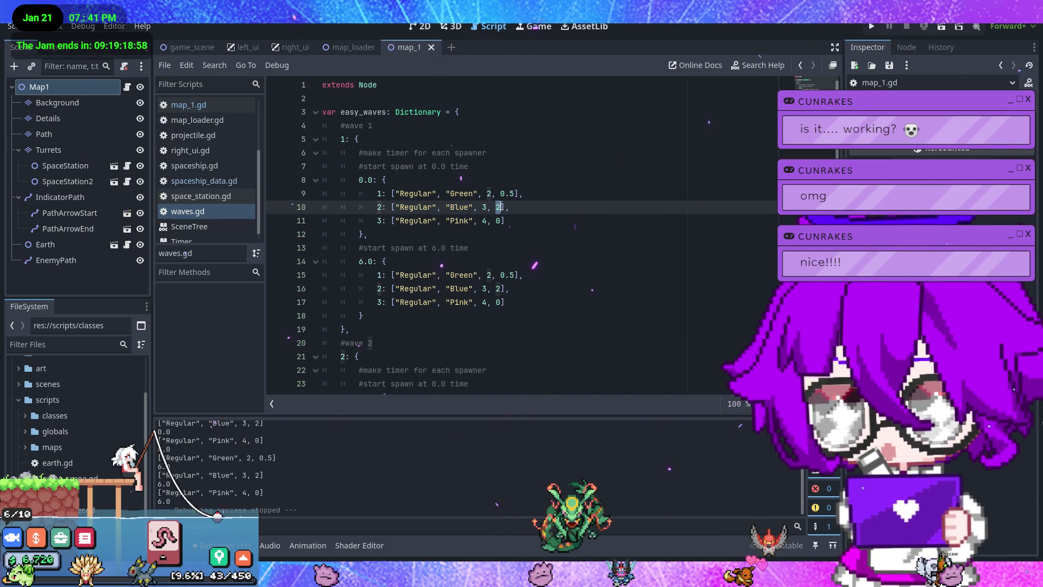
pyautogui.moveTo(400, 221); pyautogui.dragTo(446, 220)
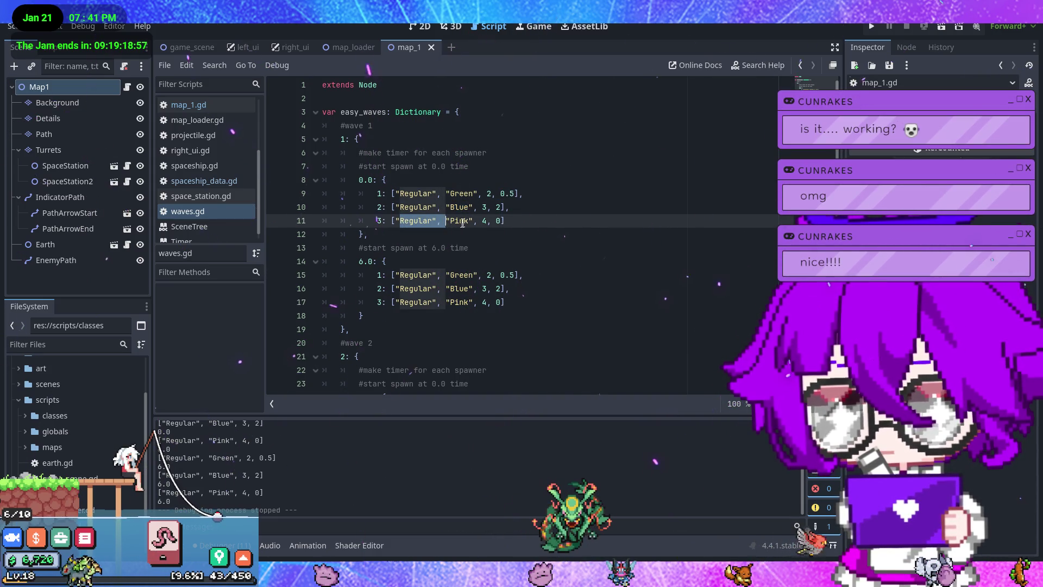
pyautogui.doubleClick(498, 221)
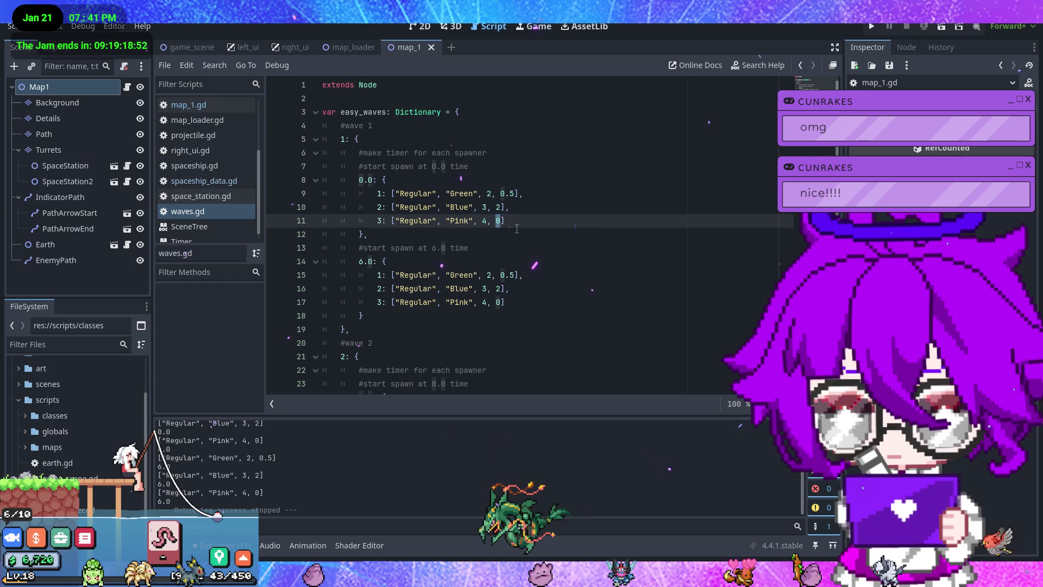
pyautogui.moveTo(521, 221); pyautogui.dragTo(354, 187)
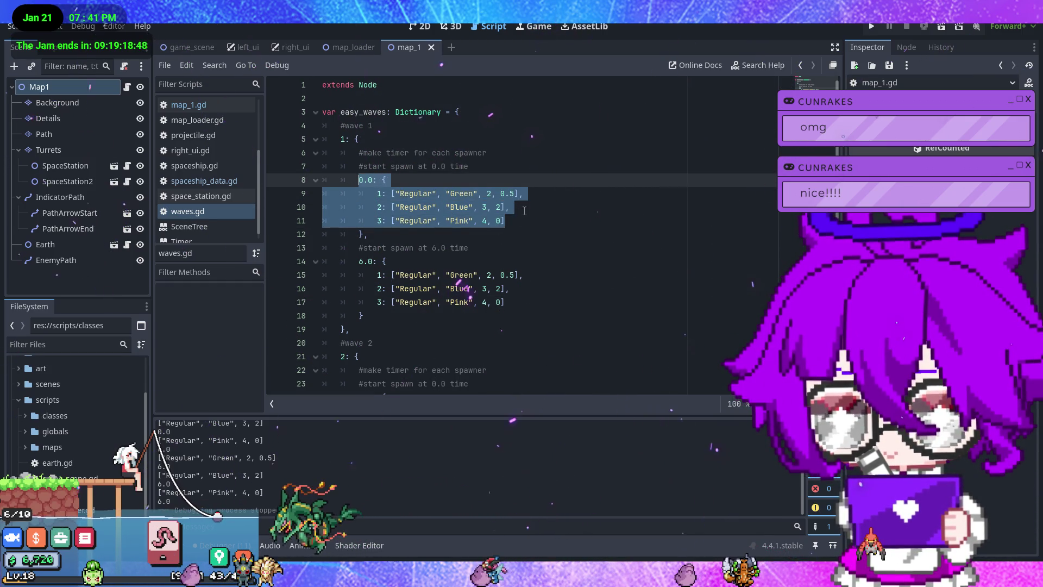
pyautogui.click(530, 211)
pyautogui.moveTo(541, 198); pyautogui.dragTo(378, 196)
# - Duplicate the first Green spawn line several times to create extra Green entries
pyautogui.hotkey('ctrl', 'c')
pyautogui.press('End')
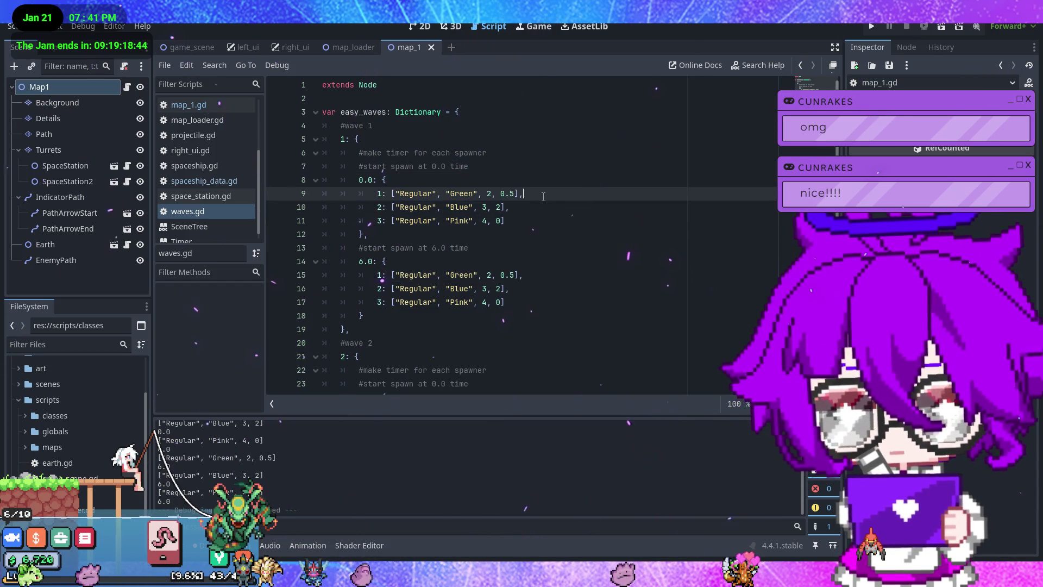
pyautogui.press('Return')
pyautogui.hotkey('ctrl', 'v')
pyautogui.press('Return')
pyautogui.hotkey('ctrl', 'v')
pyautogui.press('Return')
pyautogui.hotkey('ctrl', 'v')
pyautogui.press('Return')
pyautogui.hotkey('ctrl', 'v')
pyautogui.press('Return')
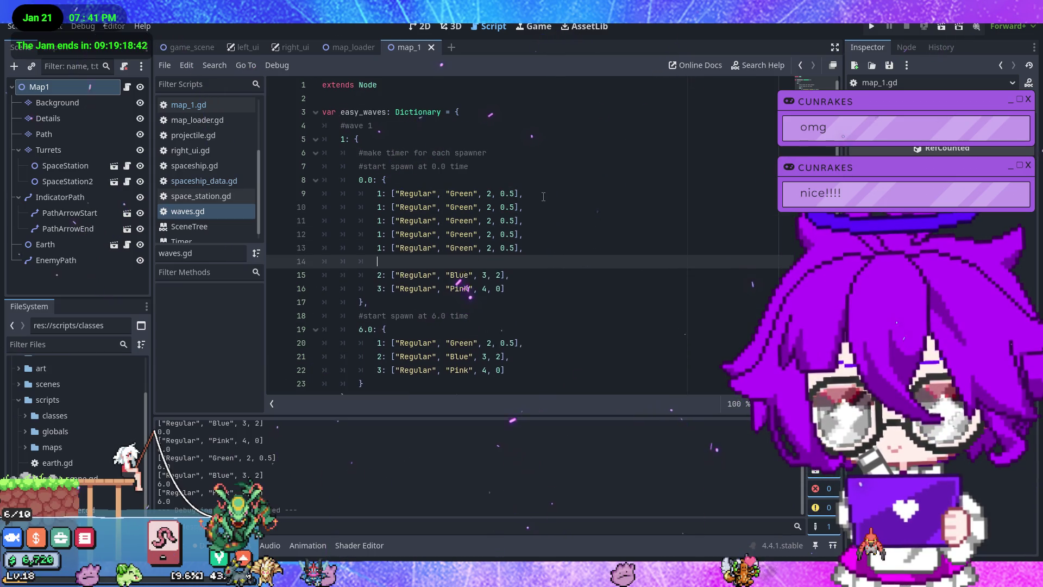
pyautogui.hotkey('ctrl', 'v')
pyautogui.press('Return')
pyautogui.hotkey('ctrl', 'v')
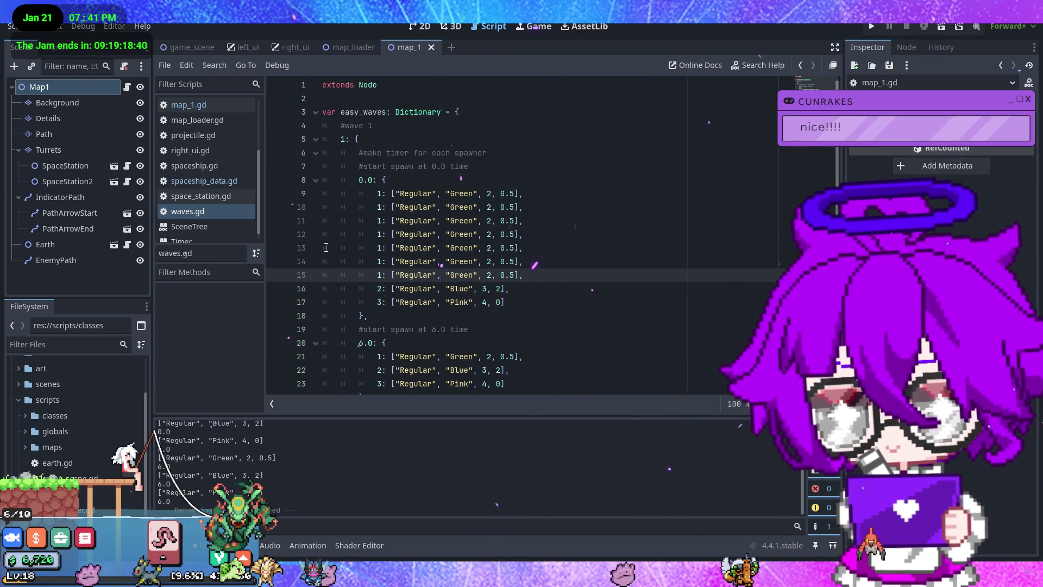
# - Renumber the keys on lines 11–14 to 3, 4, 5 and 6
pyautogui.click(385, 210)
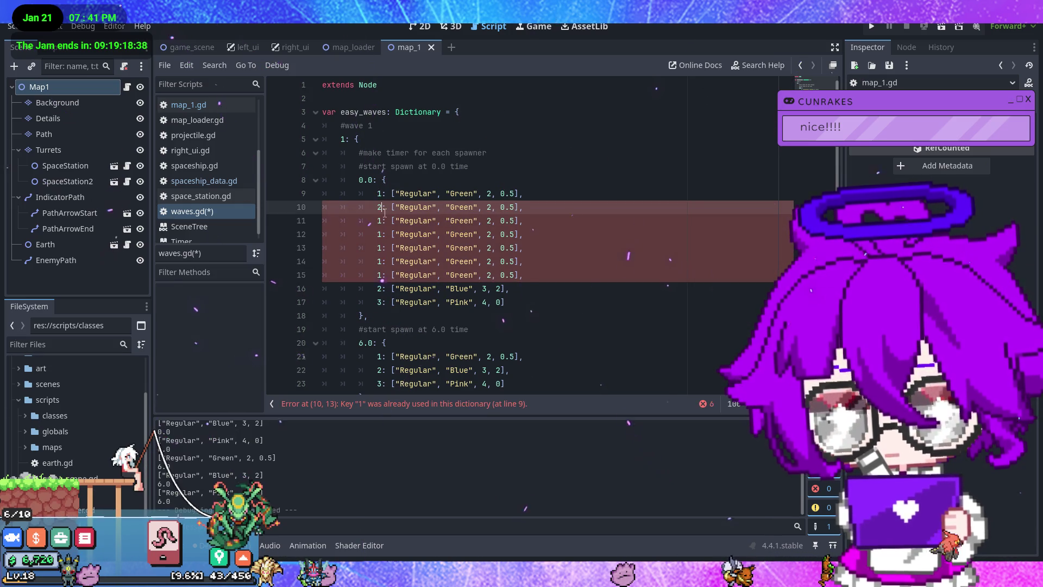
pyautogui.click(383, 219)
pyautogui.press('BackSpace')
pyautogui.write('3')
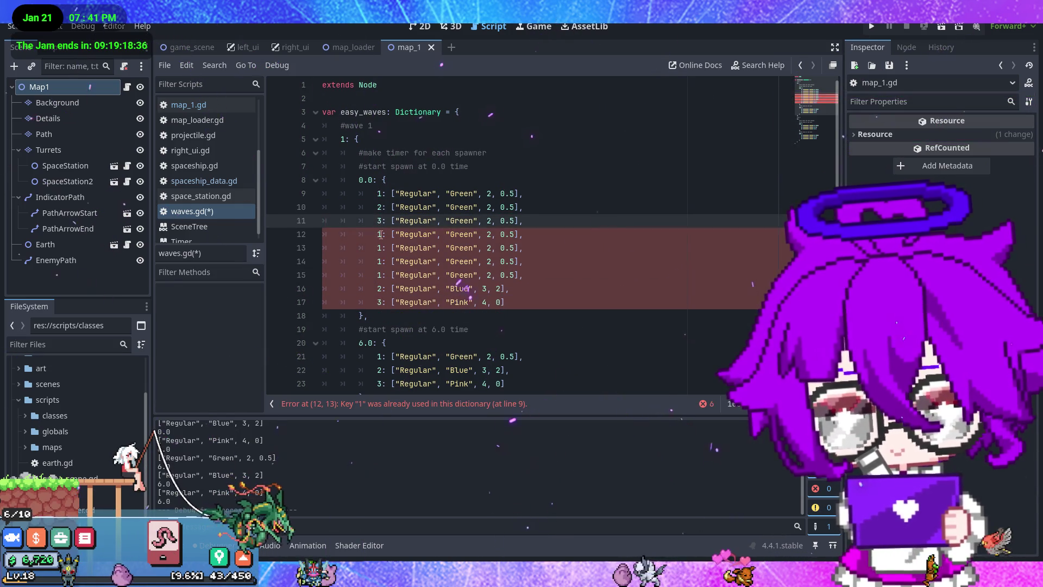
pyautogui.click(382, 234)
pyautogui.press('BackSpace')
pyautogui.write('4')
pyautogui.click(382, 248)
pyautogui.press('BackSpace')
pyautogui.write('5')
pyautogui.click(382, 263)
pyautogui.press('BackSpace')
pyautogui.write('6')
# - Set the keys on lines 15–17 to 7, 8 and 9
pyautogui.click(382, 274)
pyautogui.press('BackSpace')
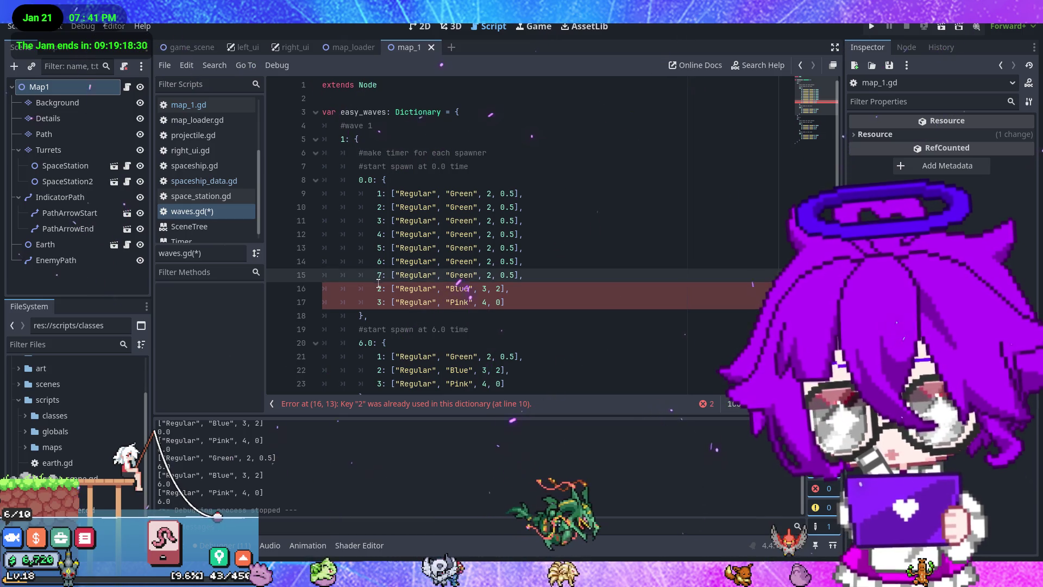
pyautogui.write('7')
pyautogui.click(383, 289)
pyautogui.press('BackSpace')
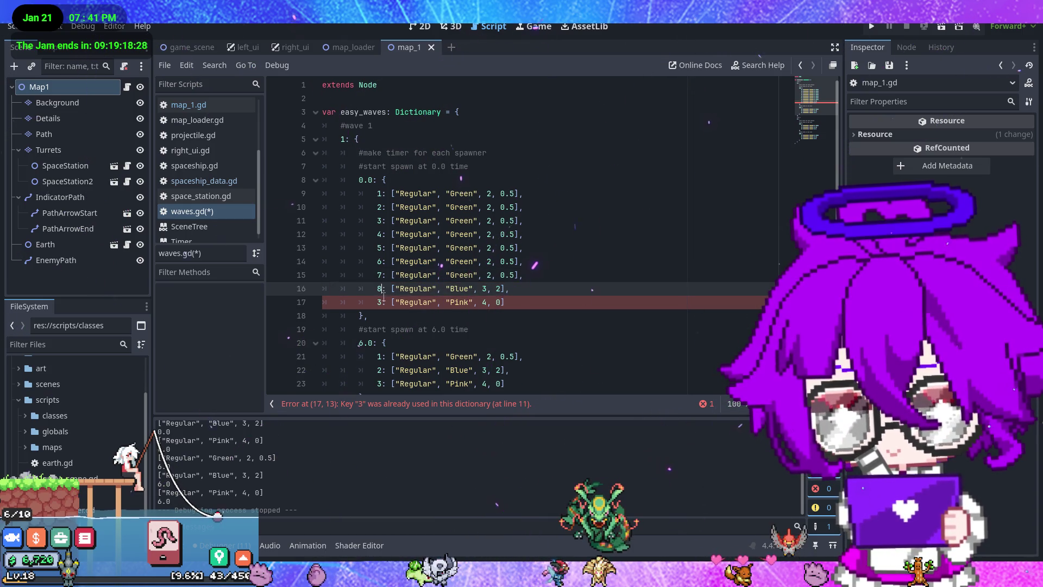
pyautogui.write('8')
pyautogui.click(383, 302)
pyautogui.press('BackSpace')
pyautogui.write('9')
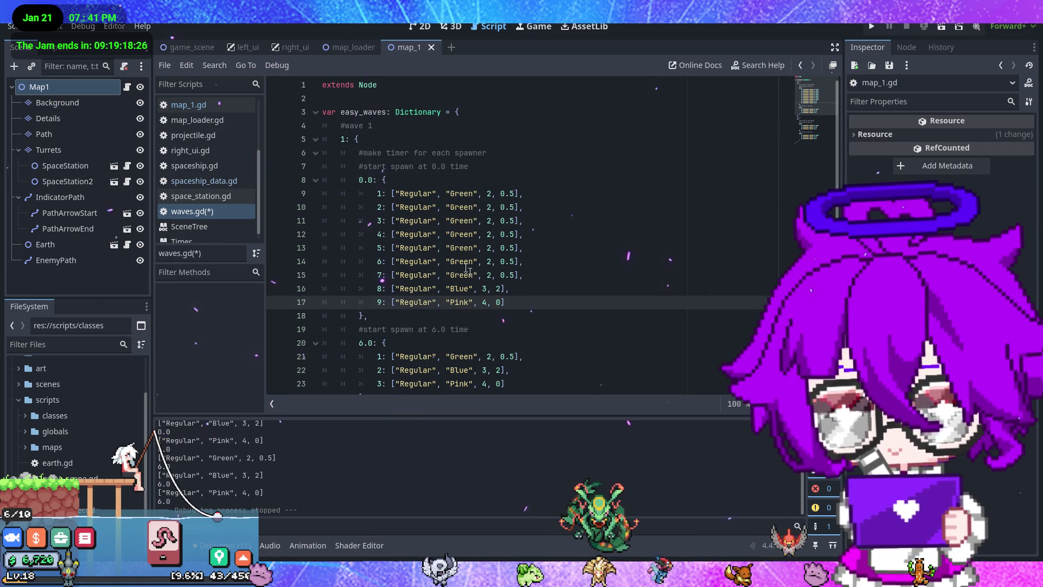
# - Change the next-spawn values on lines 10–12 to 3, 4 and 5
pyautogui.click(493, 207)
pyautogui.press('BackSpace')
pyautogui.write('3')
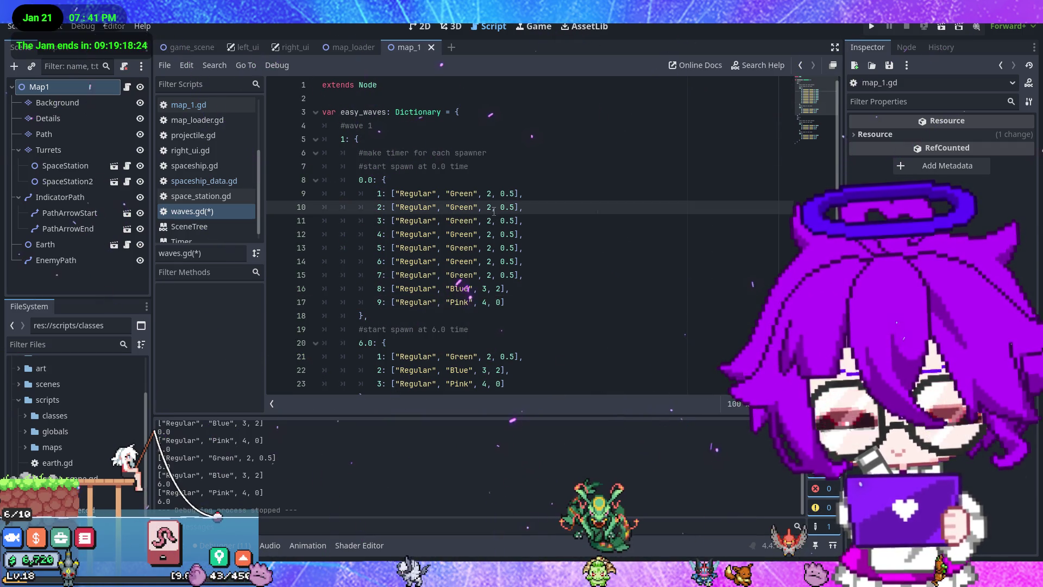
pyautogui.click(490, 221)
pyautogui.press('BackSpace')
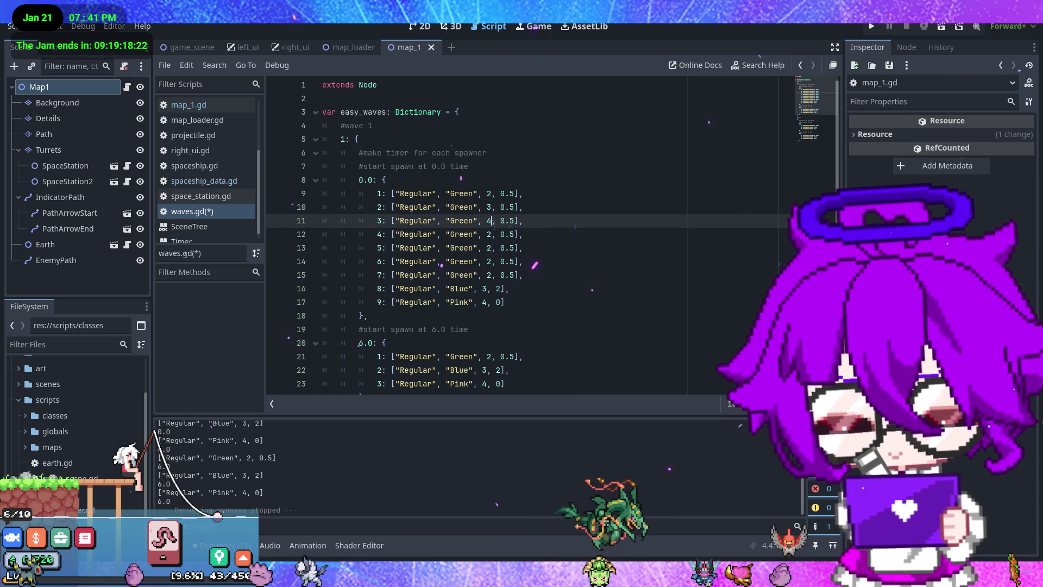
pyautogui.write('4')
pyautogui.click(491, 235)
pyautogui.press('BackSpace')
pyautogui.write('5')
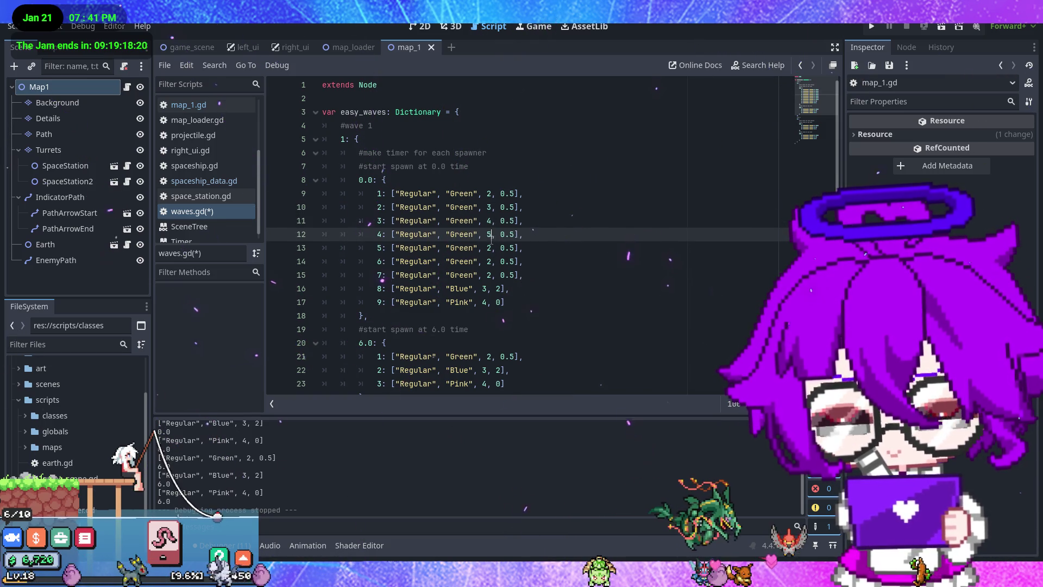
# - Go through the remaining next-spawn values, save waves.gd and run the game
pyautogui.click(494, 247)
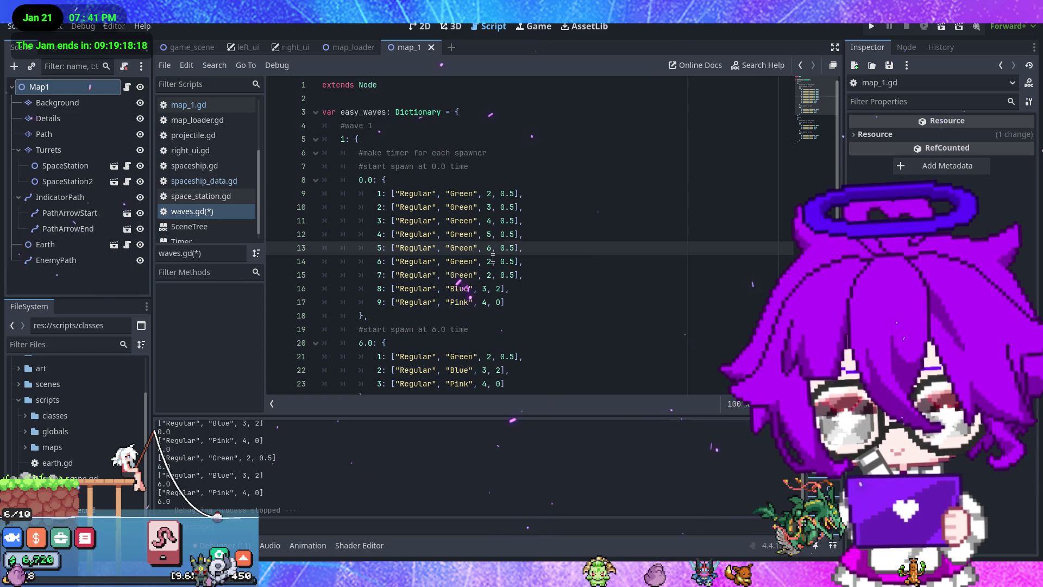
pyautogui.click(494, 265)
pyautogui.click(492, 276)
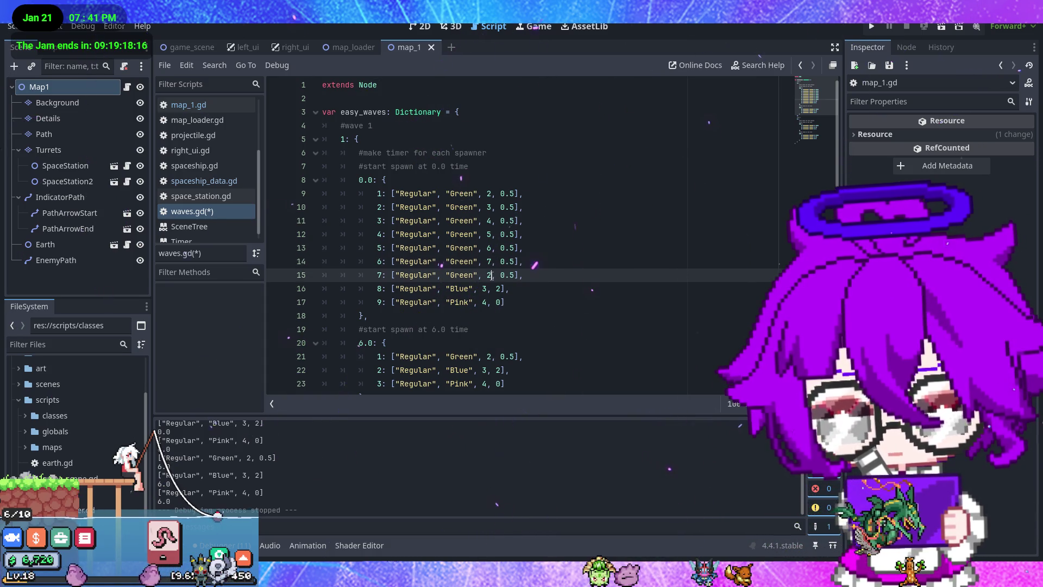
pyautogui.click(487, 289)
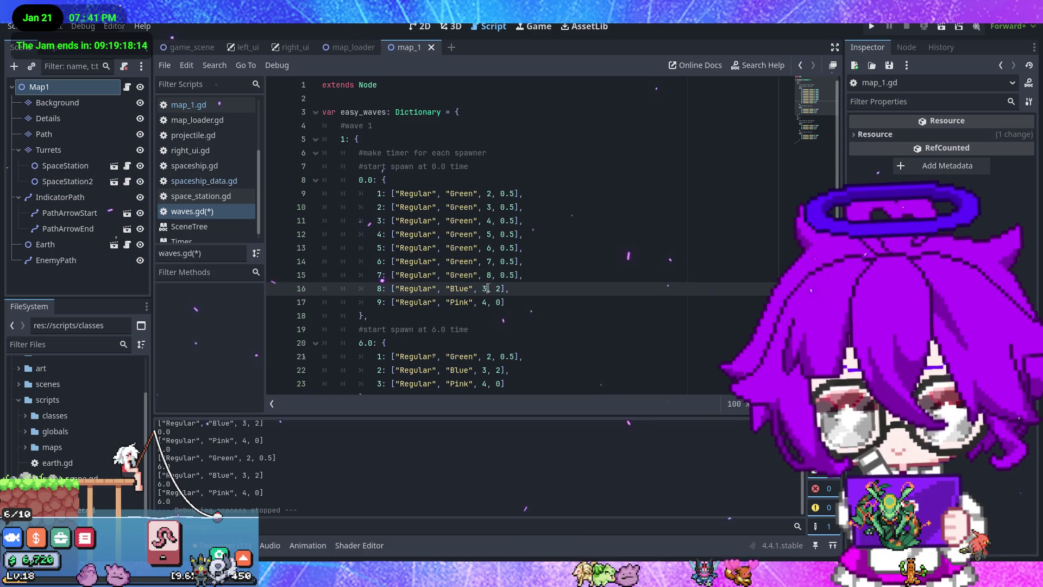
pyautogui.click(489, 301)
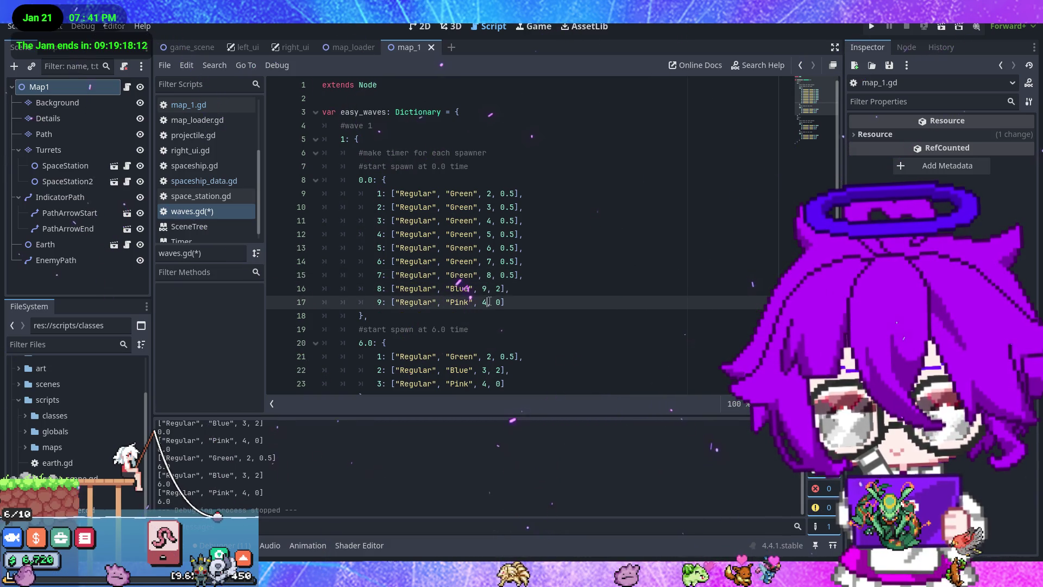
pyautogui.hotkey('ctrl', 's')
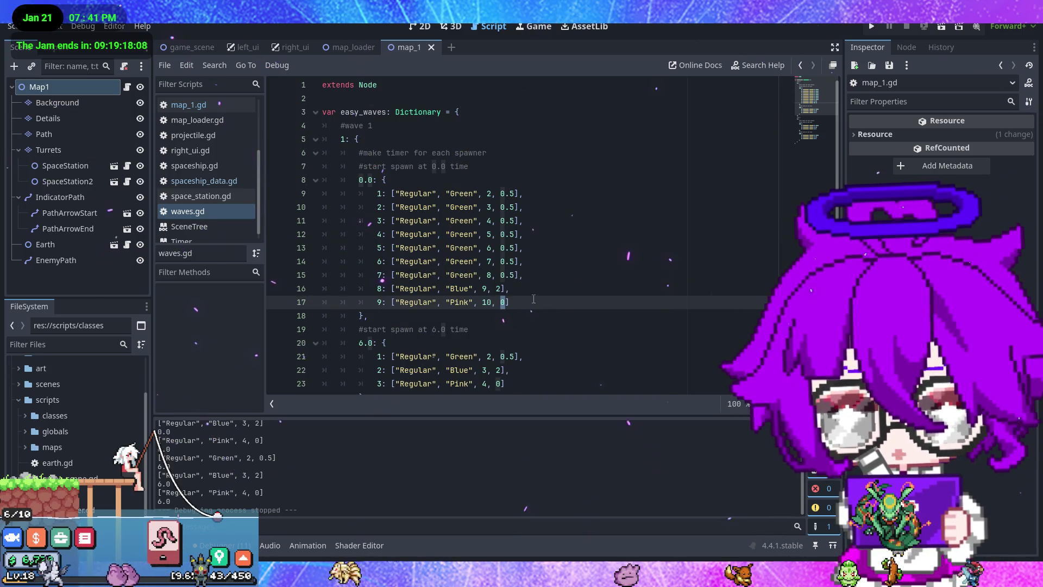
pyautogui.click(871, 26)
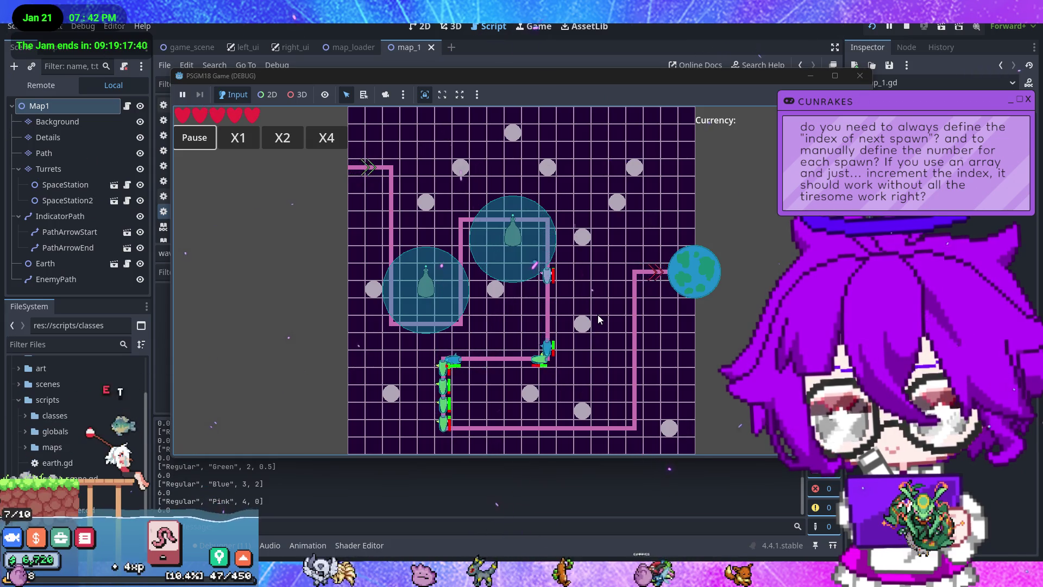
# - Watch the test run at X4 speed, return to X1, then stop the game
pyautogui.click(332, 137)
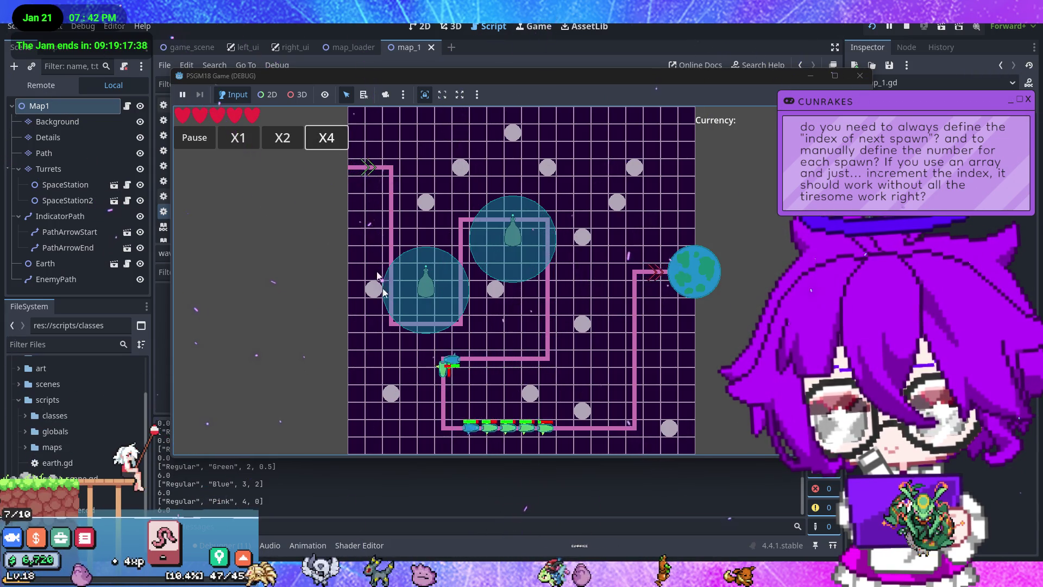
pyautogui.click(232, 141)
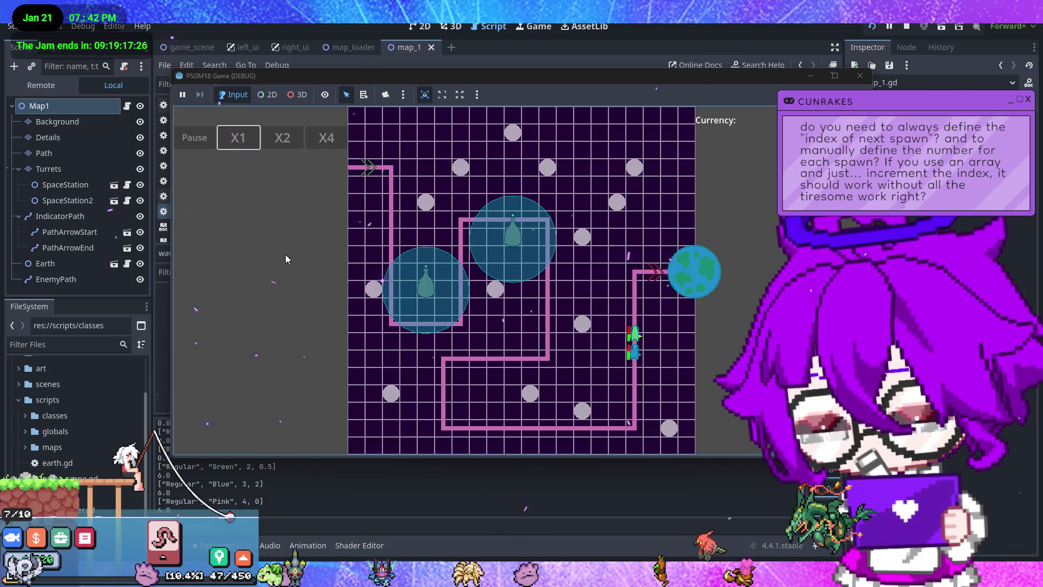
pyautogui.click(858, 76)
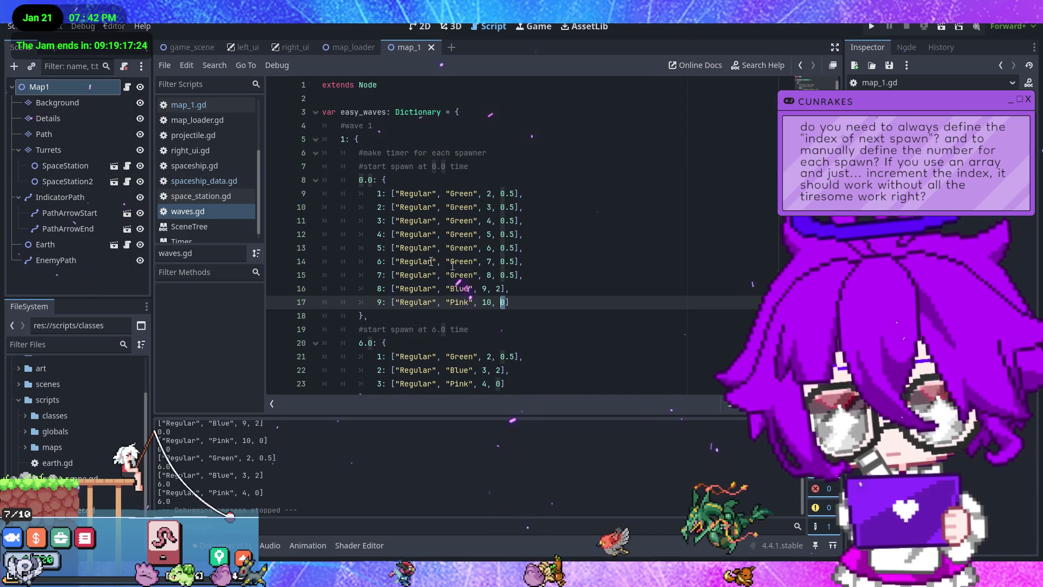
pyautogui.click(198, 106)
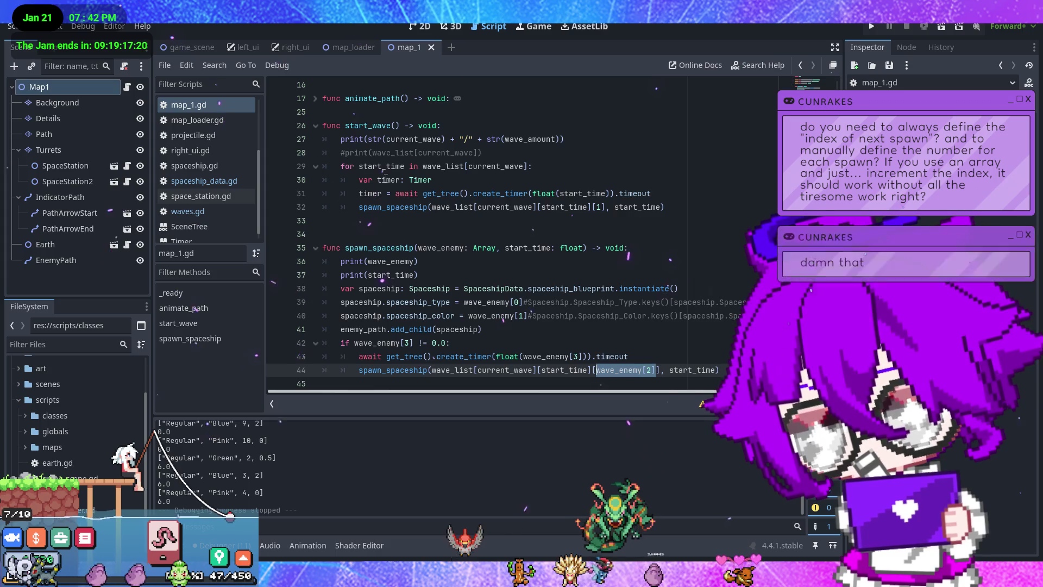
pyautogui.moveTo(358, 371); pyautogui.dragTo(430, 374)
pyautogui.click(429, 373)
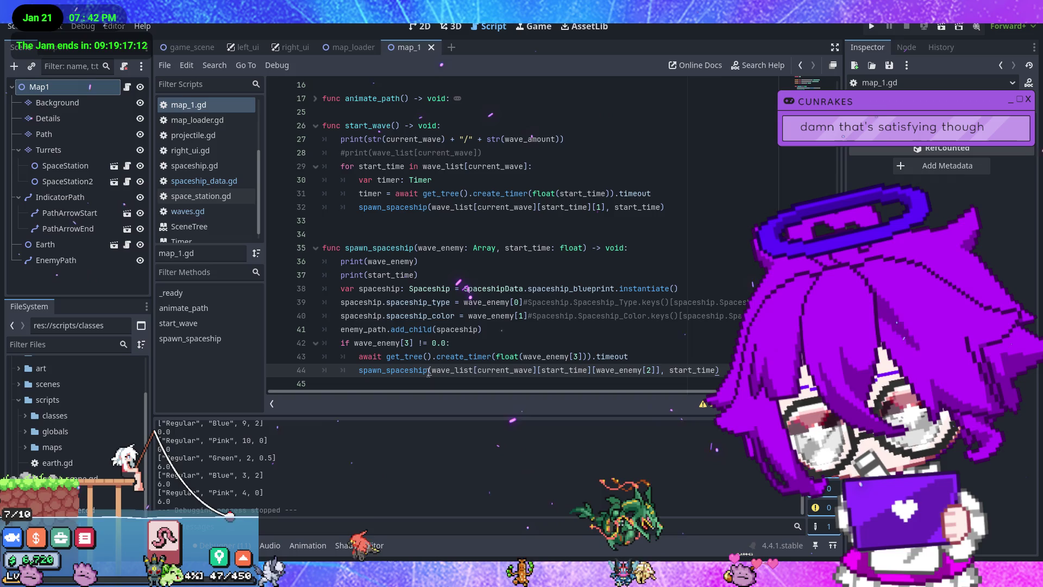
pyautogui.click(423, 274)
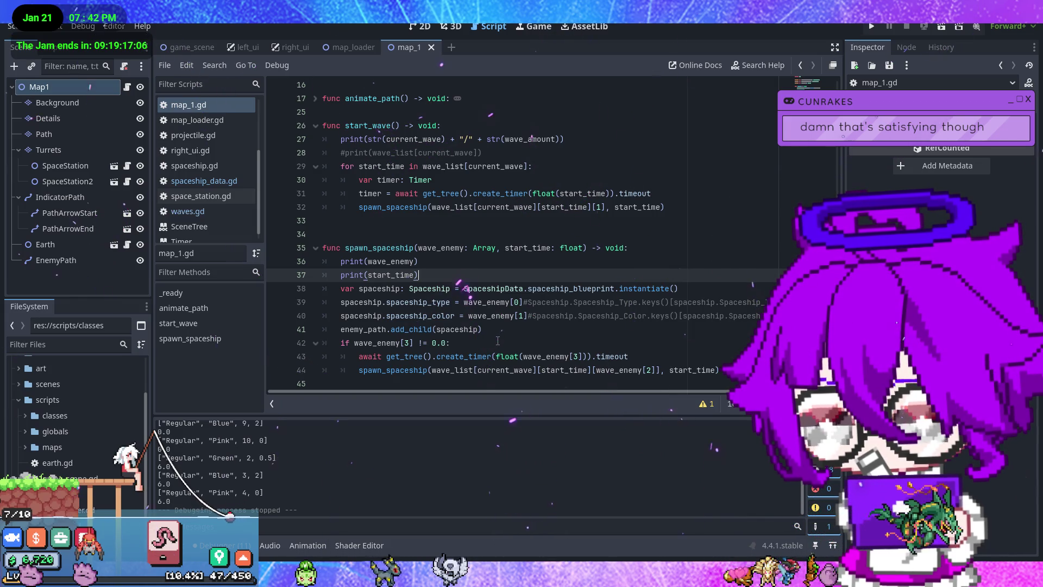
pyautogui.moveTo(346, 247); pyautogui.dragTo(413, 247)
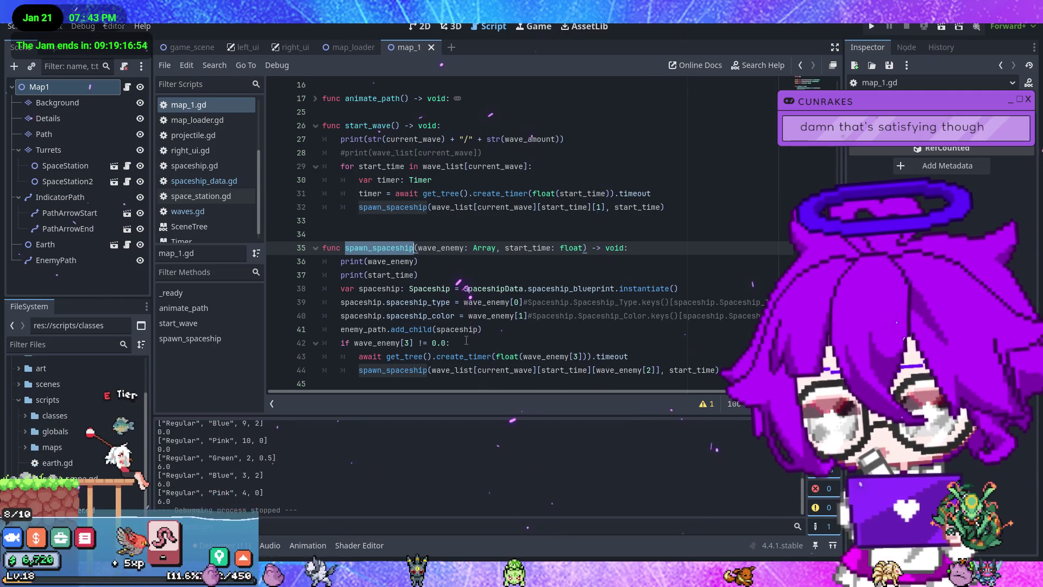
pyautogui.scroll(5, 459, 322)
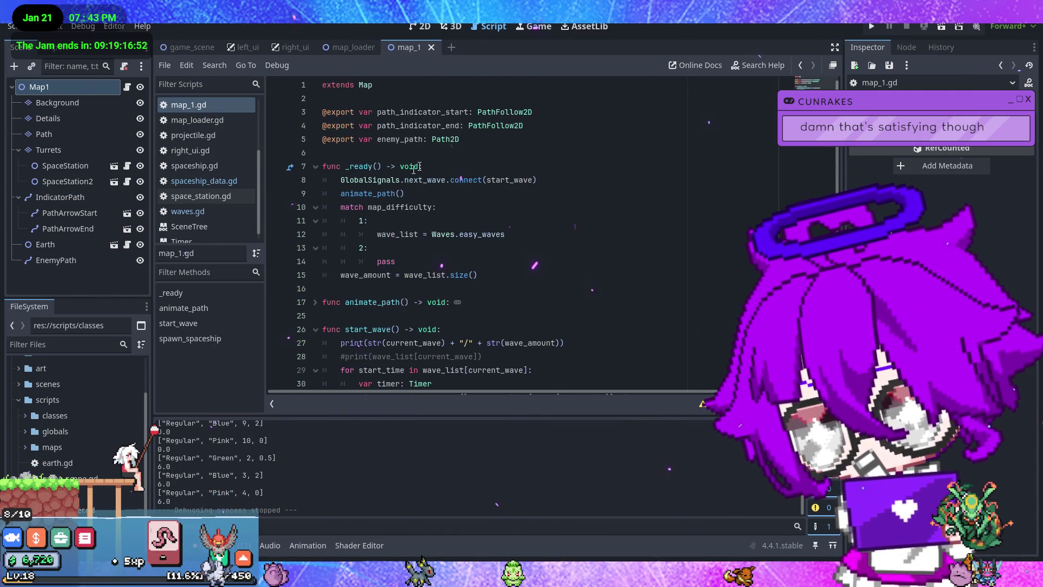
pyautogui.click(471, 140)
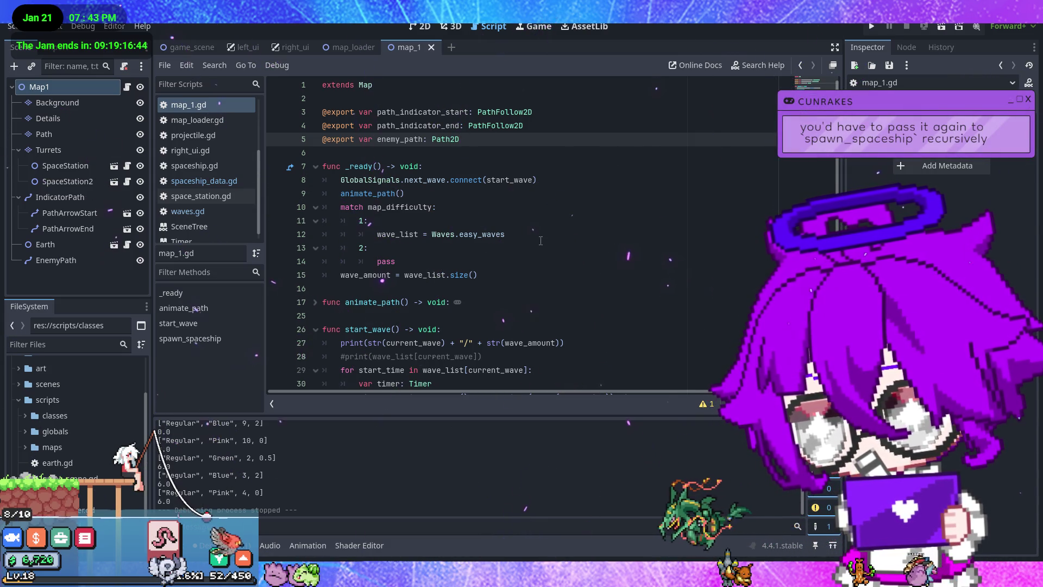
pyautogui.scroll(-5, 540, 241)
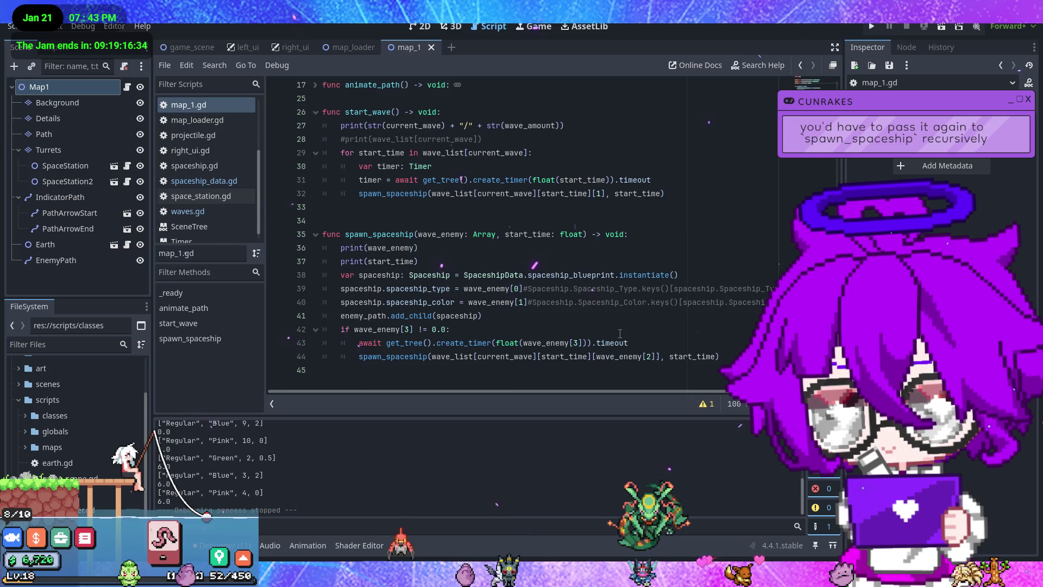
pyautogui.click(188, 213)
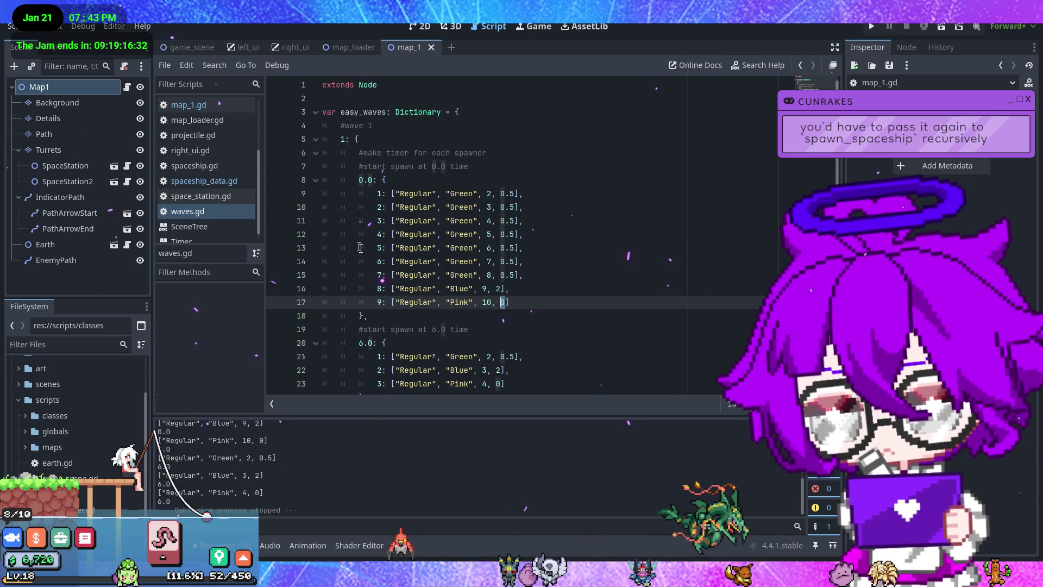
# - Replace the 0.0 group's curly braces with square brackets on lines 8 and 18
pyautogui.click(382, 288)
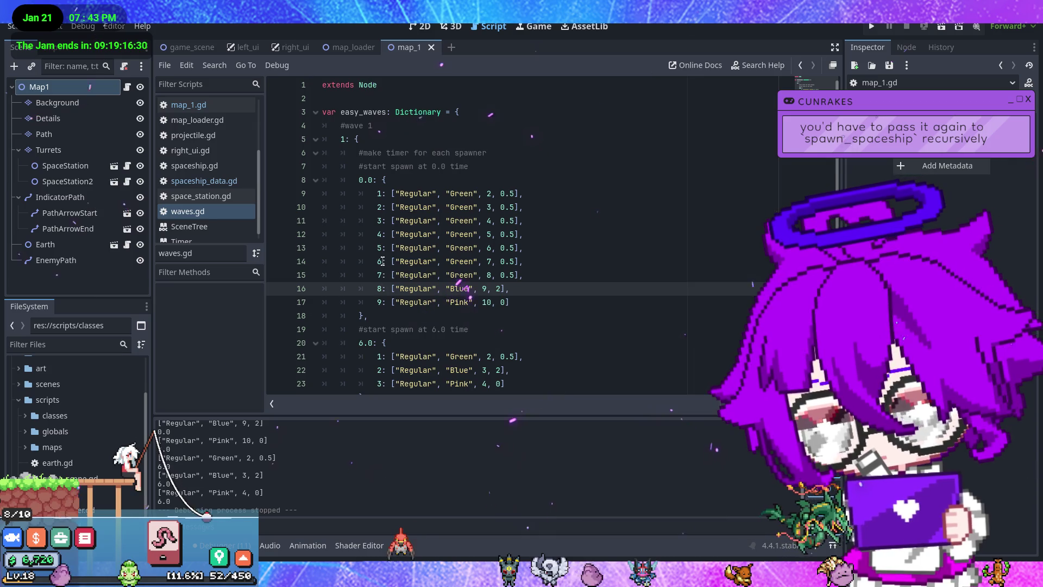
pyautogui.click(392, 193)
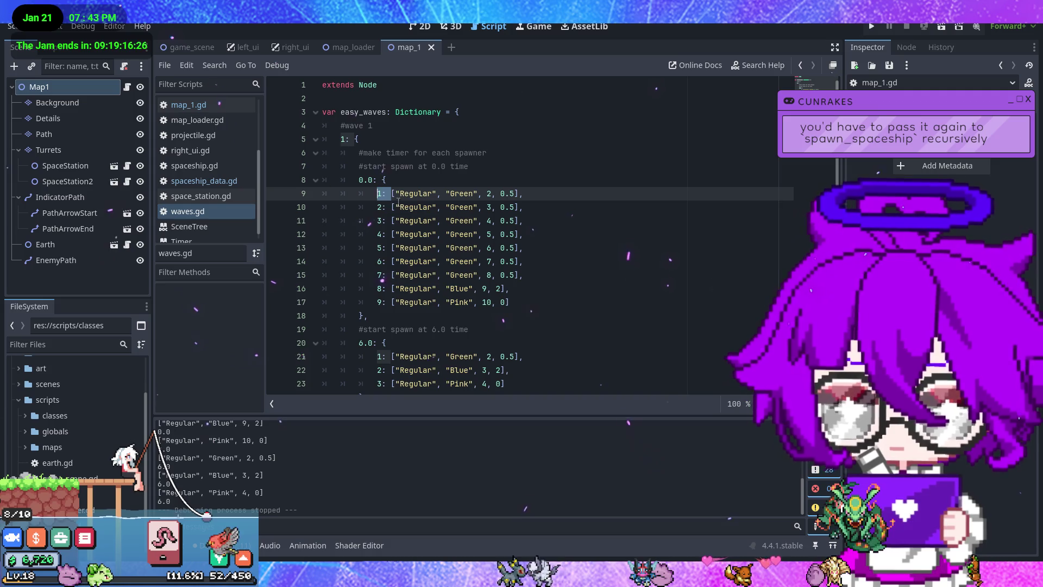
pyautogui.click(392, 207)
pyautogui.press('BackSpace')
pyautogui.press('BackSpace')
pyautogui.press('BackSpace')
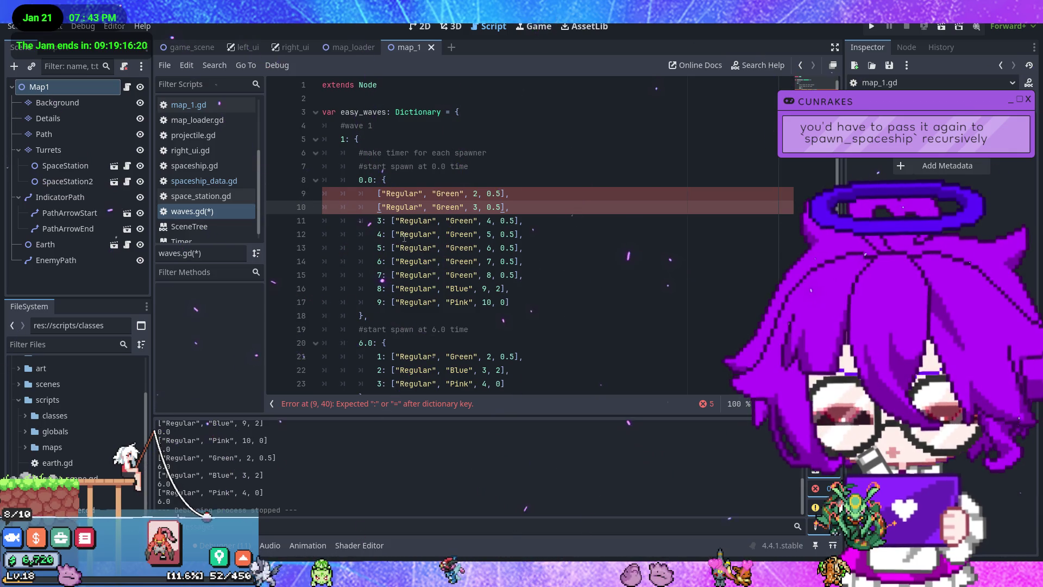
pyautogui.hotkey('ctrl', 'z')
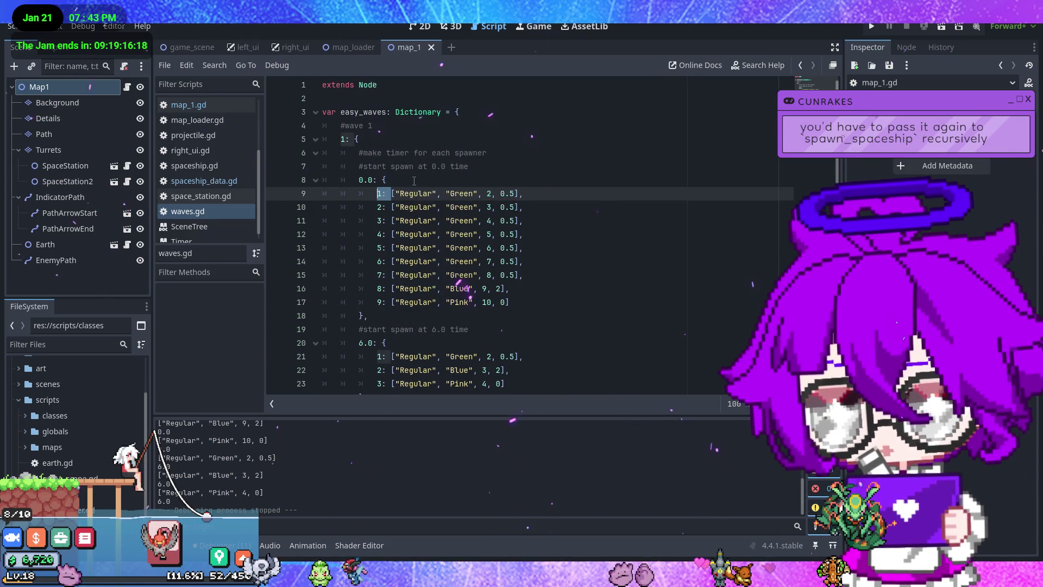
pyautogui.click(416, 181)
pyautogui.write('[]')
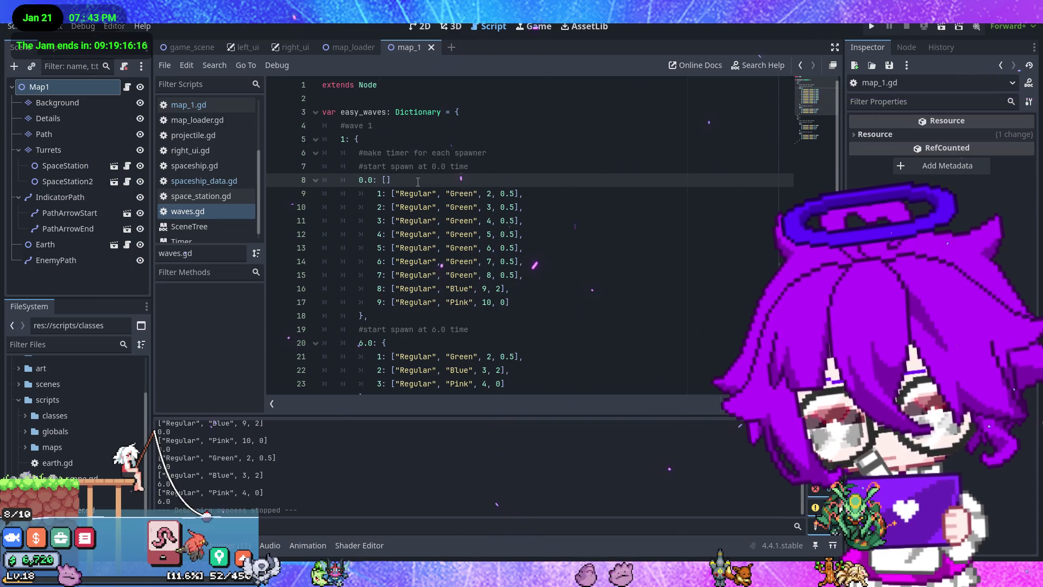
pyautogui.press('BackSpace')
pyautogui.click(362, 315)
pyautogui.write(']')
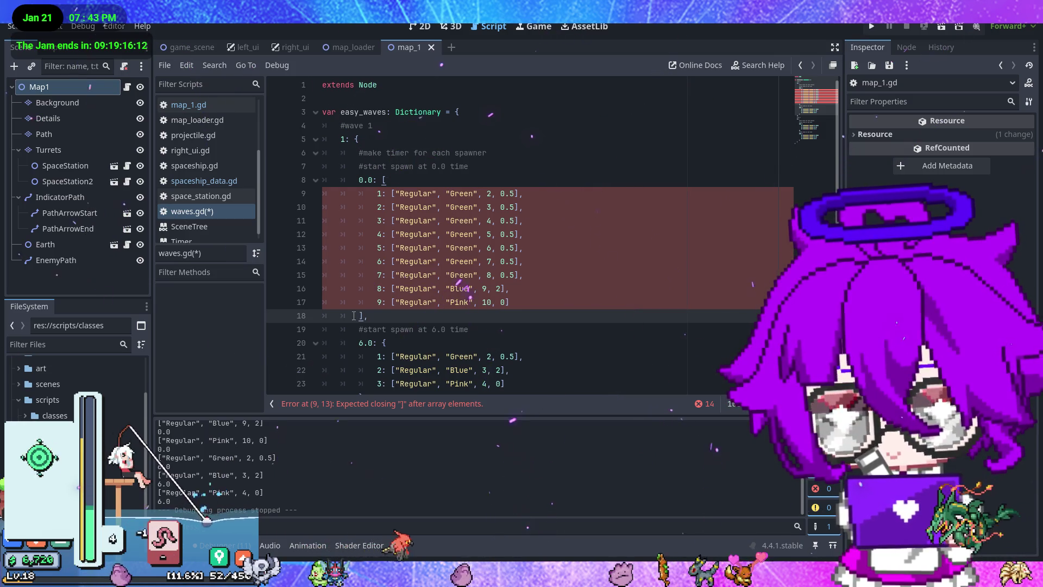
# - Delete the numbered keys 1: through 9: from each entry in the group
pyautogui.click(387, 194)
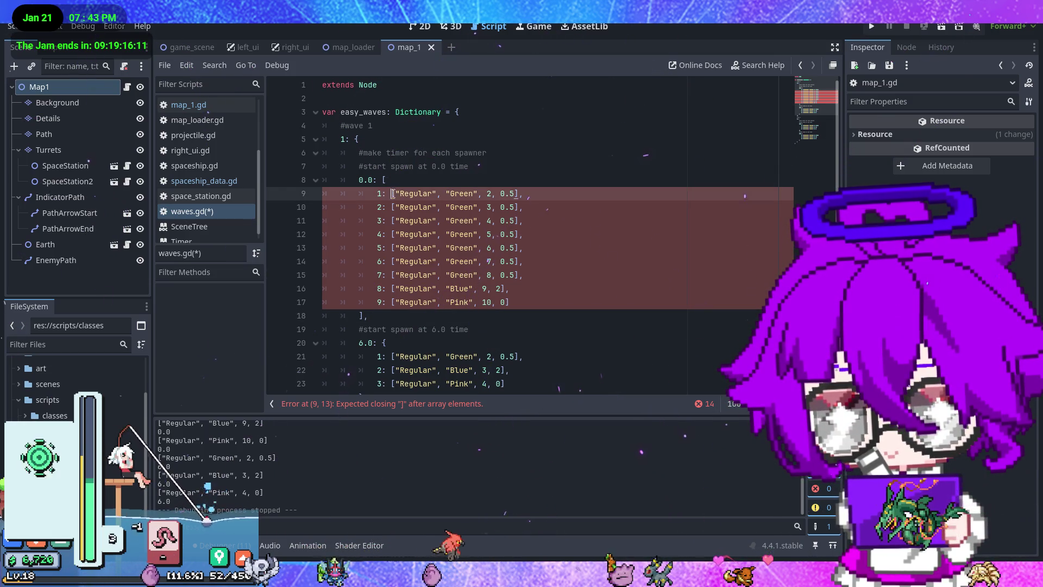
pyautogui.press('BackSpace')
pyautogui.press('BackSpace')
pyautogui.click(393, 207)
pyautogui.press('BackSpace')
pyautogui.press('BackSpace')
pyautogui.press('BackSpace')
pyautogui.click(391, 221)
pyautogui.press('BackSpace')
pyautogui.press('BackSpace')
pyautogui.press('BackSpace')
pyautogui.click(393, 234)
pyautogui.press('BackSpace')
pyautogui.press('BackSpace')
pyautogui.press('BackSpace')
pyautogui.click(392, 247)
pyautogui.press('BackSpace')
pyautogui.press('BackSpace')
pyautogui.press('BackSpace')
pyautogui.click(391, 261)
pyautogui.press('BackSpace')
pyautogui.press('BackSpace')
pyautogui.press('BackSpace')
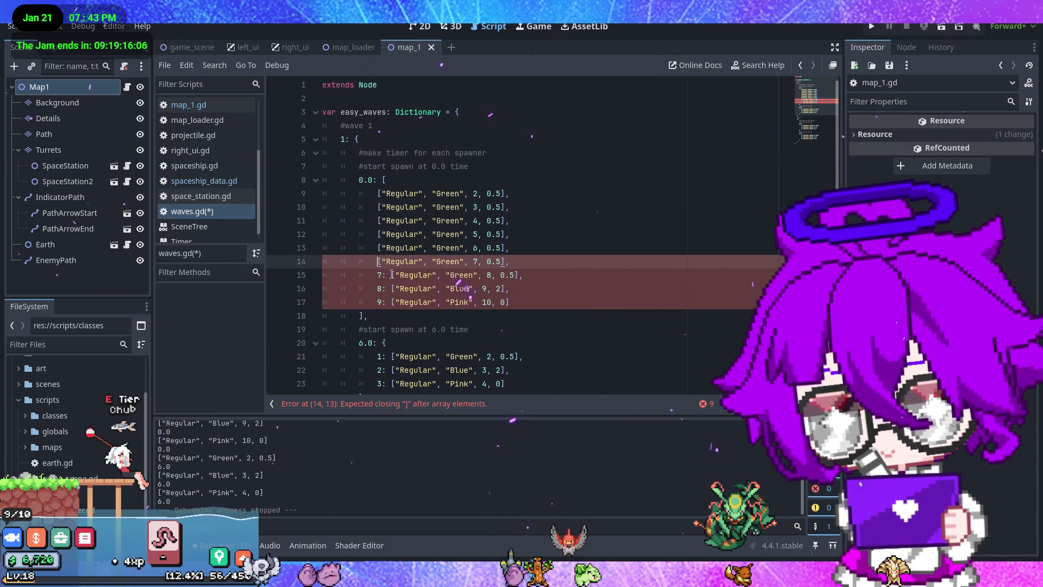
pyautogui.click(392, 275)
pyautogui.press('BackSpace')
pyautogui.press('BackSpace')
pyautogui.press('BackSpace')
pyautogui.click(391, 288)
pyautogui.press('BackSpace')
pyautogui.press('BackSpace')
pyautogui.press('BackSpace')
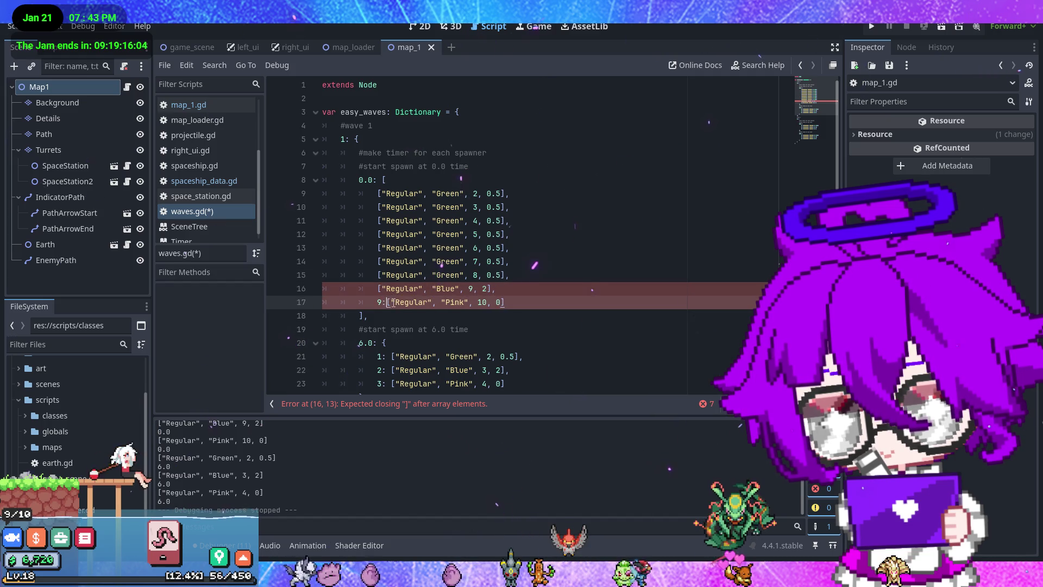
pyautogui.click(391, 302)
pyautogui.press('BackSpace')
pyautogui.press('BackSpace')
pyautogui.press('BackSpace')
pyautogui.click(478, 193)
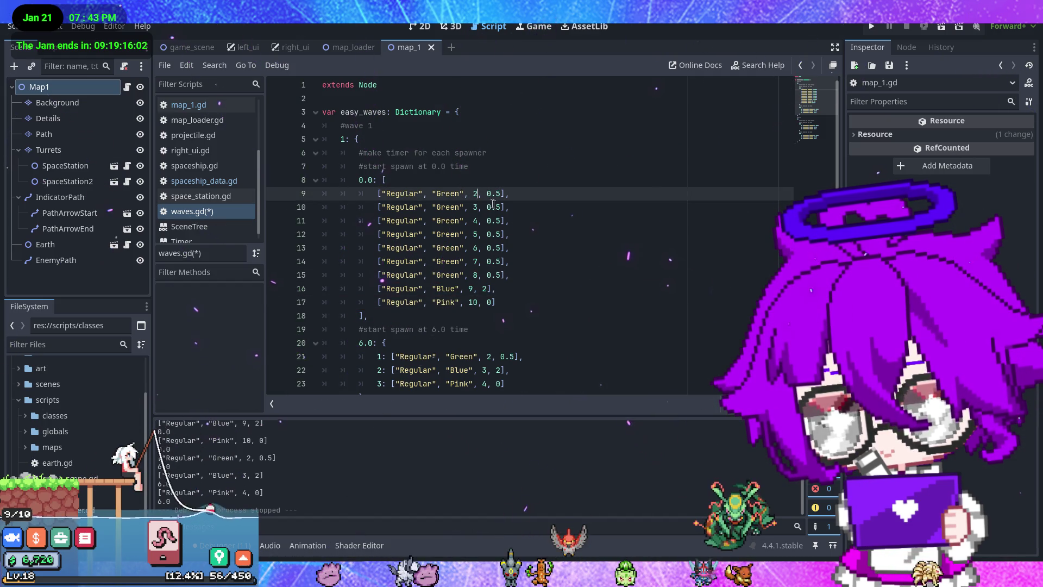
# - Remove the middle number from every Green entry, keeping a space before 0.5
pyautogui.press('BackSpace')
pyautogui.press('BackSpace')
pyautogui.press('Delete')
pyautogui.press('Delete')
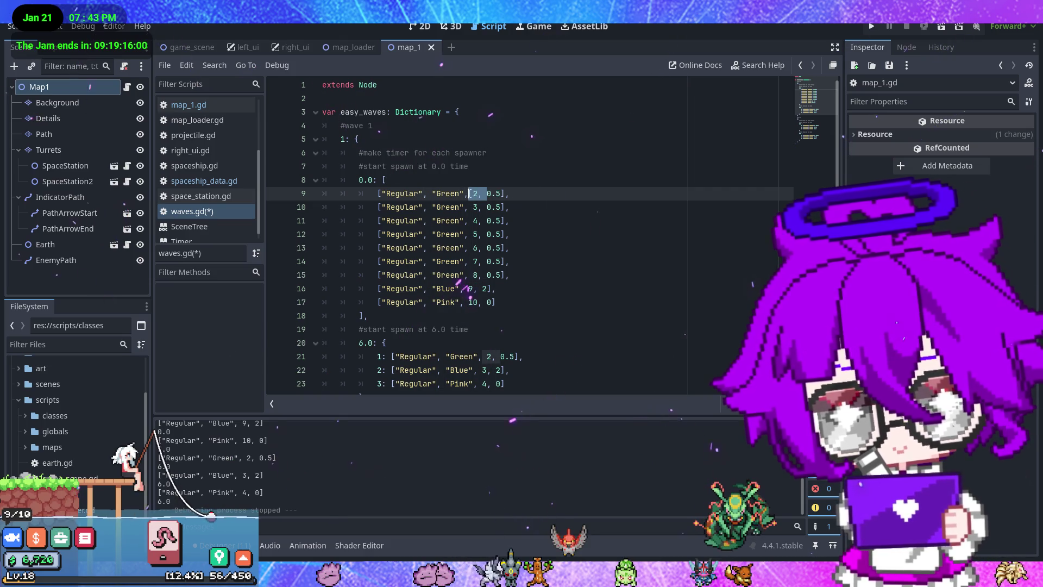
pyautogui.moveTo(486, 207)
pyautogui.mouseDown()
pyautogui.moveTo(469, 207)
pyautogui.moveTo(469, 275)
pyautogui.mouseUp()
pyautogui.press('BackSpace')
pyautogui.press('BackSpace')
pyautogui.press('BackSpace')
pyautogui.press('BackSpace')
pyautogui.press('BackSpace')
pyautogui.press('BackSpace')
pyautogui.press('Up')
pyautogui.press('Delete')
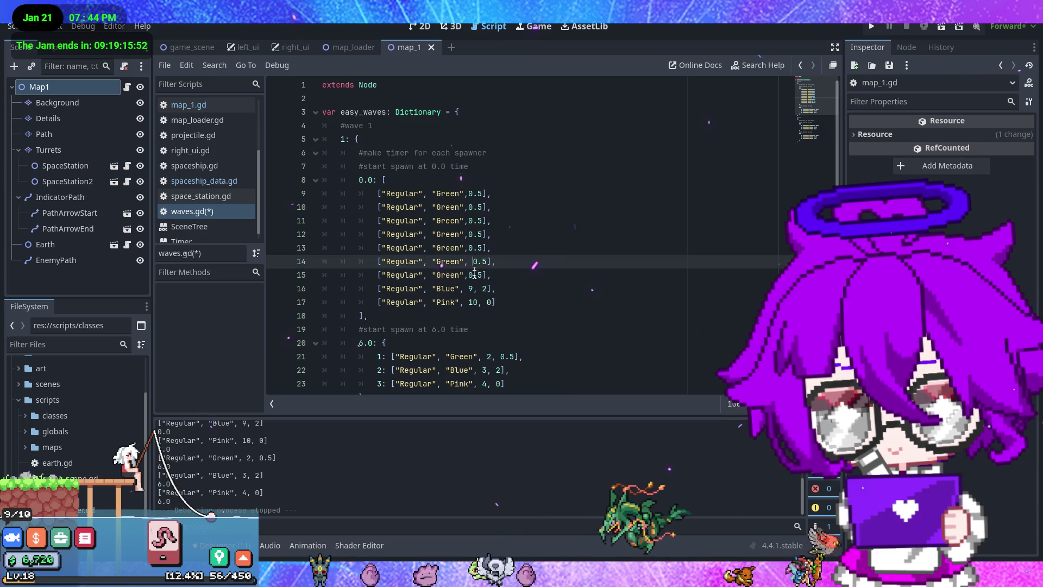
pyautogui.click(469, 193)
pyautogui.click(469, 207)
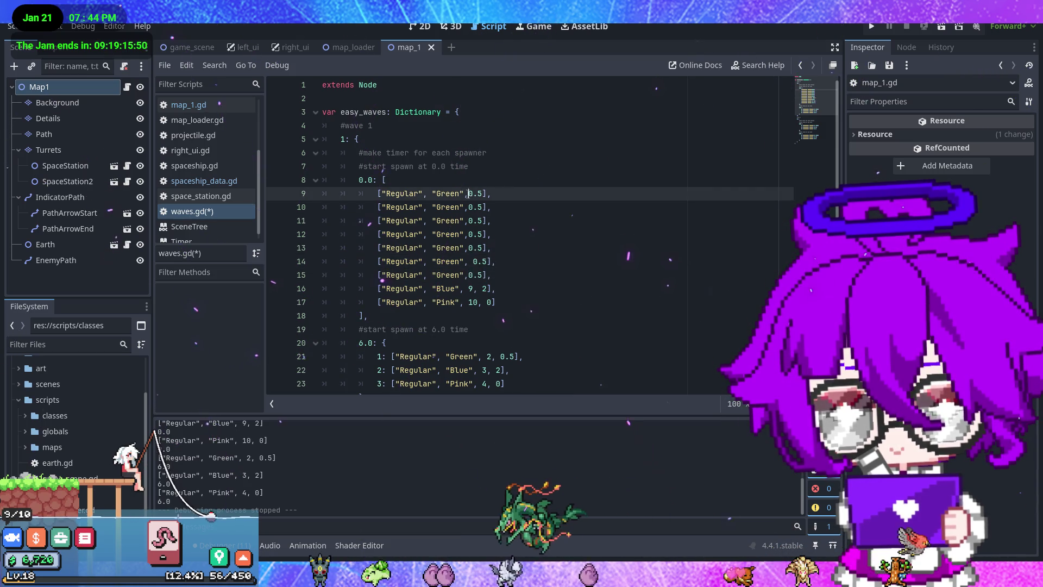
pyautogui.click(469, 220)
pyautogui.click(469, 234)
pyautogui.click(469, 248)
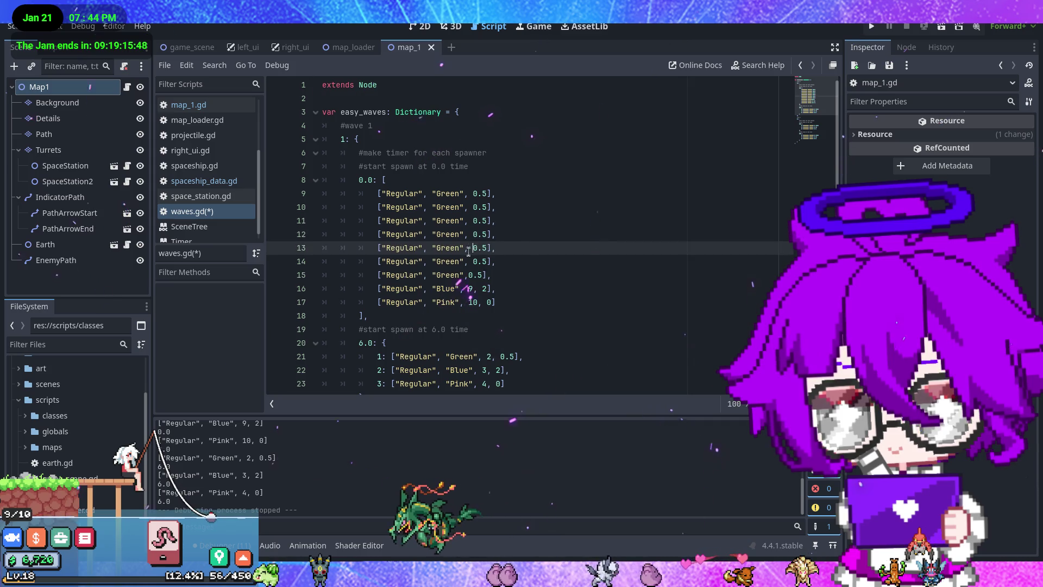
pyautogui.click(469, 274)
# - Drop the middle number from the Blue and Pink entries and save waves.gd
pyautogui.moveTo(482, 288); pyautogui.dragTo(467, 288)
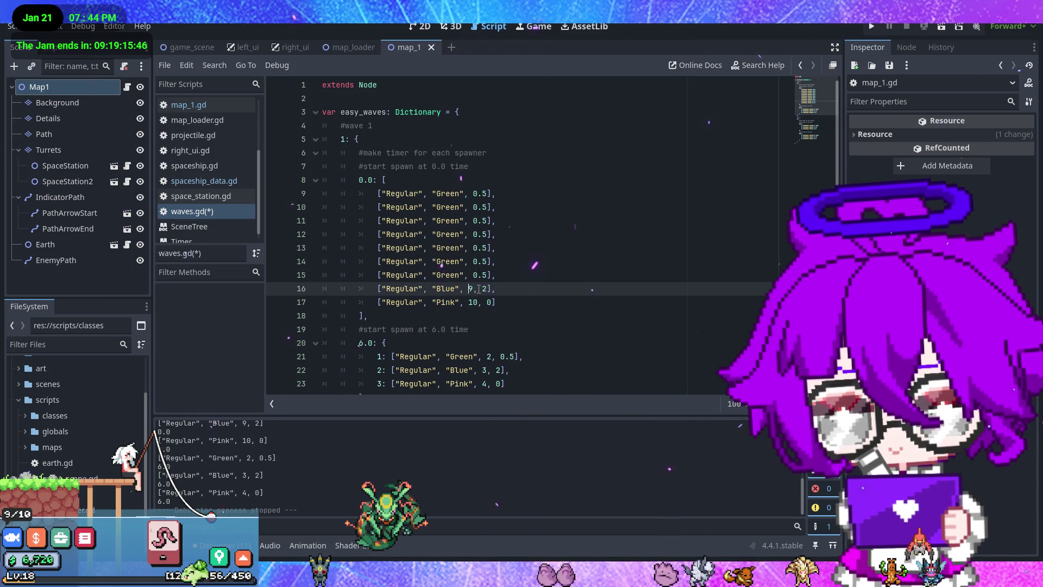
pyautogui.press('BackSpace')
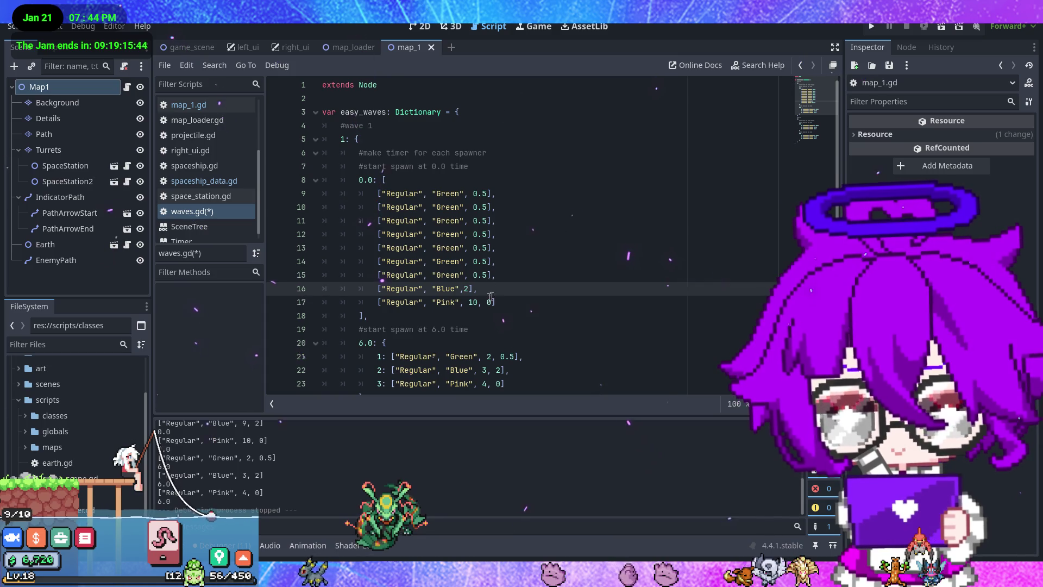
pyautogui.moveTo(482, 303); pyautogui.dragTo(466, 302)
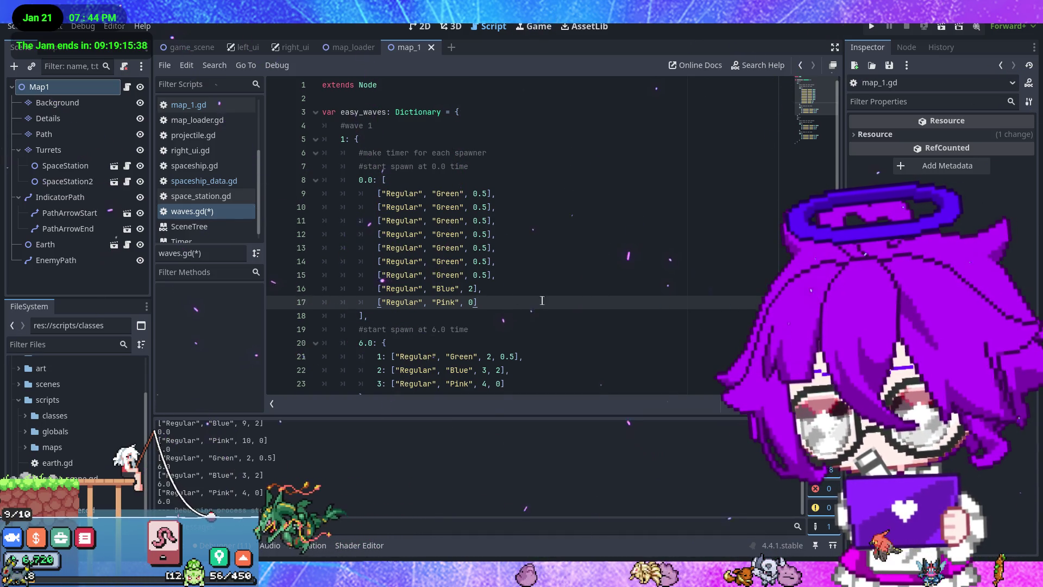
pyautogui.hotkey('ctrl', 's')
pyautogui.scroll(-2, 420, 323)
pyautogui.moveTo(359, 261); pyautogui.dragTo(370, 313)
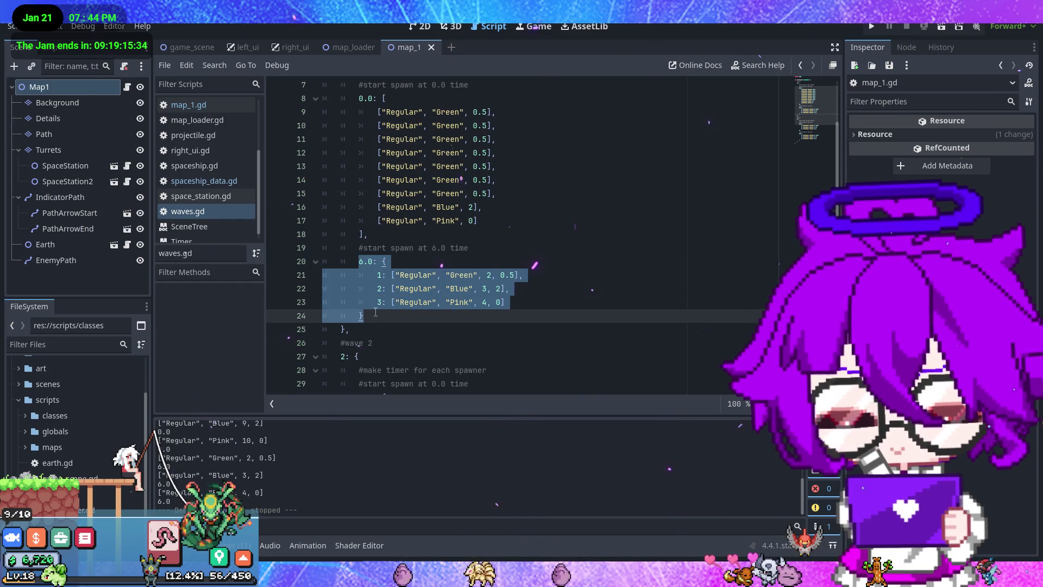
# - Comment out the 6.0 group on lines 20–24, save waves.gd, and reopen map_1.gd
pyautogui.hotkey('ctrl', 'k')
pyautogui.click(377, 312)
pyautogui.hotkey('ctrl', 's')
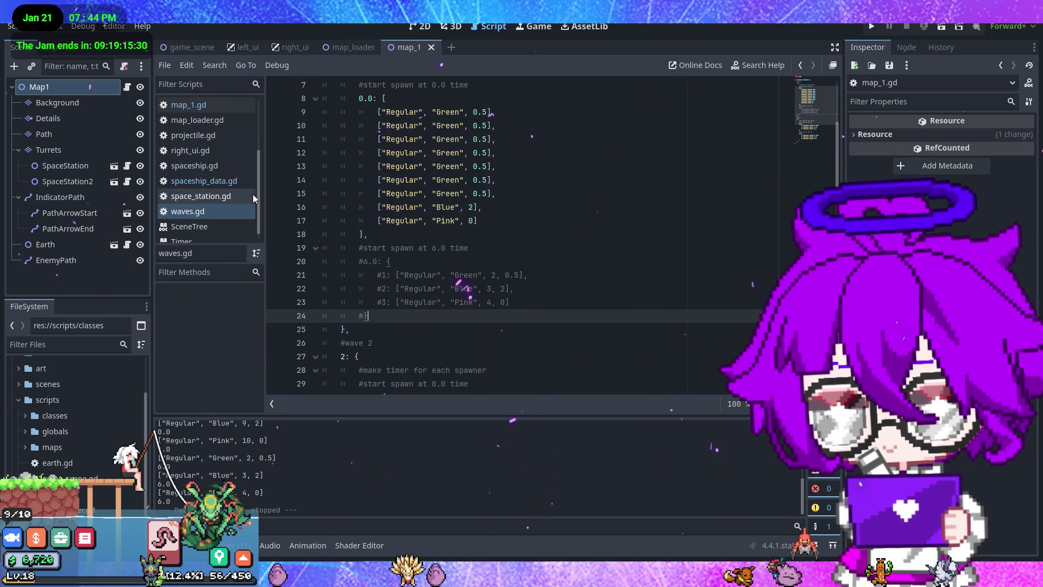
pyautogui.click(207, 105)
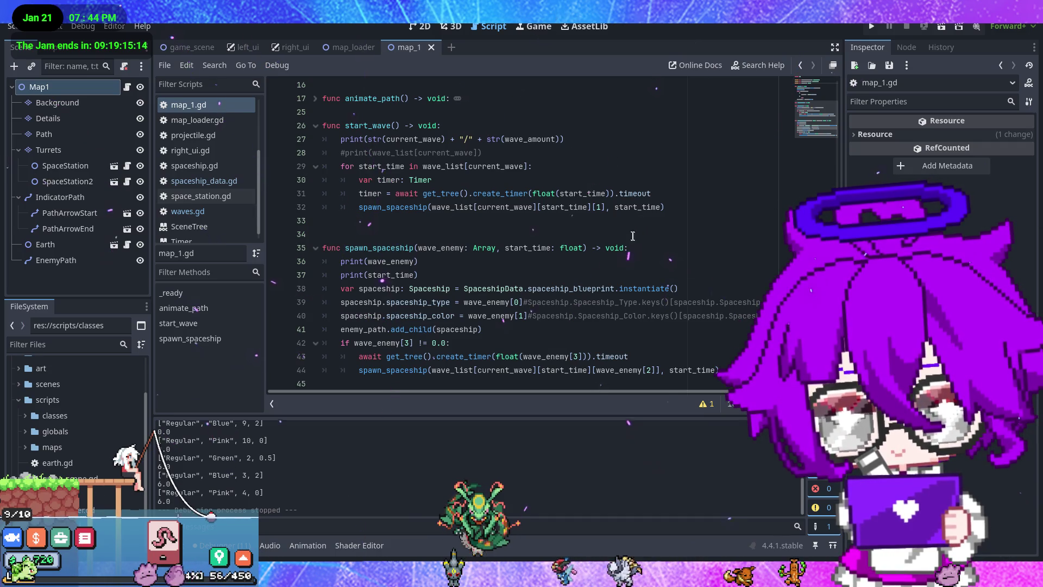
# - Declare var ship_pointer: int = 0 in start_wave and drop the timer variable so it awaits directly
pyautogui.click(673, 199)
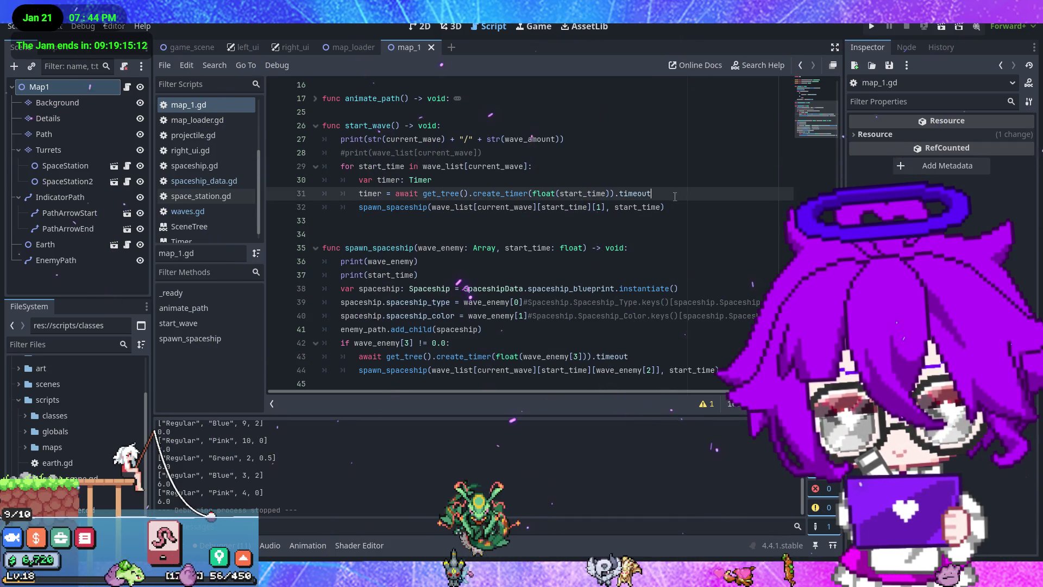
pyautogui.press('Return')
pyautogui.write('v')
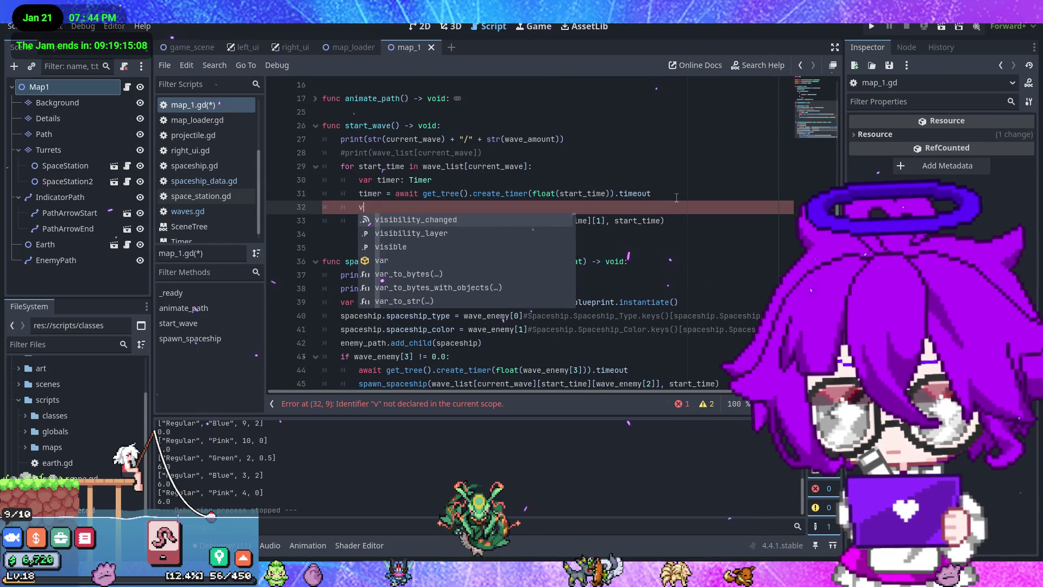
pyautogui.write('ar')
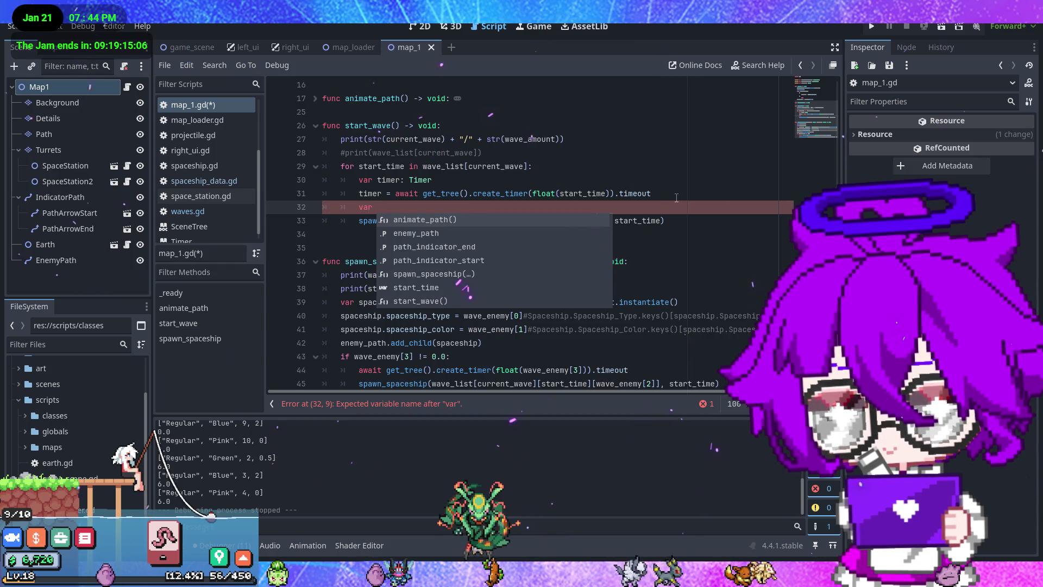
pyautogui.moveTo(396, 193); pyautogui.dragTo(364, 181)
pyautogui.press('BackSpace')
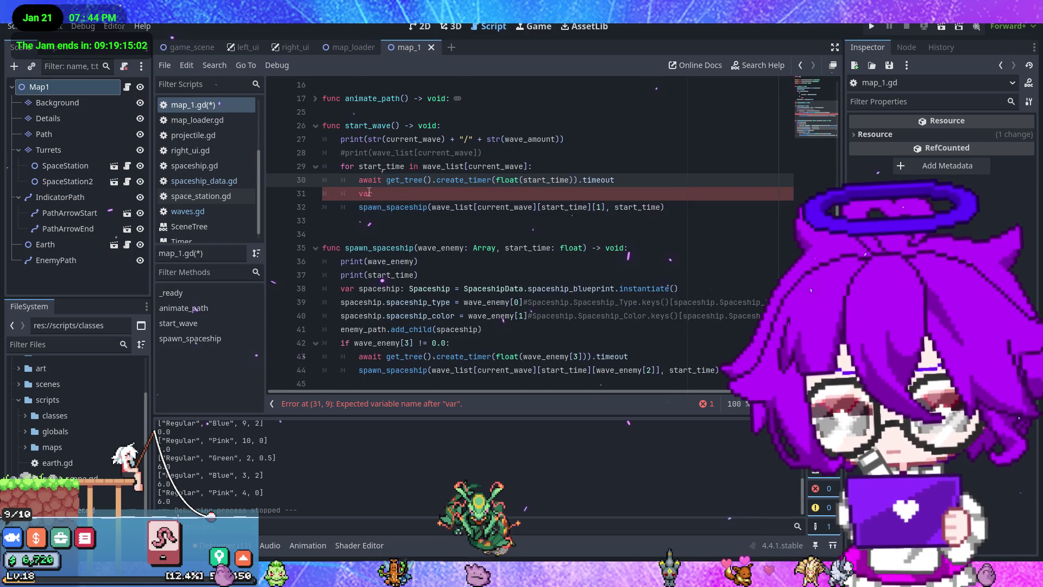
pyautogui.click(393, 195)
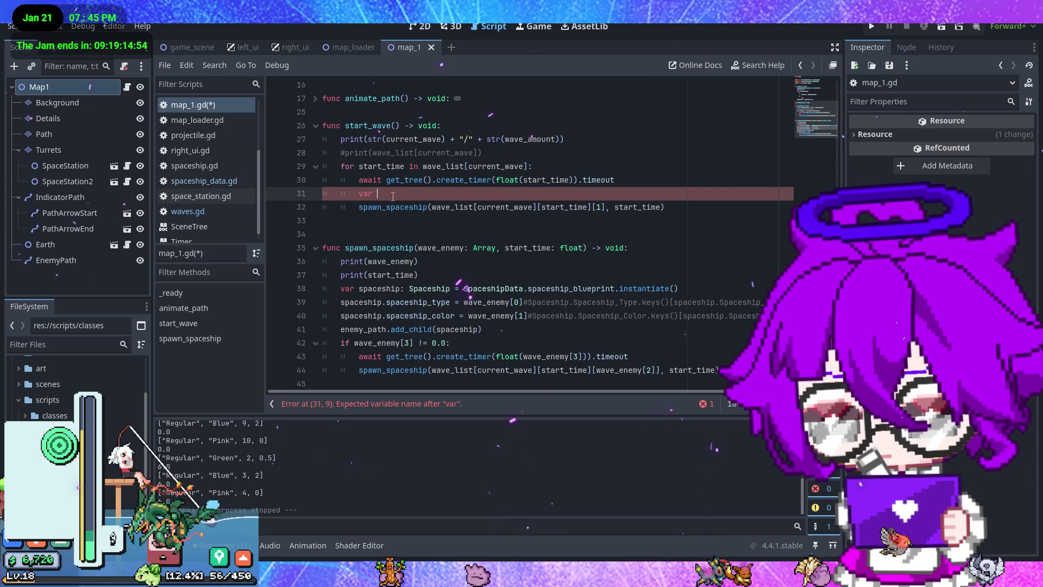
pyautogui.write('ship')
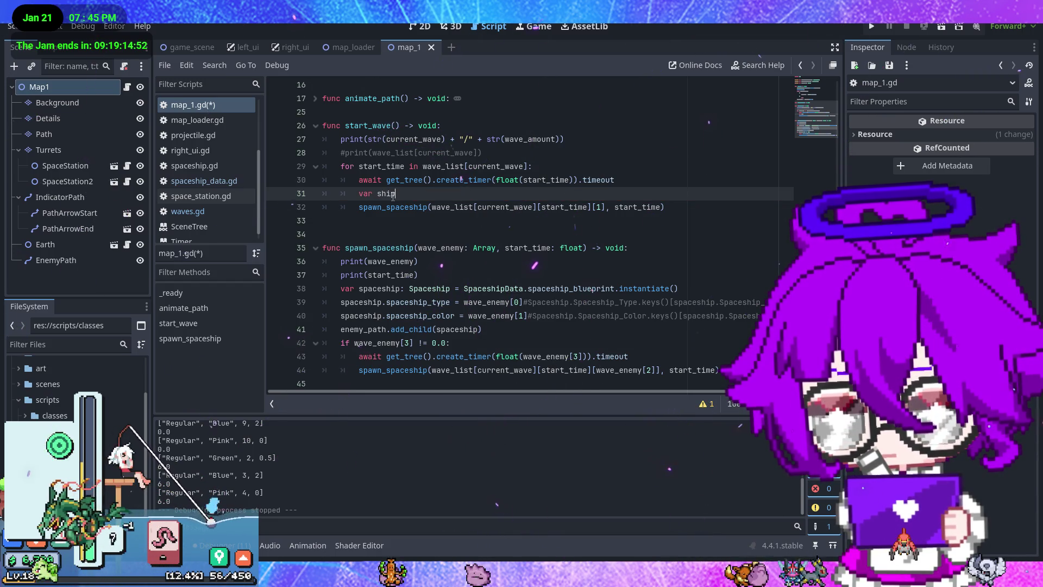
pyautogui.write('_pointer: int = 0')
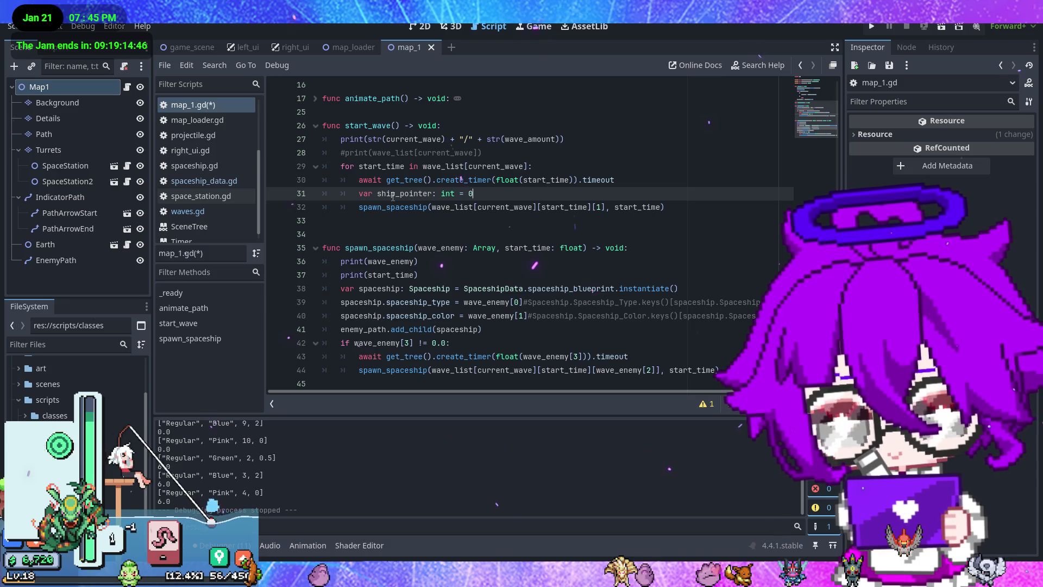
# - Pass ship_pointer as a third argument to the spawn_spaceship call
pyautogui.click(663, 205)
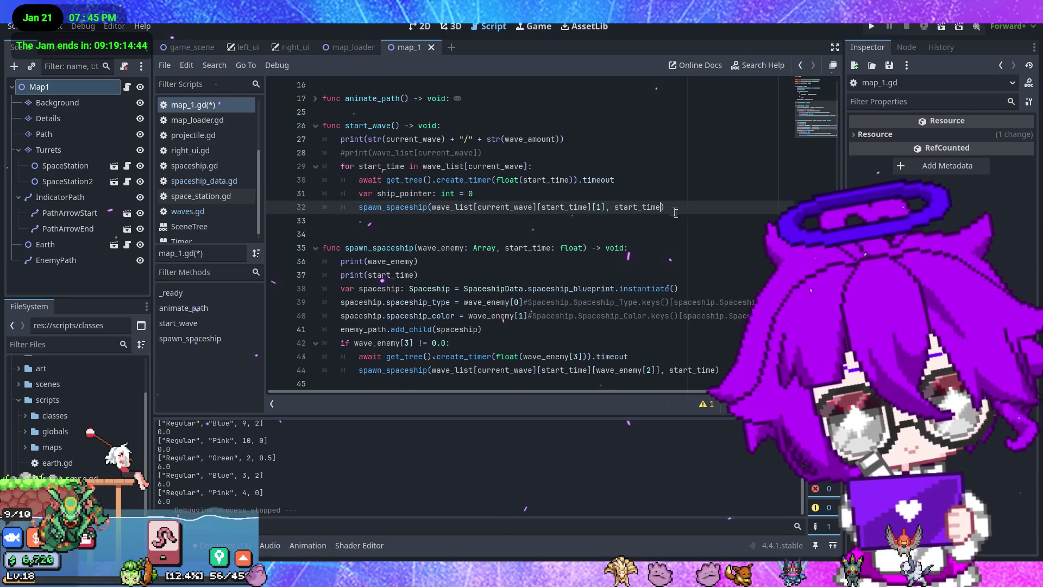
pyautogui.write('ship_')
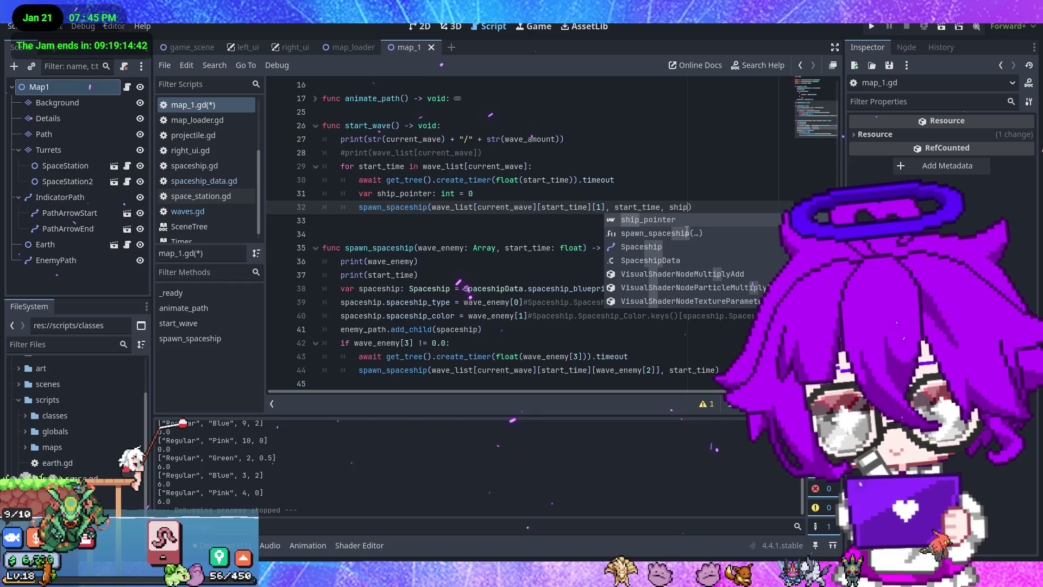
pyautogui.press('Return')
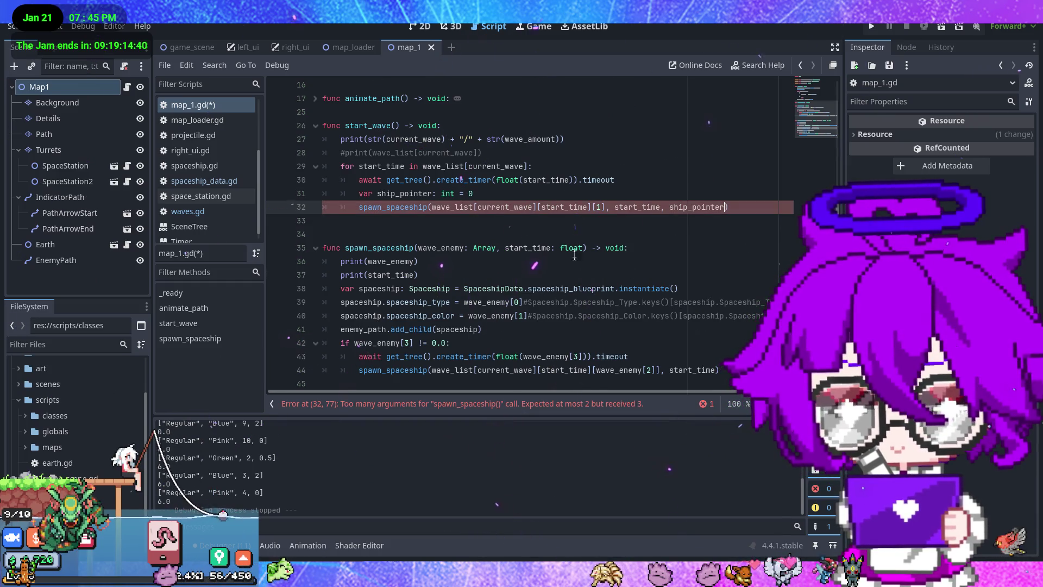
pyautogui.click(585, 248)
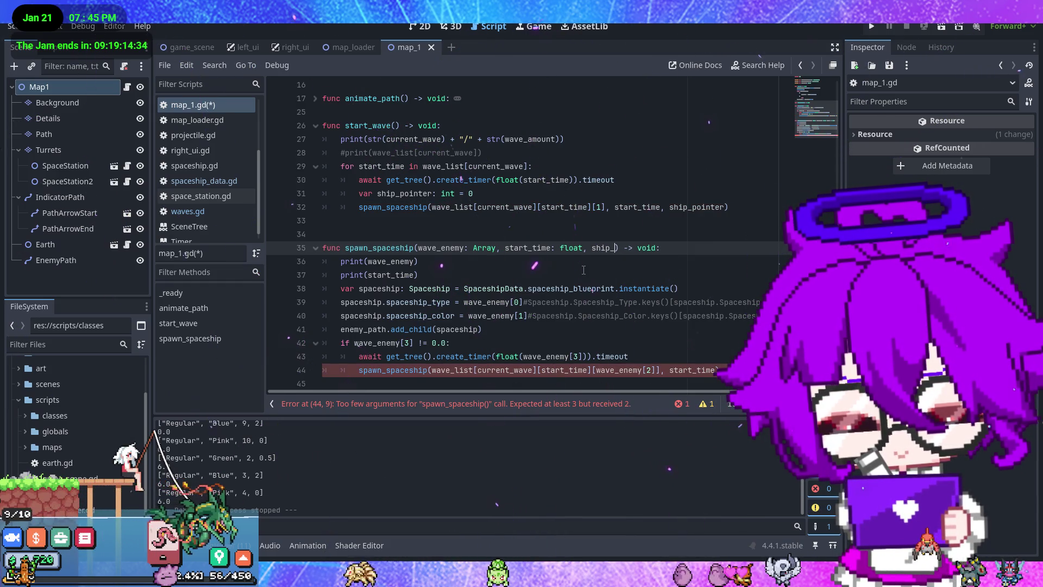
# - Add a ship_pointer: int parameter to spawn_spaceship and append ship_pointer to its recursive call
pyautogui.write('ter: int')
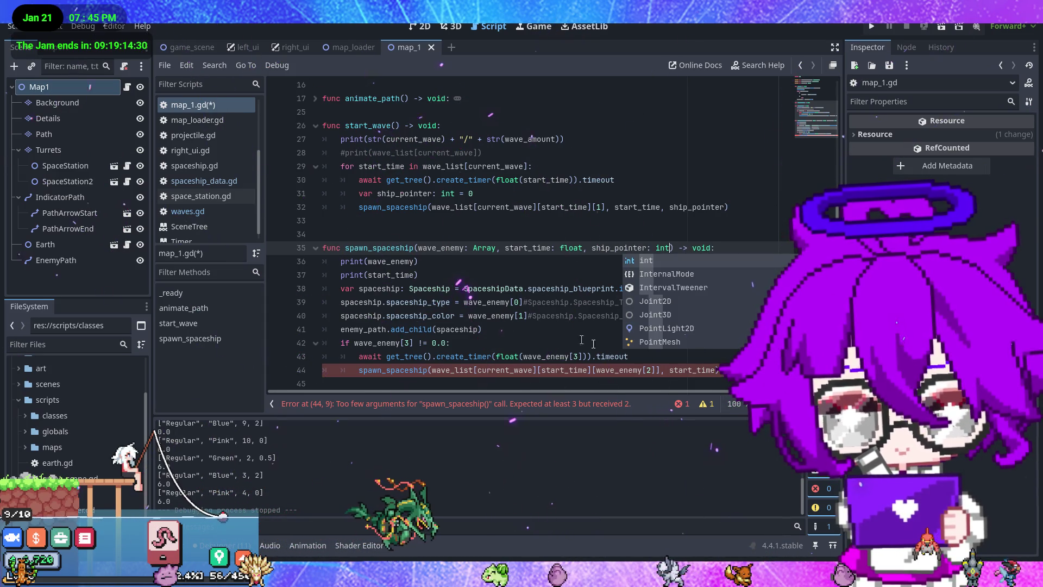
pyautogui.scroll(-1, 667, 234)
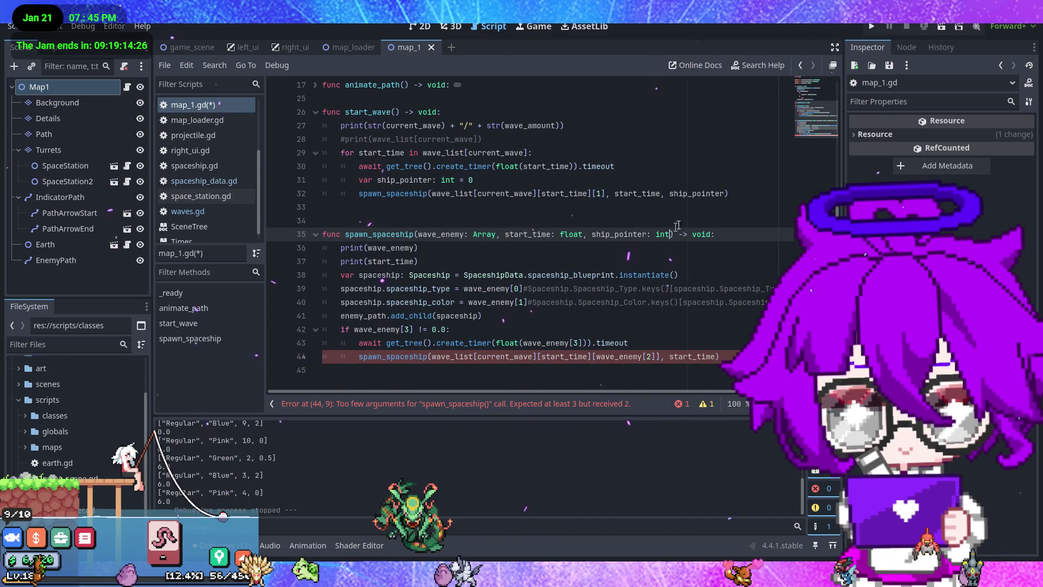
pyautogui.doubleClick(672, 194)
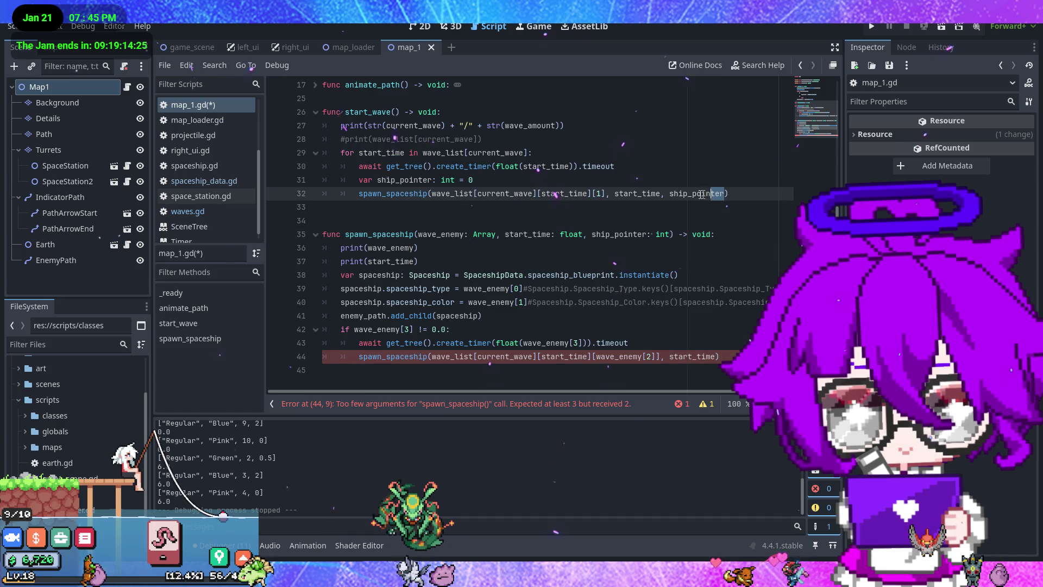
pyautogui.click(722, 356)
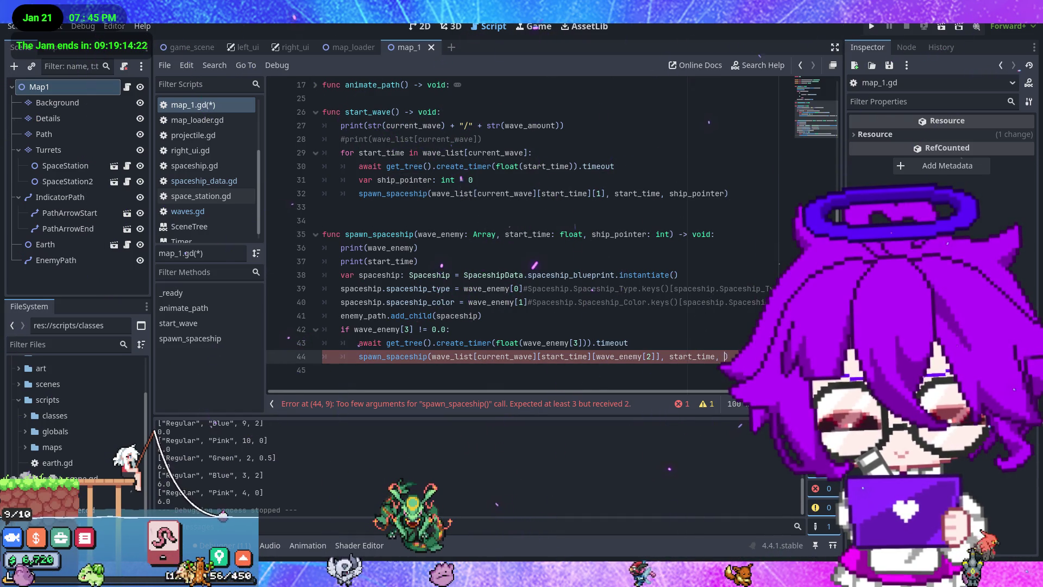
pyautogui.write(', ship_pointer')
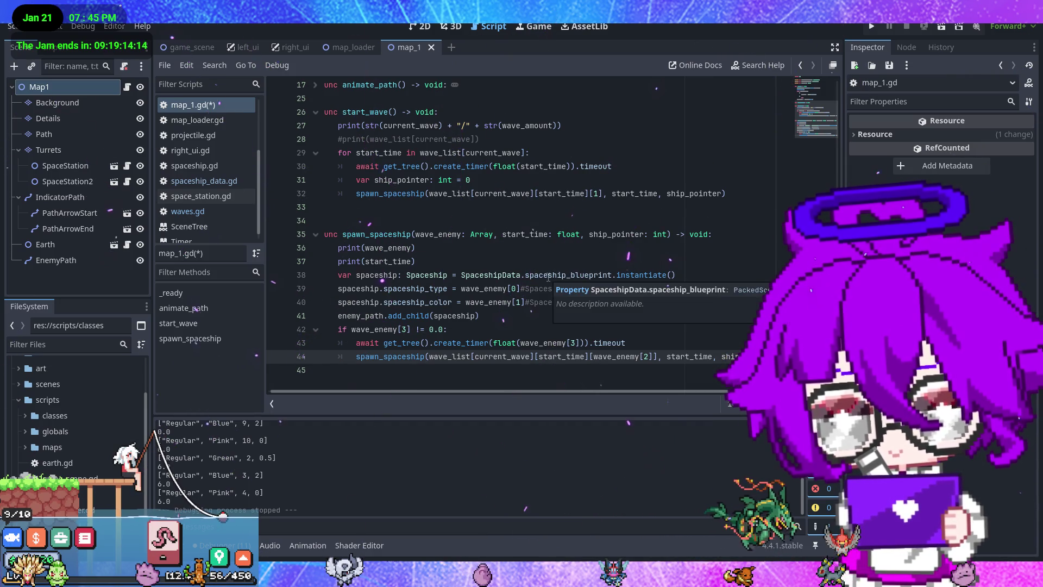
# - Delete the print(wave_enemy) and print(start_time) debug lines from spawn_spaceship
pyautogui.moveTo(428, 265); pyautogui.dragTo(297, 251)
pyautogui.press('BackSpace')
pyautogui.press('BackSpace')
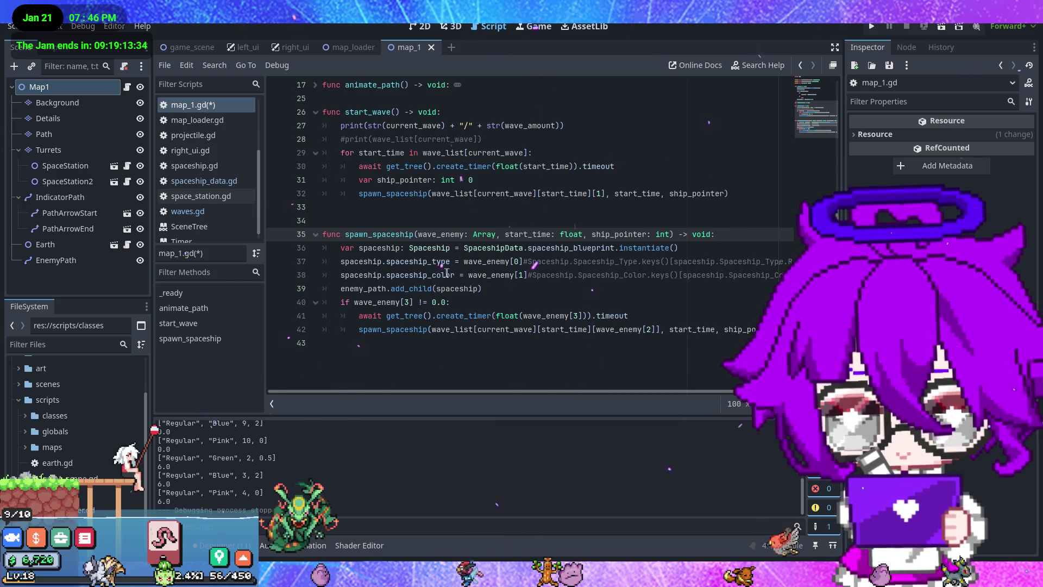
pyautogui.moveTo(447, 273)
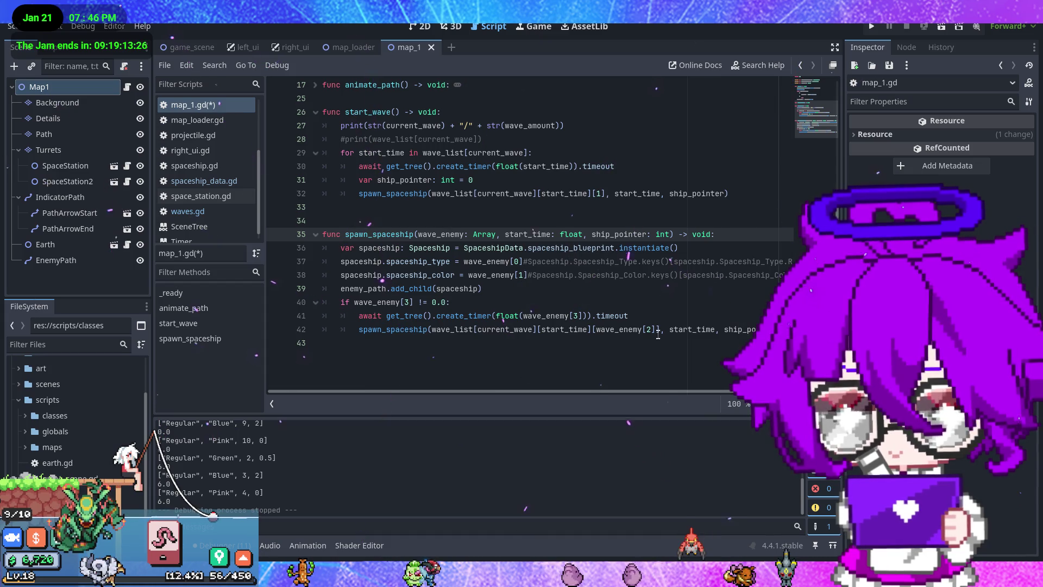
# - Replace wave_enemy[2] in the recursive call's index with ship_pointer
pyautogui.moveTo(656, 329); pyautogui.dragTo(632, 331)
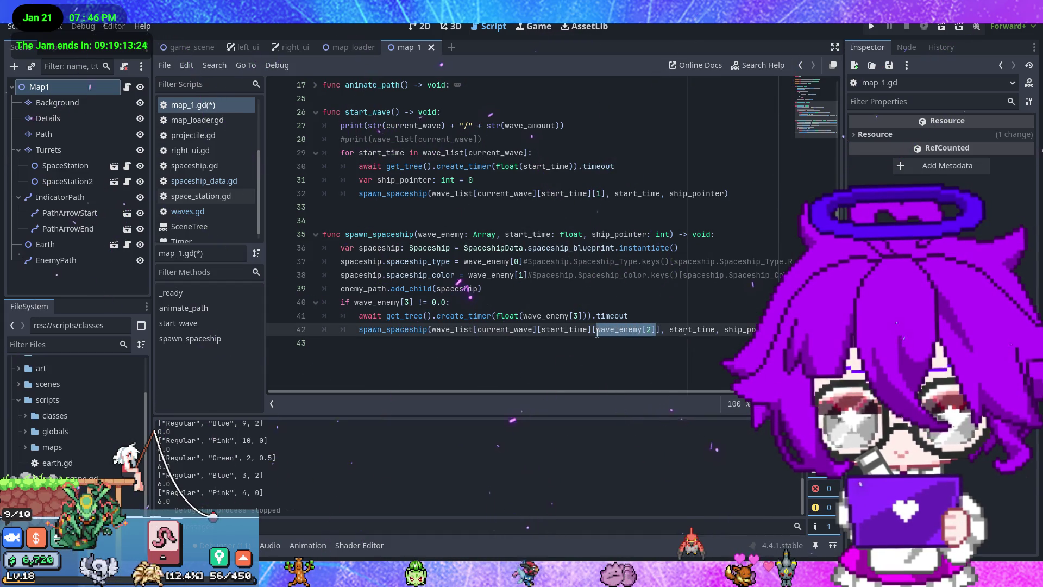
pyautogui.write('ship_p')
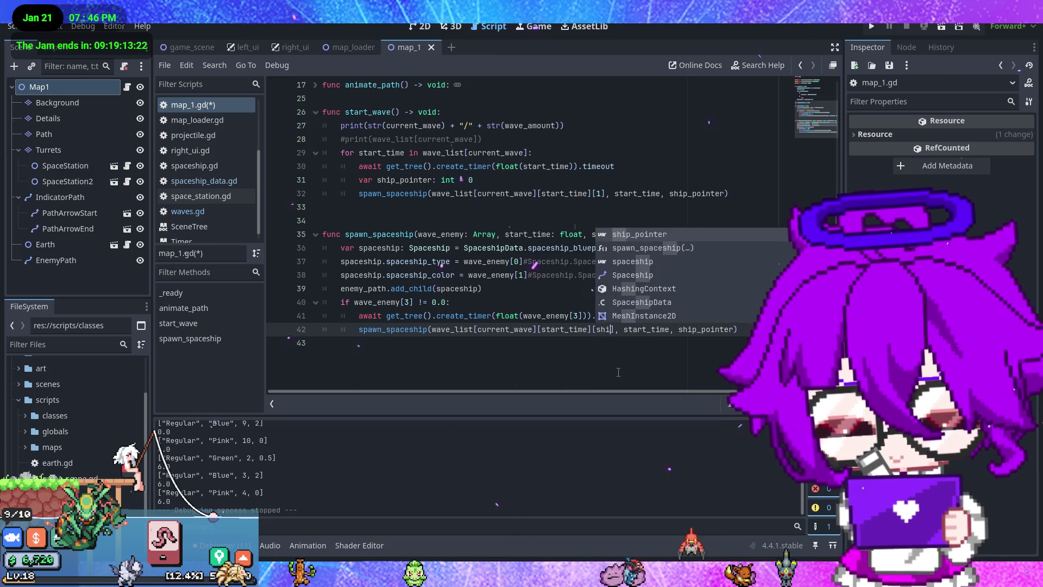
pyautogui.press('Return')
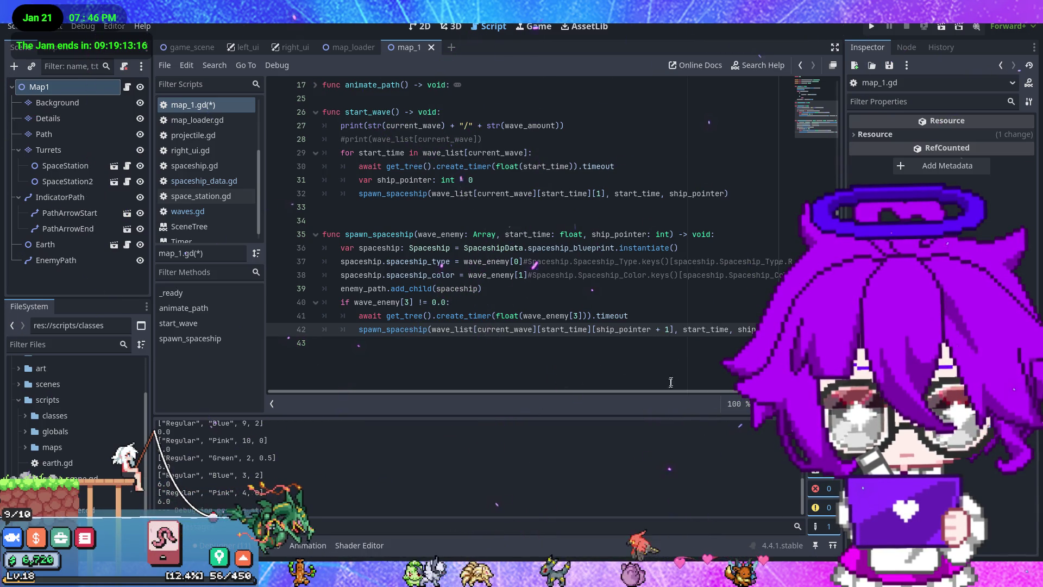
pyautogui.moveTo(667, 393); pyautogui.dragTo(674, 390)
pyautogui.moveTo(676, 390); pyautogui.dragTo(676, 390)
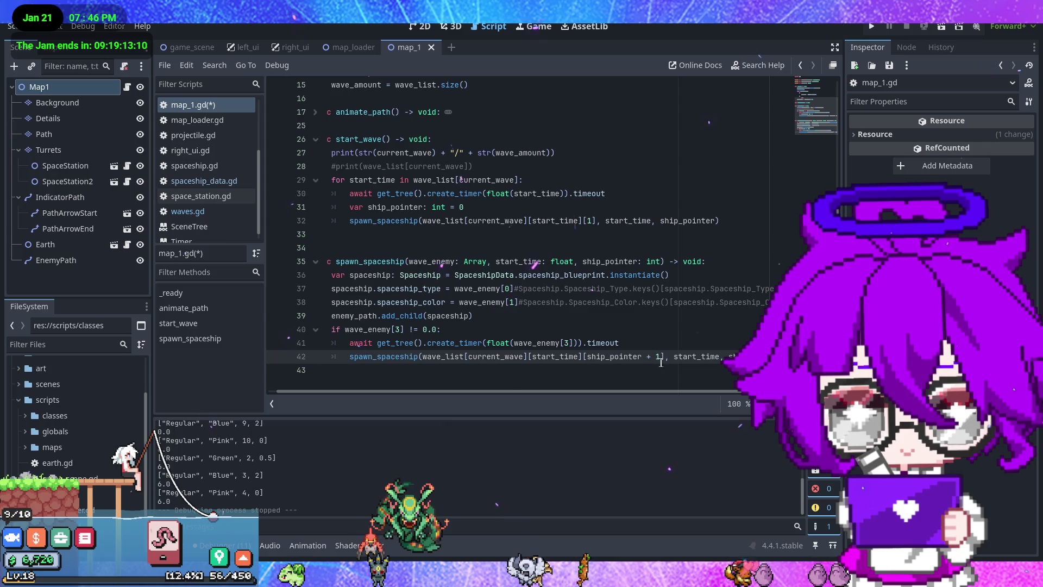
# - Add a ship_pointer += 1 line right after add_child
pyautogui.click(603, 330)
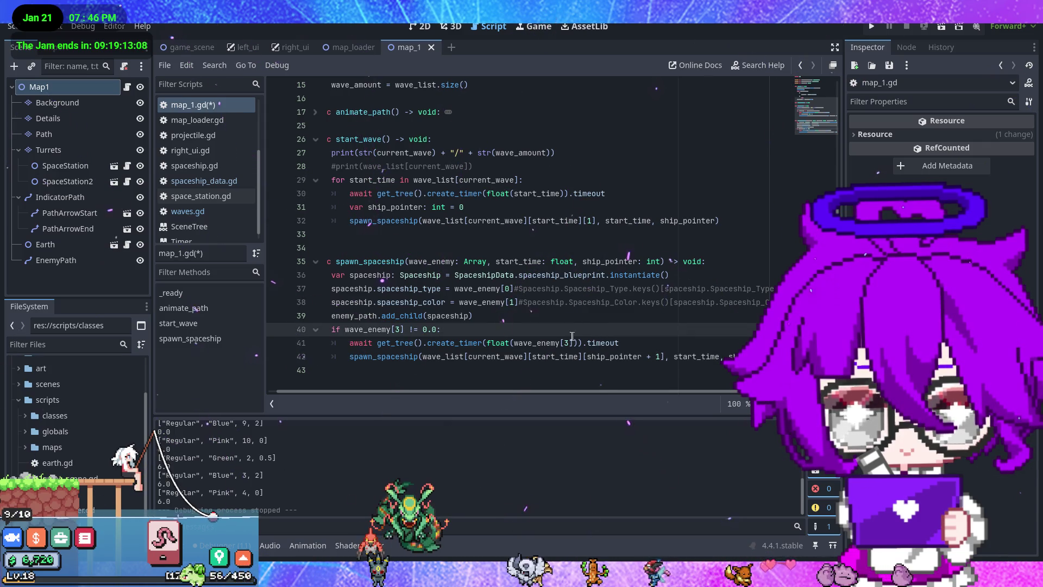
pyautogui.click(478, 321)
pyautogui.press('Return')
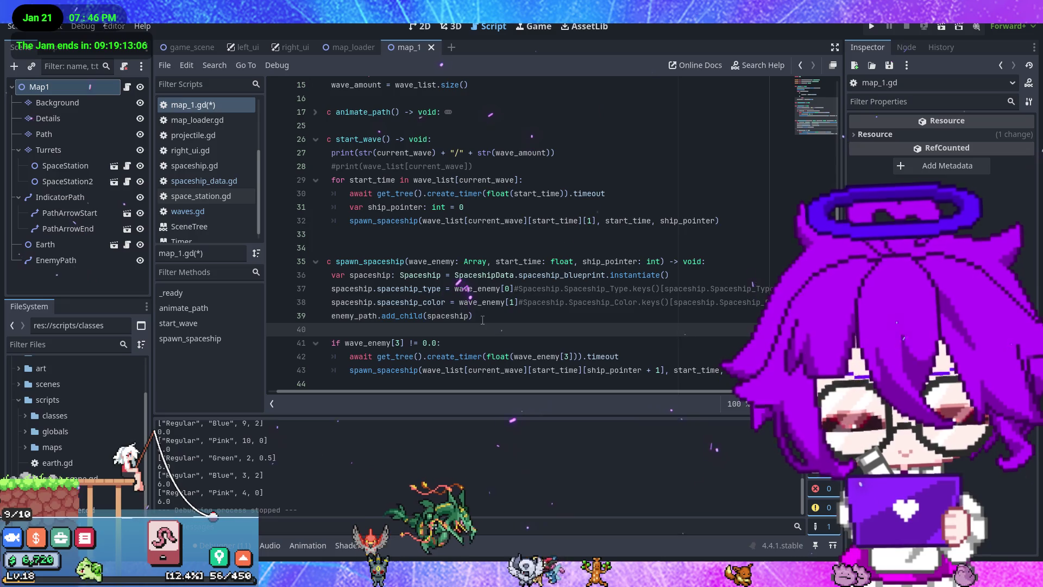
pyautogui.write('ship')
pyautogui.press('Return')
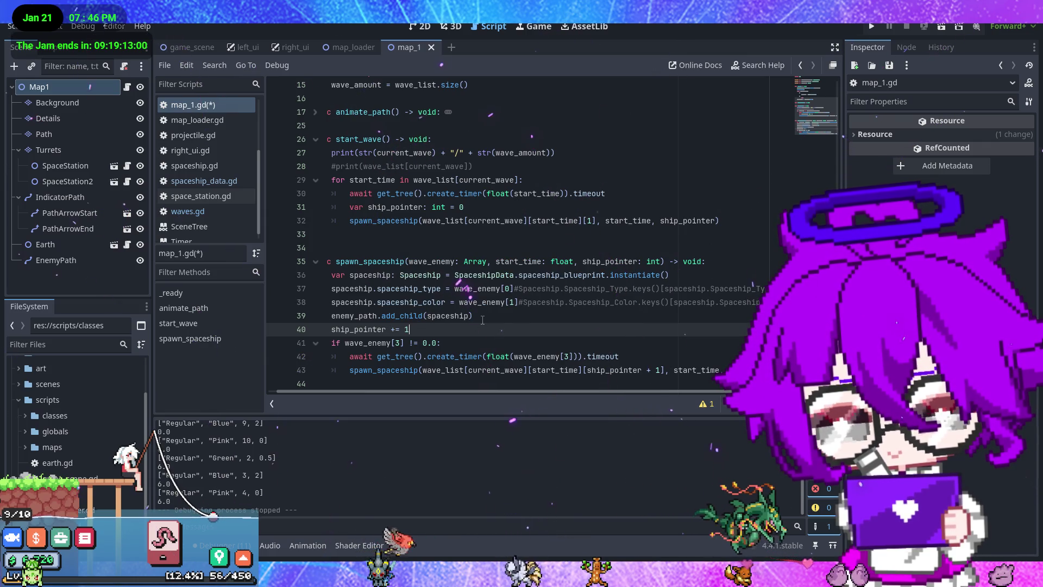
# - Check the recursive call indexes [ship_pointer], save map_1.gd and run the game
pyautogui.scroll(-1, 482, 320)
pyautogui.click(661, 357)
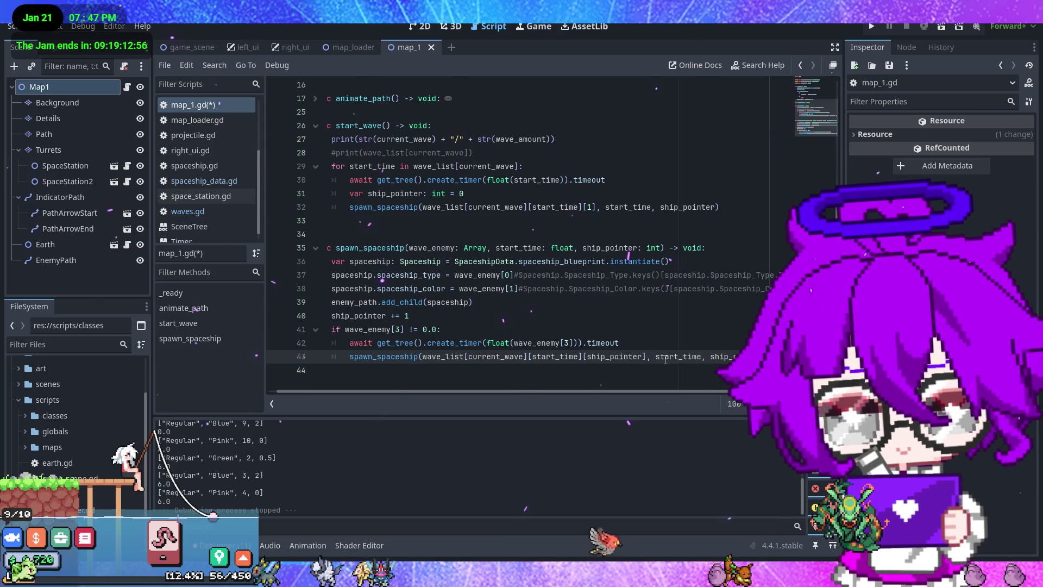
pyautogui.click(665, 342)
pyautogui.click(643, 356)
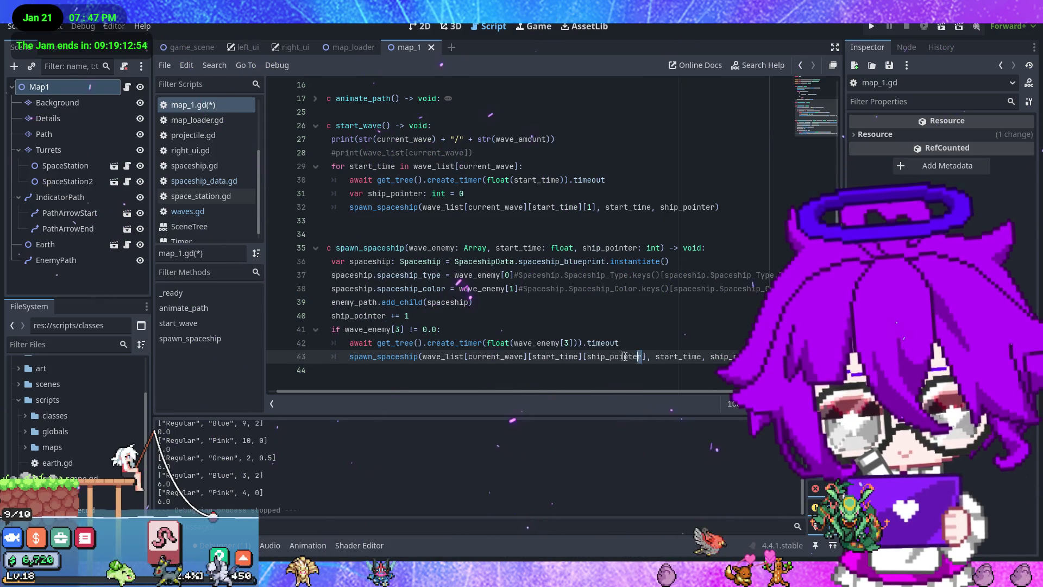
pyautogui.doubleClick(588, 356)
pyautogui.hotkey('ctrl', 's')
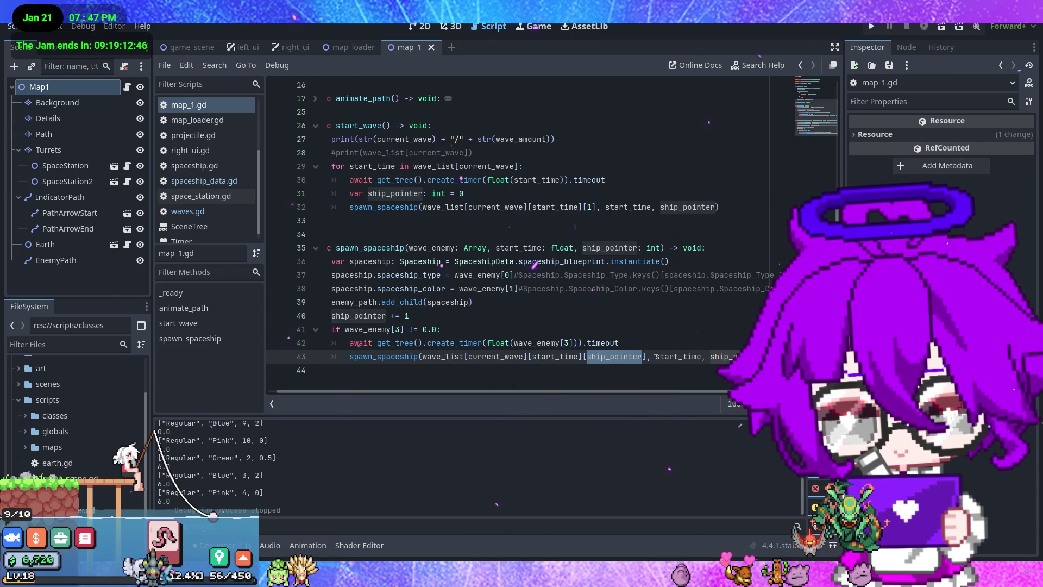
pyautogui.click(872, 29)
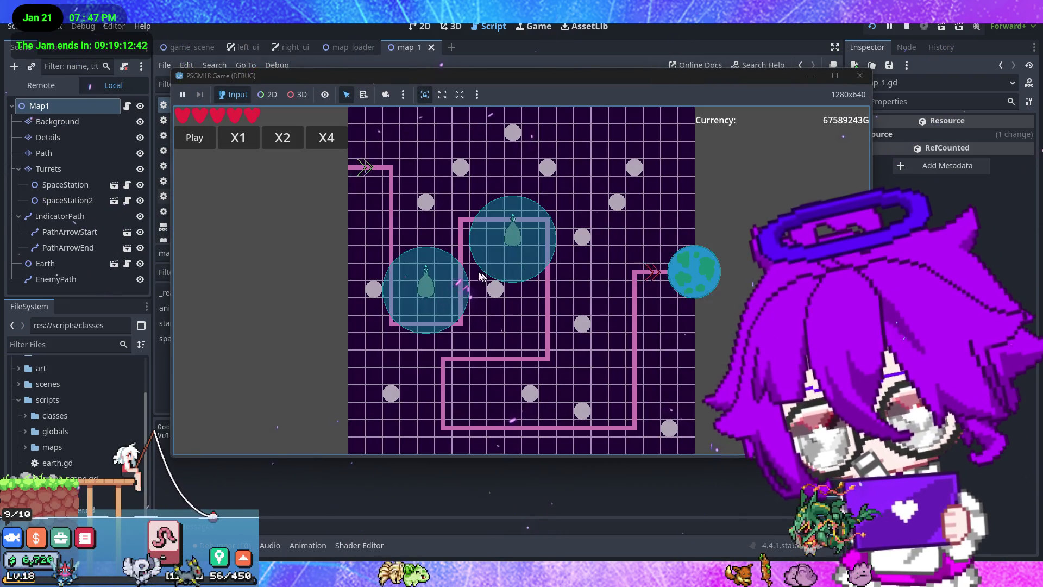
# - Start the first wave, then fix the out-of-bounds delay index from wave_enemy[3] to wave_enemy[2]
pyautogui.click(195, 137)
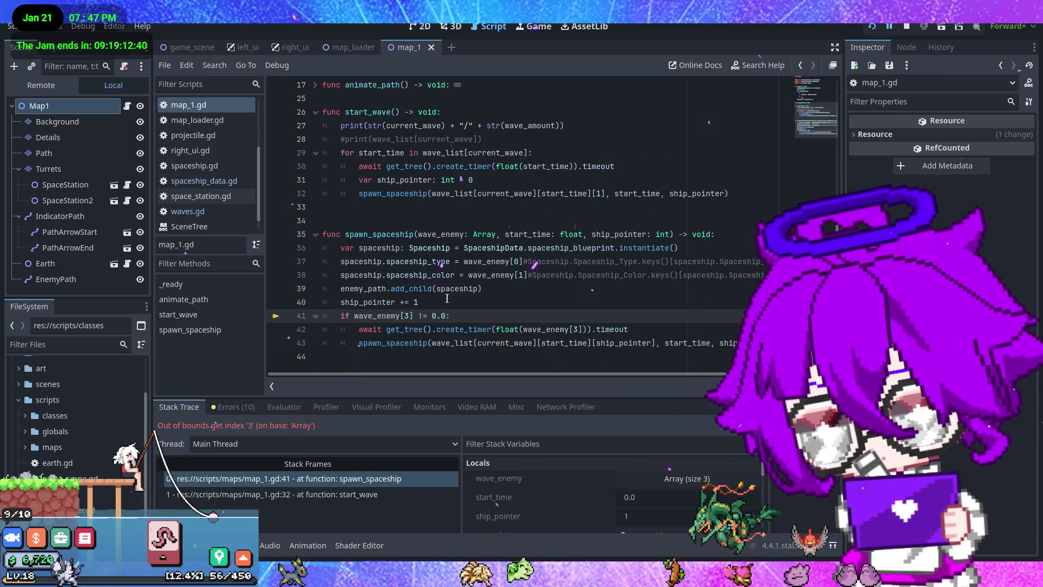
pyautogui.click(407, 315)
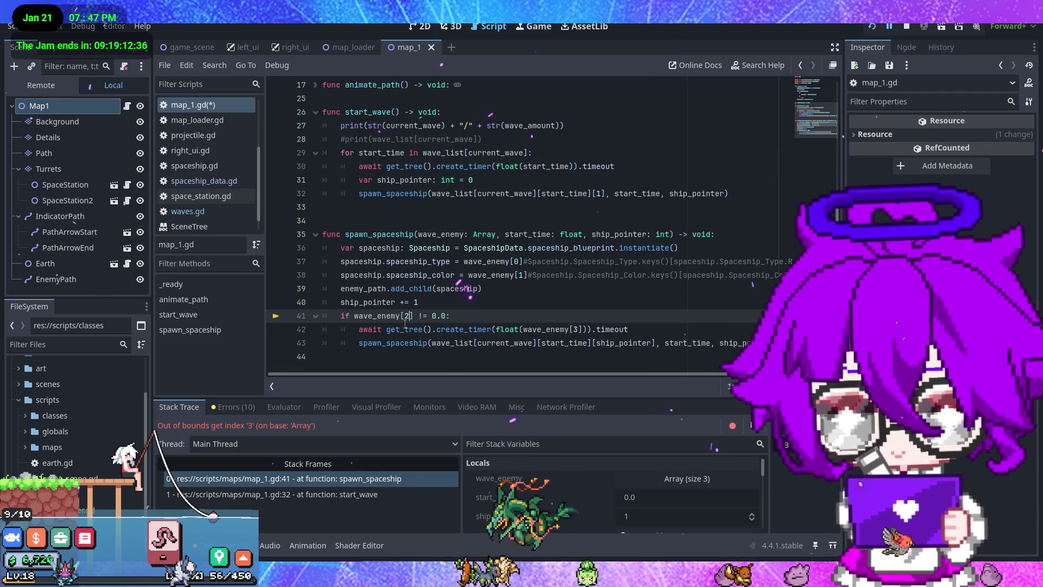
pyautogui.press('BackSpace')
pyautogui.write('2')
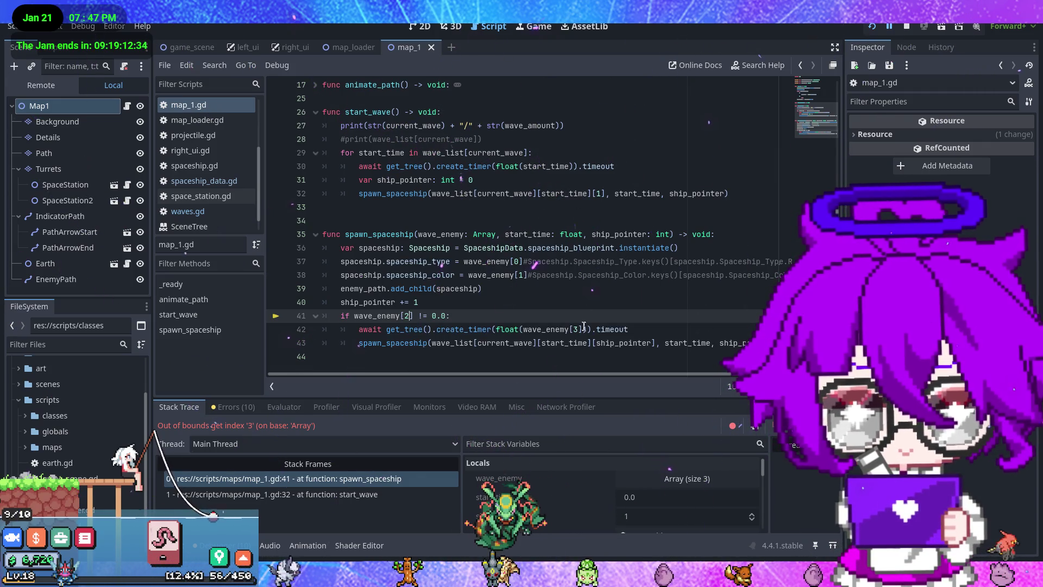
pyautogui.click(579, 329)
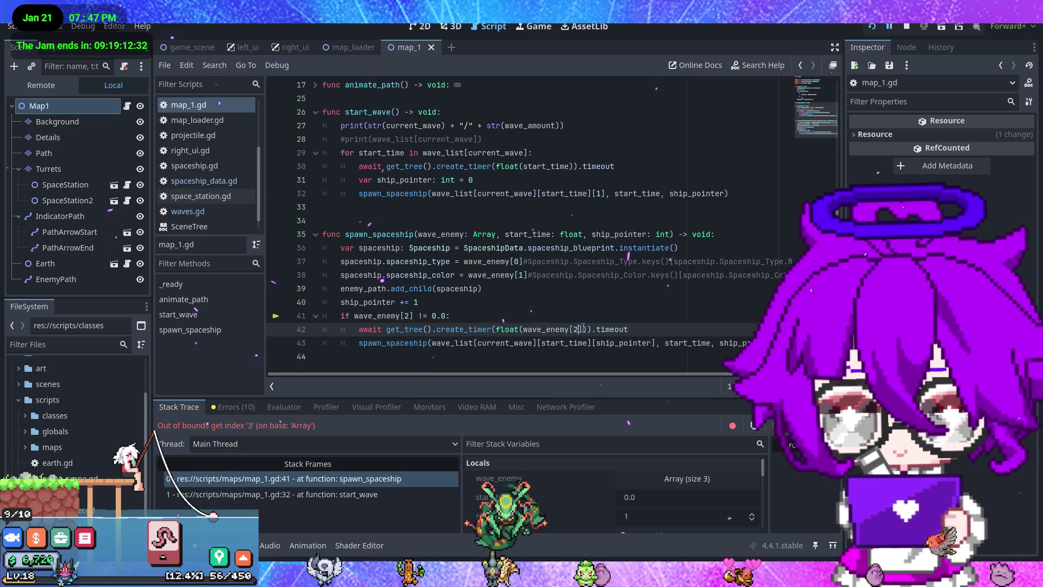
# - Keep the 0.0 delay comparison, save map_1.gd, and return to waves.gd at Blue's delay
pyautogui.click(445, 317)
pyautogui.press('BackSpace')
pyautogui.press('BackSpace')
pyautogui.hotkey('ctrl', 's')
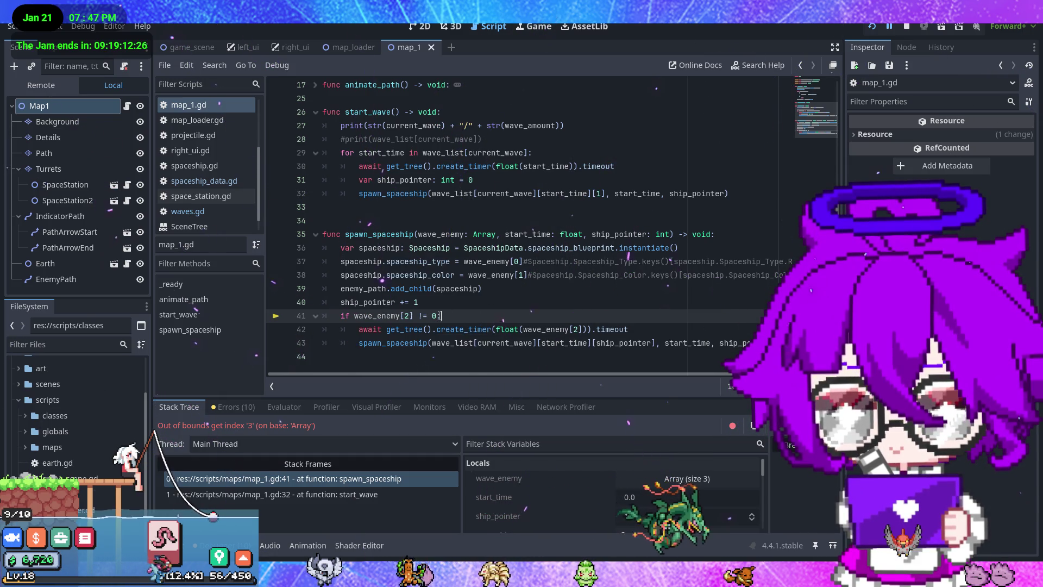
pyautogui.write('.0')
pyautogui.hotkey('ctrl', 's')
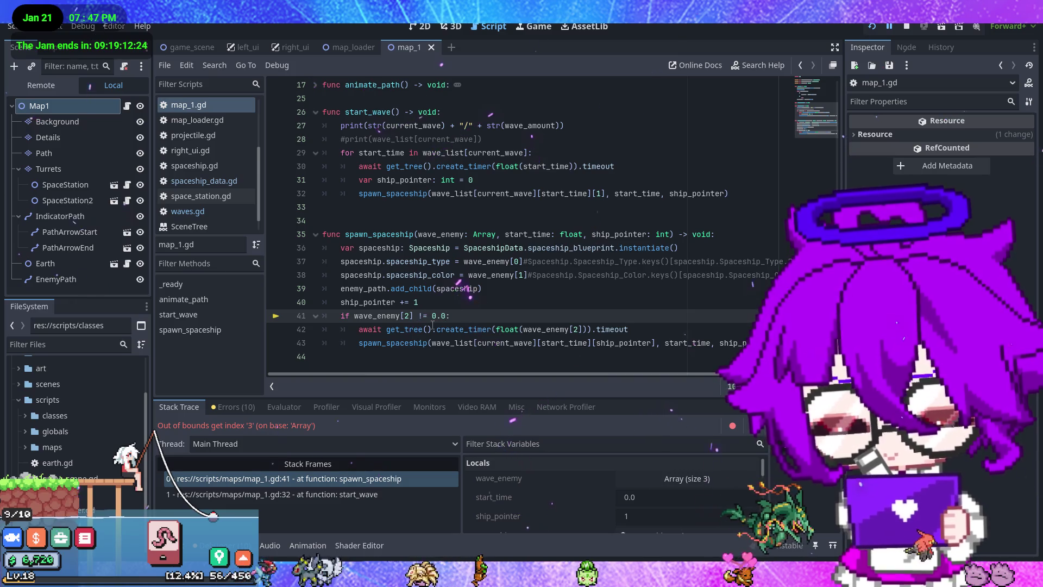
pyautogui.click(188, 211)
pyautogui.click(481, 208)
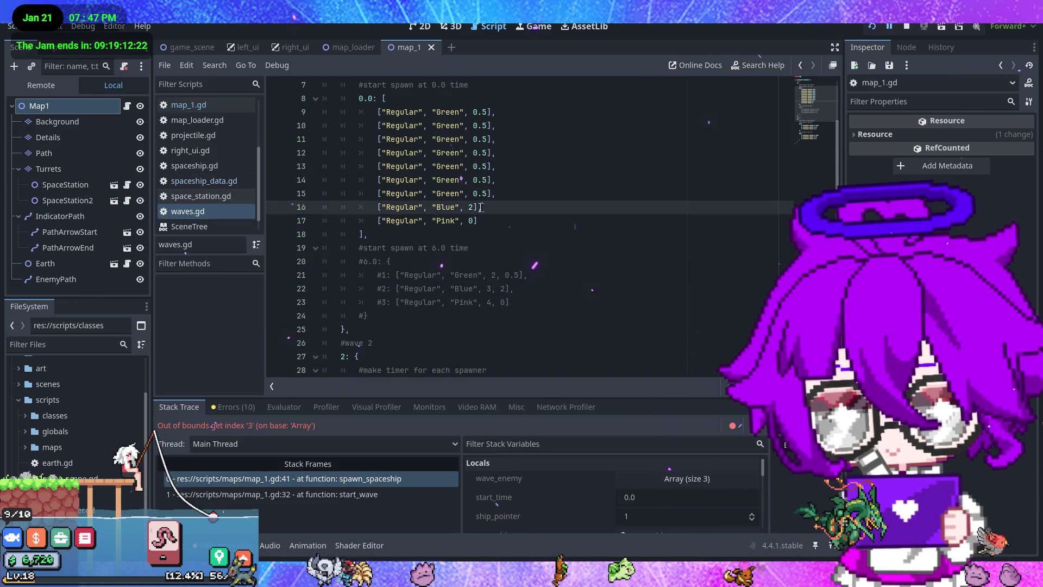
# - Make Blue's delay 2.0 and Pink's 0.0 in waves.gd, then run and stop the game
pyautogui.write('.0')
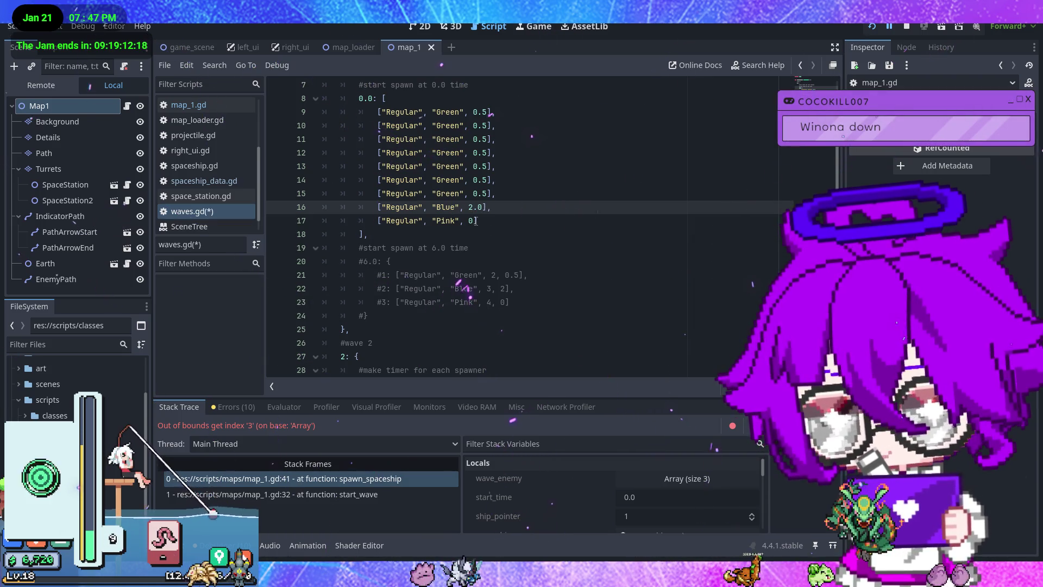
pyautogui.click(476, 220)
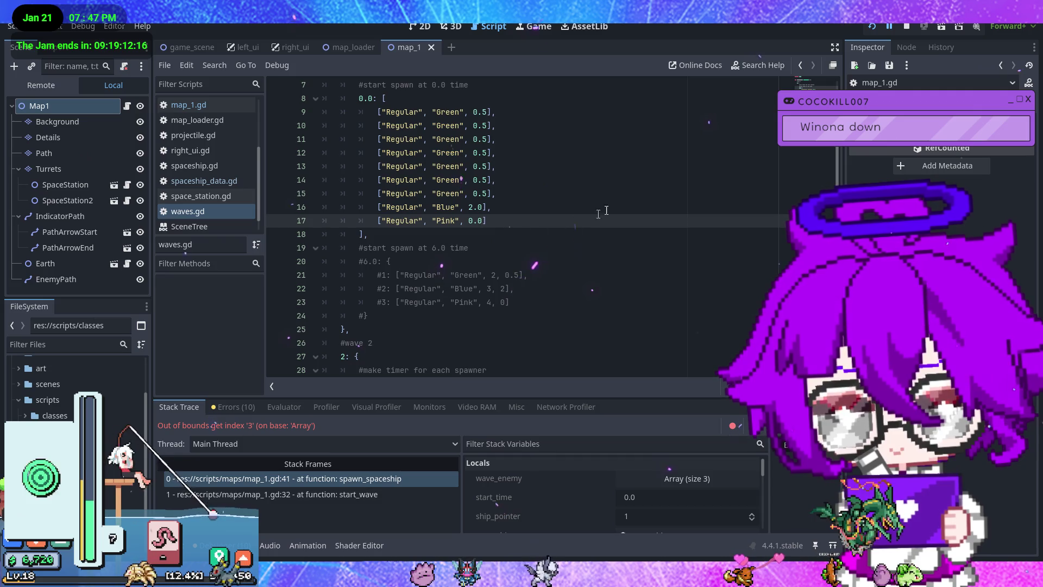
pyautogui.click(872, 26)
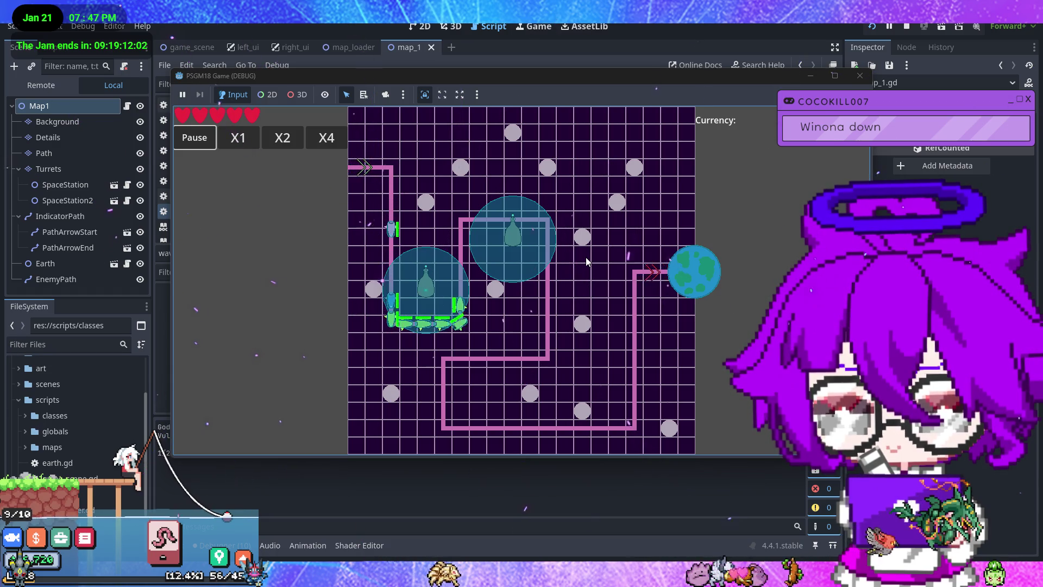
pyautogui.press('F8')
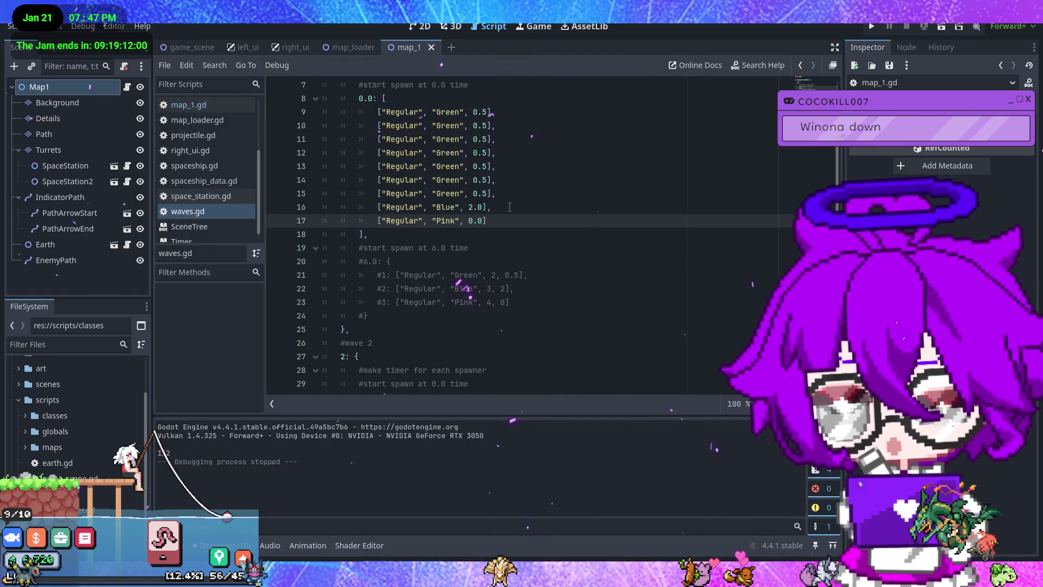
# - Paste the copied spawn group over wave 1's commented-out 6.0 entries
pyautogui.moveTo(503, 223)
pyautogui.mouseDown()
pyautogui.moveTo(380, 145)
pyautogui.moveTo(379, 112)
pyautogui.mouseUp()
pyautogui.moveTo(376, 235); pyautogui.dragTo(384, 100)
pyautogui.hotkey('ctrl', 'c')
pyautogui.moveTo(380, 319); pyautogui.dragTo(386, 279)
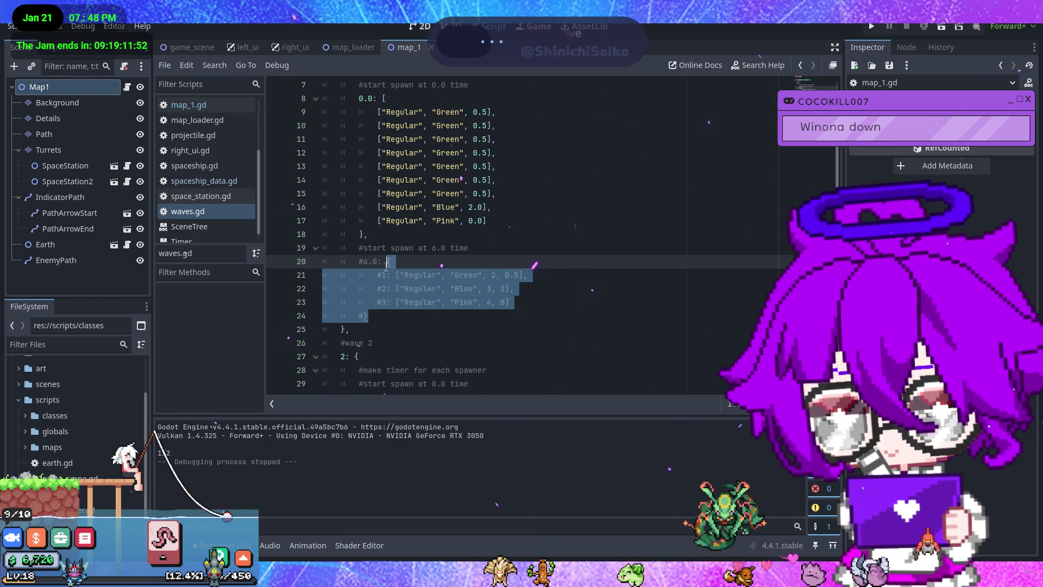
pyautogui.hotkey('ctrl', 'v')
pyautogui.scroll(-1, 383, 250)
pyautogui.click(365, 208)
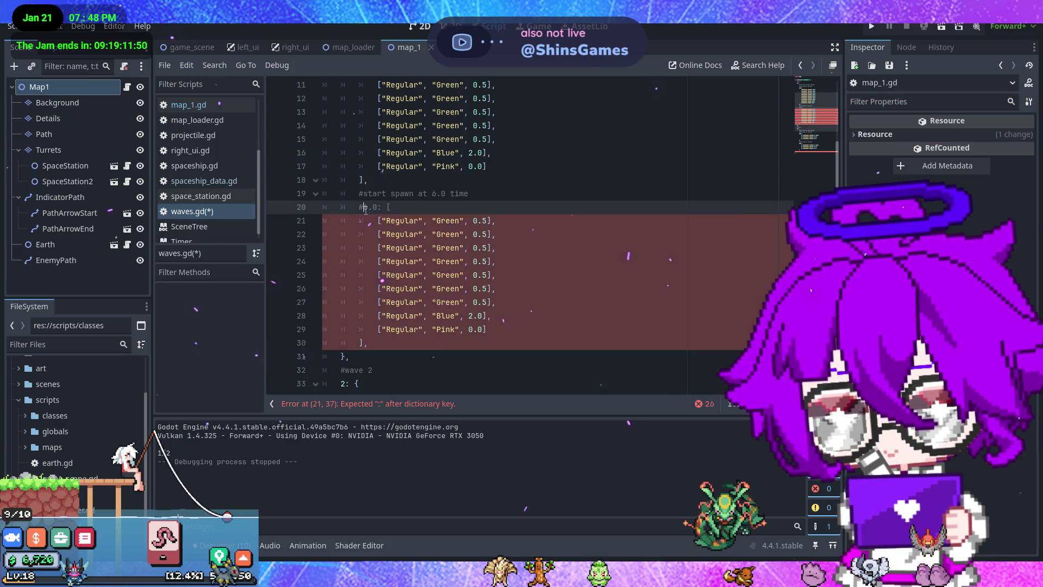
# - Paste wave 1's spawn groups over wave 2's first spawn group
pyautogui.scroll(-1, 375, 261)
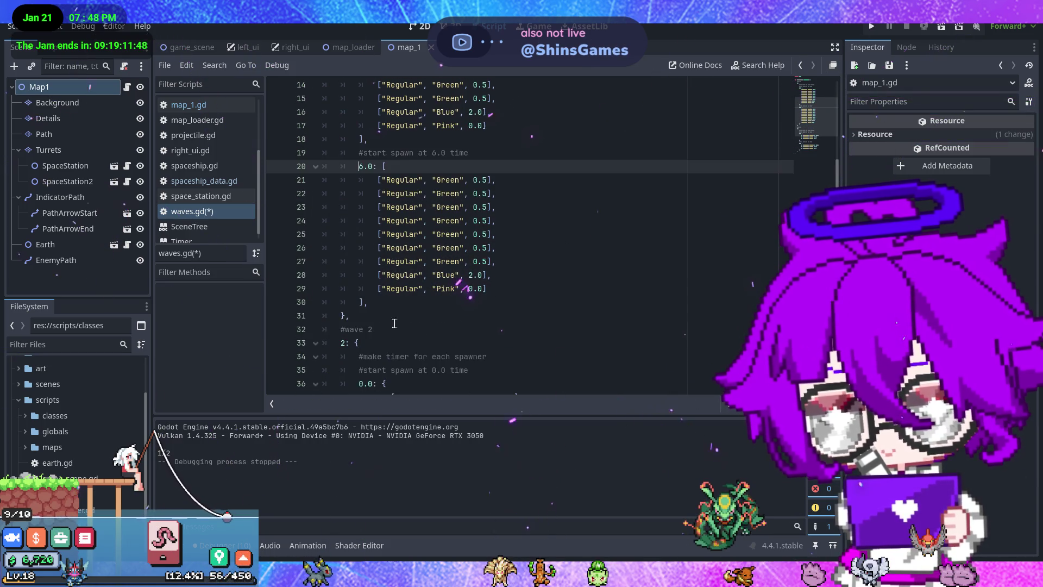
pyautogui.moveTo(381, 303)
pyautogui.mouseDown()
pyautogui.moveTo(378, 145)
pyautogui.moveTo(364, 127)
pyautogui.mouseUp()
pyautogui.scroll(5, 384, 237)
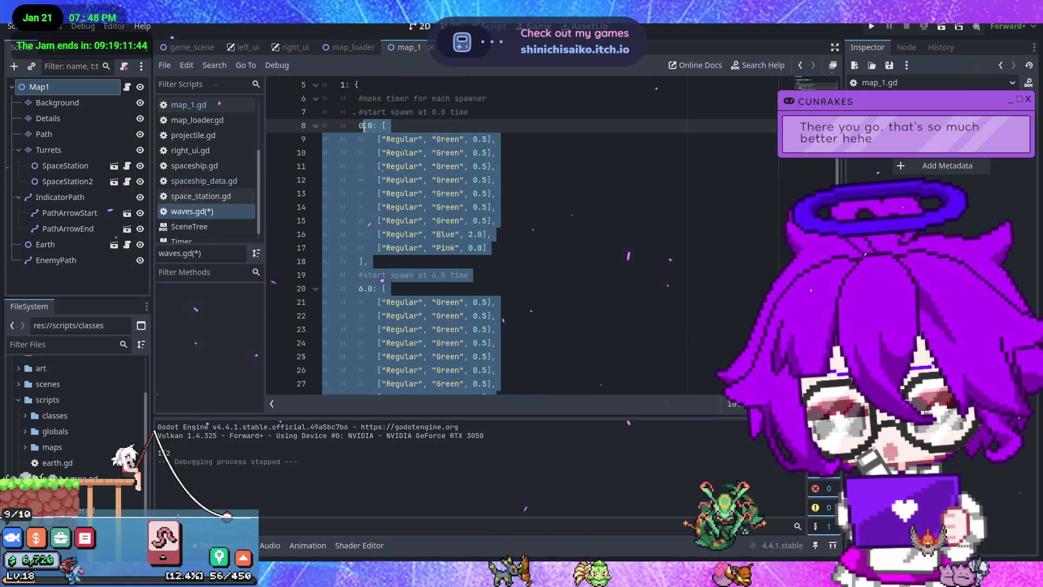
pyautogui.scroll(-7, 385, 169)
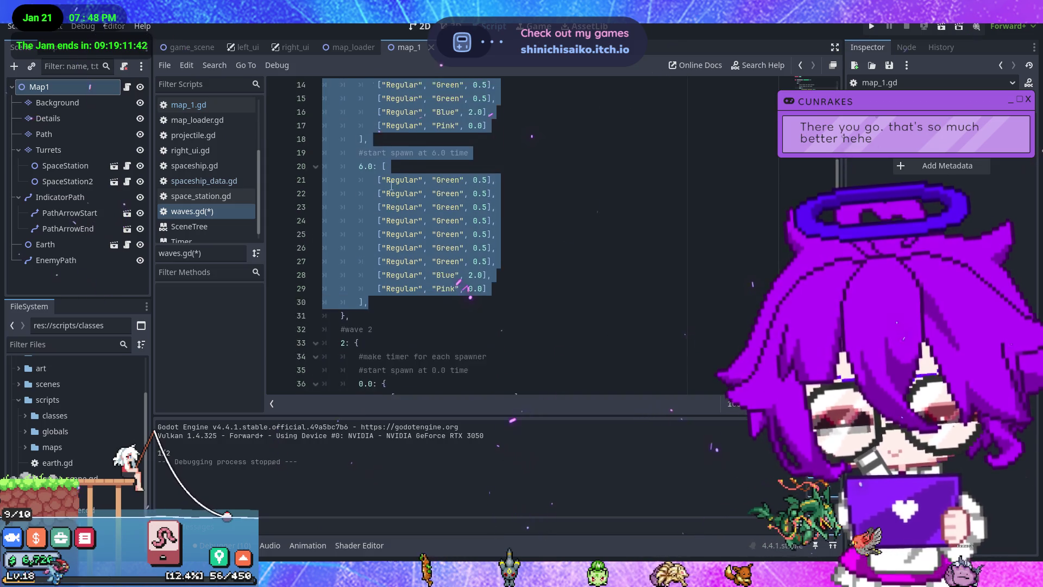
pyautogui.click(369, 344)
pyautogui.moveTo(369, 344); pyautogui.dragTo(360, 216)
pyautogui.write('0.0: [ \t\t\t["Regular", "Green", 0.5], \t\t\t["Regular", "Green", 0.5], \t\t\t["Regular", "Green", 0.5], \t\t\t["Regular", "Green", 0.5], \t\t\t["Regular", "Green", 0.5], \t\t\t["Regular", "Green", 0.5], \t\t\t["Regular", "Green", 0.5], \t\t\t["Regular", "Blue", 2.0], \t\t\t["Regular", "Pink", 0.0] \t\t], \t\t#start spawn at 6.0 time \t\t6.0: [ \t\t\t["Regular", "Green", 0.5], \t\t\t["Regular", "Green", 0.5], \t\t\t["Regular", "Green", 0.5], \t\t\t["Regular", "Green", 0.5], \t\t\t["Regular", "Green", 0.5], \t\t\t["Regular", "Green", 0.5], \t\t\t["Regular", "Green", 0.5], \t\t\t["Regular", "Blue", 2.0], \t\t\t["Regular", "Pink", 0.0] \t\t],')
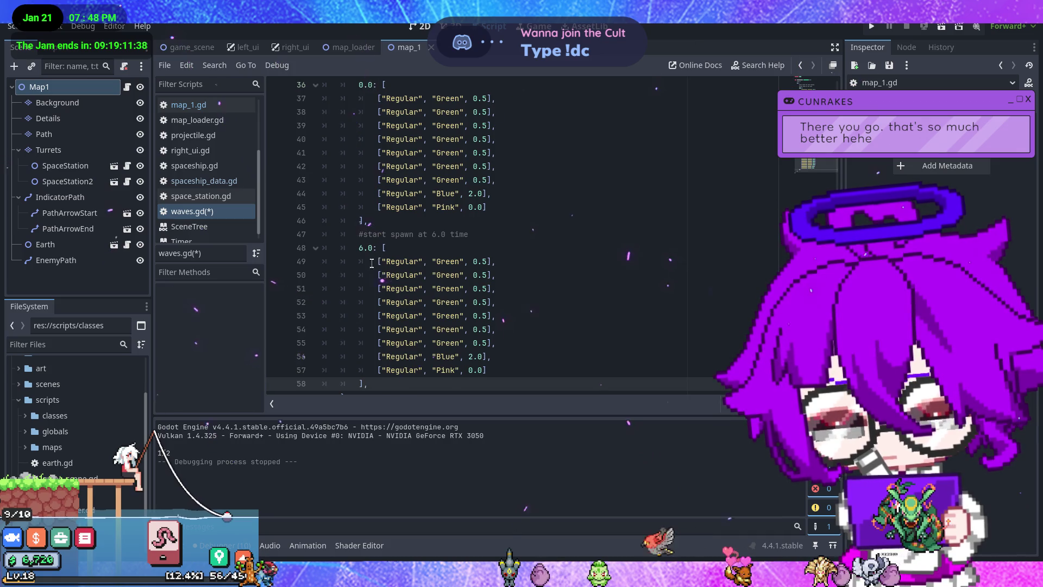
# - Select the 6.0 spawn group along with its '#start spawn at 6.0 time' comment
pyautogui.scroll(9, 371, 263)
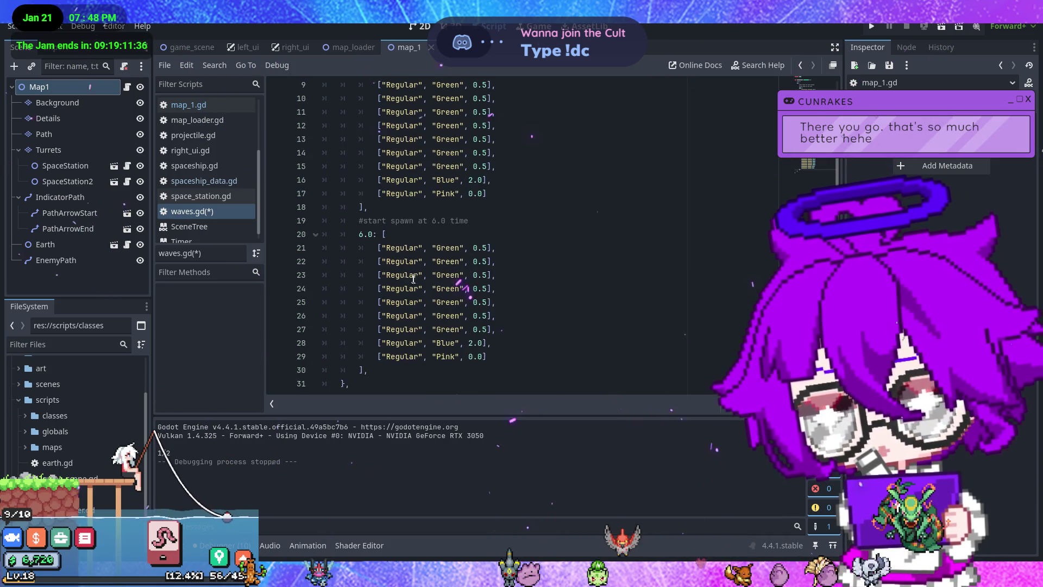
pyautogui.scroll(1, 413, 277)
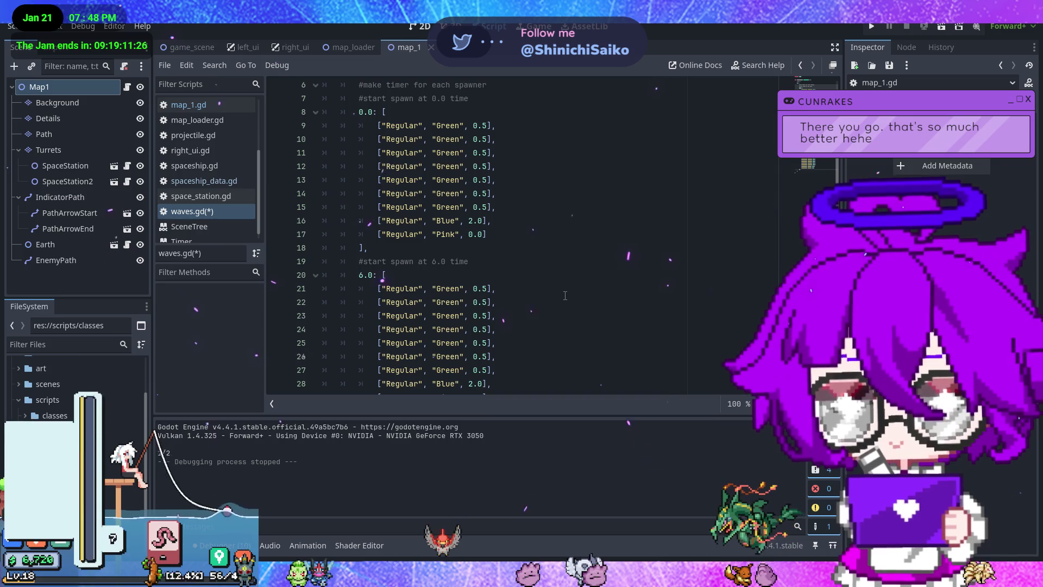
pyautogui.scroll(-3, 535, 269)
pyautogui.scroll(2, 525, 269)
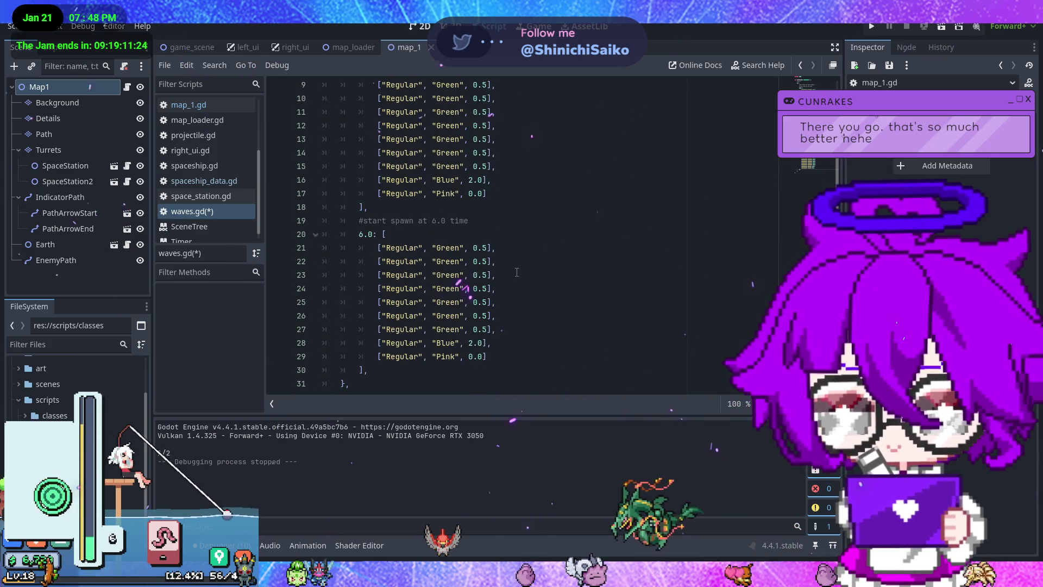
pyautogui.scroll(-1, 506, 278)
pyautogui.moveTo(368, 329); pyautogui.dragTo(360, 190)
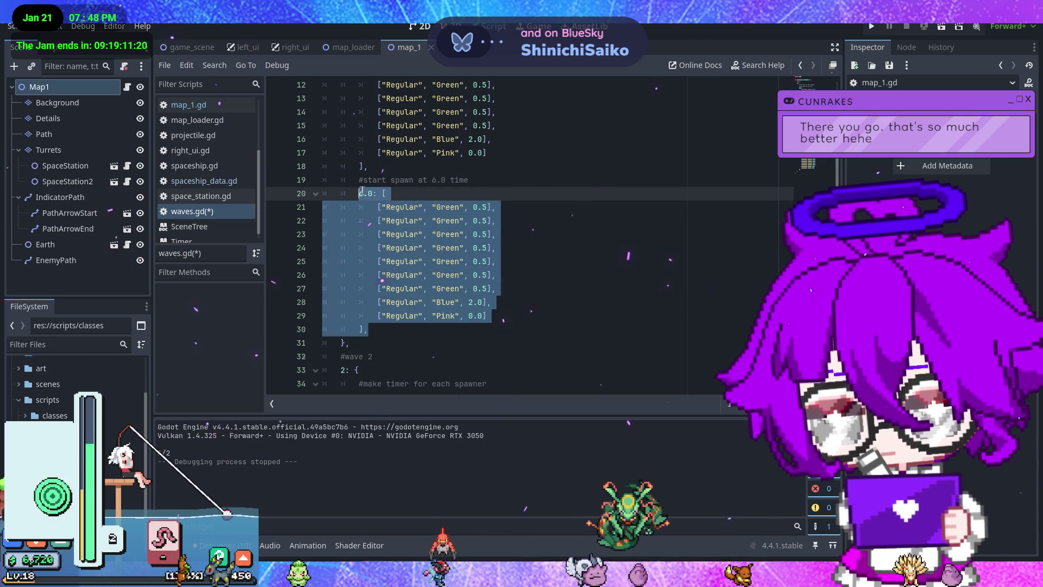
pyautogui.moveTo(468, 180); pyautogui.dragTo(315, 180)
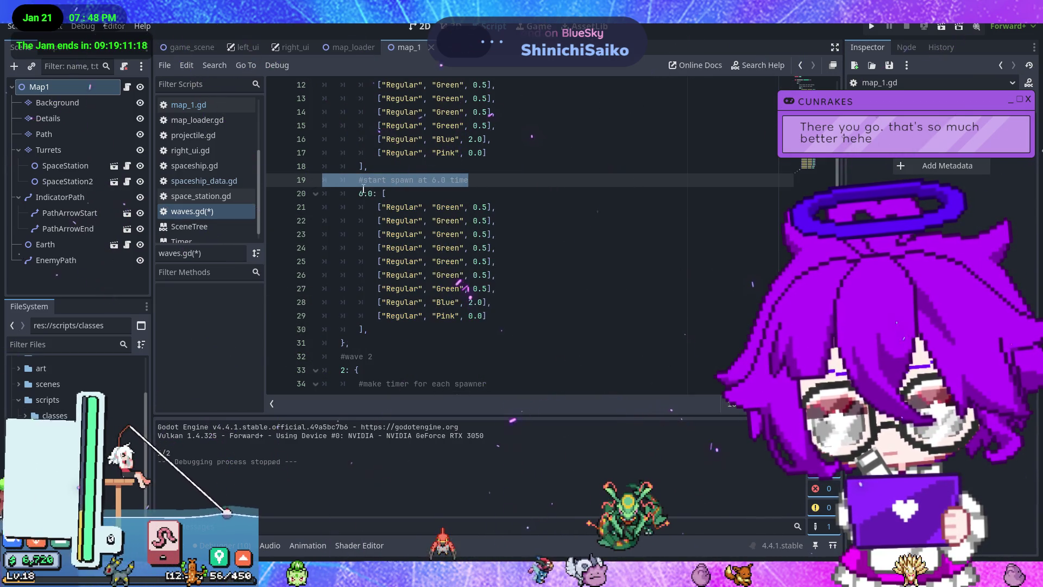
pyautogui.moveTo(369, 329); pyautogui.dragTo(358, 181)
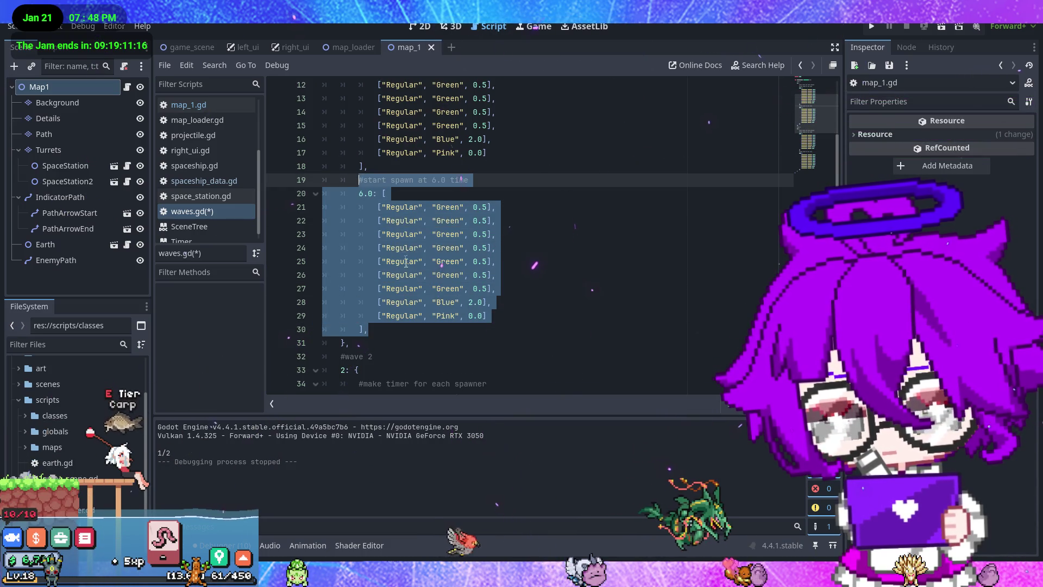
# - Paste two copies of the spawn group after line 30
pyautogui.click(391, 333)
pyautogui.press('Return')
pyautogui.hotkey('ctrl', 'v')
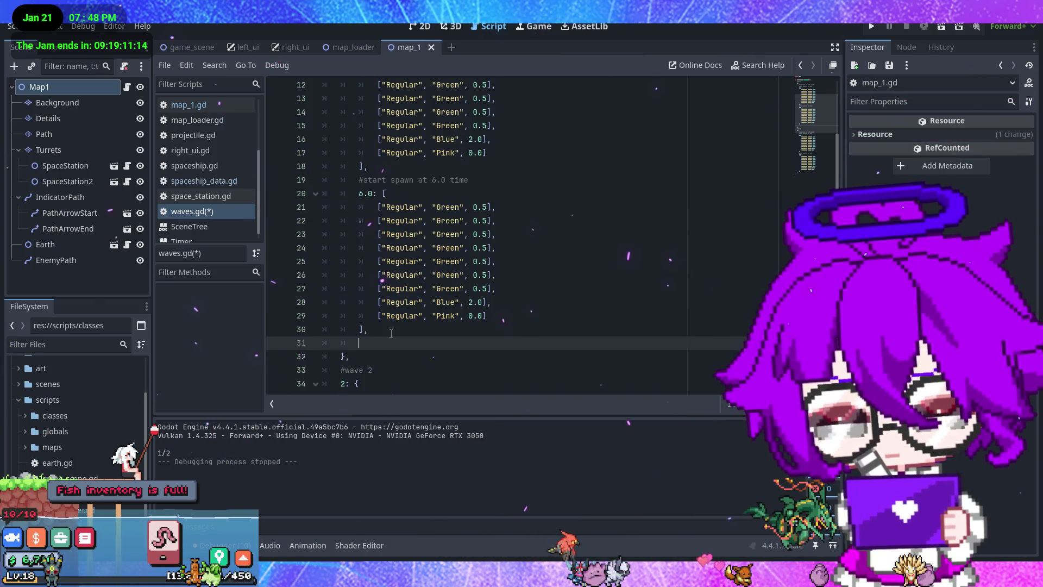
pyautogui.press('Return')
pyautogui.write('#start spawn at 6.0 time \t\t6.0: [ \t\t\t["Regular", "Green", 0.5], \t\t\t["Regular", "Green", 0.5], \t\t\t["Regular", "Green", 0.5], \t\t\t["Regular", "Green", 0.5], \t\t\t["Regular", "Green", 0.5], \t\t\t["Regular", "Green", 0.5], \t\t\t["Regular", "Green", 0.5], \t\t\t["Regular", "Blue", 2.0], \t\t\t["Regular", "Pink", 0.0] \t\t],')
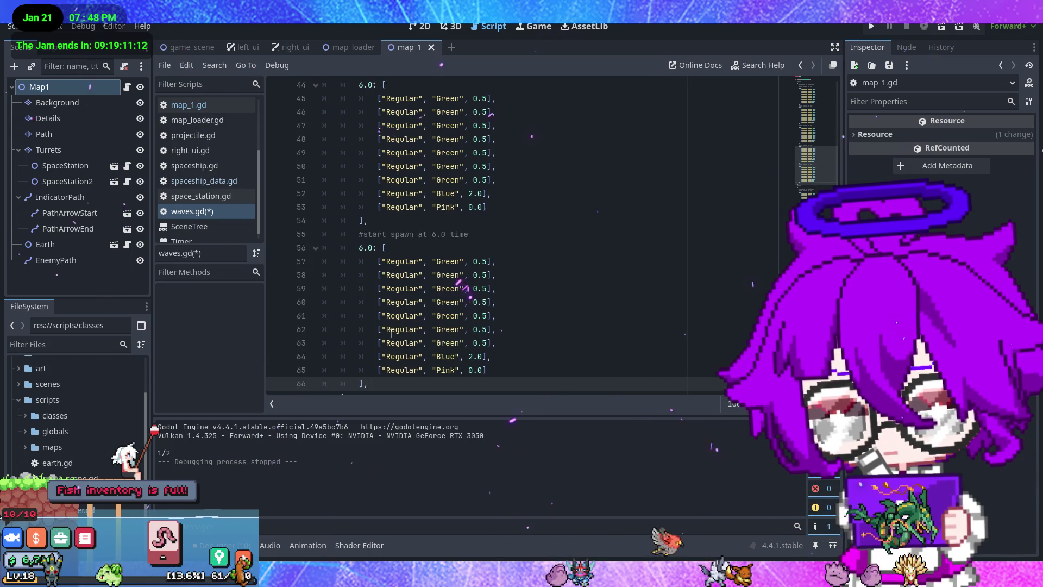
# - Change the duplicated group keys to 11.0 and 19.0 to clear the duplicate-key errors
pyautogui.scroll(7, 392, 333)
pyautogui.scroll(3, 392, 257)
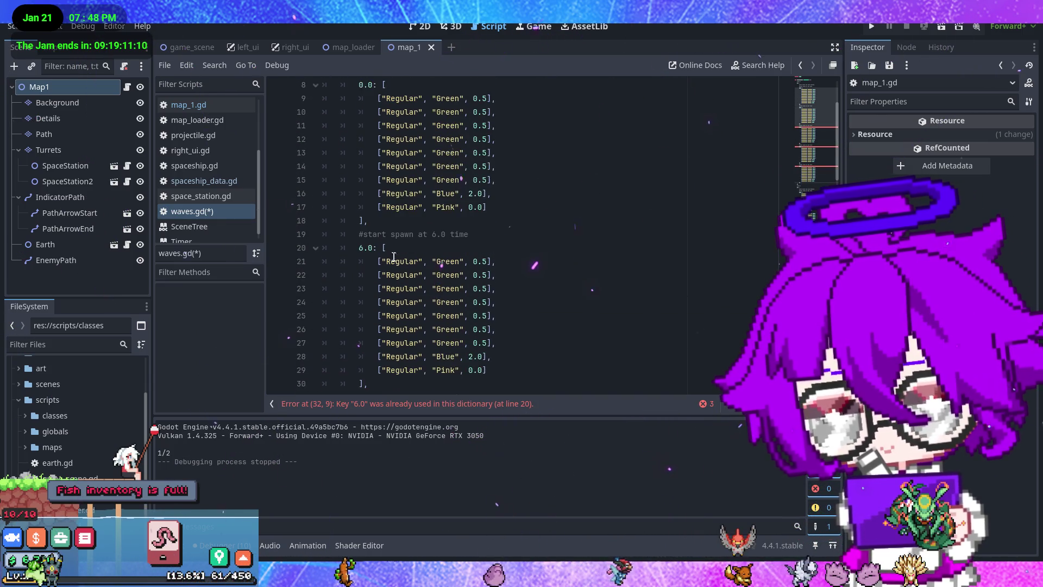
pyautogui.scroll(-3, 394, 256)
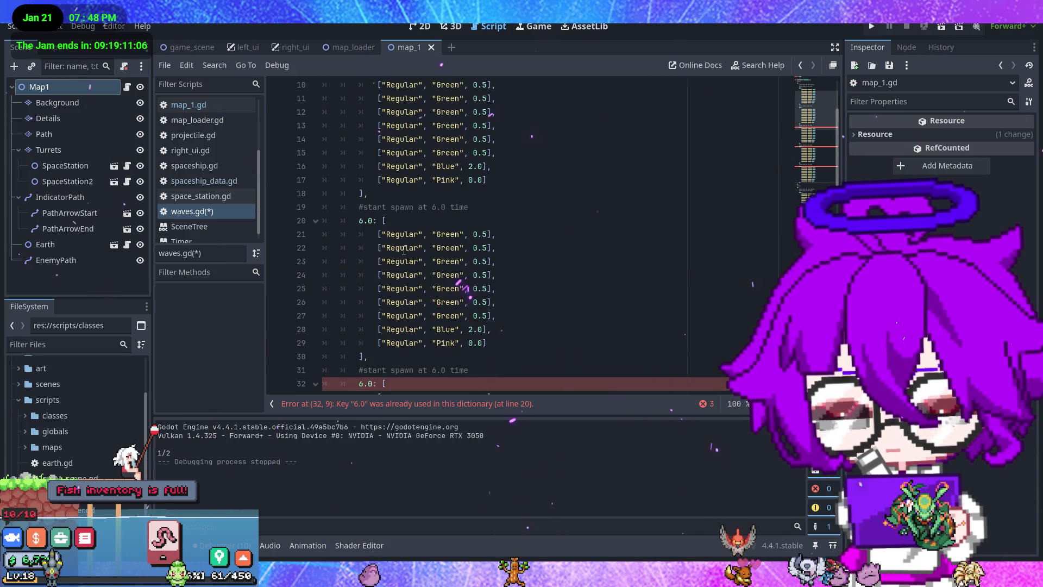
pyautogui.scroll(-2, 363, 250)
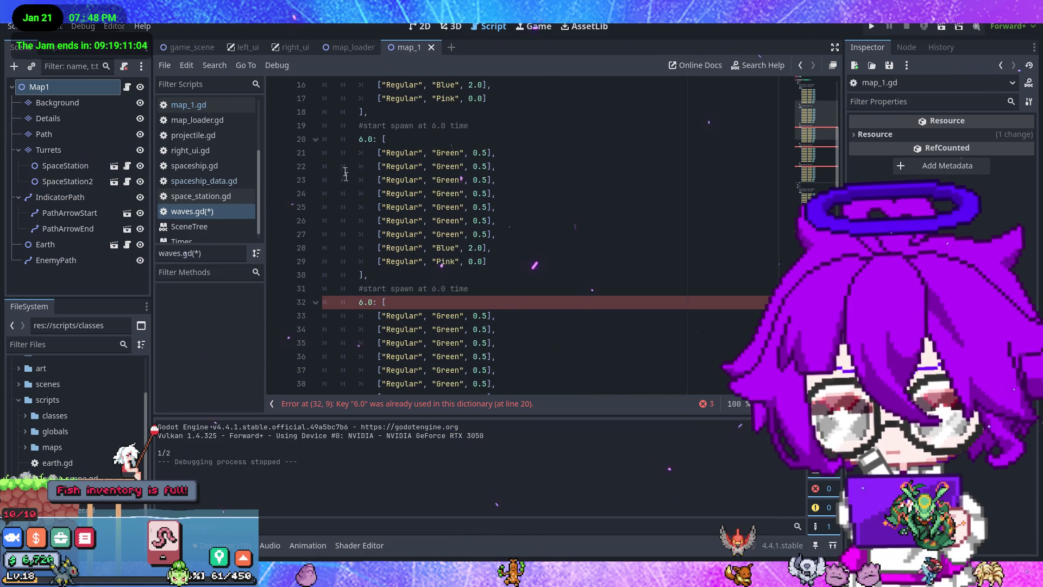
pyautogui.click(363, 140)
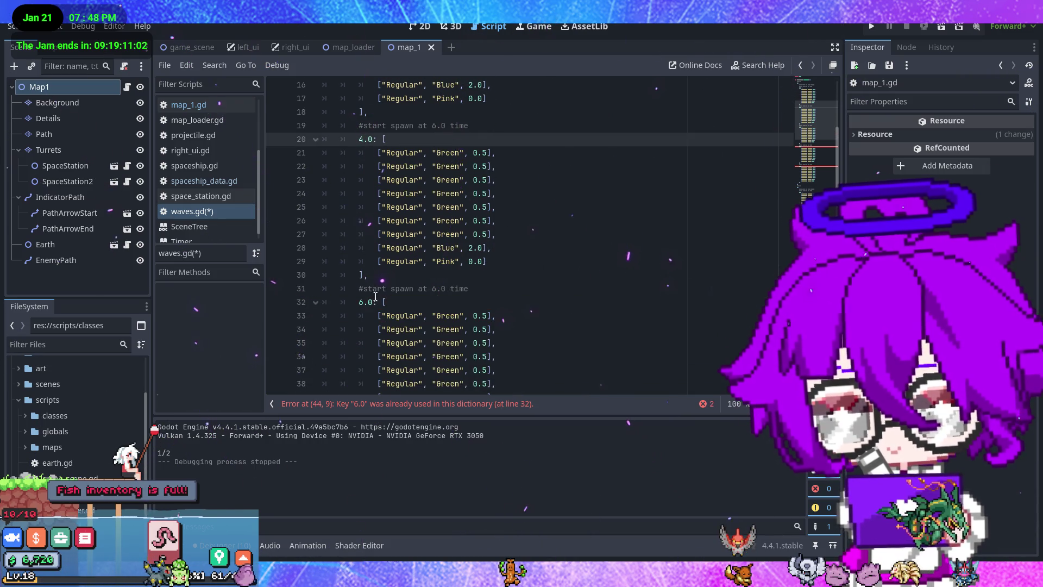
pyautogui.scroll(-2, 375, 294)
pyautogui.scroll(-2, 368, 355)
pyautogui.click(365, 303)
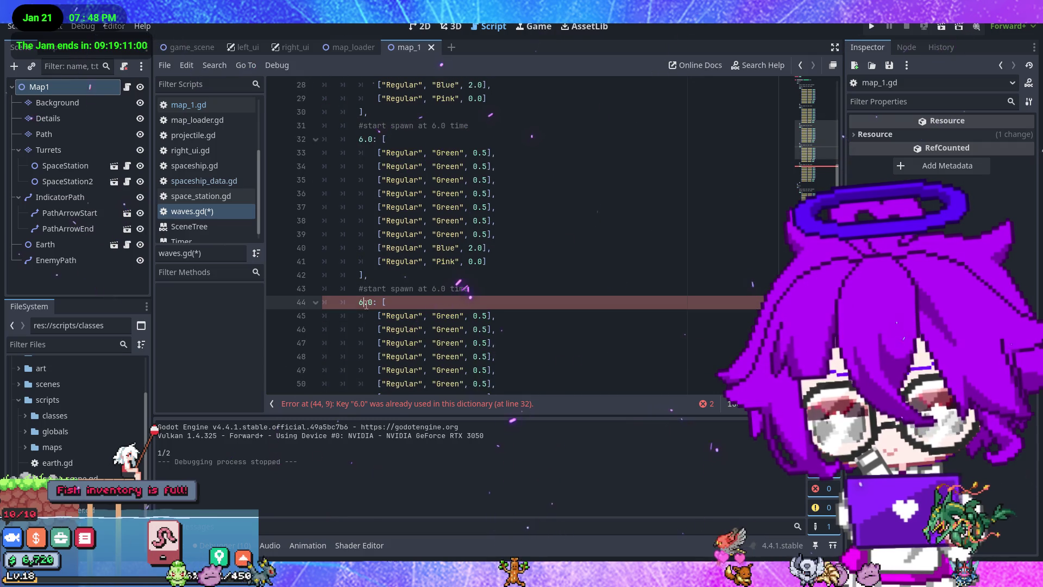
pyautogui.write('1')
pyautogui.scroll(-4, 366, 304)
pyautogui.click(365, 260)
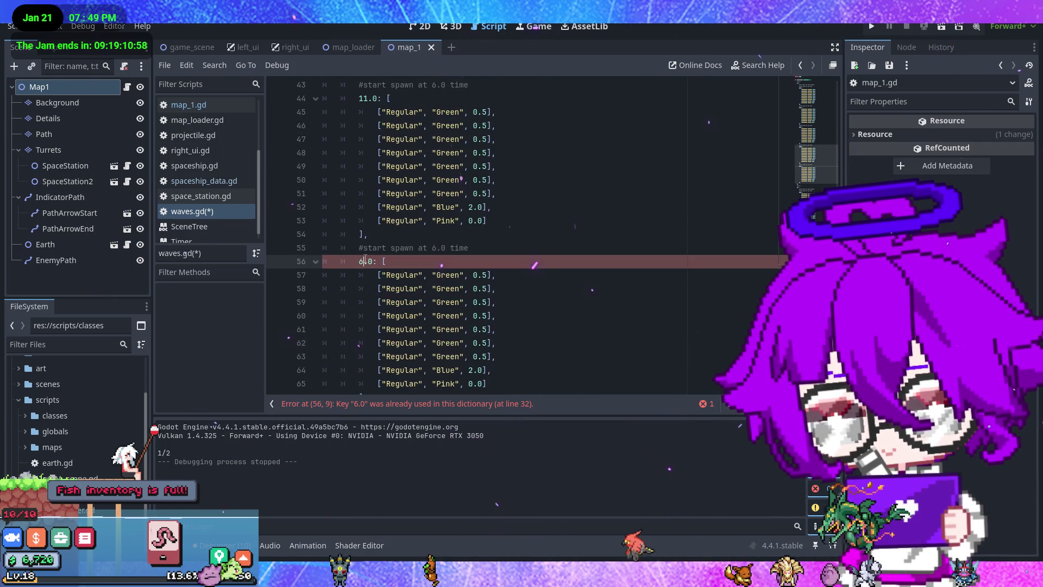
pyautogui.scroll(-4, 363, 266)
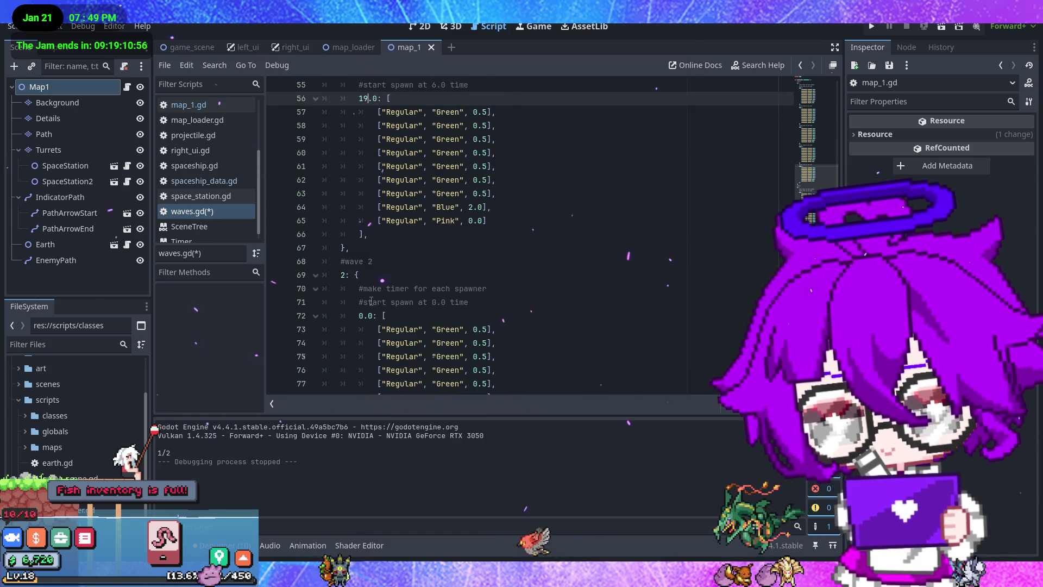
# - Delete the Green and Blue entries from the 19.0 spawn group
pyautogui.scroll(2, 370, 301)
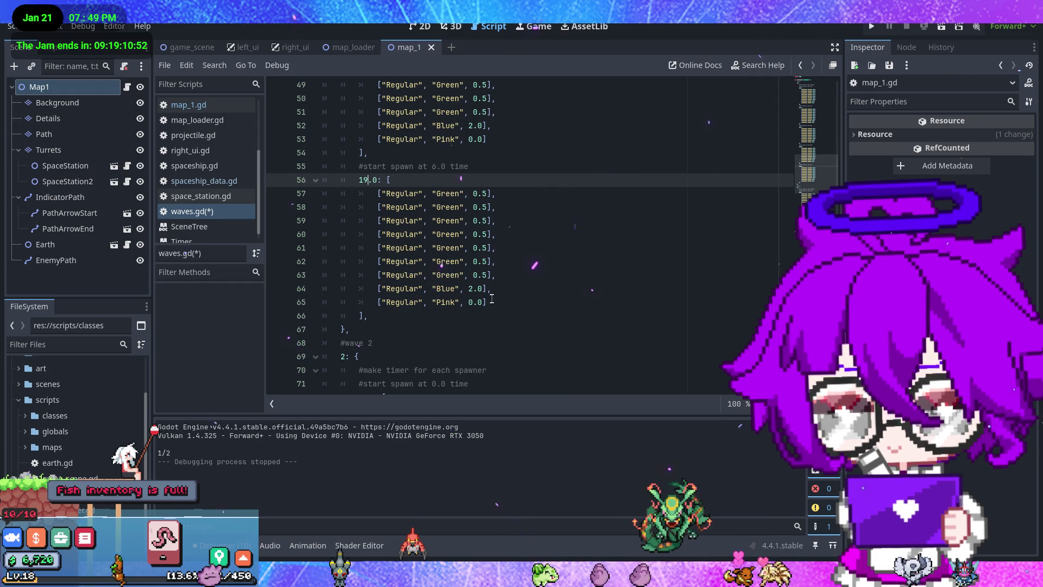
pyautogui.moveTo(494, 293)
pyautogui.mouseDown()
pyautogui.moveTo(381, 234)
pyautogui.moveTo(379, 194)
pyautogui.mouseUp()
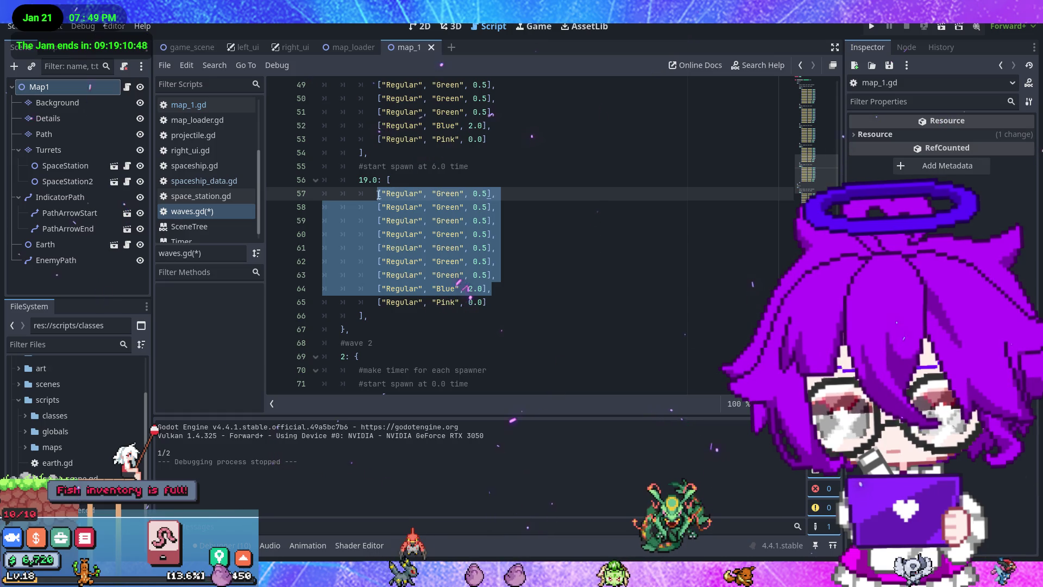
pyautogui.press('BackSpace')
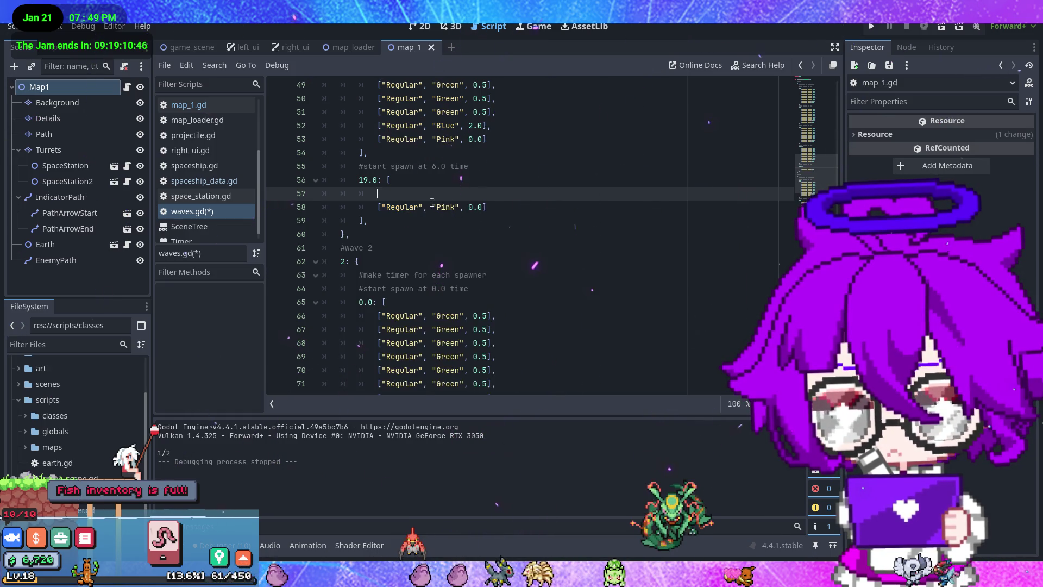
pyautogui.press('BackSpace')
pyautogui.press('BackSpace')
pyautogui.press('BackSpace')
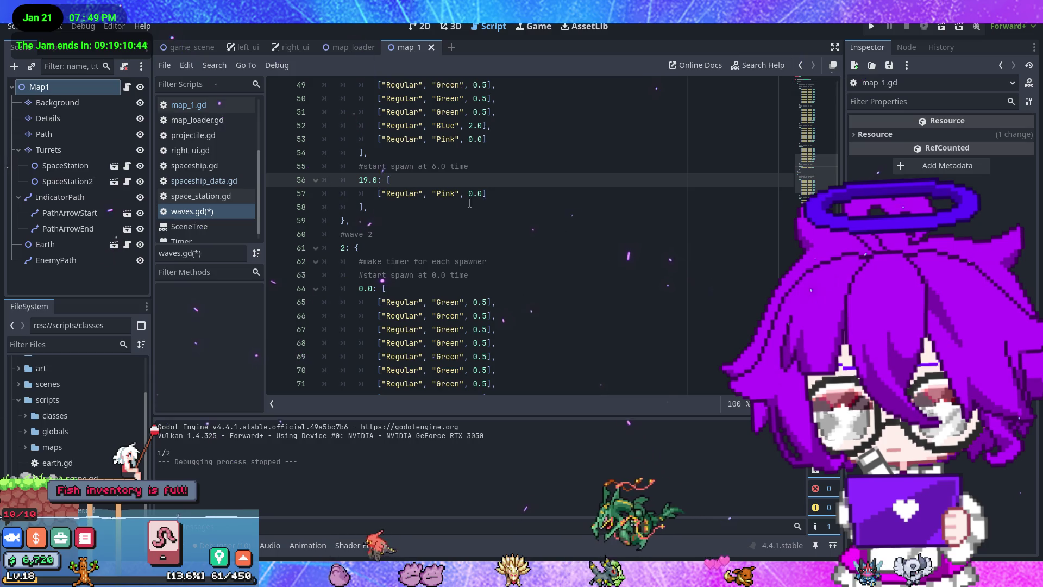
# - Set Pink's delay to 0.5, duplicate it to five entries, end with 0.0, and save
pyautogui.click(481, 194)
pyautogui.press('BackSpace')
pyautogui.write('5')
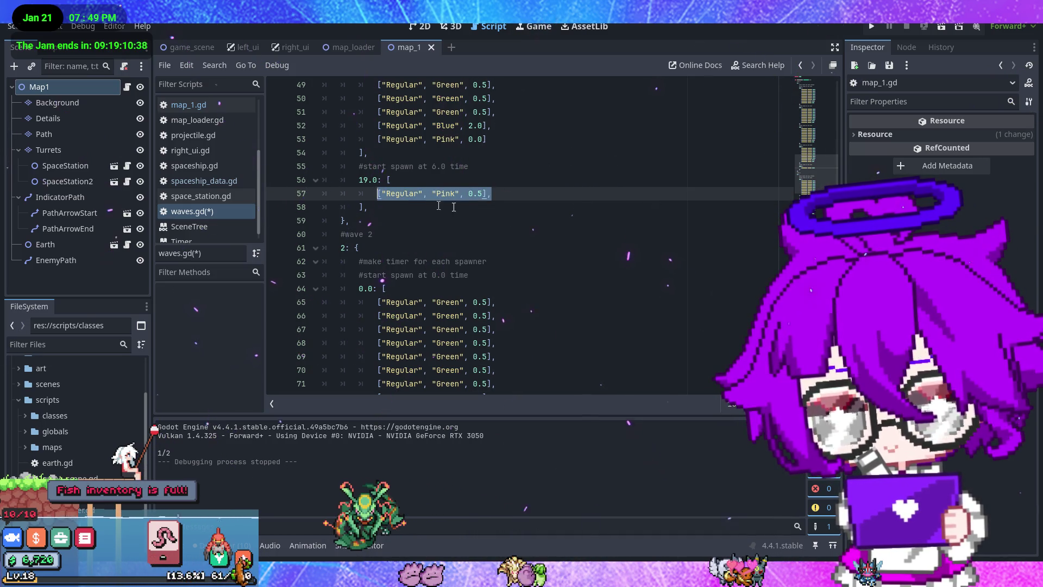
pyautogui.hotkey('ctrl', 'shift', 'd')
pyautogui.hotkey('ctrl', 'shift', 'd')
pyautogui.hotkey('ctrl', 'shift', 'd')
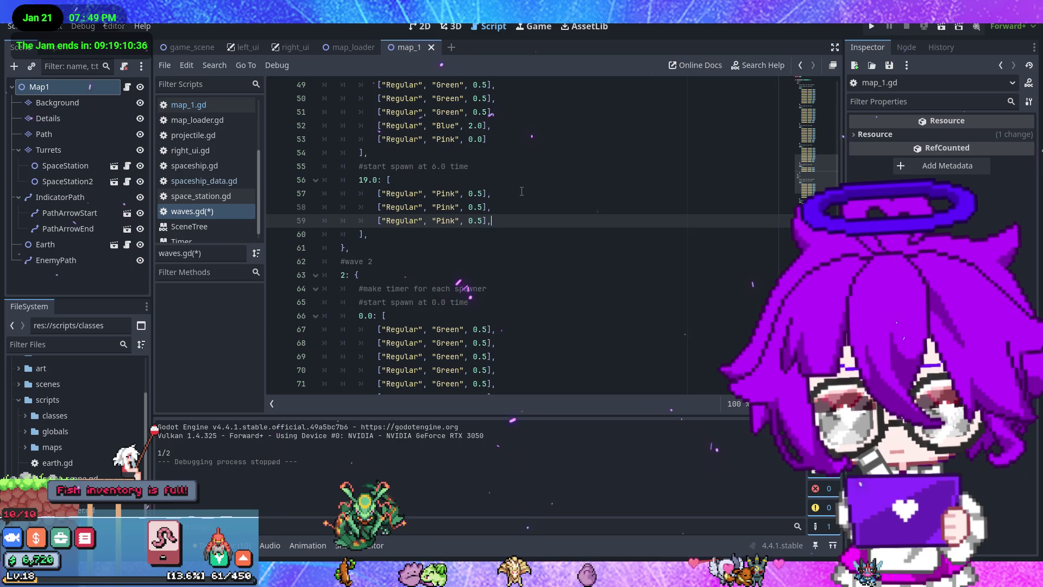
pyautogui.hotkey('ctrl', 'shift', 'd')
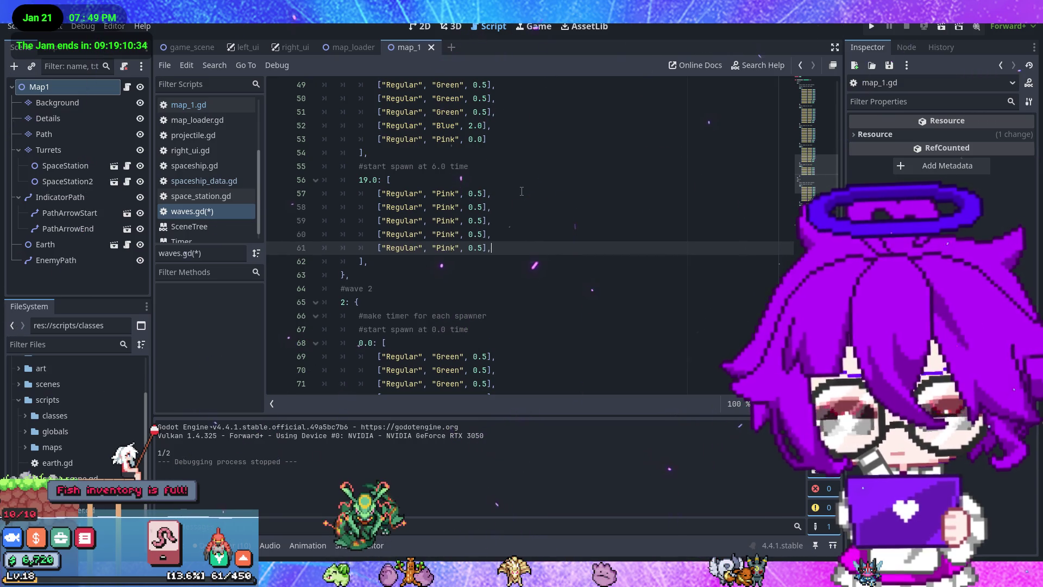
pyautogui.press('BackSpace')
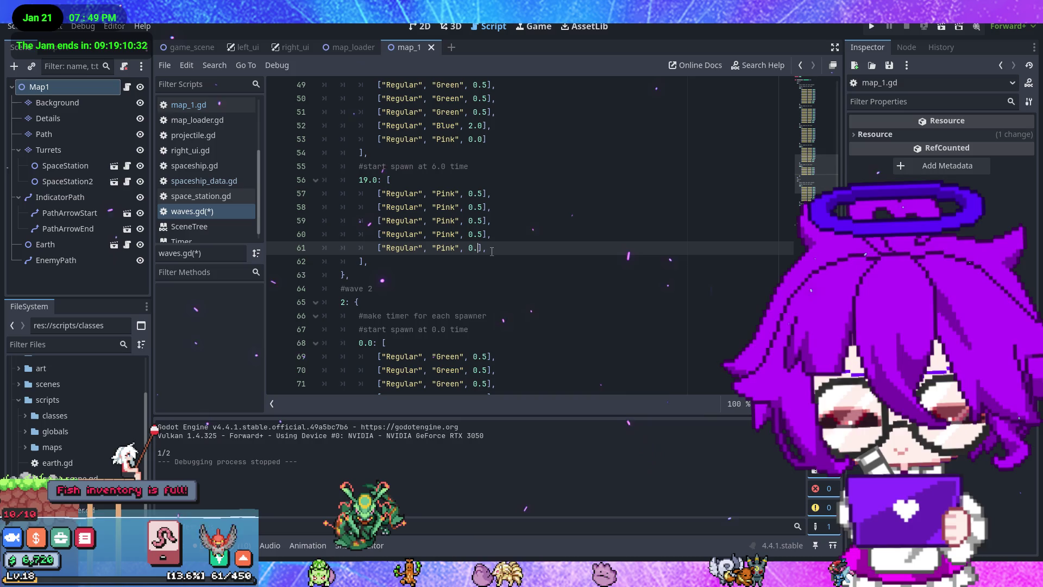
pyautogui.hotkey('ctrl', 's')
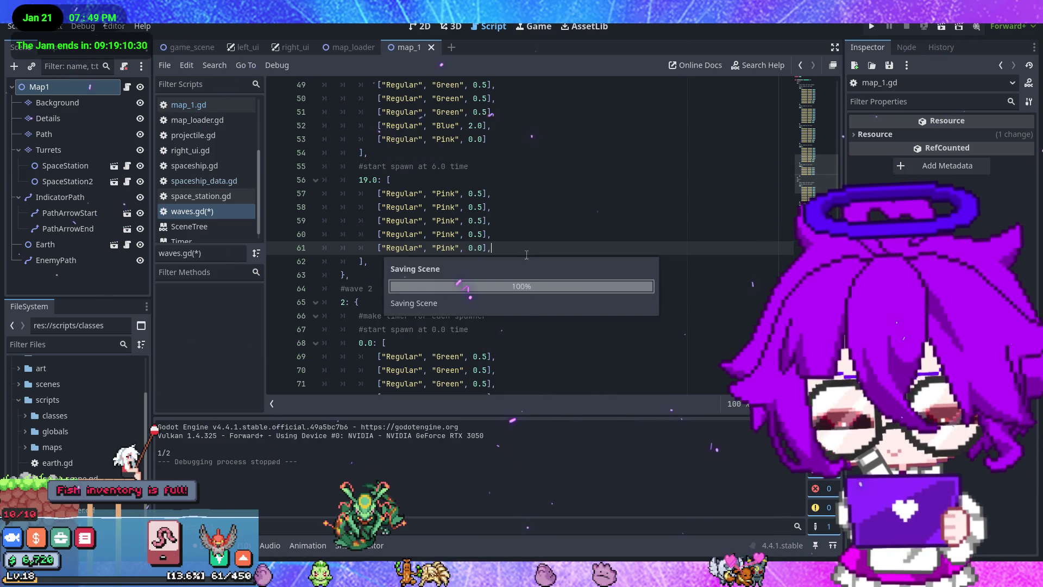
pyautogui.scroll(1, 524, 258)
pyautogui.scroll(2, 524, 258)
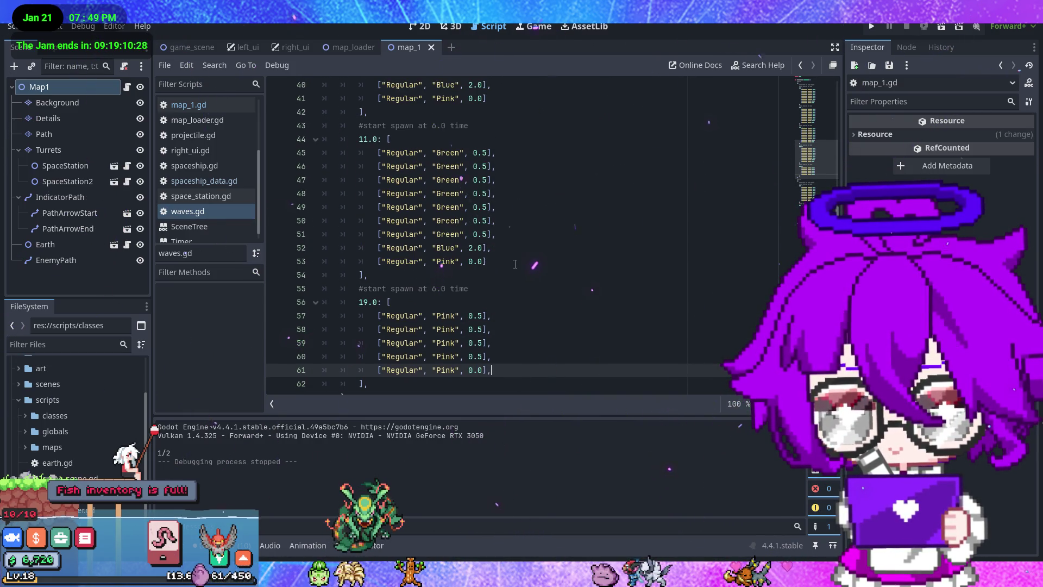
# - Trim the 11.0 group's extra entries, set its last Green delay to 0.0, and save
pyautogui.moveTo(515, 267)
pyautogui.mouseDown()
pyautogui.moveTo(348, 248)
pyautogui.moveTo(320, 207)
pyautogui.mouseUp()
pyautogui.press('BackSpace')
pyautogui.press('BackSpace')
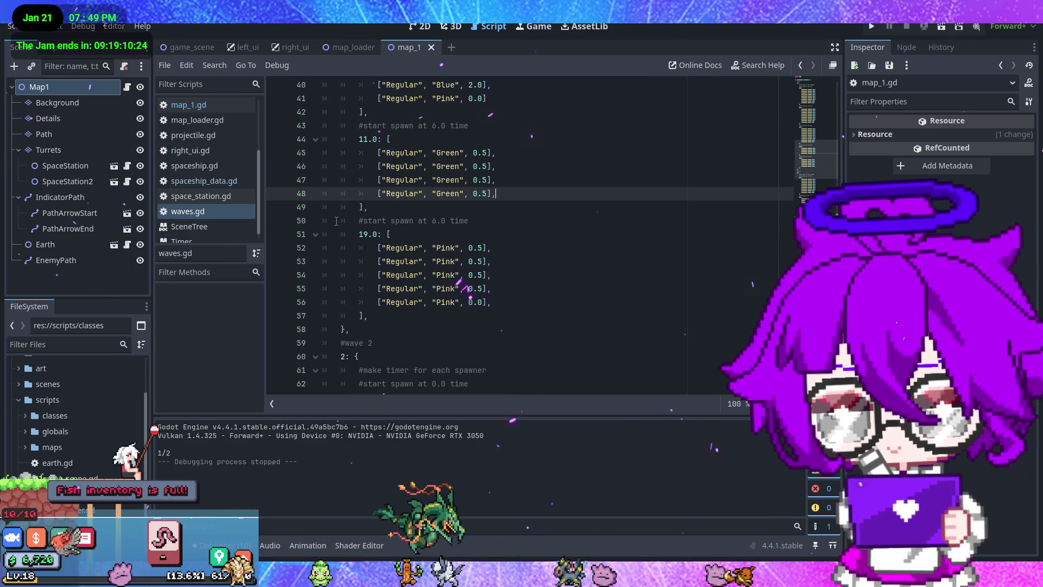
pyautogui.press('Left')
pyautogui.press('Left')
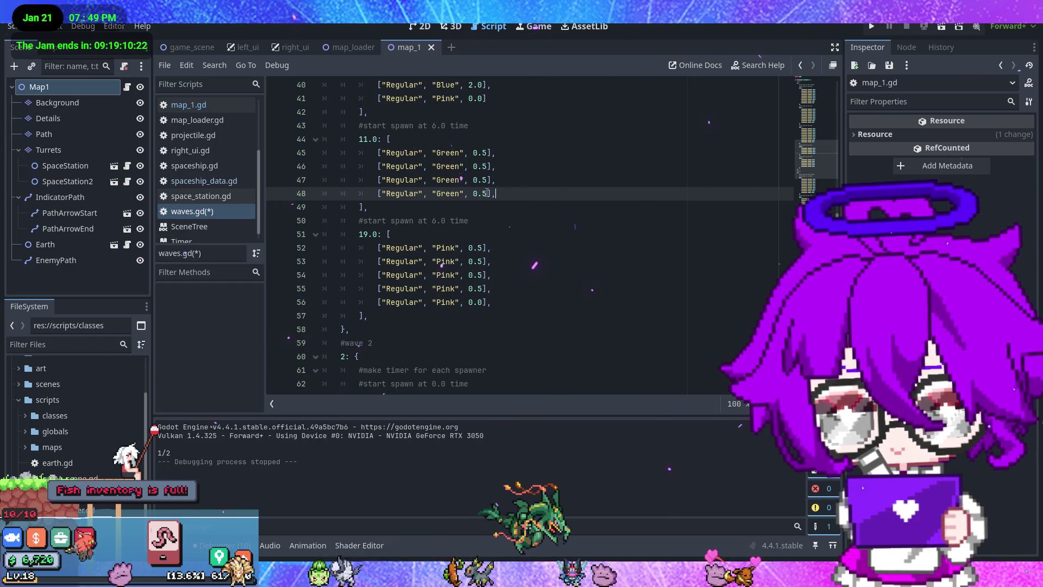
pyautogui.press('BackSpace')
pyautogui.write('0')
pyautogui.press('End')
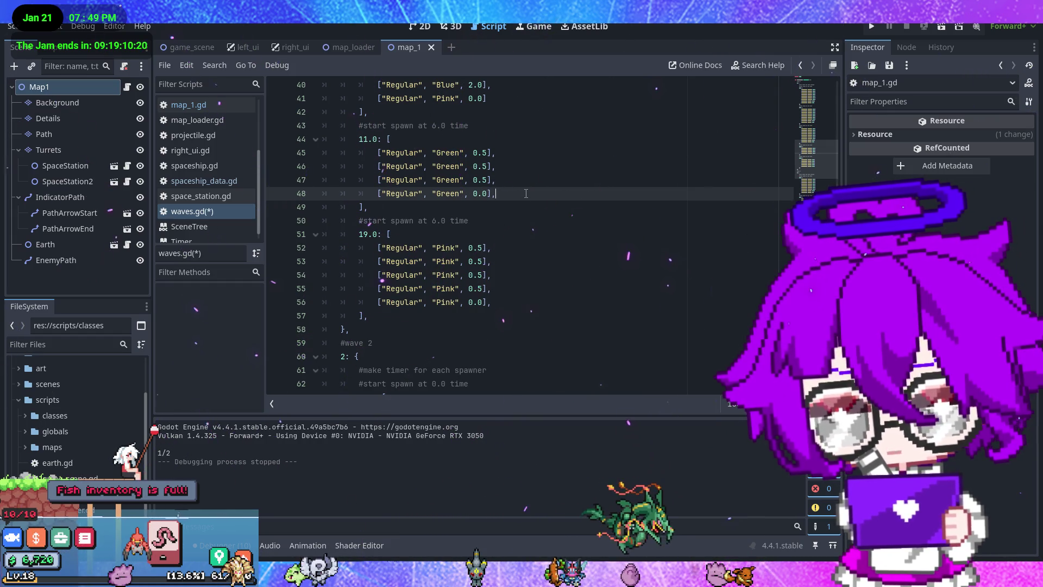
pyautogui.hotkey('ctrl', 's')
# - Delete four Green entries from the 6.0 spawn group
pyautogui.scroll(4, 494, 255)
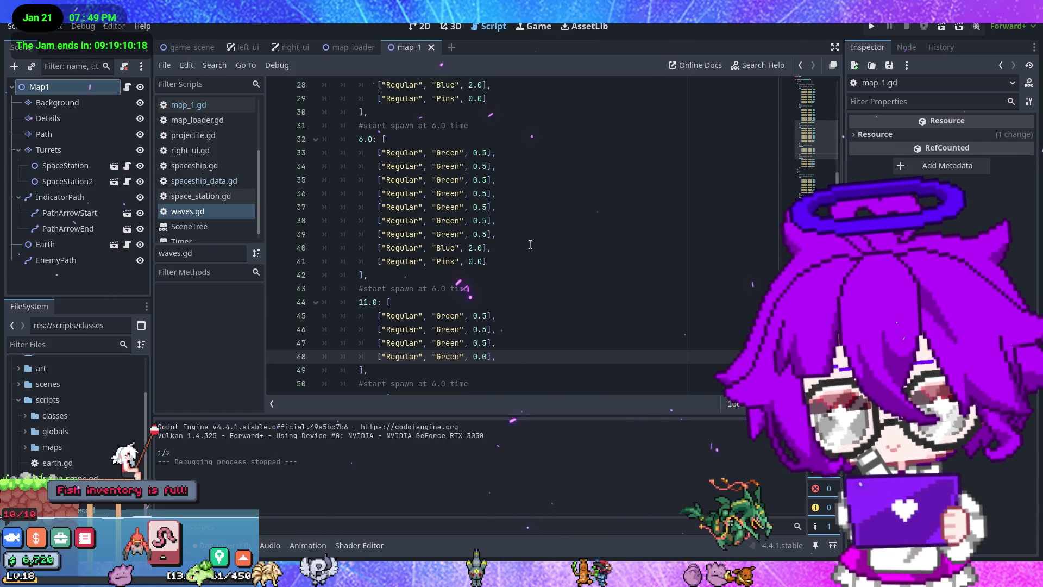
pyautogui.moveTo(494, 256); pyautogui.dragTo(496, 194)
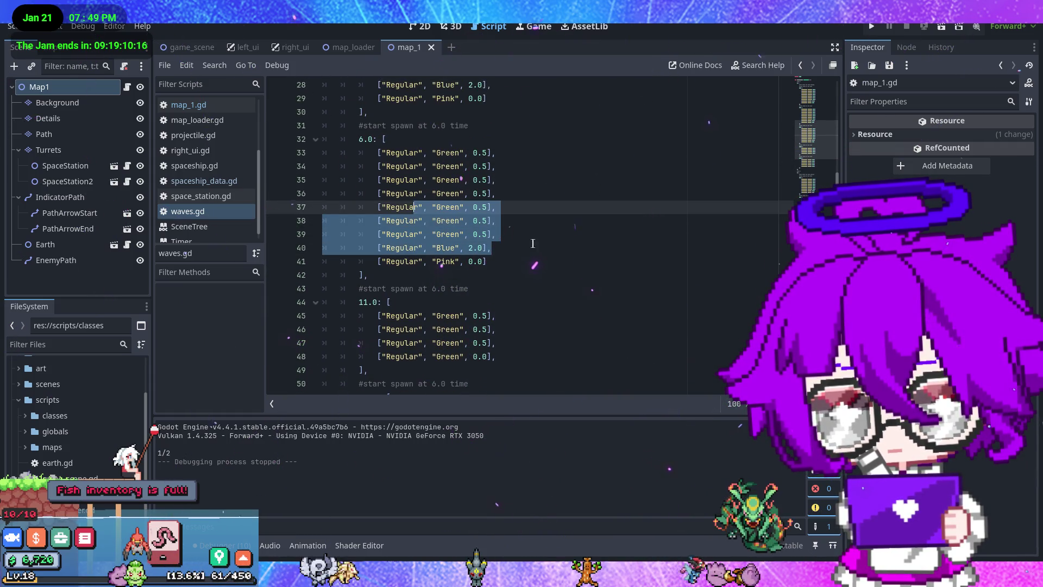
pyautogui.click(535, 237)
pyautogui.moveTo(535, 237); pyautogui.dragTo(325, 193)
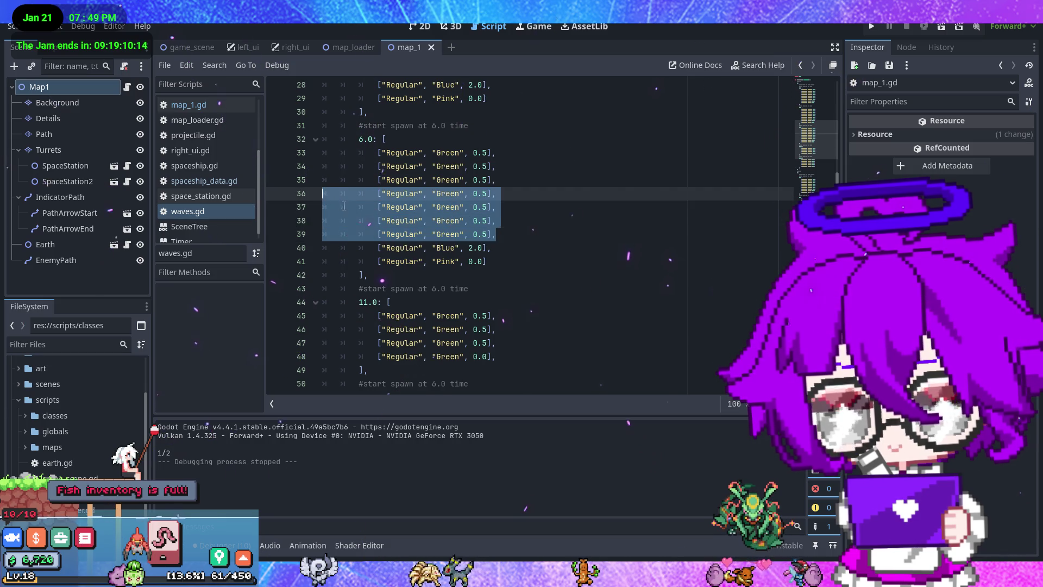
pyautogui.press('BackSpace')
pyautogui.press('BackSpace')
# - Change lines 24–27 of the 4.0 group from Green to Brown entries
pyautogui.scroll(4, 357, 226)
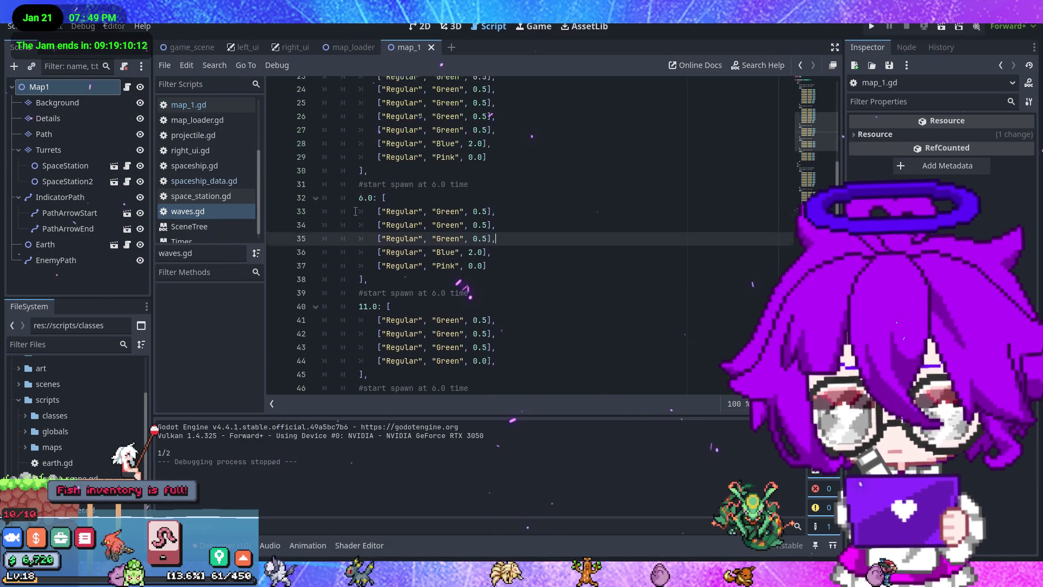
pyautogui.scroll(1, 356, 226)
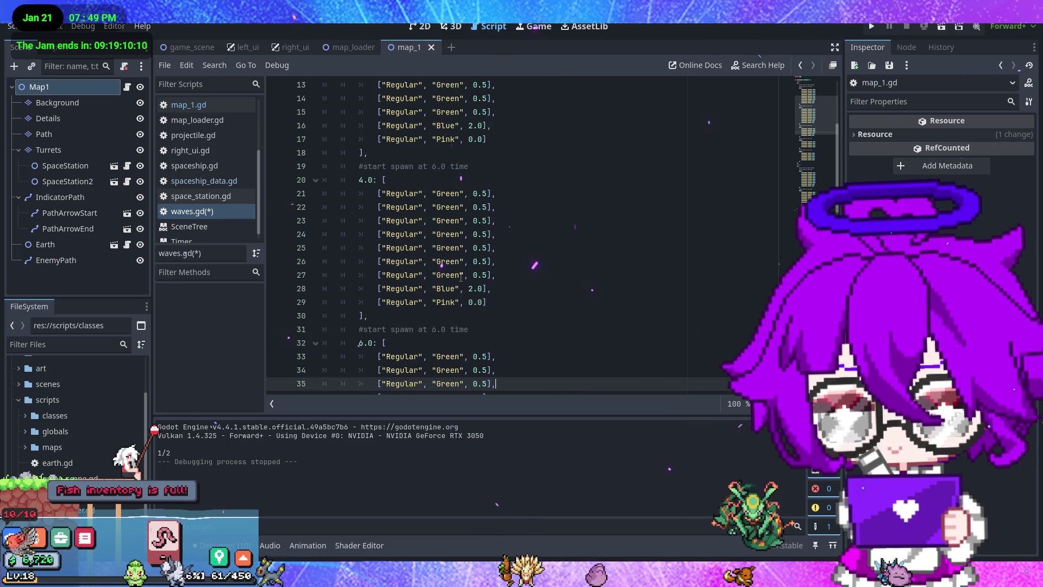
pyautogui.moveTo(460, 275); pyautogui.dragTo(442, 274)
pyautogui.press('BackSpace')
pyautogui.press('BackSpace')
pyautogui.write('Brown')
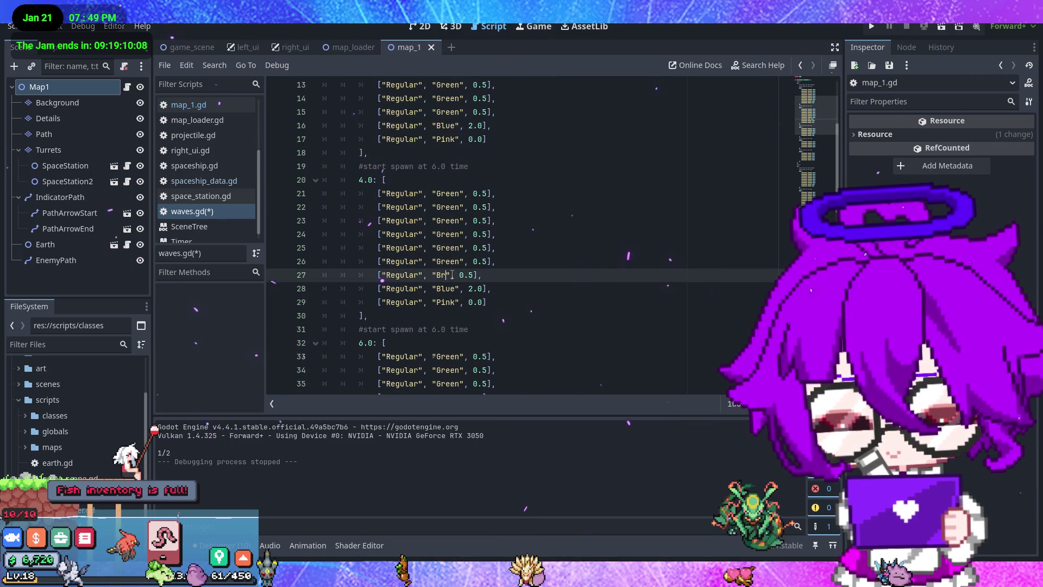
pyautogui.moveTo(496, 275); pyautogui.dragTo(328, 282)
pyautogui.hotkey('ctrl', 'c')
pyautogui.moveTo(504, 262); pyautogui.dragTo(323, 261)
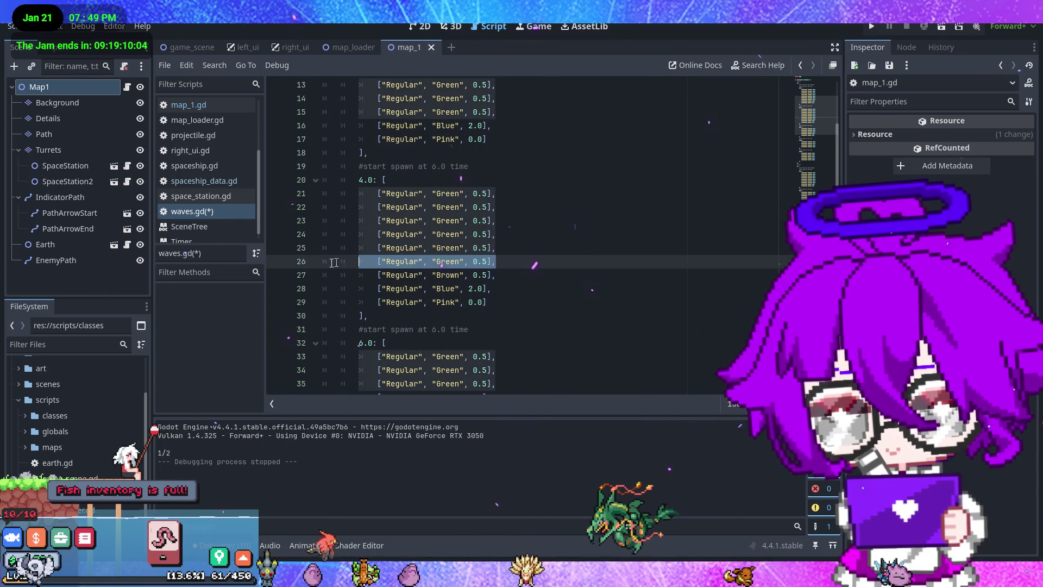
pyautogui.hotkey('ctrl', 'v')
pyautogui.moveTo(495, 247); pyautogui.dragTo(327, 248)
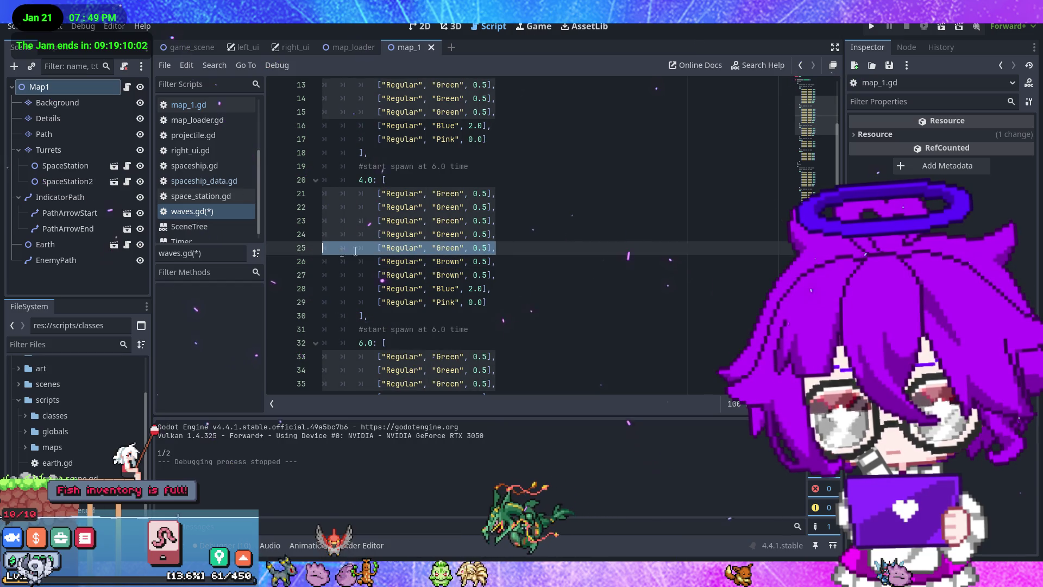
pyautogui.hotkey('ctrl', 'v')
pyautogui.moveTo(495, 234); pyautogui.dragTo(327, 237)
pyautogui.hotkey('ctrl', 'v')
# - Make line 23's enemy Purple and save waves.gd
pyautogui.doubleClick(447, 221)
pyautogui.write('Purple')
pyautogui.hotkey('ctrl', 's')
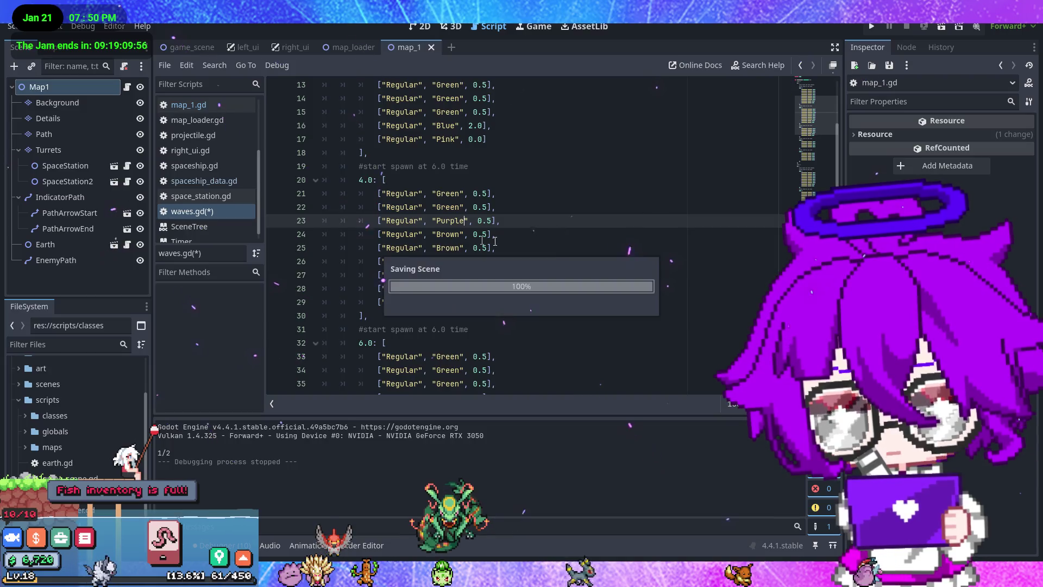
pyautogui.scroll(2, 598, 190)
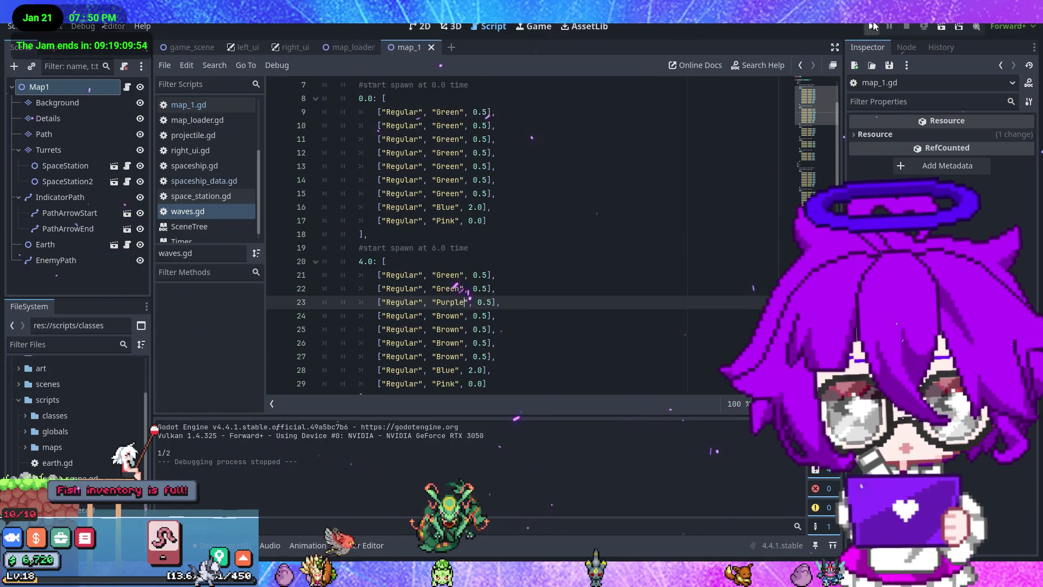
pyautogui.press('F5')
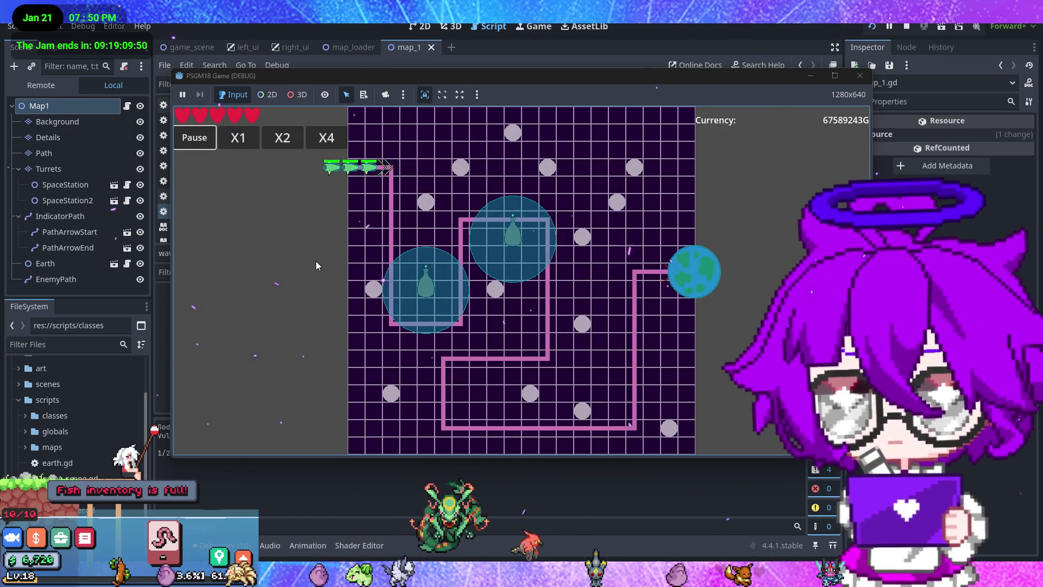
pyautogui.moveTo(524, 80); pyautogui.dragTo(885, 74)
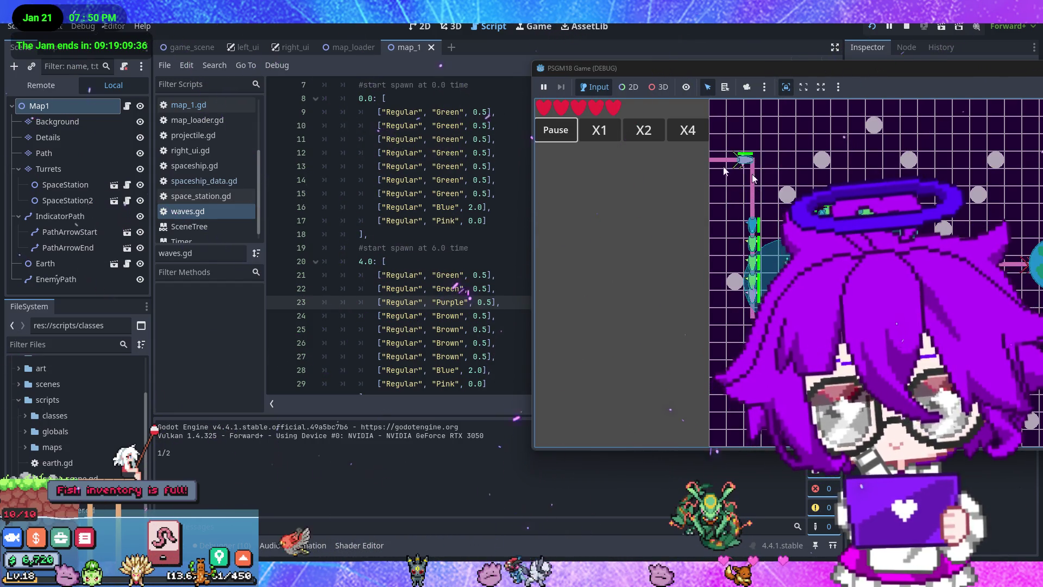
pyautogui.click(689, 131)
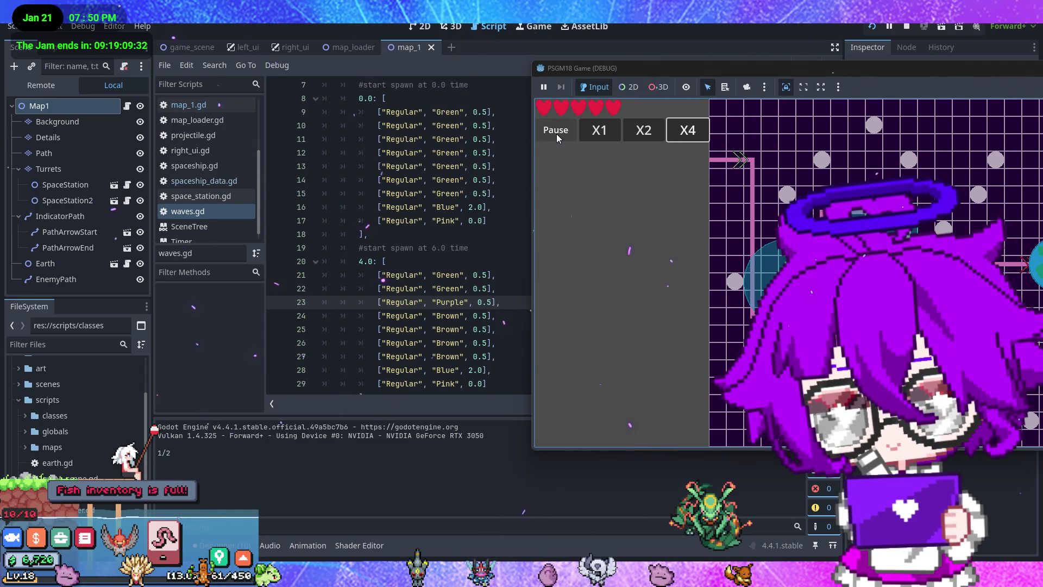
pyautogui.moveTo(725, 70); pyautogui.dragTo(644, 67)
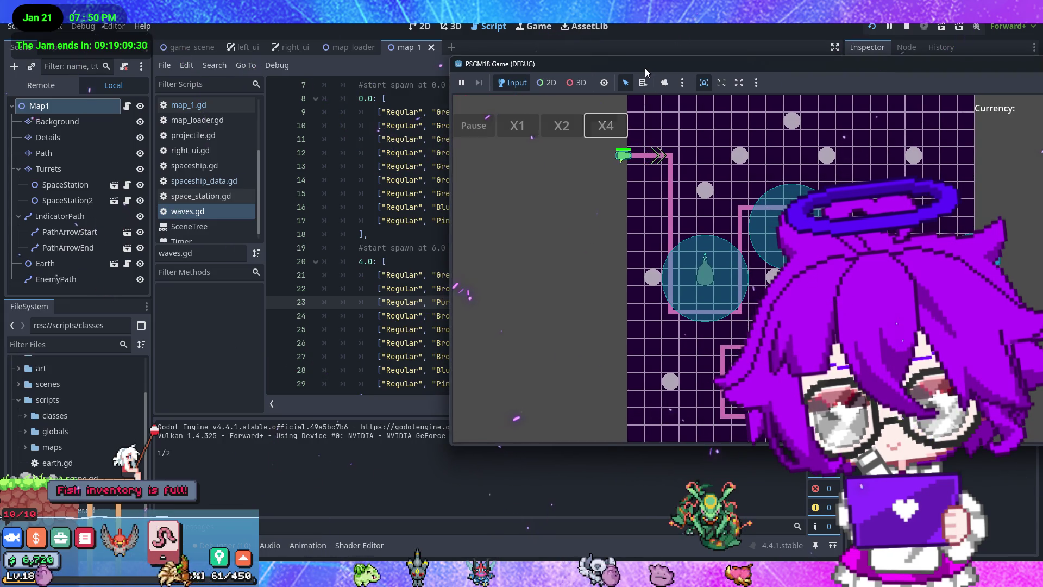
pyautogui.click(565, 126)
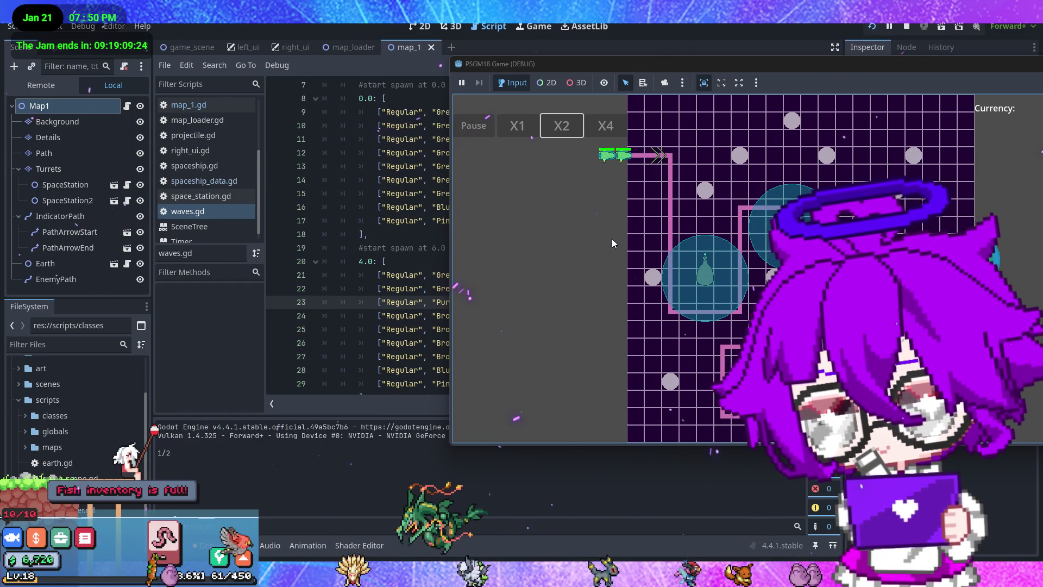
pyautogui.moveTo(602, 67); pyautogui.dragTo(364, 77)
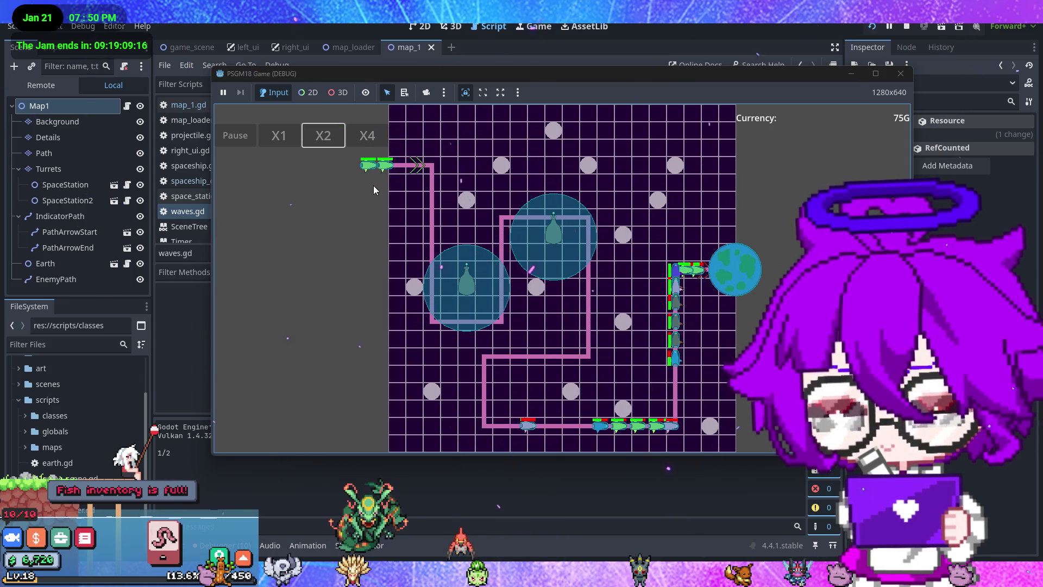
pyautogui.click(900, 74)
pyautogui.scroll(-11, 532, 283)
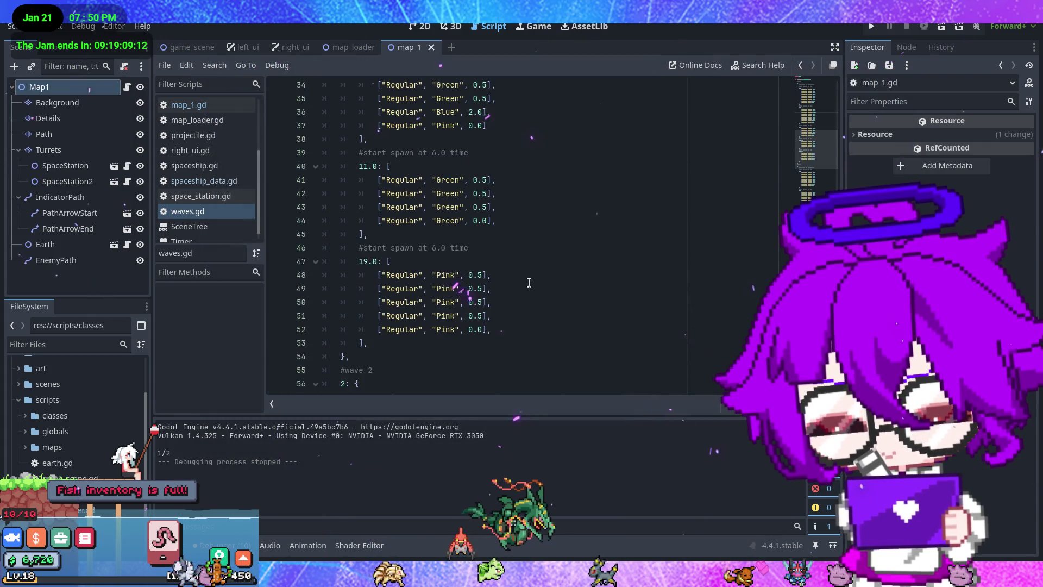
# - Go to the recursive spawn call on line 42 of map_1.gd and run the game again with F5
pyautogui.scroll(-3, 308, 269)
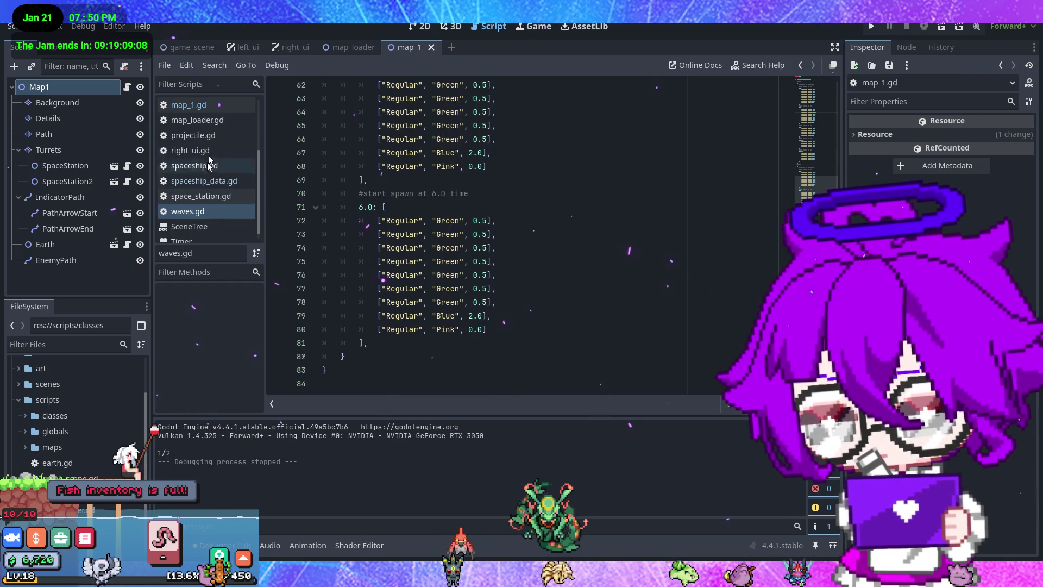
pyautogui.click(215, 109)
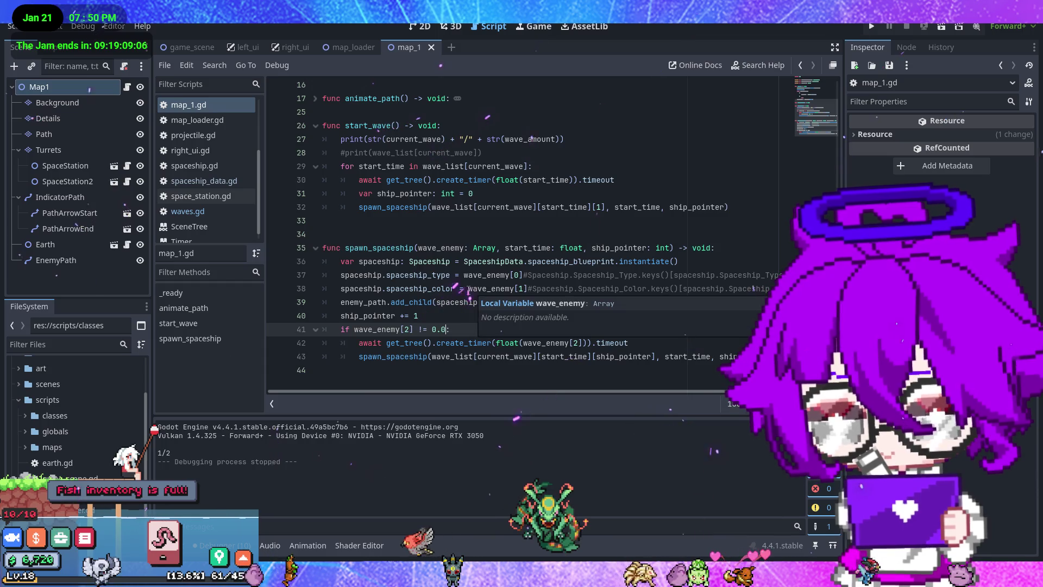
pyautogui.click(648, 344)
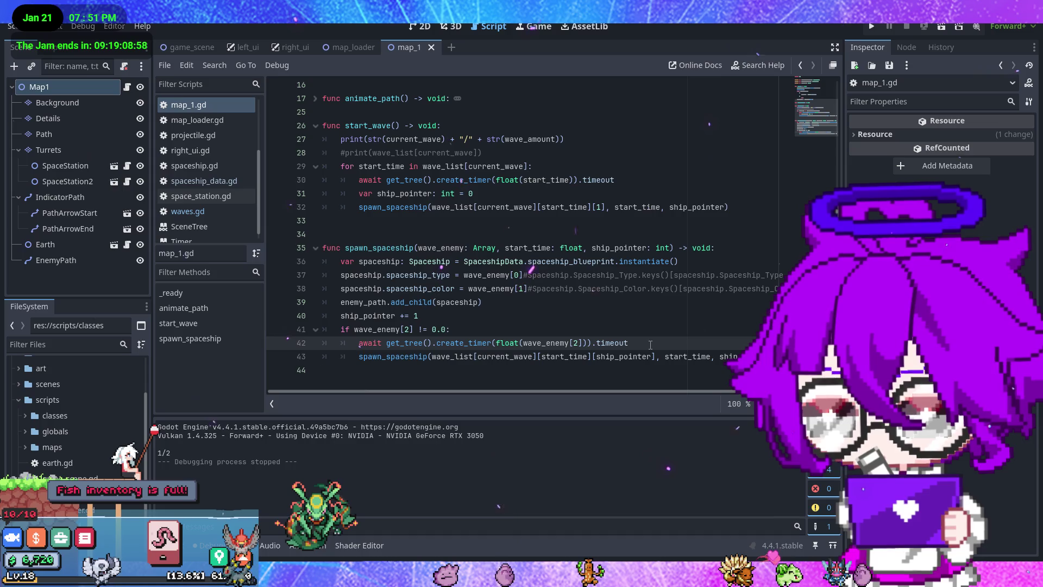
pyautogui.press('F5')
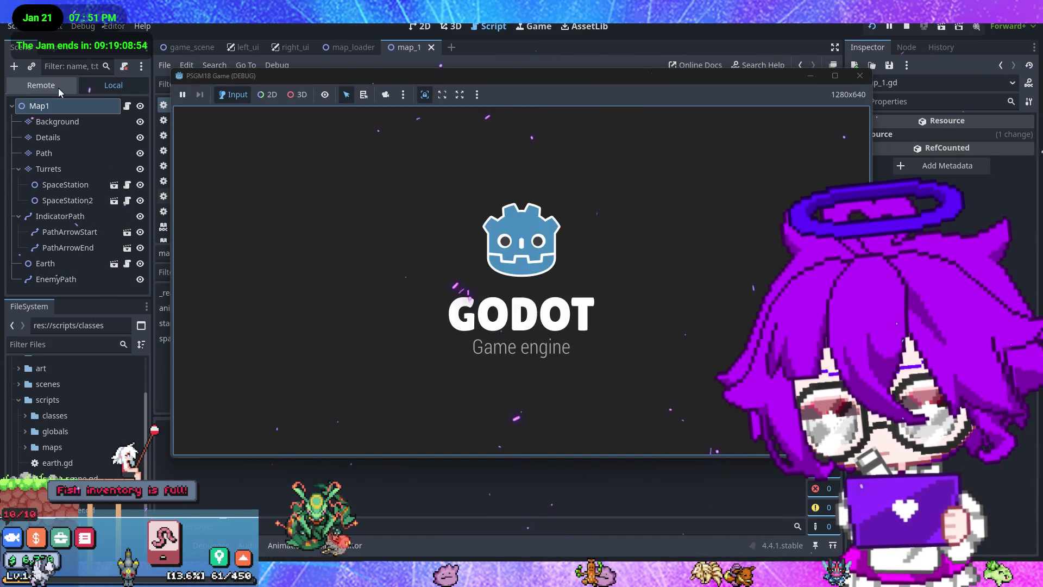
# - Expand GameScene > MapLoader > Map1 in the running game's Remote scene tree
pyautogui.click(57, 88)
pyautogui.click(18, 185)
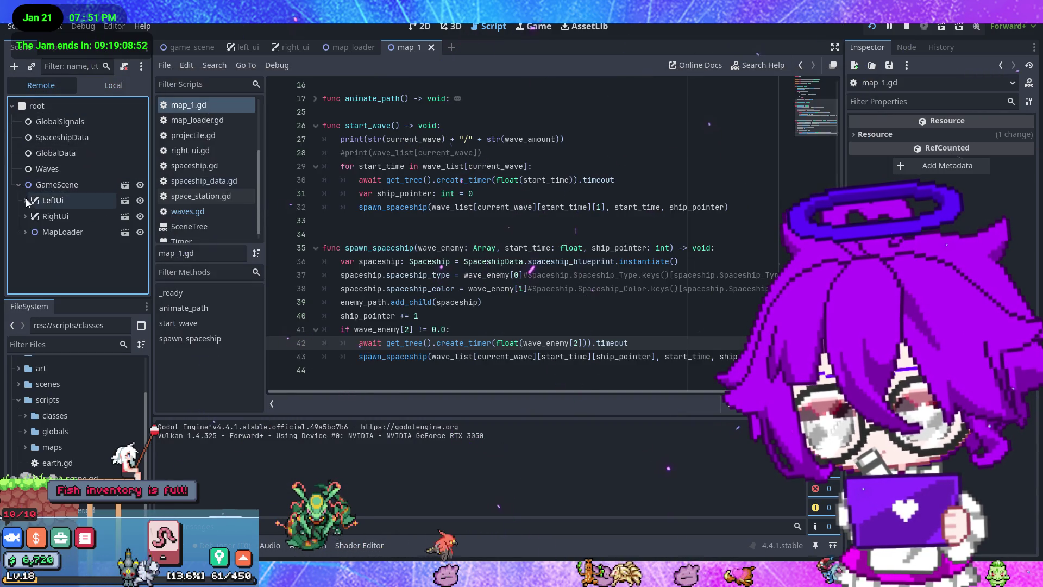
pyautogui.click(25, 232)
pyautogui.click(31, 248)
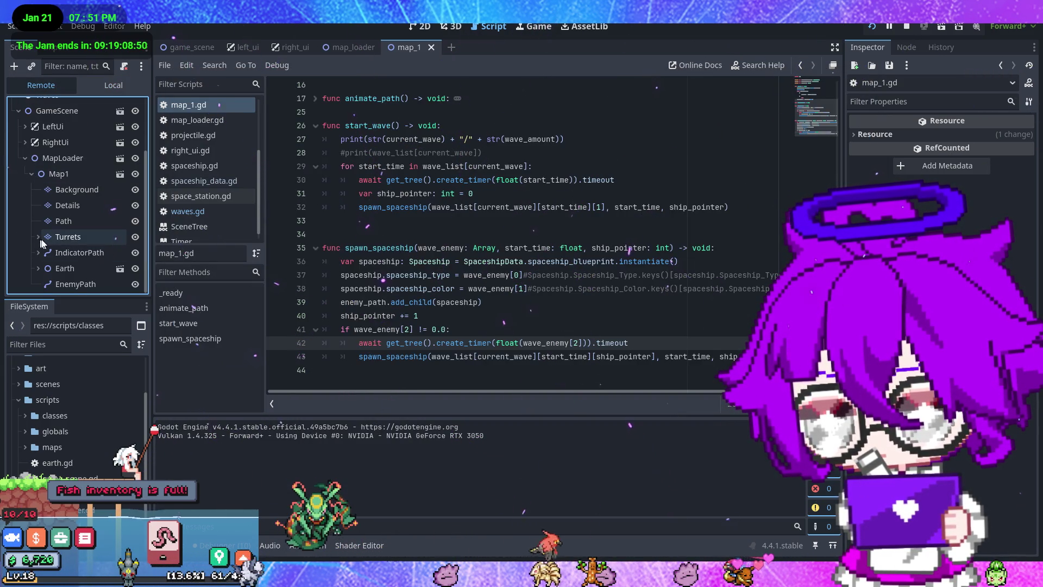
pyautogui.scroll(-3, 97, 242)
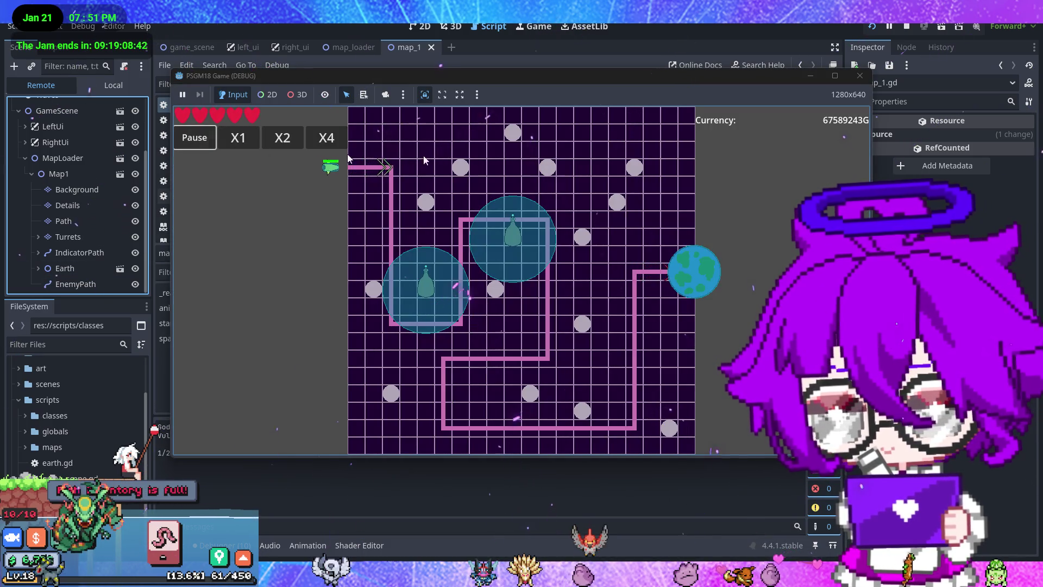
# - Expand EnemyPath to review the spawned ships, then collapse GameScene and stop the game
pyautogui.click(7, 242)
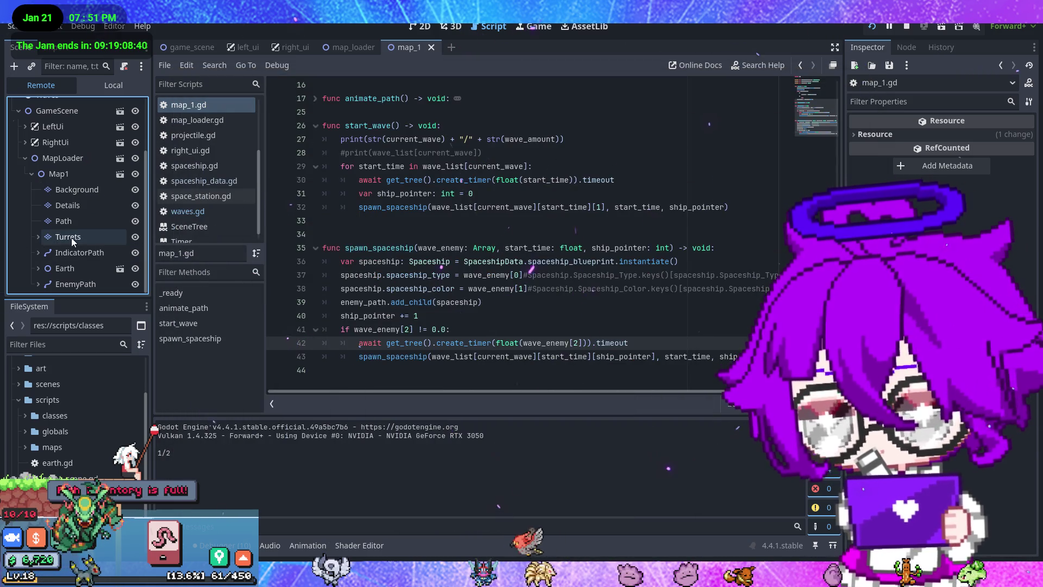
pyautogui.click(37, 286)
pyautogui.scroll(-5, 74, 262)
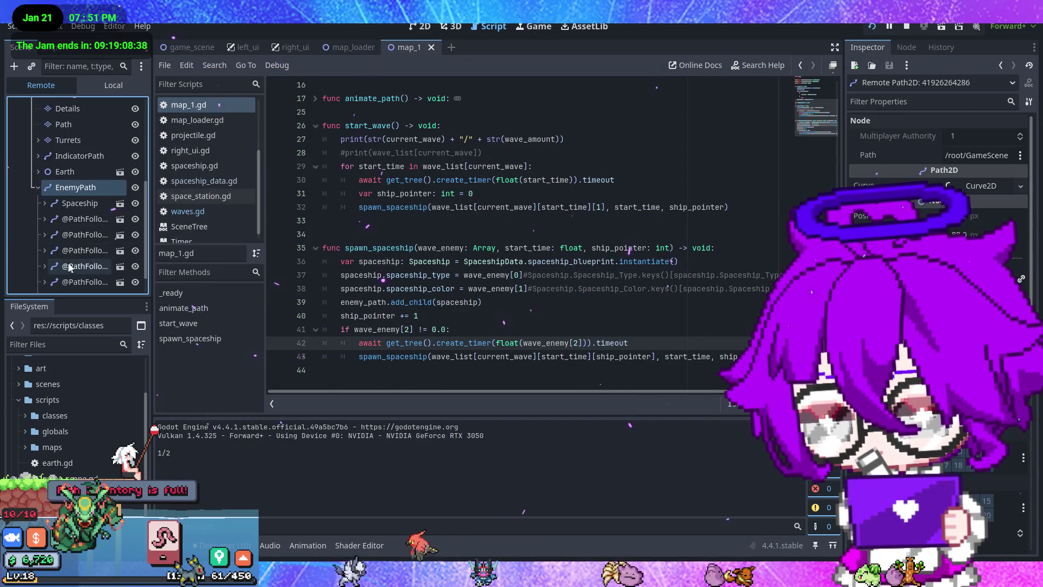
pyautogui.scroll(10, 75, 263)
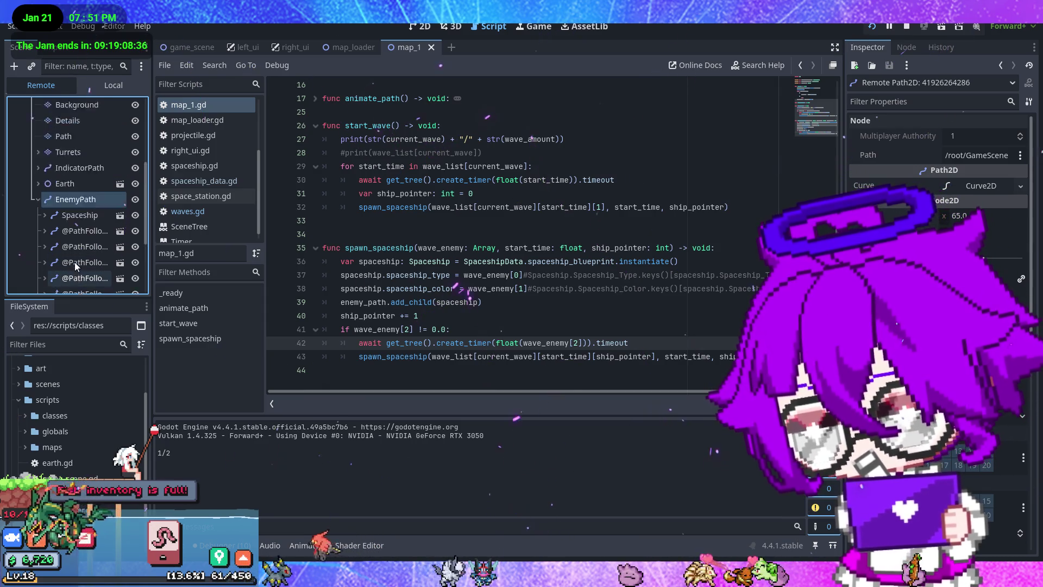
pyautogui.click(19, 186)
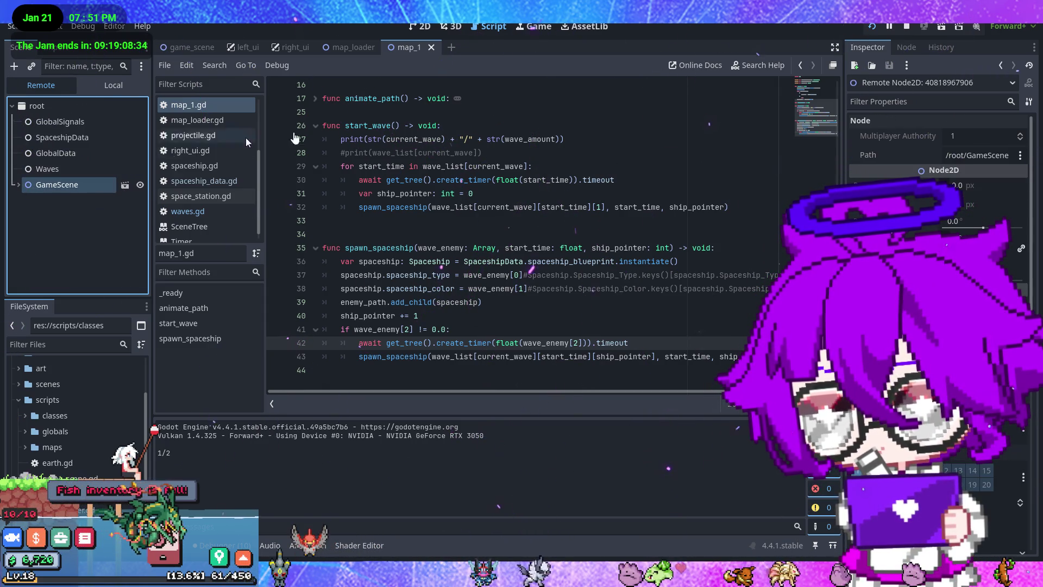
pyautogui.click(905, 27)
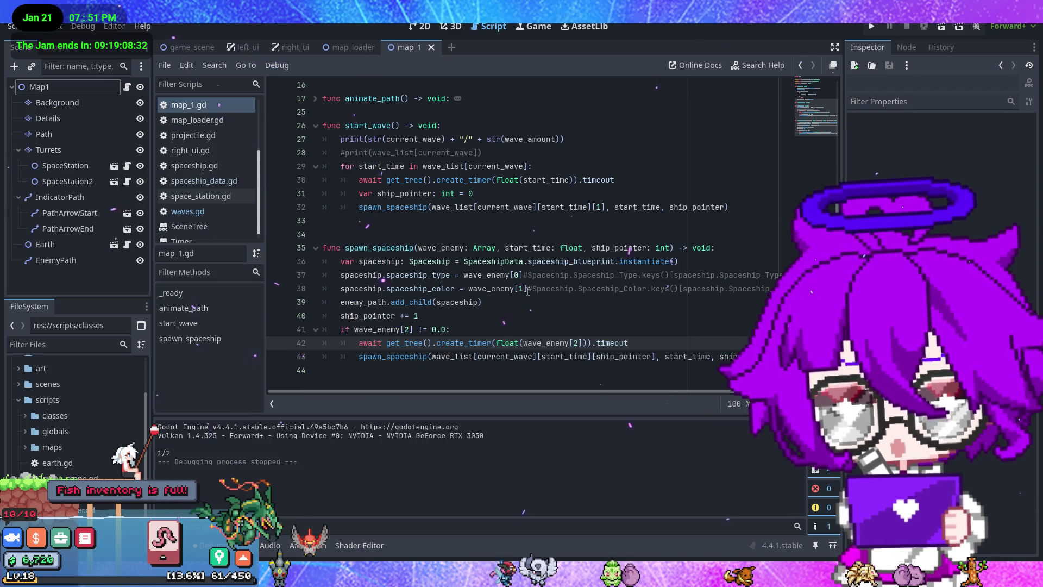
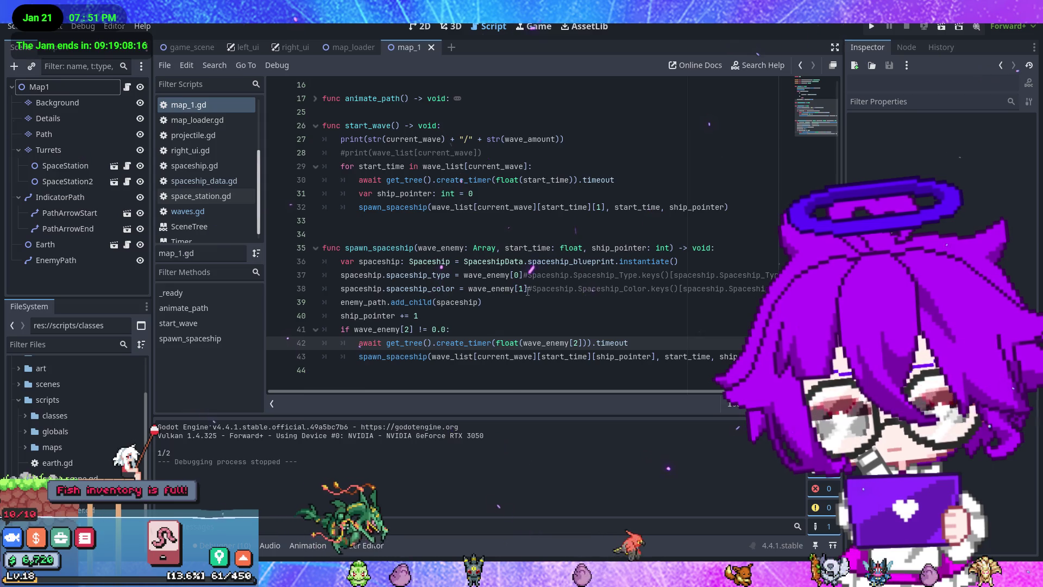
# - Look over waves.gd and space_station.gd, then return to spawn_spaceship in map_1.gd
pyautogui.click(462, 315)
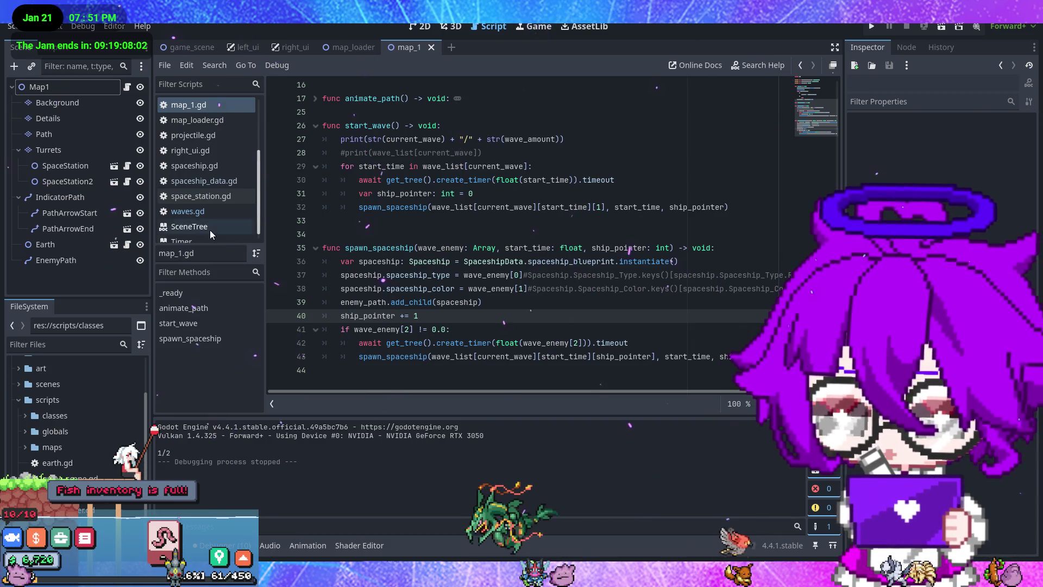
pyautogui.click(217, 216)
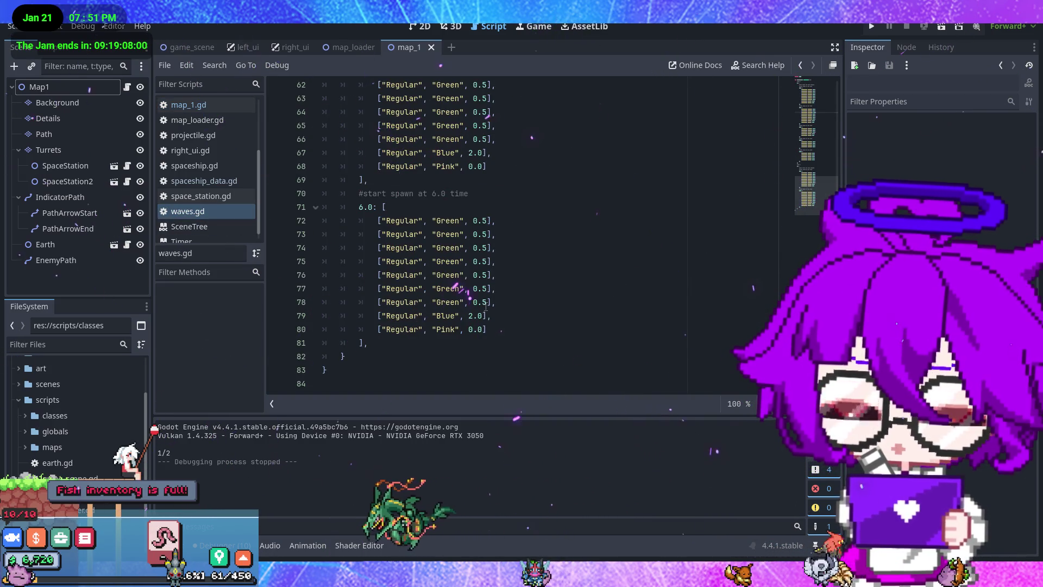
pyautogui.scroll(3, 489, 302)
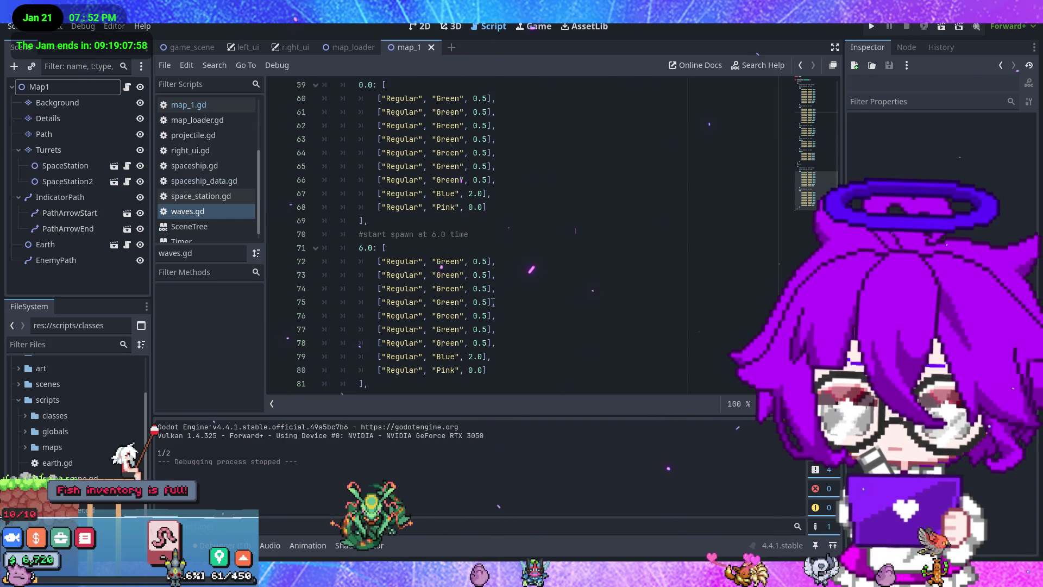
pyautogui.scroll(2, 493, 303)
pyautogui.scroll(-5, 493, 302)
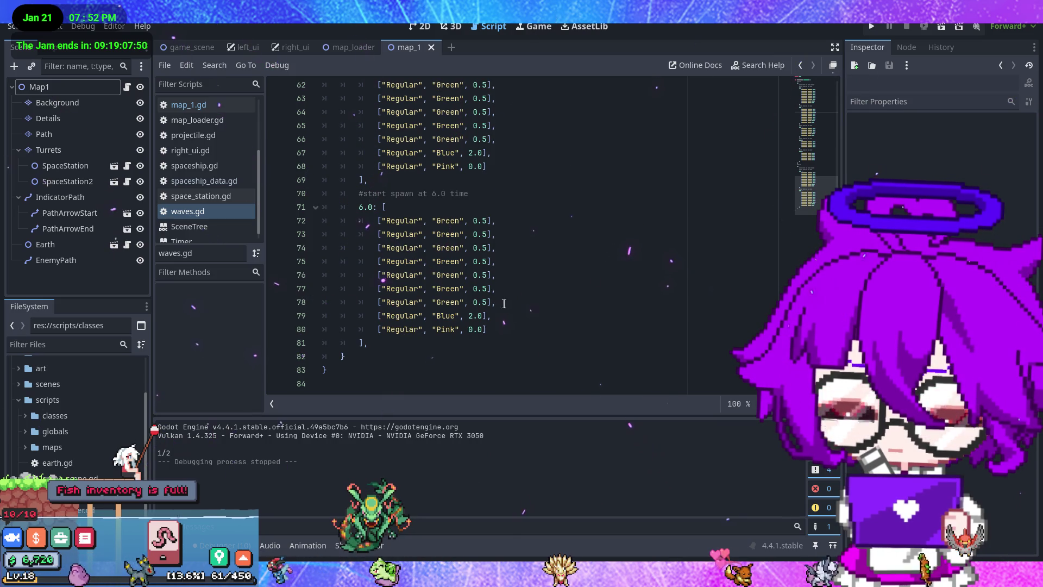
pyautogui.click(207, 198)
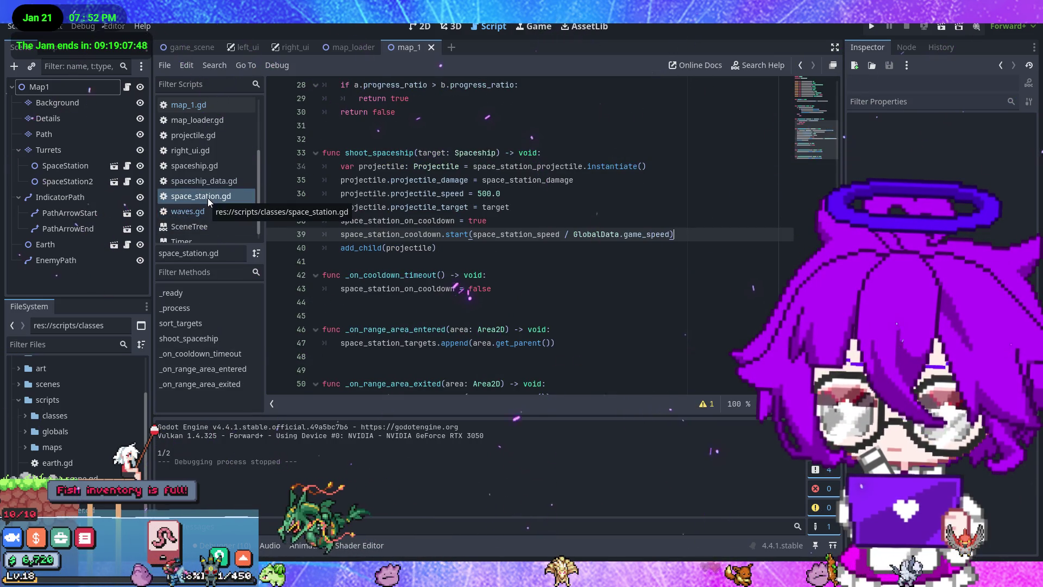
pyautogui.click(219, 106)
pyautogui.scroll(-1, 452, 317)
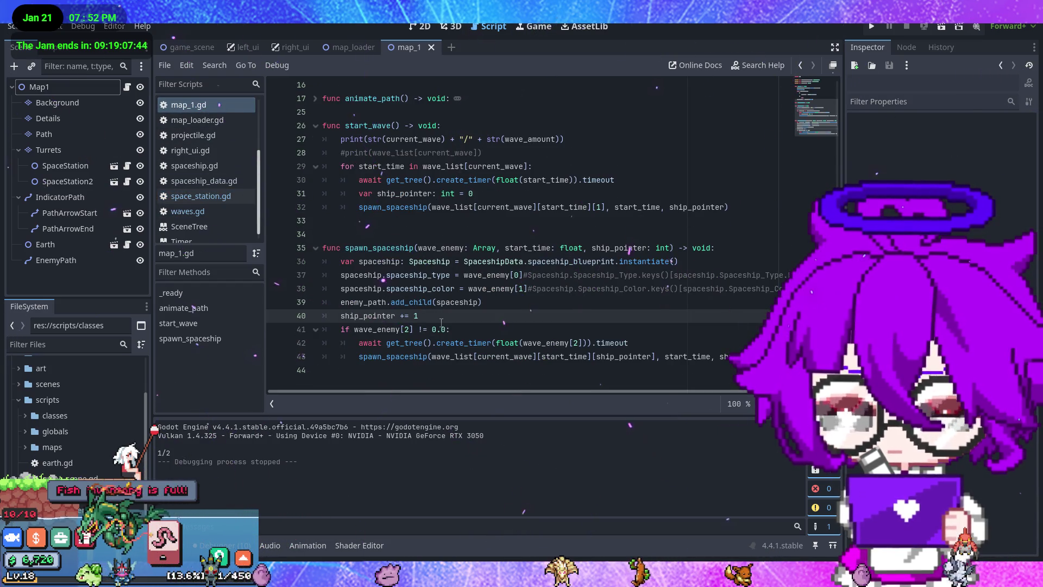
# - Add an if wave_enemy[2] != "END": check after ship_pointer += 1
pyautogui.press('Return')
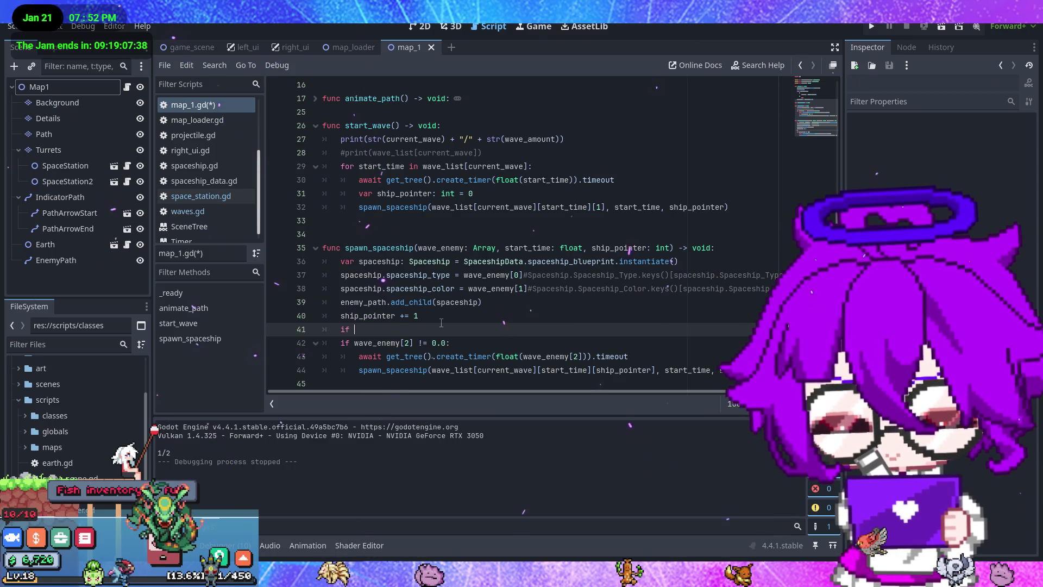
pyautogui.moveTo(450, 343); pyautogui.dragTo(340, 343)
pyautogui.hotkey('ctrl', 'c')
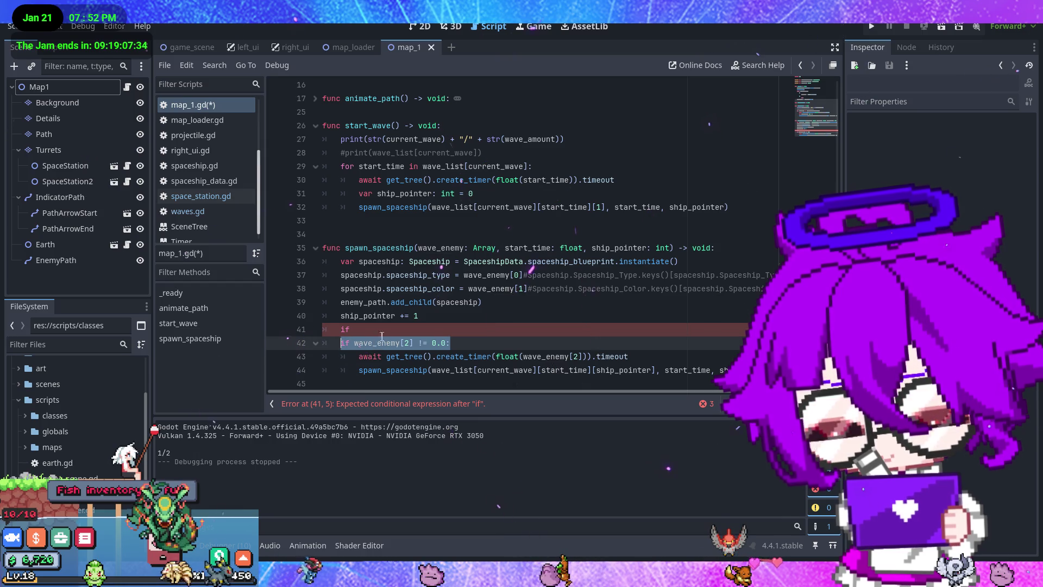
pyautogui.click(395, 333)
pyautogui.hotkey('ctrl', 'v')
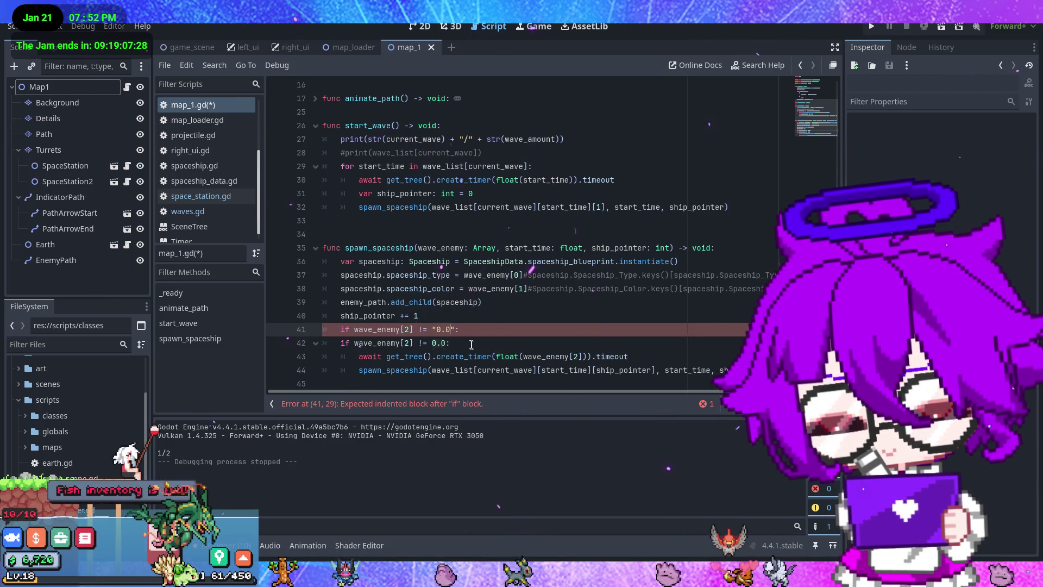
pyautogui.press('BackSpace')
pyautogui.press('BackSpace')
pyautogui.press('BackSpace')
pyautogui.write('End')
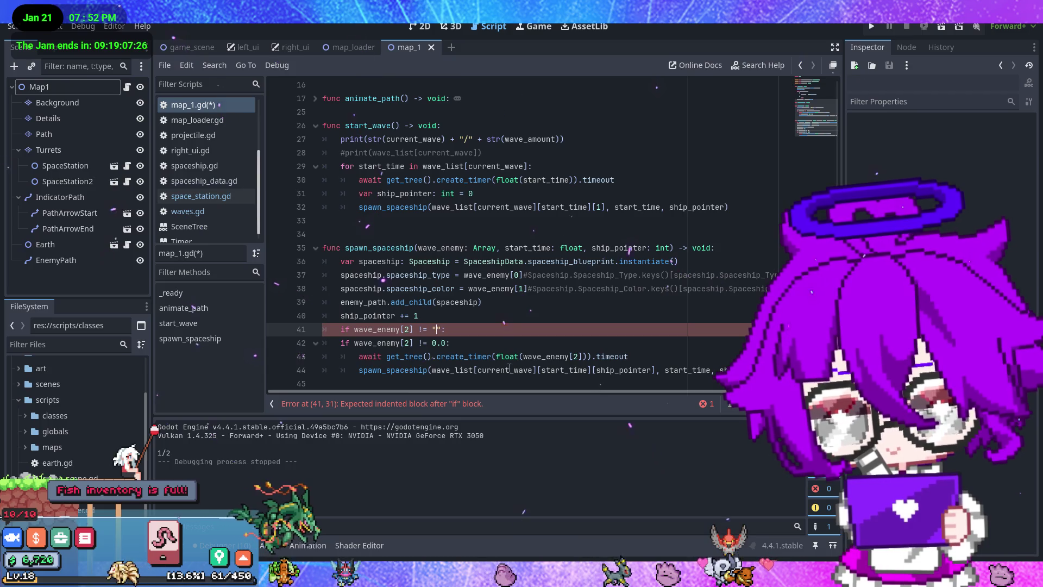
pyautogui.press('BackSpace')
pyautogui.press('BackSpace')
pyautogui.write('ND')
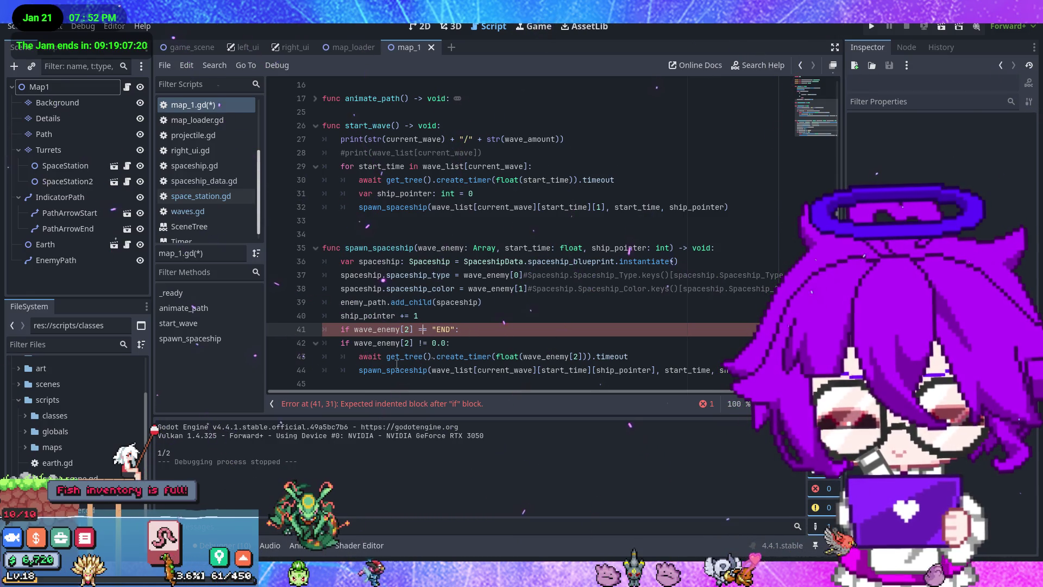
pyautogui.click(426, 330)
pyautogui.press('BackSpace')
pyautogui.write('=')
pyautogui.click(480, 331)
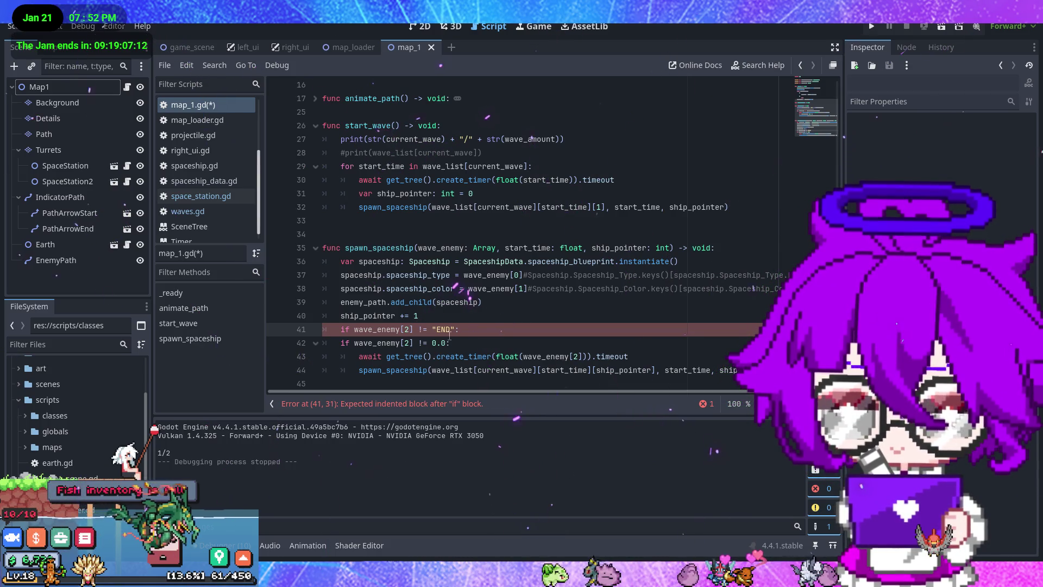
# - Nest the wait-and-spawn lines under it, add an else emitting GlobalSignals.wave_done, and save
pyautogui.moveTo(338, 343); pyautogui.dragTo(381, 385)
pyautogui.press('Tab')
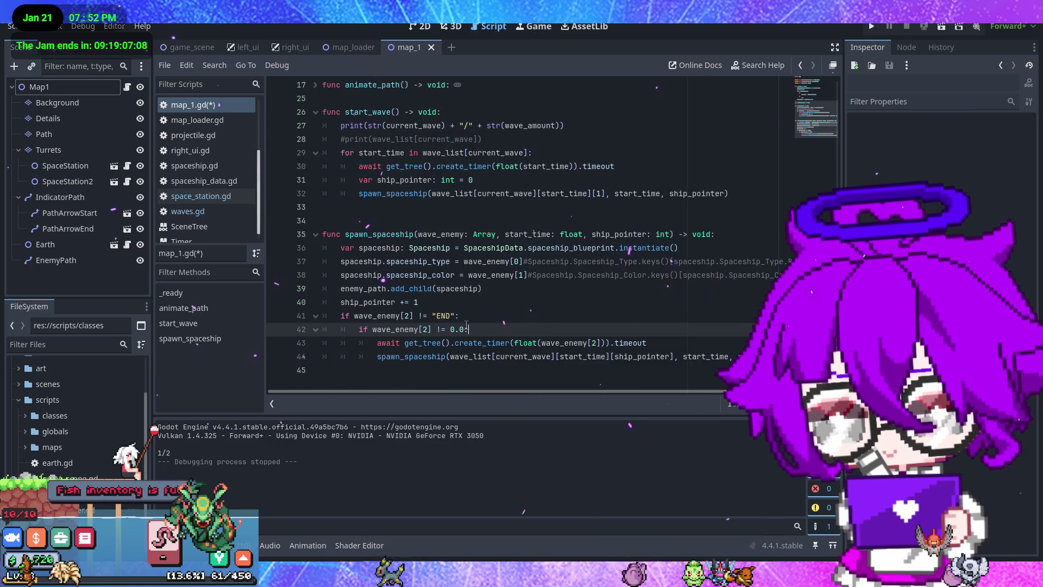
pyautogui.click(343, 368)
pyautogui.scroll(1, 346, 381)
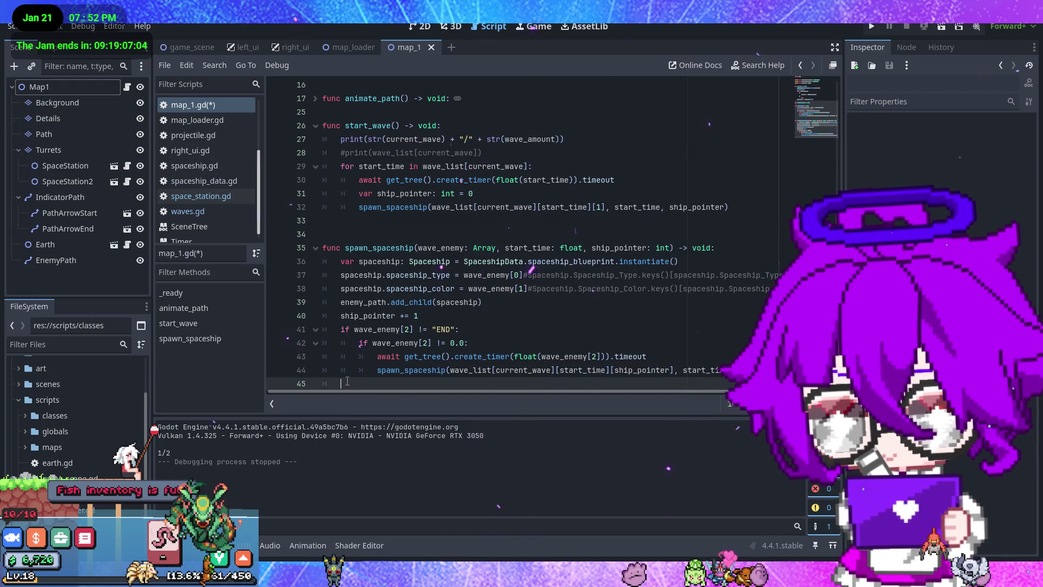
pyautogui.press('Return')
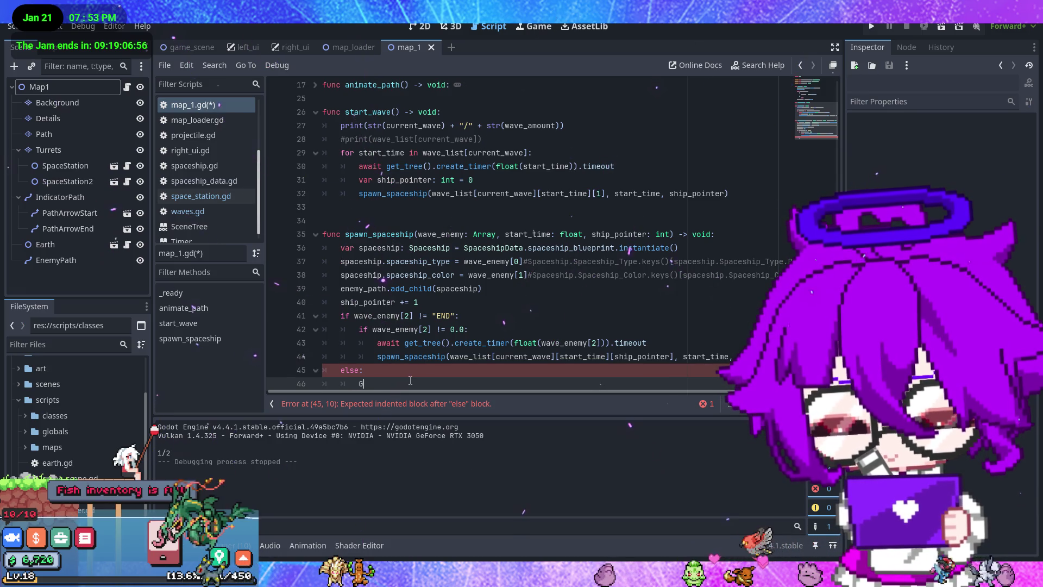
pyautogui.press('Down')
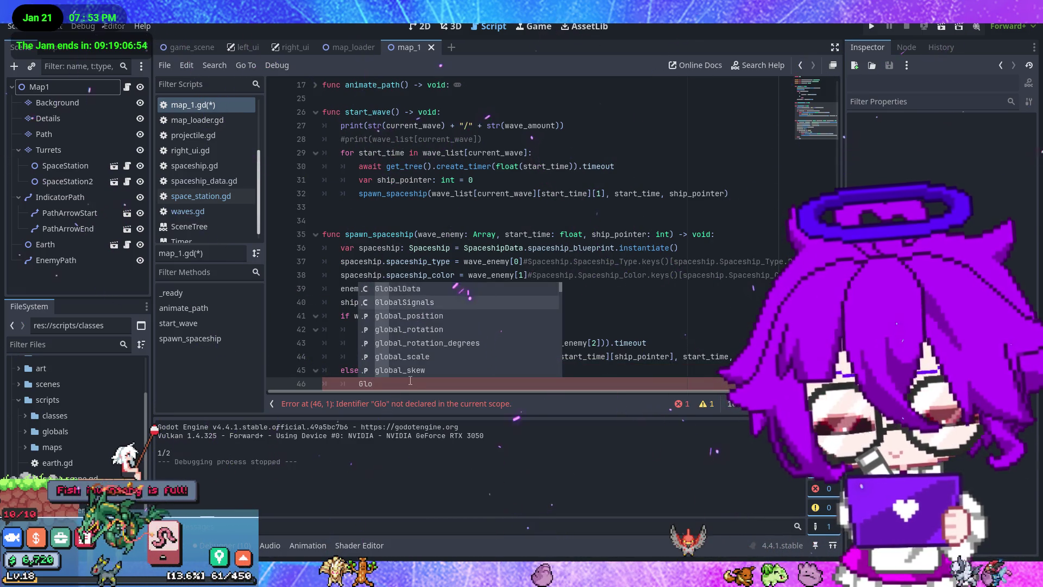
pyautogui.press('Return')
pyautogui.write('.')
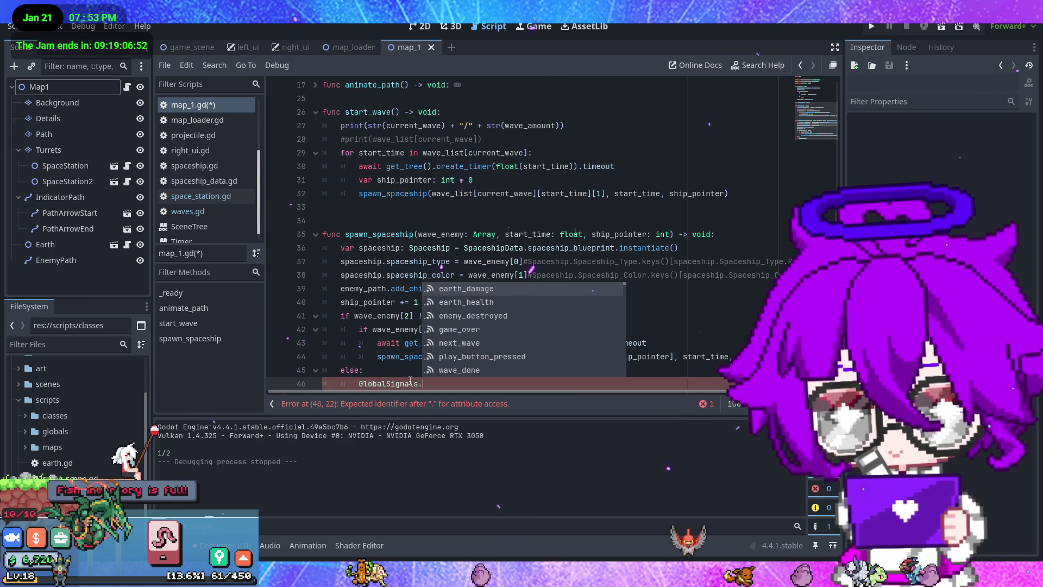
pyautogui.press('Down')
pyautogui.press('Down')
pyautogui.press('Down')
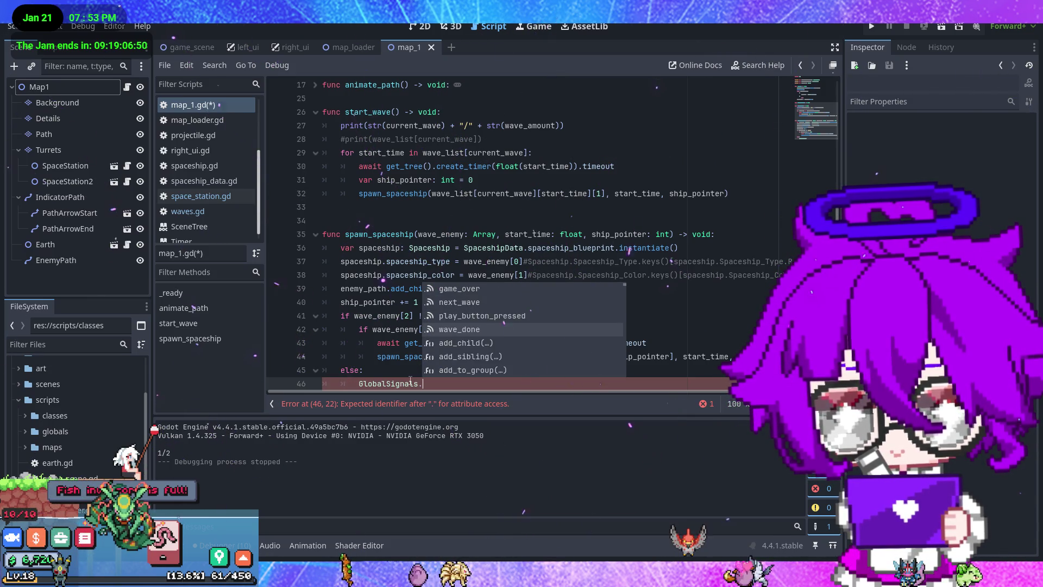
pyautogui.press('Return')
pyautogui.write('.emit(')
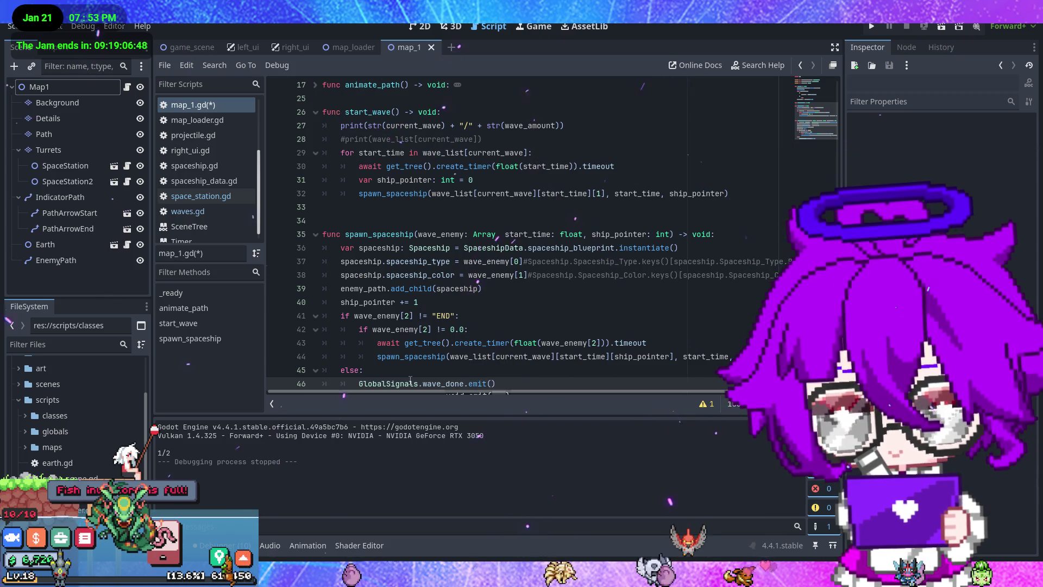
pyautogui.hotkey('ctrl', 's')
pyautogui.click(207, 217)
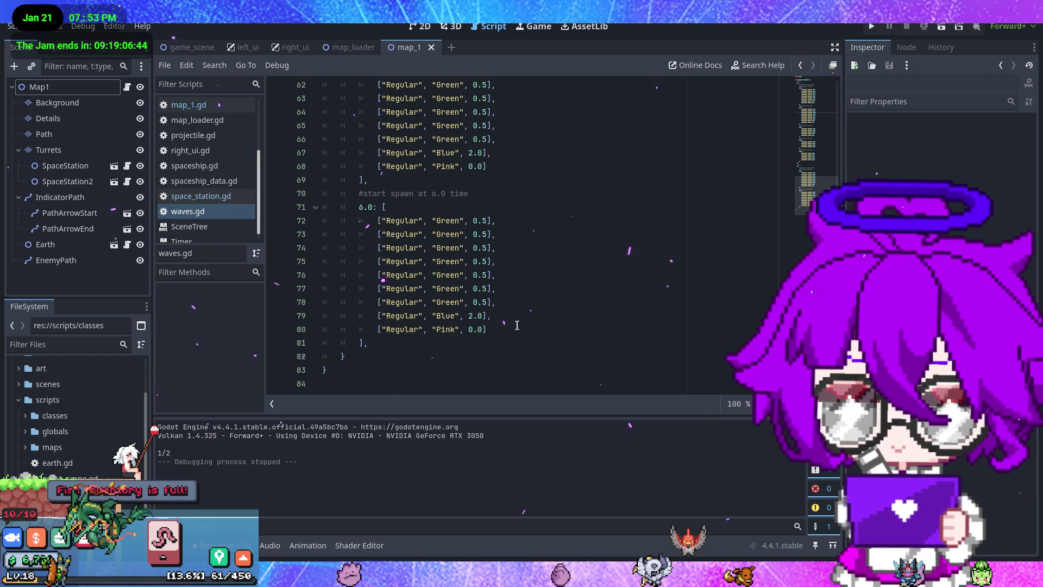
# - In waves.gd change line 51's 0.5 delay to 20.0 and line 52's 0.0 to "END", then save
pyautogui.scroll(10, 476, 326)
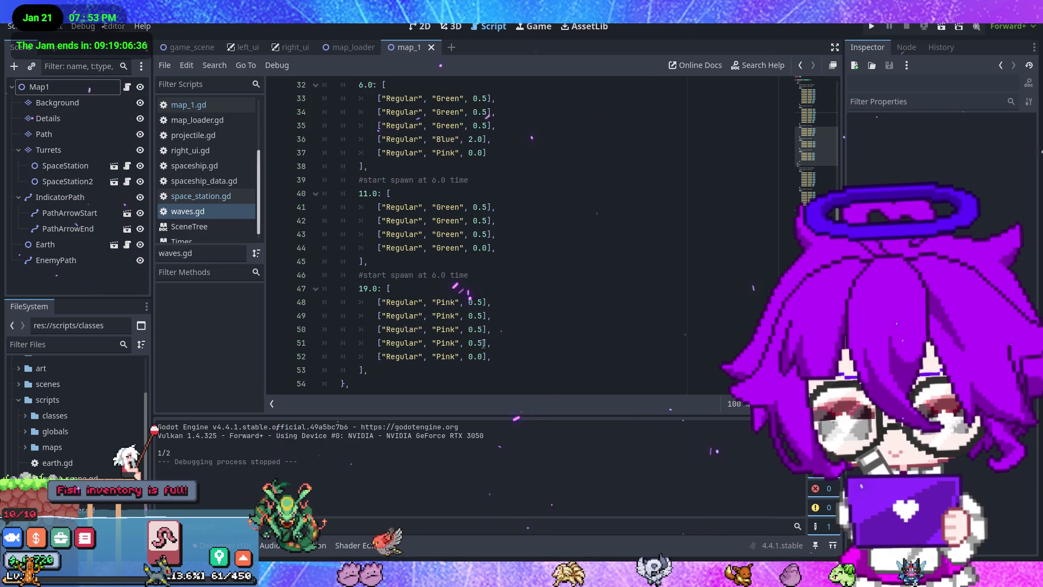
pyautogui.moveTo(483, 343); pyautogui.dragTo(470, 344)
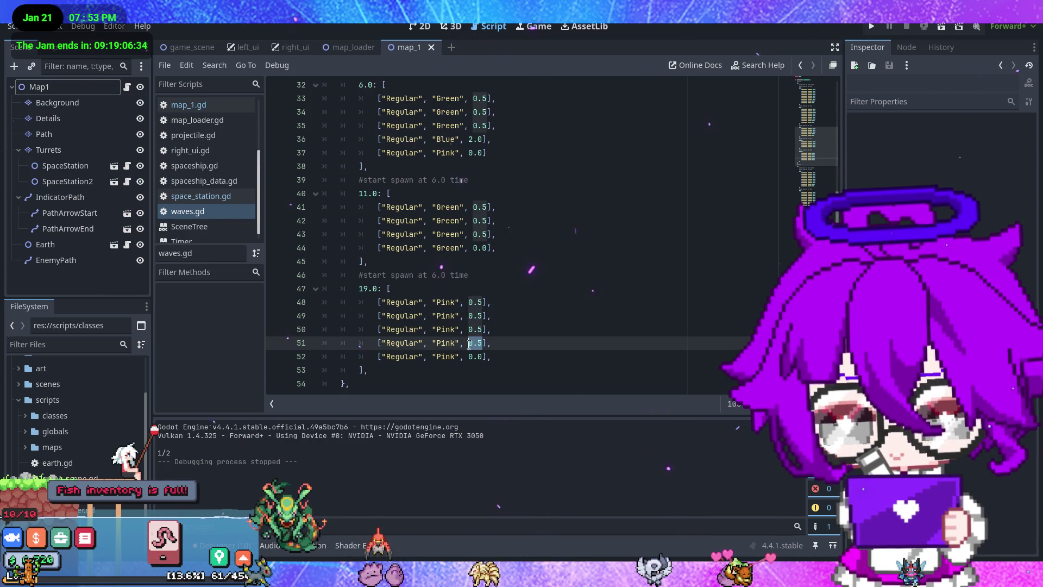
pyautogui.write('2.0')
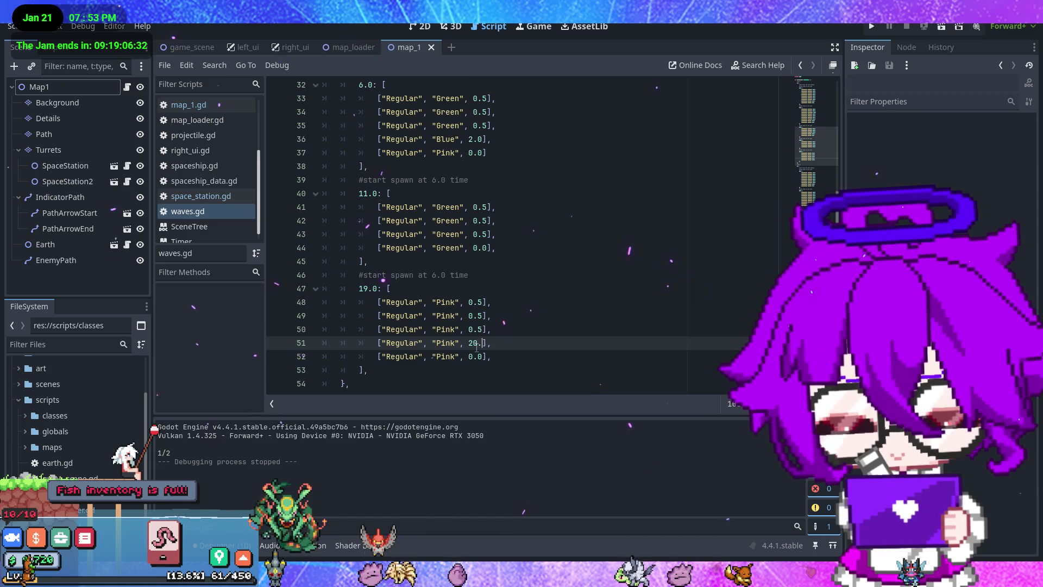
pyautogui.write('.0')
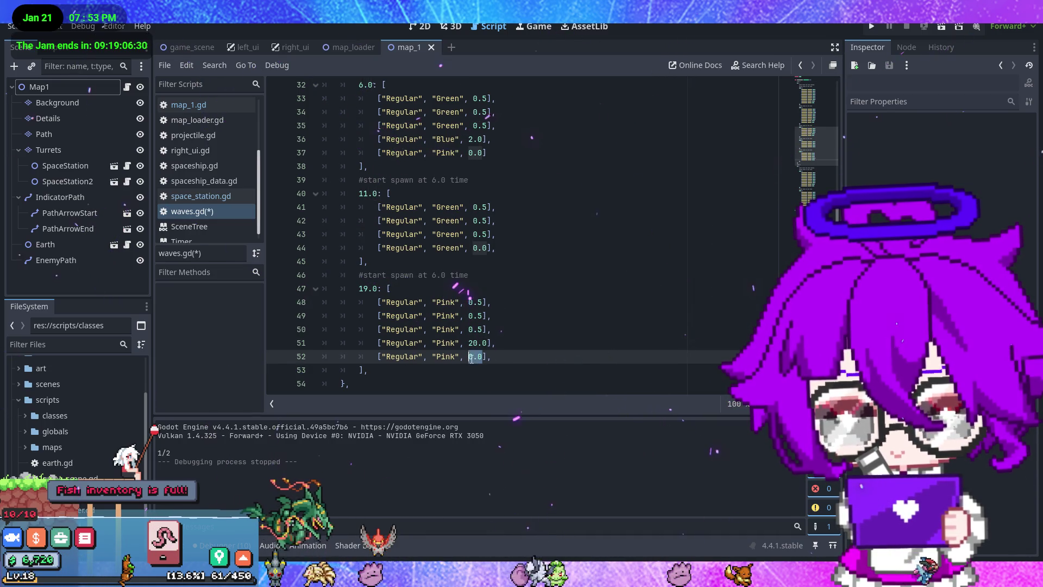
pyautogui.write('"0')
pyautogui.press('BackSpace')
pyautogui.write('END')
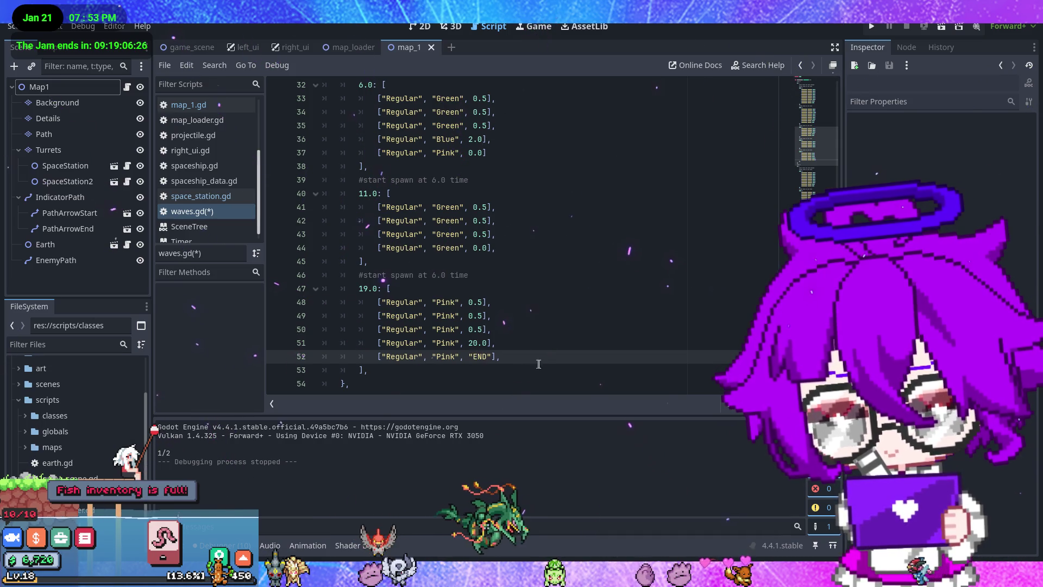
pyautogui.click(541, 361)
pyautogui.hotkey('ctrl', 's')
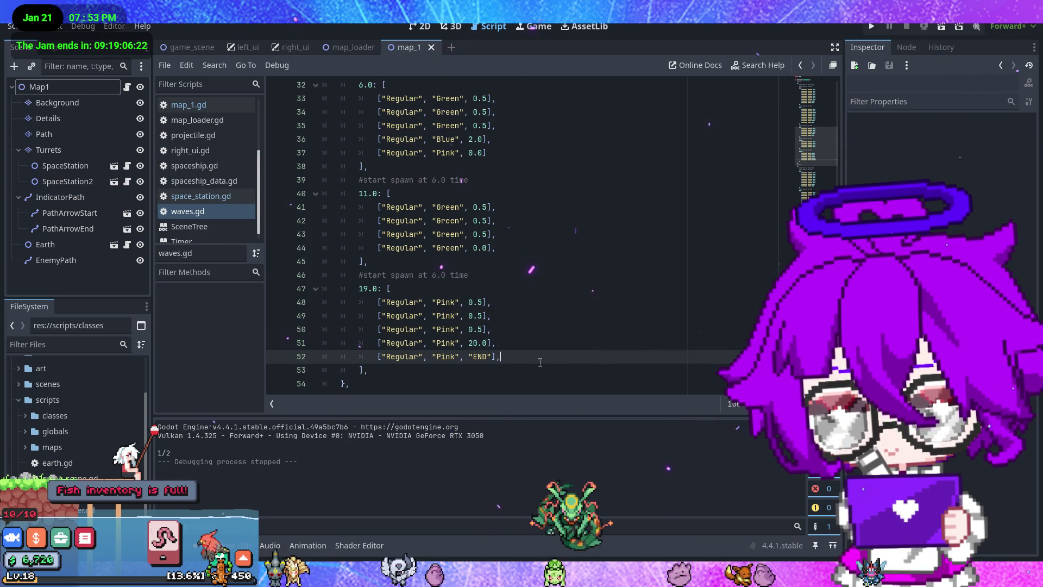
pyautogui.scroll(10, 540, 304)
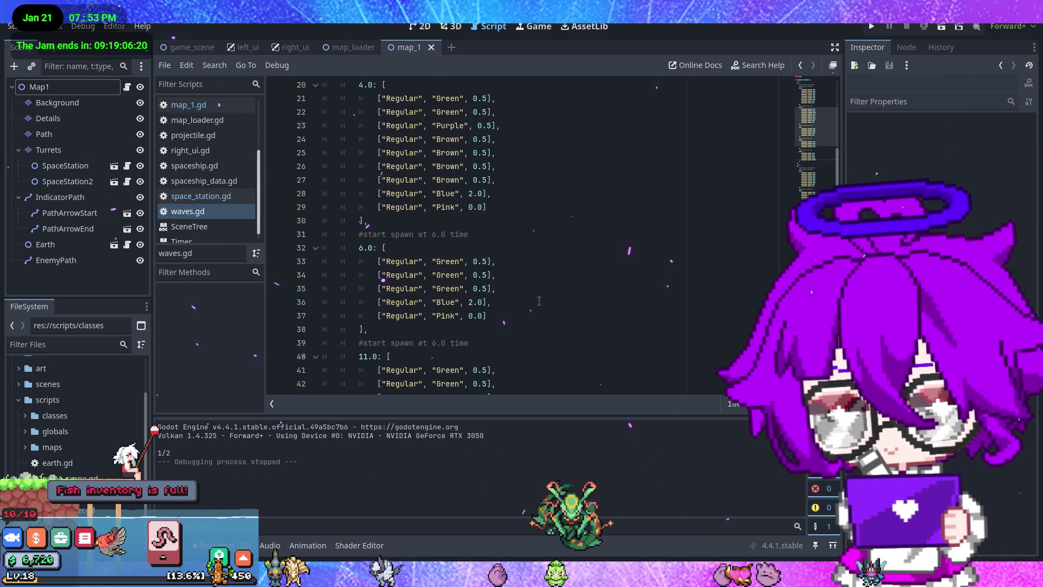
pyautogui.scroll(-9, 537, 302)
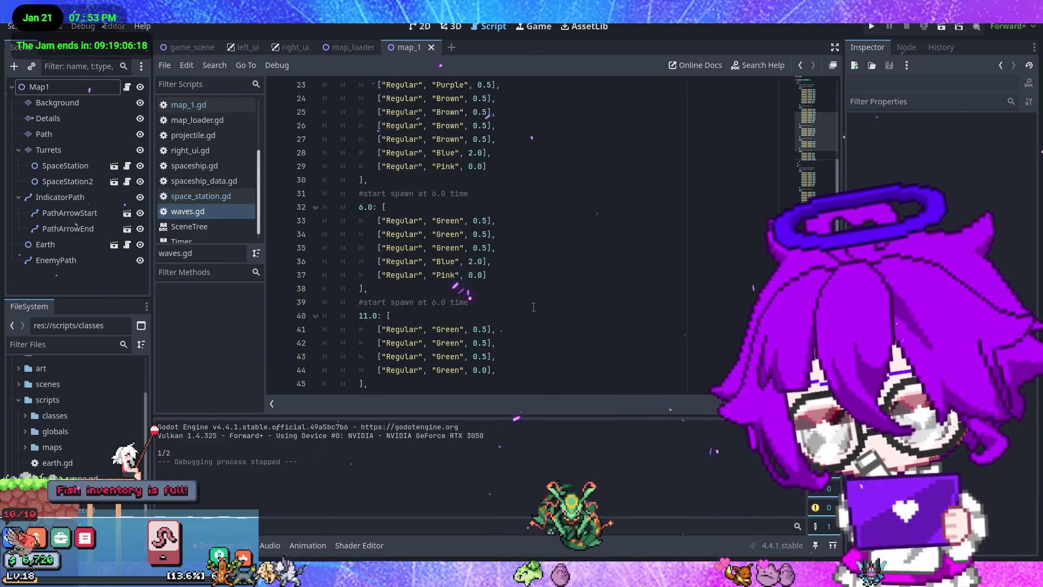
pyautogui.scroll(-2, 535, 303)
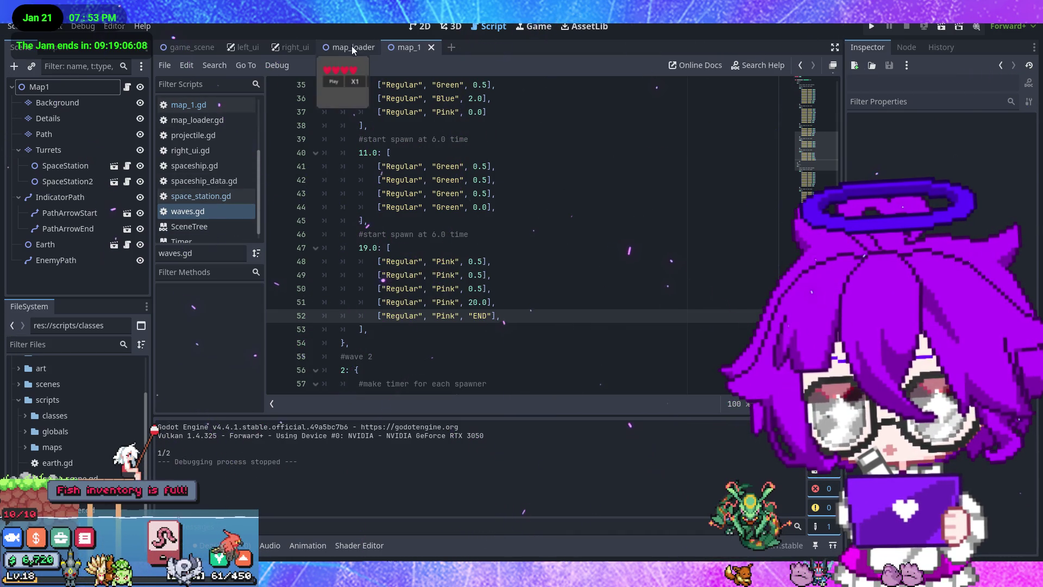
# - Set SpaceStation2's speed to 0.01, run the game with F5, and stop it with F8
pyautogui.click(87, 166)
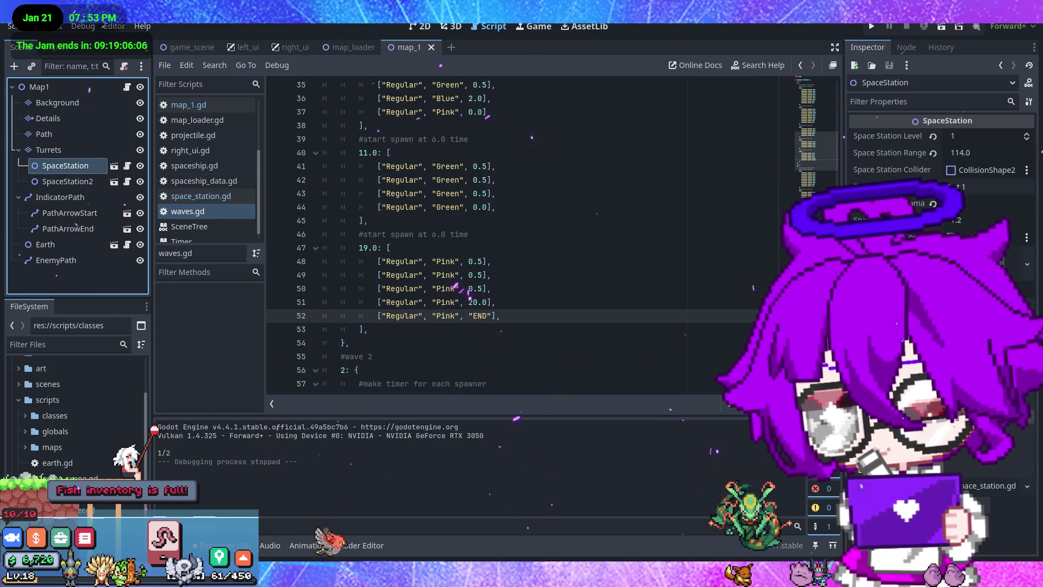
pyautogui.click(976, 225)
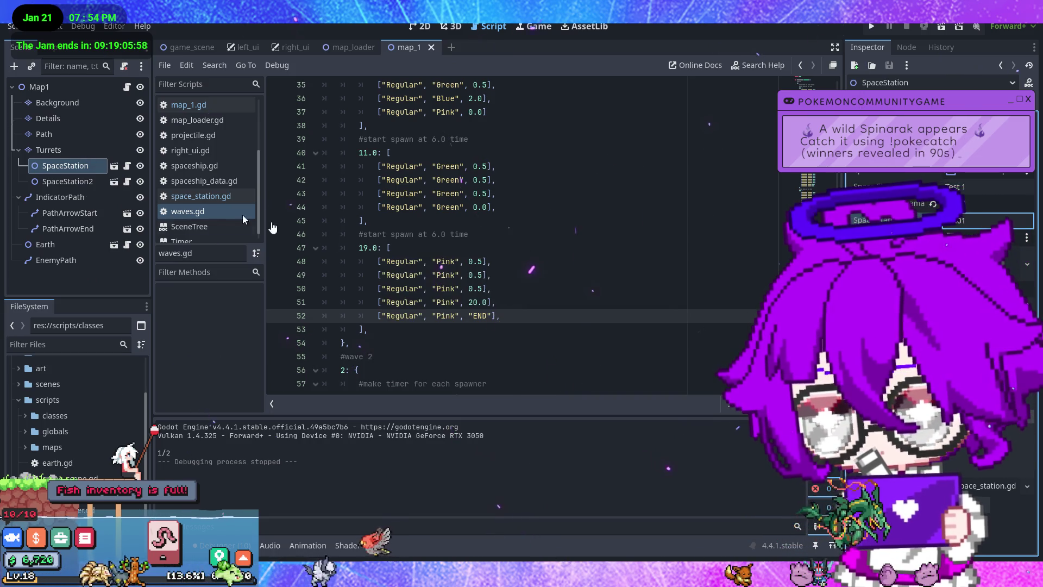
pyautogui.click(69, 184)
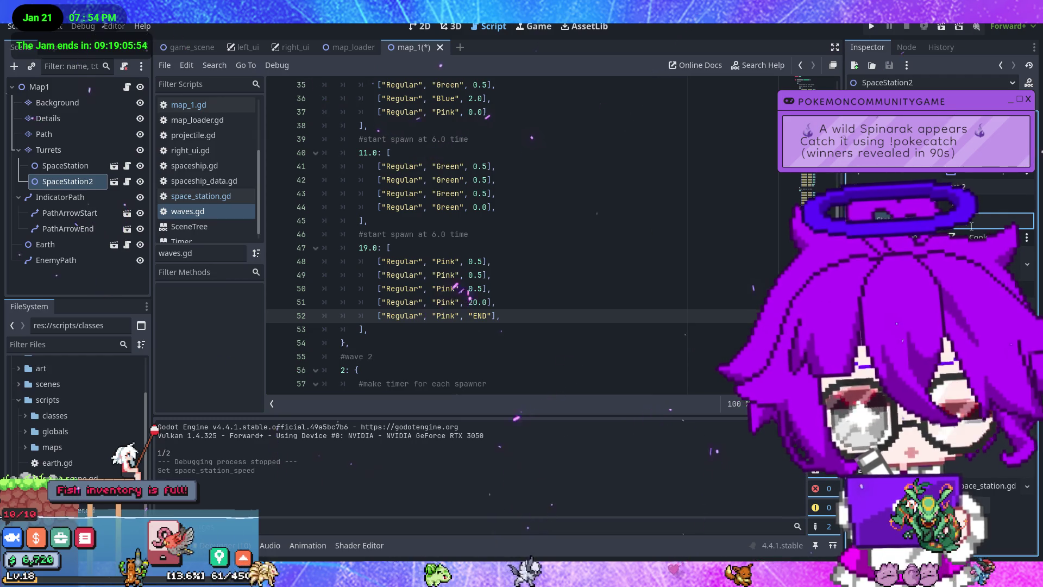
pyautogui.press('F5')
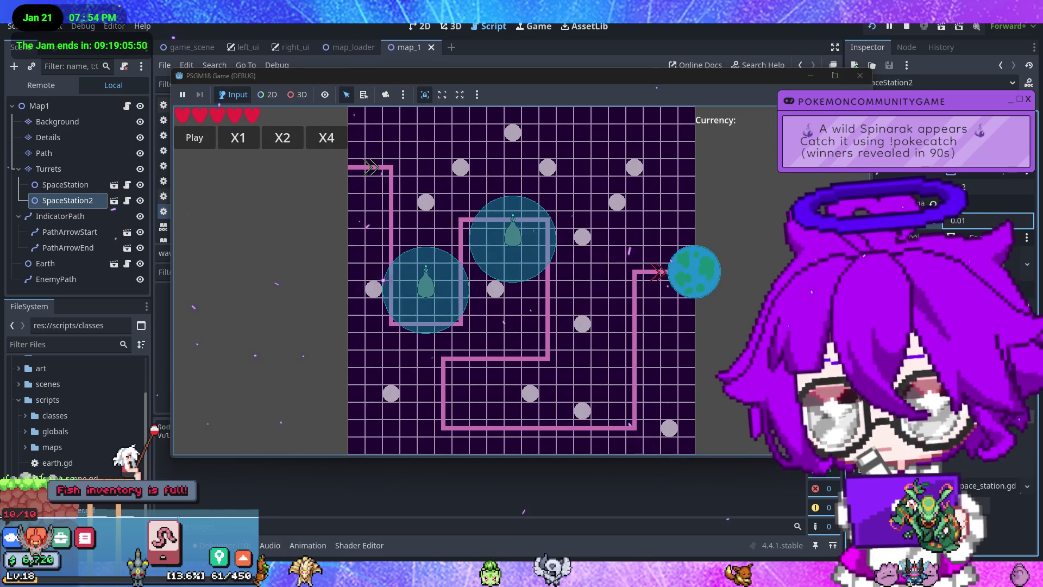
pyautogui.press('F8')
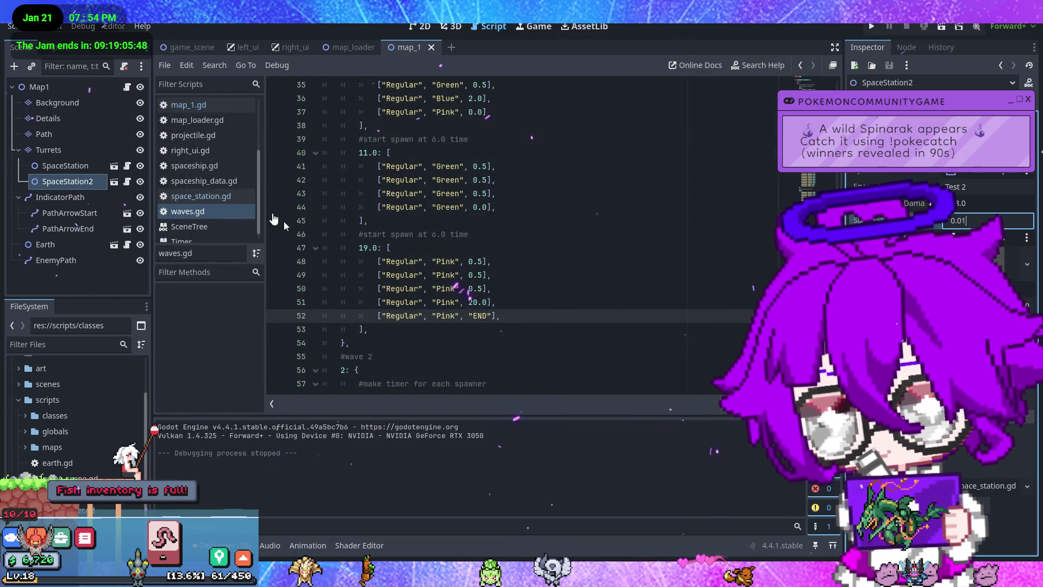
# - Fold the start_wave and _ready functions in map_1.gd
pyautogui.click(200, 106)
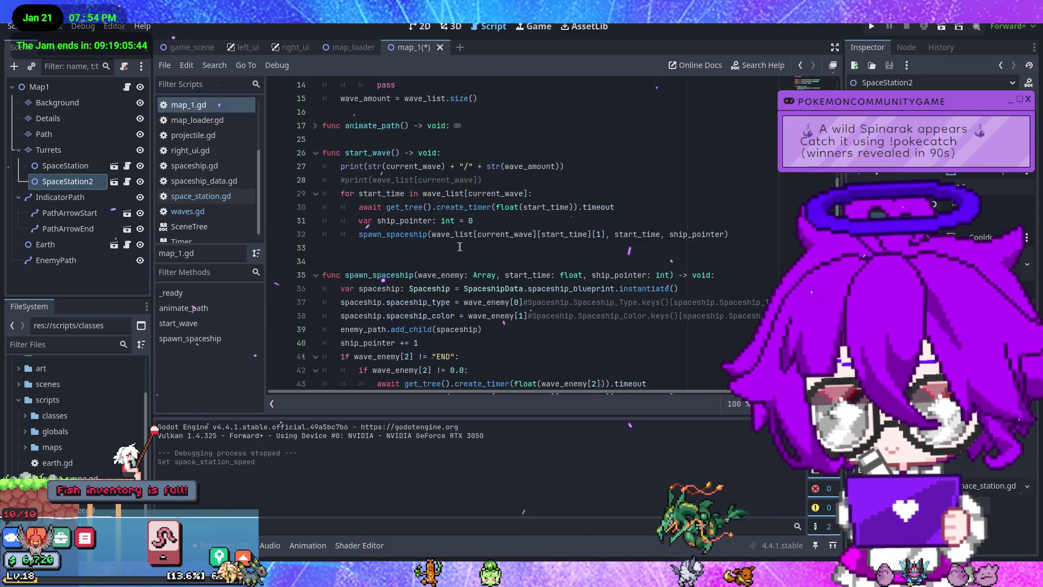
pyautogui.scroll(2, 460, 247)
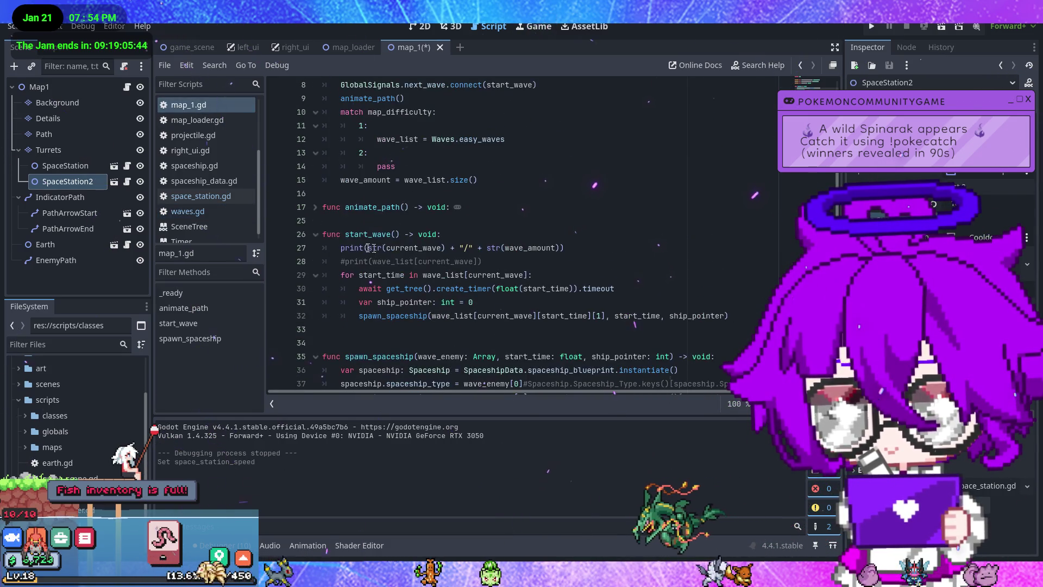
pyautogui.click(314, 235)
pyautogui.scroll(2, 315, 238)
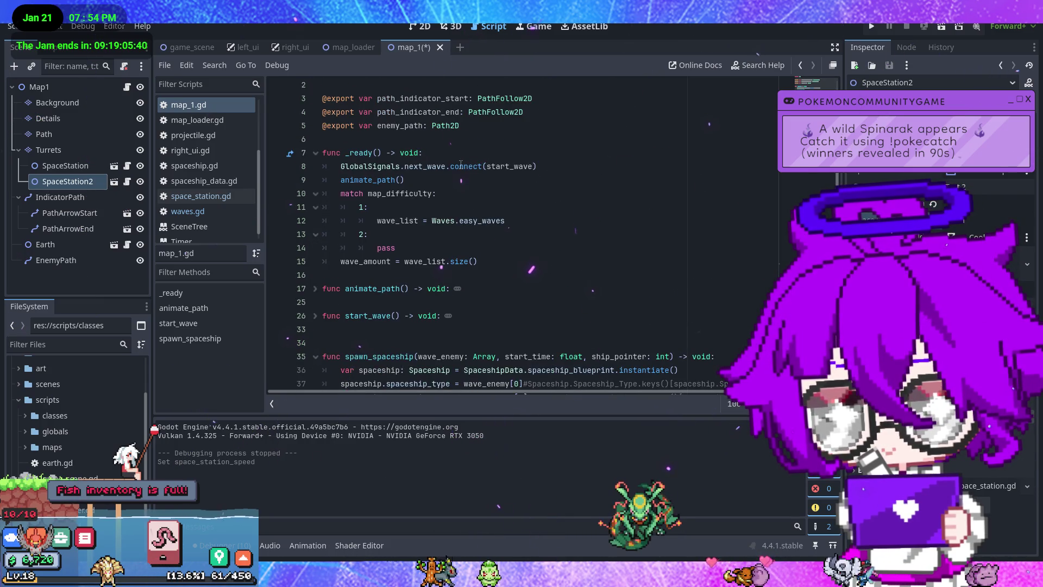
pyautogui.click(315, 153)
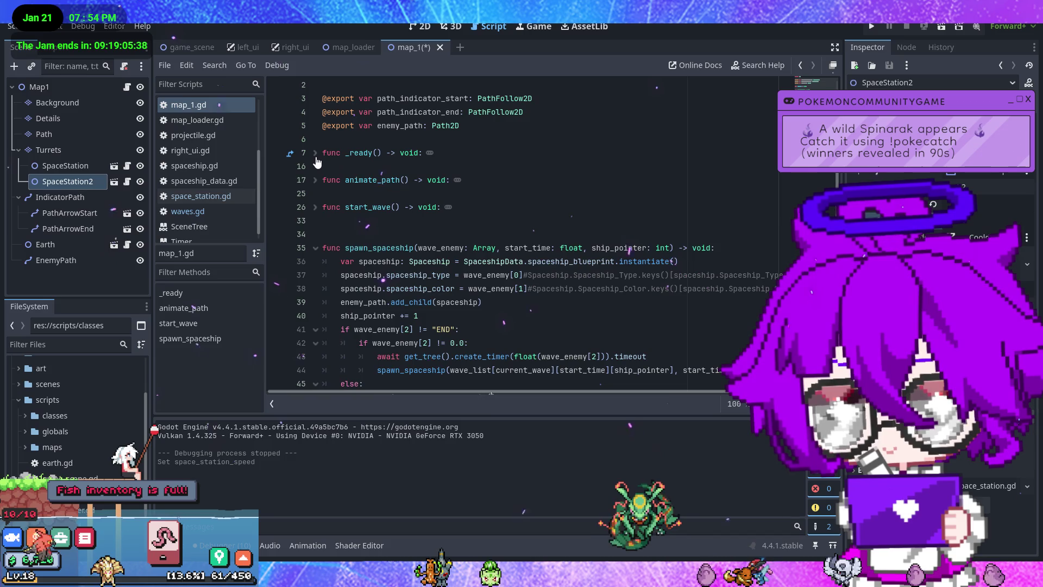
# - In the left_ui scene's left_ui.gd, fold lock_gamespeed and place the caret after toggle_play
pyautogui.click(244, 47)
pyautogui.scroll(-1, 385, 209)
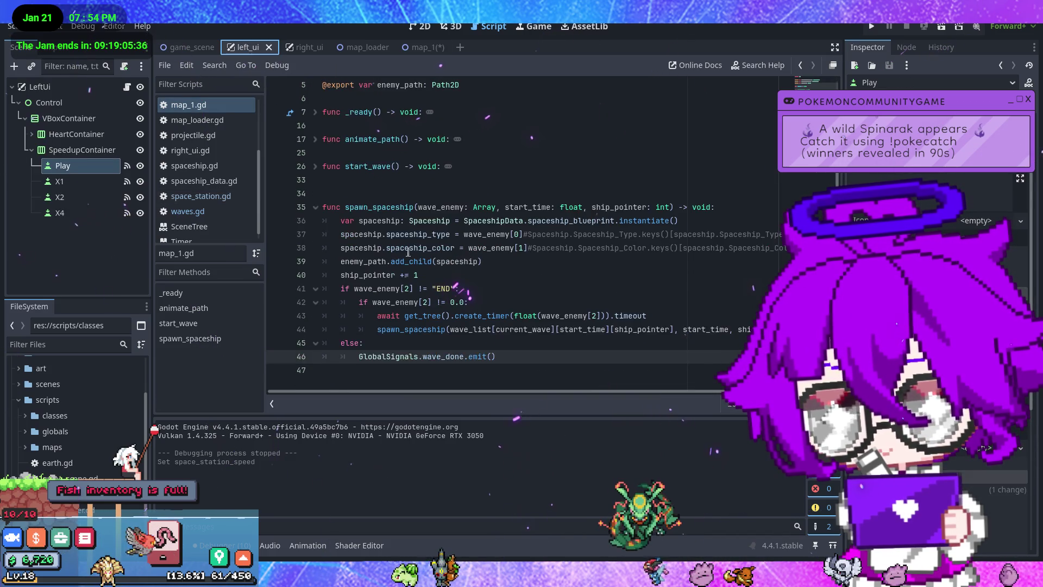
pyautogui.scroll(2, 210, 169)
pyautogui.click(201, 130)
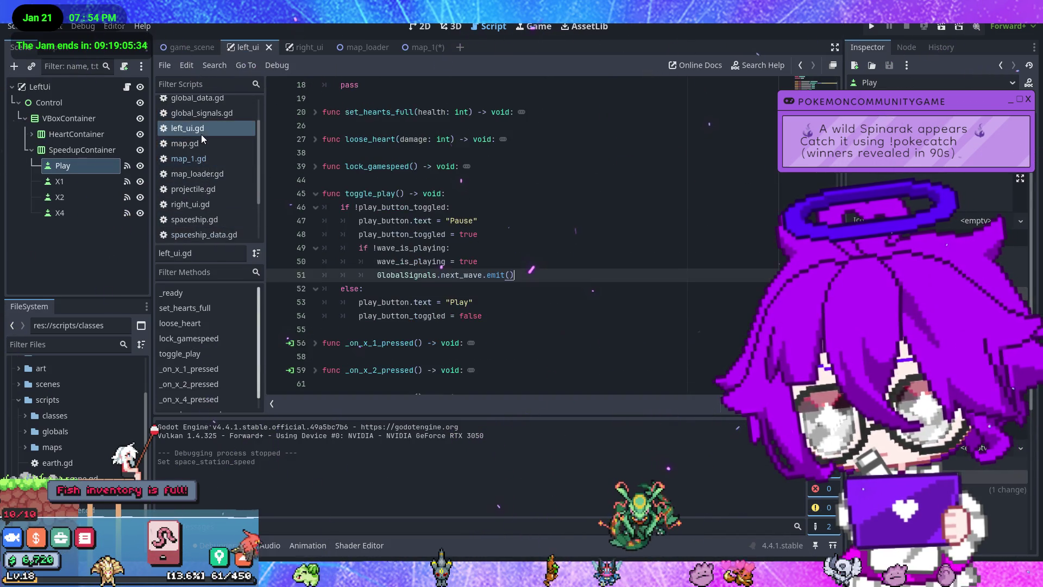
pyautogui.click(516, 235)
pyautogui.scroll(2, 457, 316)
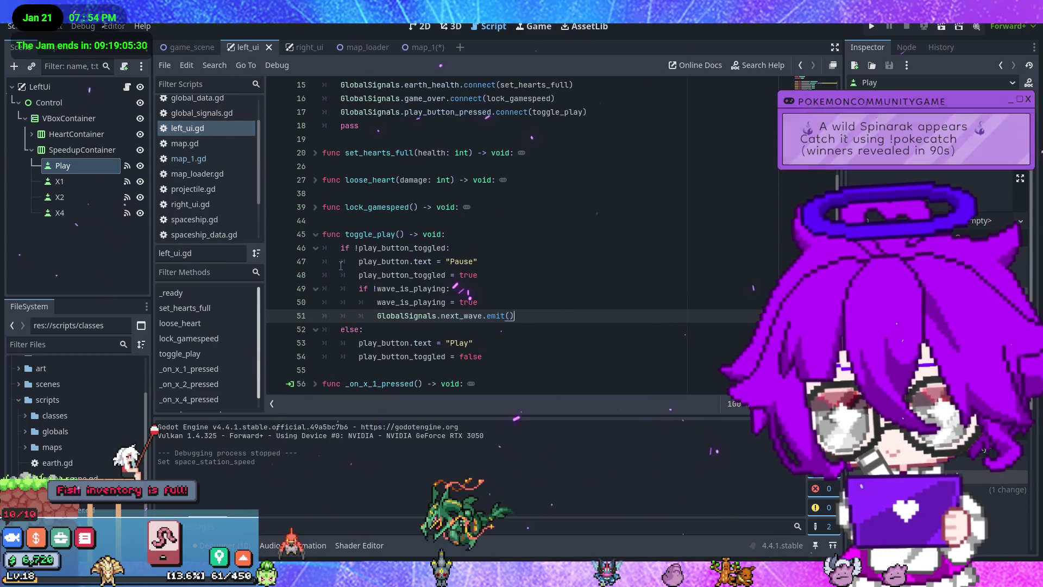
pyautogui.keyDown('shift'); pyautogui.click(321, 210); pyautogui.keyUp('shift')
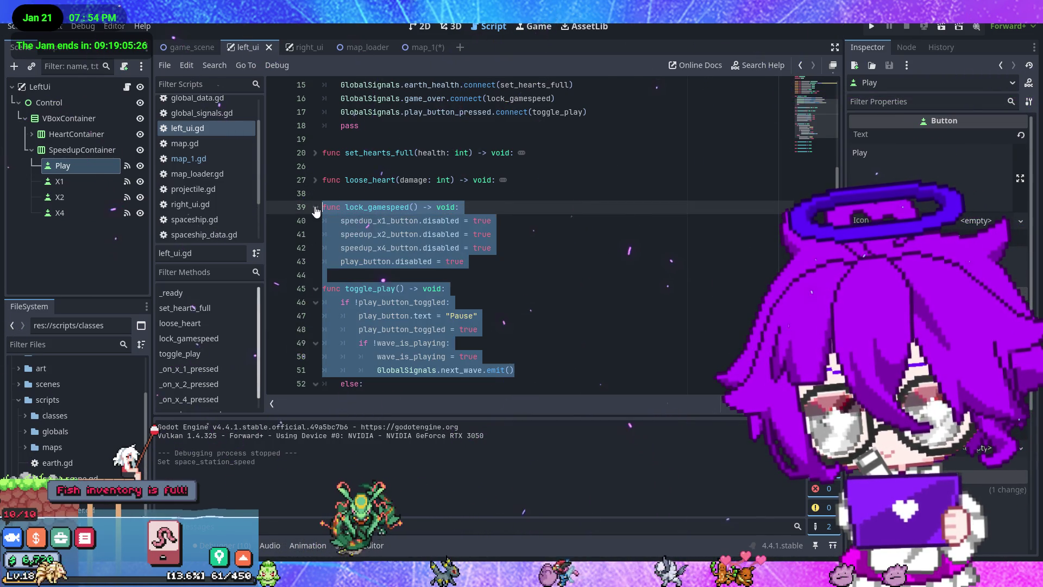
pyautogui.press('Down')
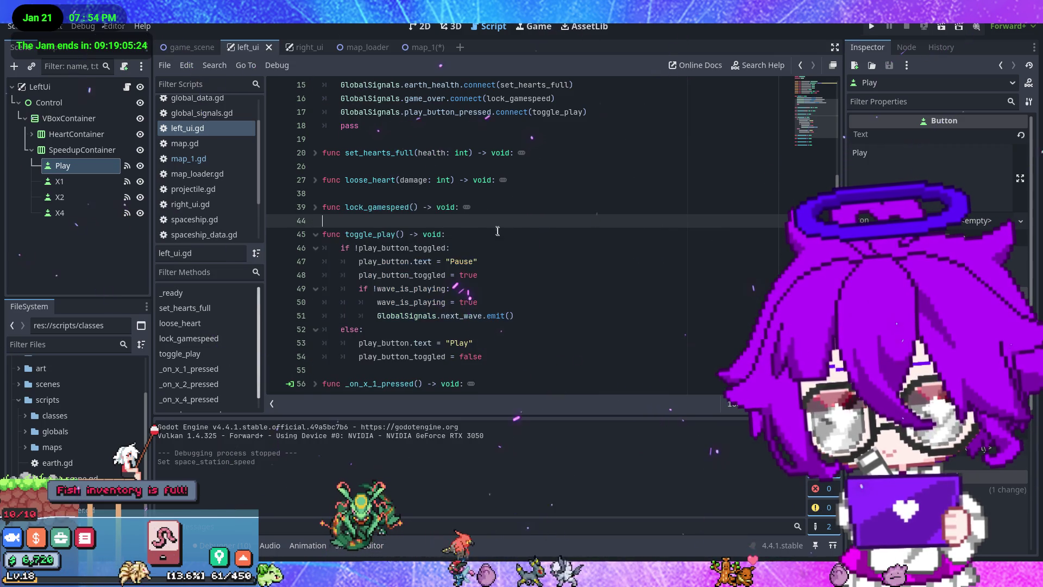
pyautogui.scroll(-3, 471, 256)
pyautogui.scroll(2, 471, 273)
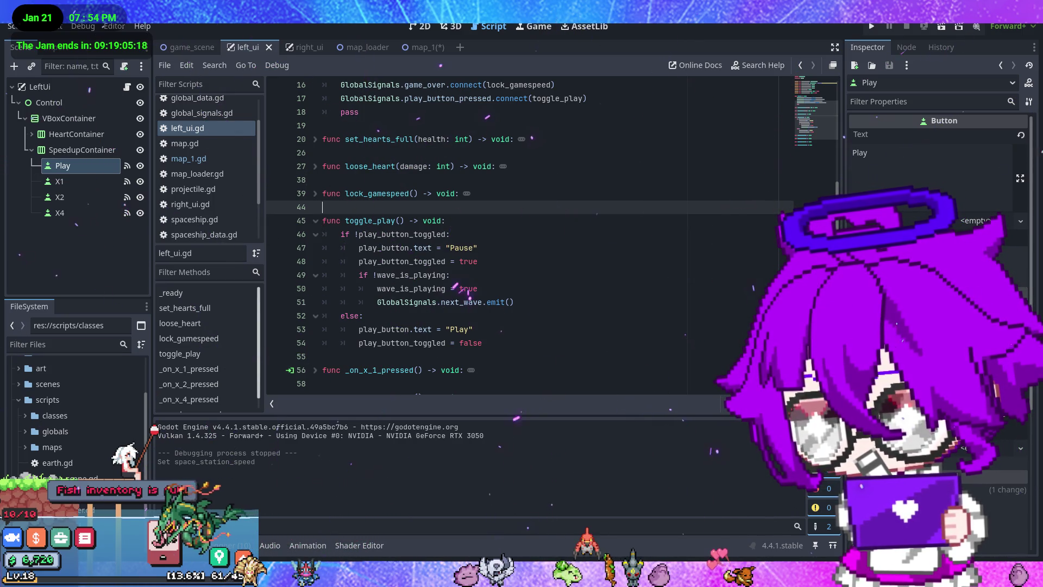
pyautogui.scroll(1, 549, 239)
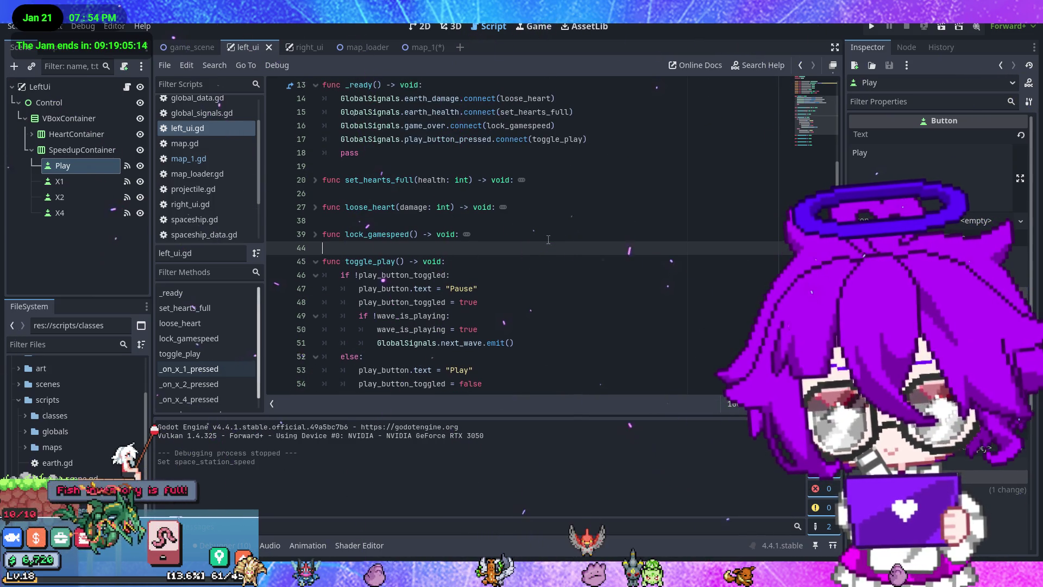
pyautogui.scroll(1, 549, 239)
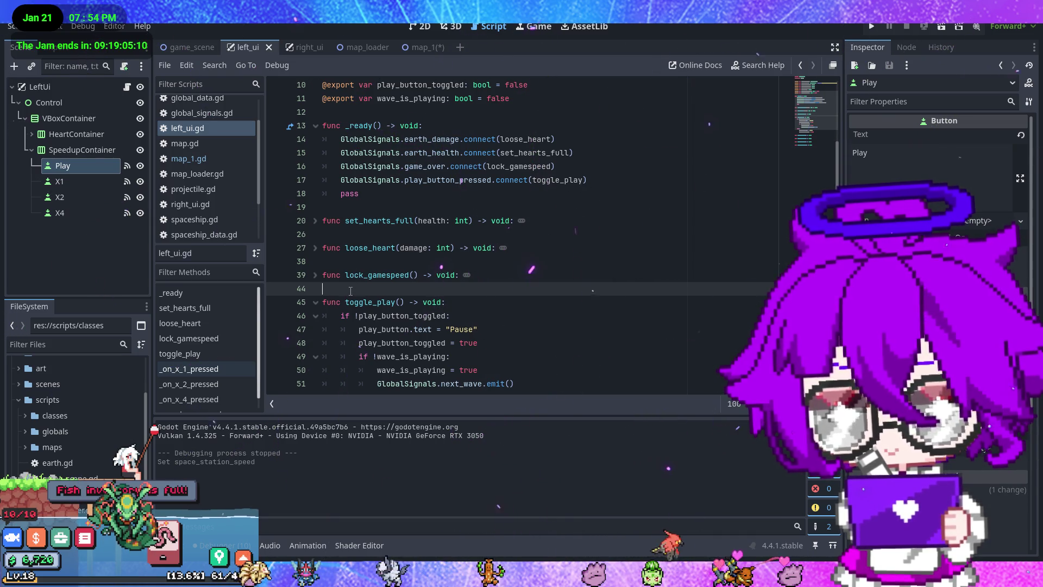
pyautogui.scroll(-2, 358, 296)
pyautogui.click(353, 356)
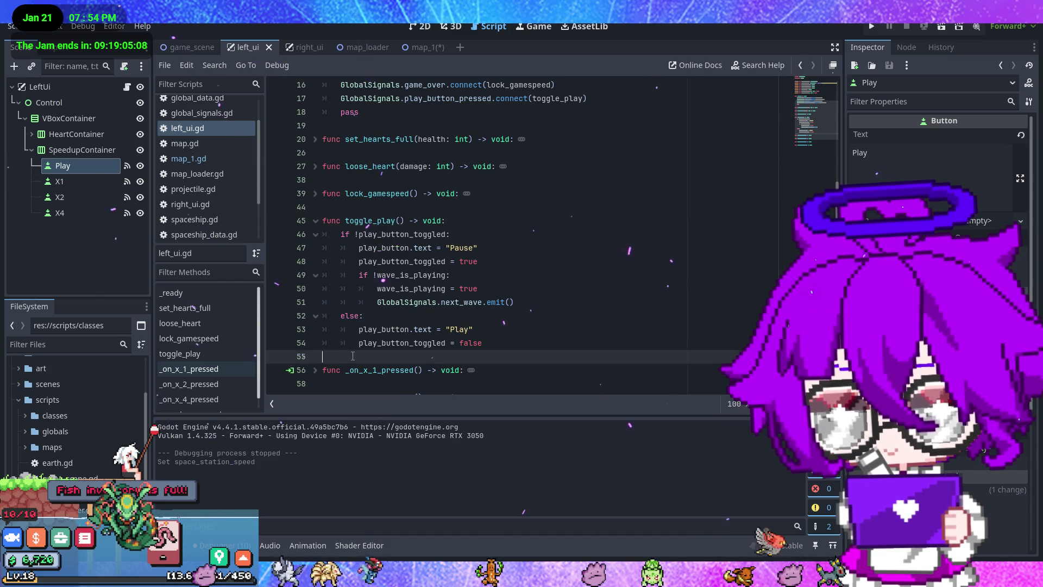
# - Add a func wave_end() -> void: header below toggle_play in left_ui.gd
pyautogui.press('Down')
pyautogui.hotkey('ctrl', 'shift', 'k')
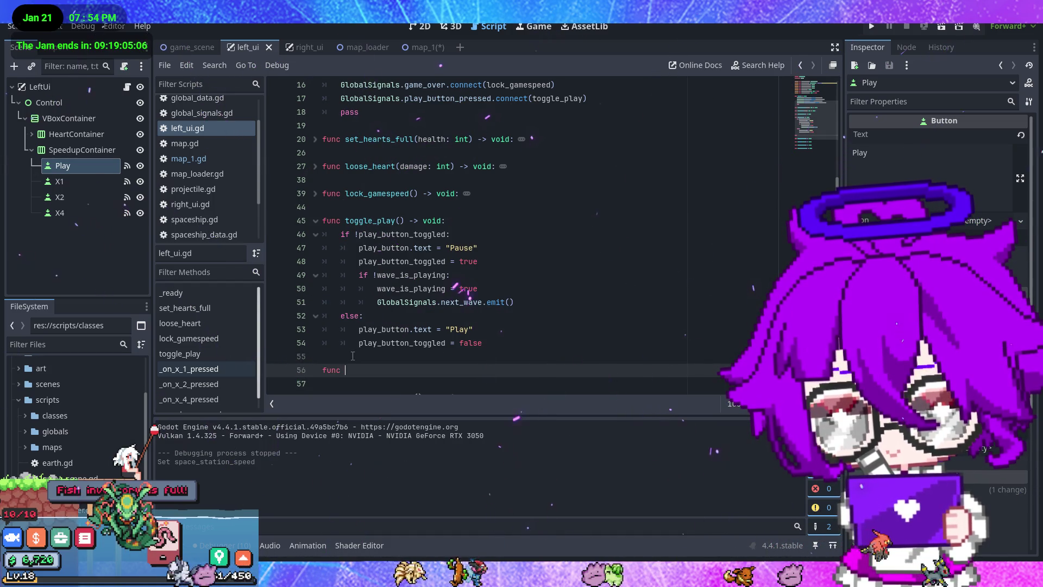
pyautogui.write('wave_end() ->')
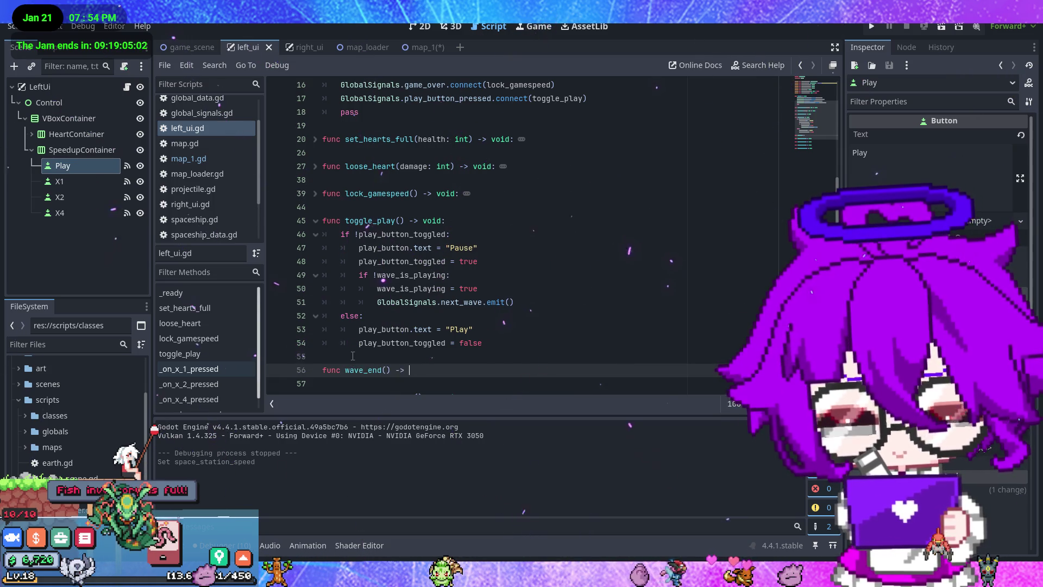
pyautogui.write(':')
pyautogui.press('Return')
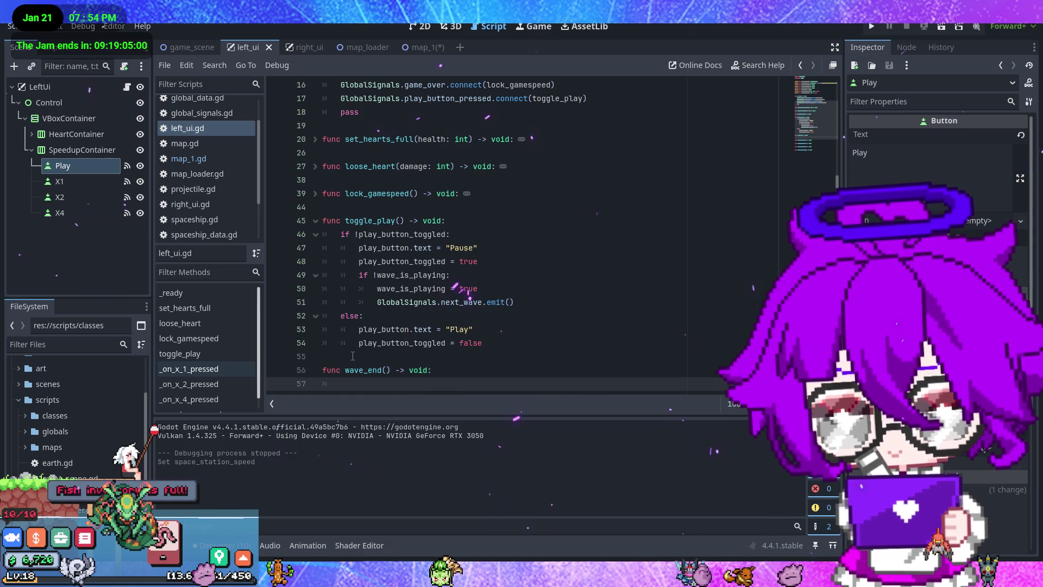
pyautogui.scroll(-2, 362, 352)
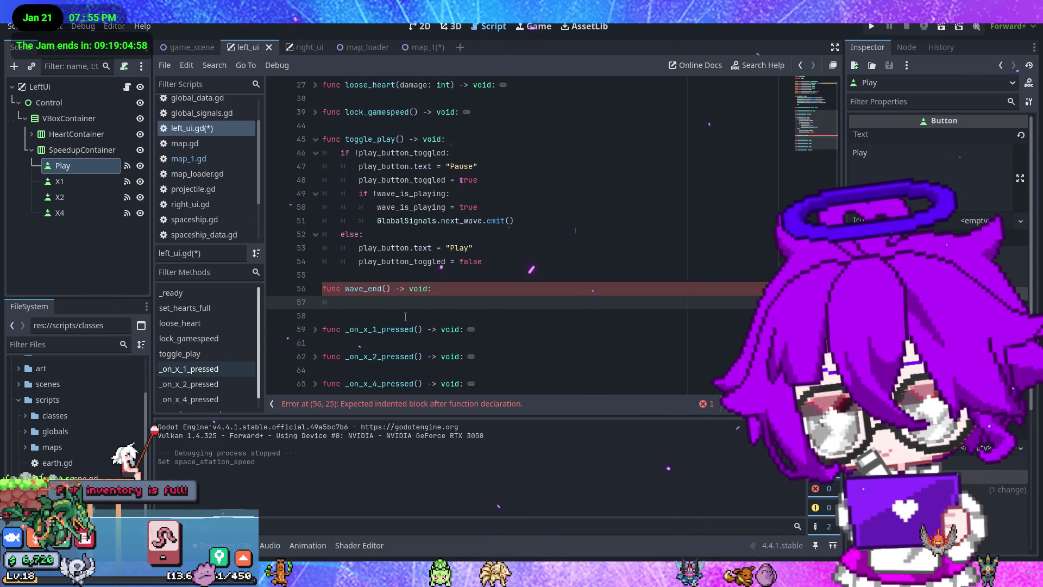
pyautogui.scroll(7, 428, 315)
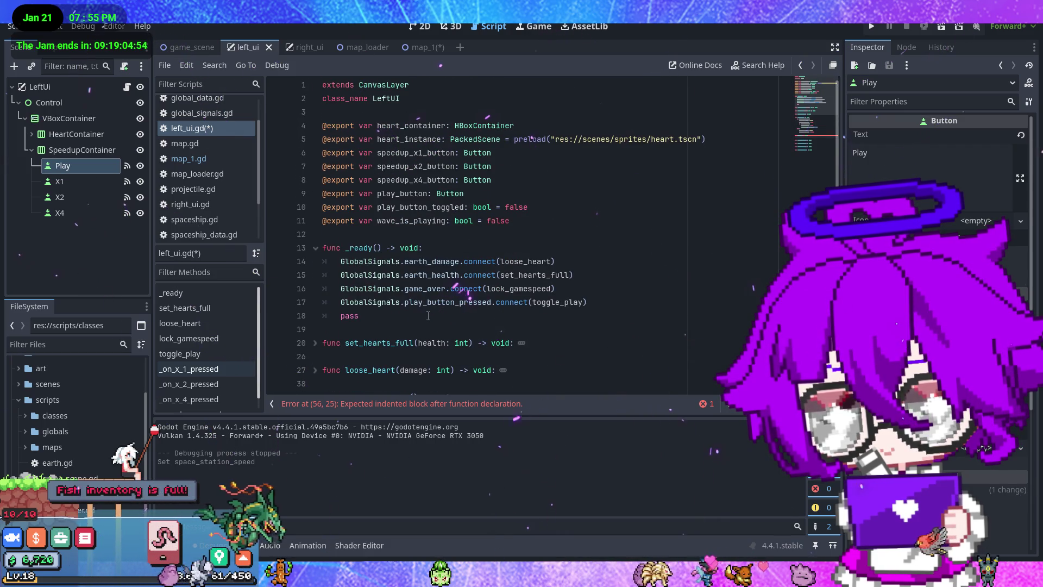
pyautogui.scroll(-1, 428, 316)
pyautogui.scroll(-2, 437, 314)
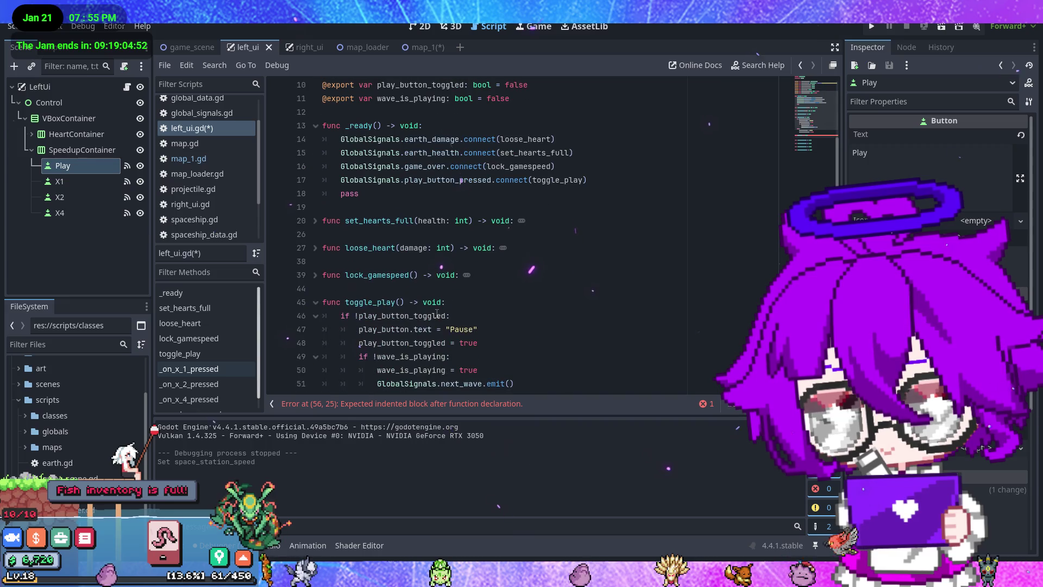
pyautogui.scroll(-3, 442, 311)
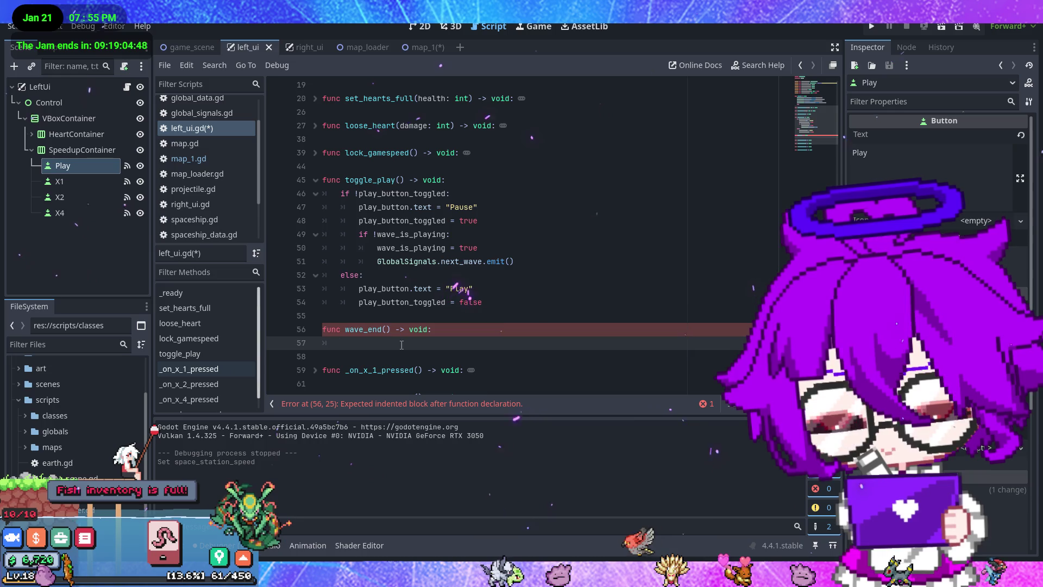
# - Give wave_end a print("Wave end") body and save left_ui.gd
pyautogui.write('nt')
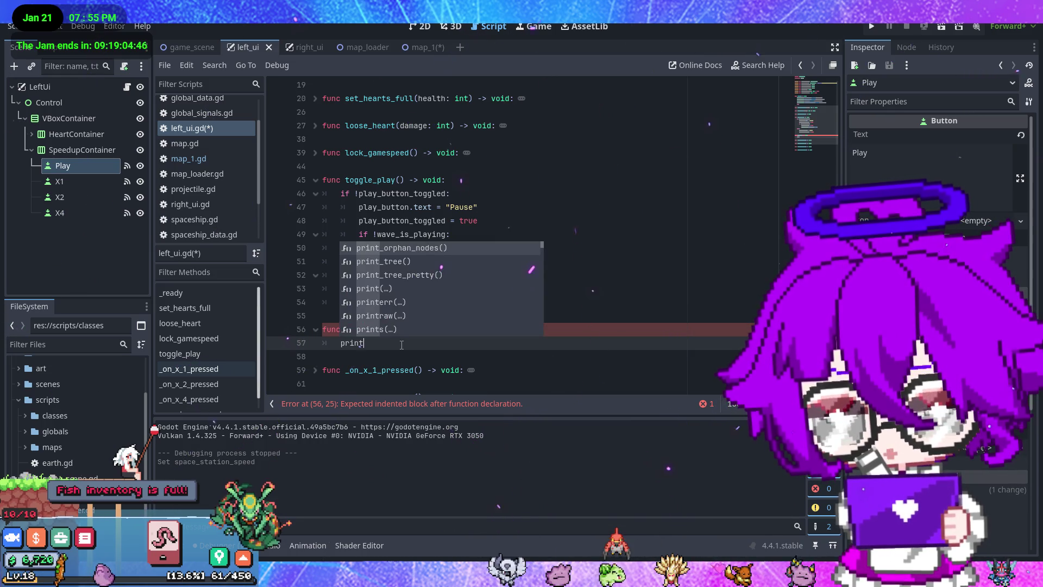
pyautogui.press('Return')
pyautogui.press('BackSpace')
pyautogui.press('BackSpace')
pyautogui.write('"Wave end")')
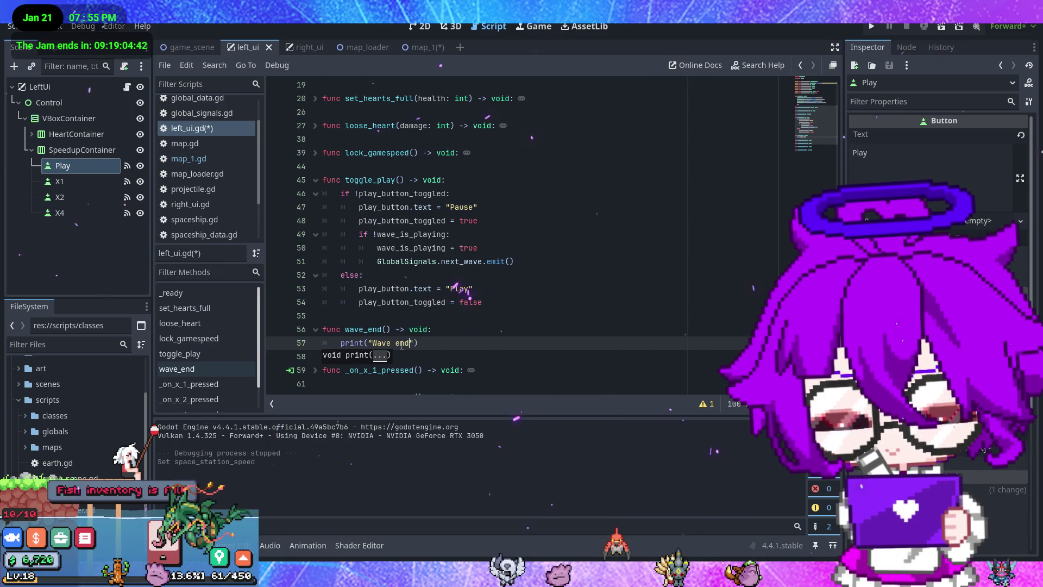
pyautogui.hotkey('ctrl', 's')
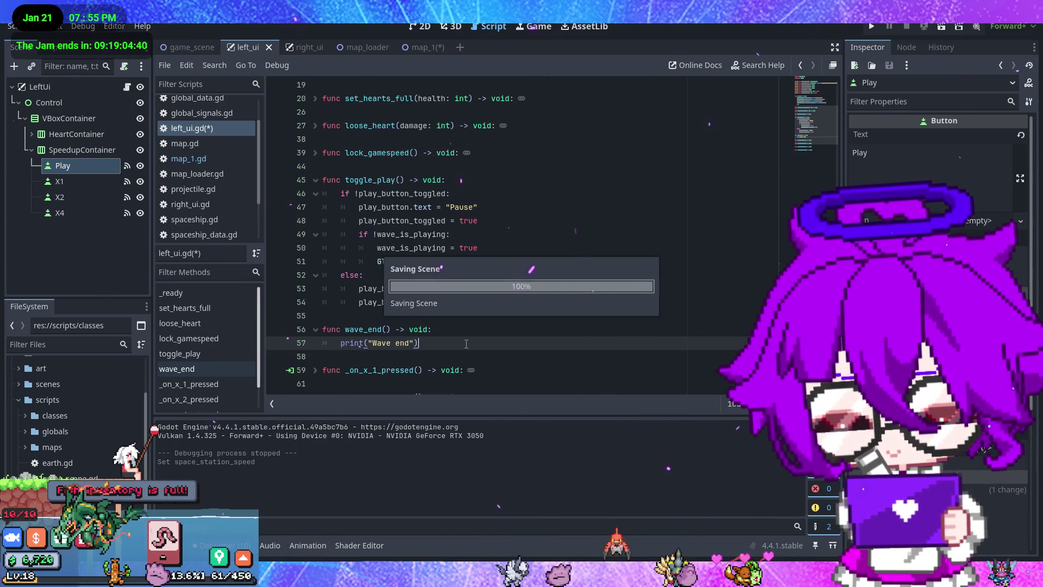
pyautogui.scroll(1, 422, 337)
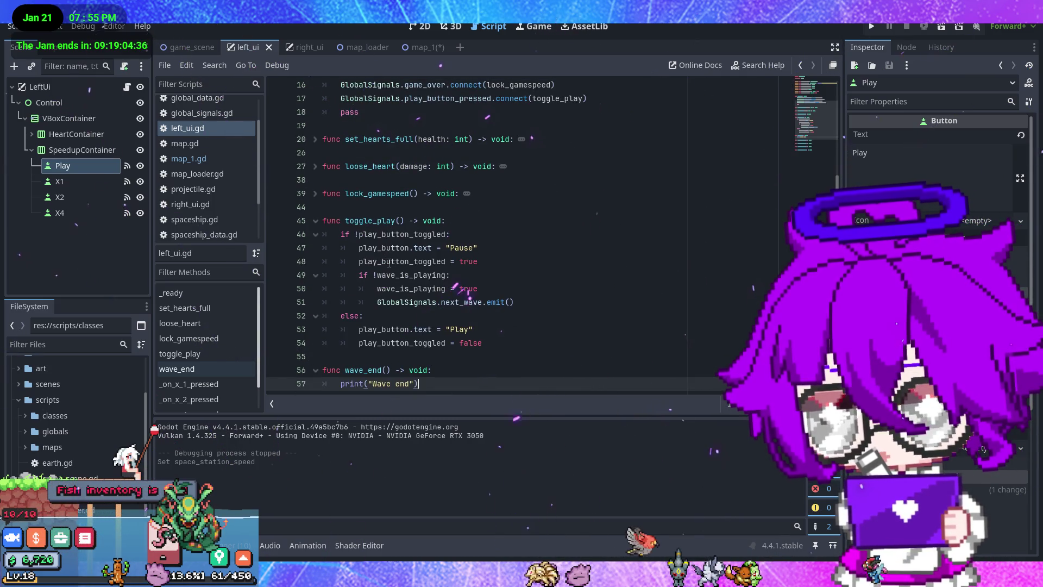
pyautogui.scroll(-2, 193, 209)
pyautogui.scroll(1, 200, 220)
pyautogui.click(203, 143)
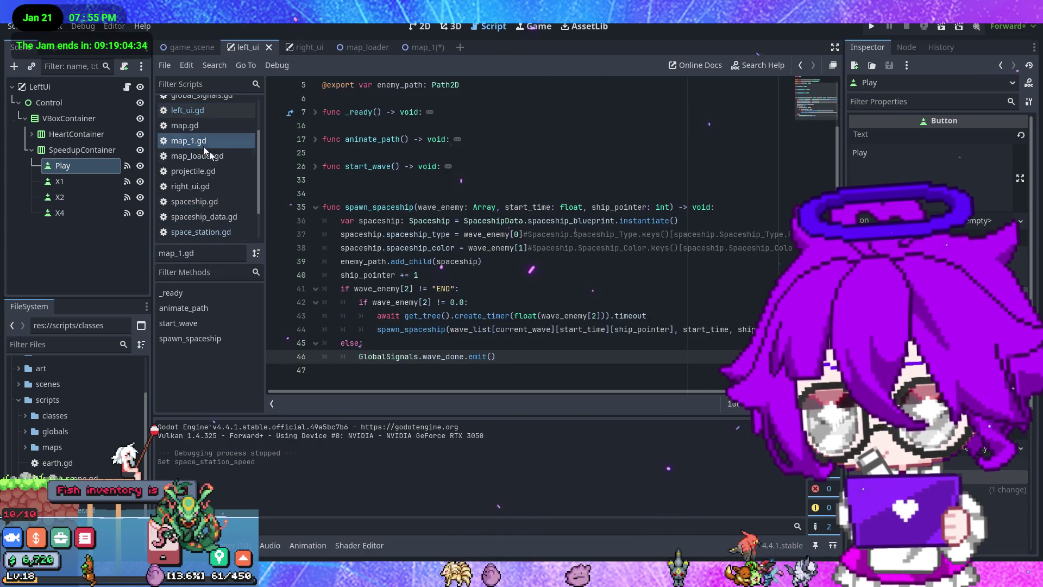
# - Remove the extra blank line before spawn_spaceship in map_1.gd, after checking map.gd
pyautogui.click(316, 207)
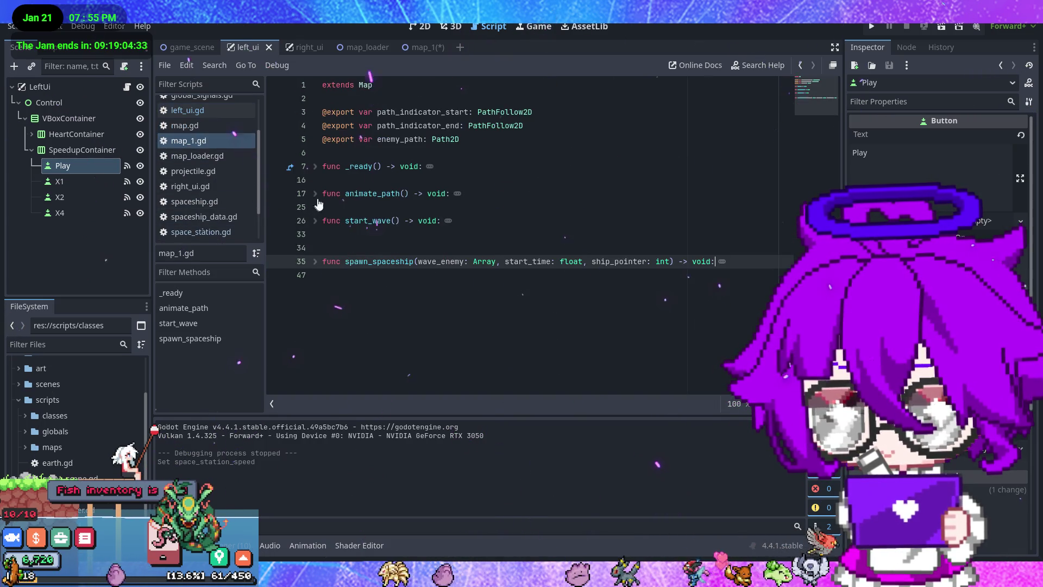
pyautogui.click(326, 244)
pyautogui.press('BackSpace')
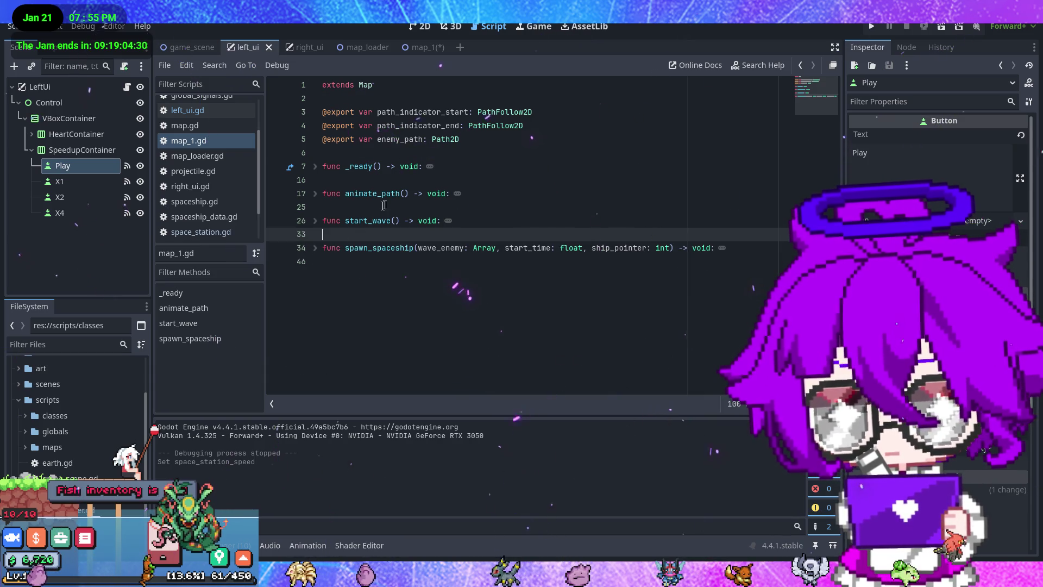
pyautogui.click(198, 125)
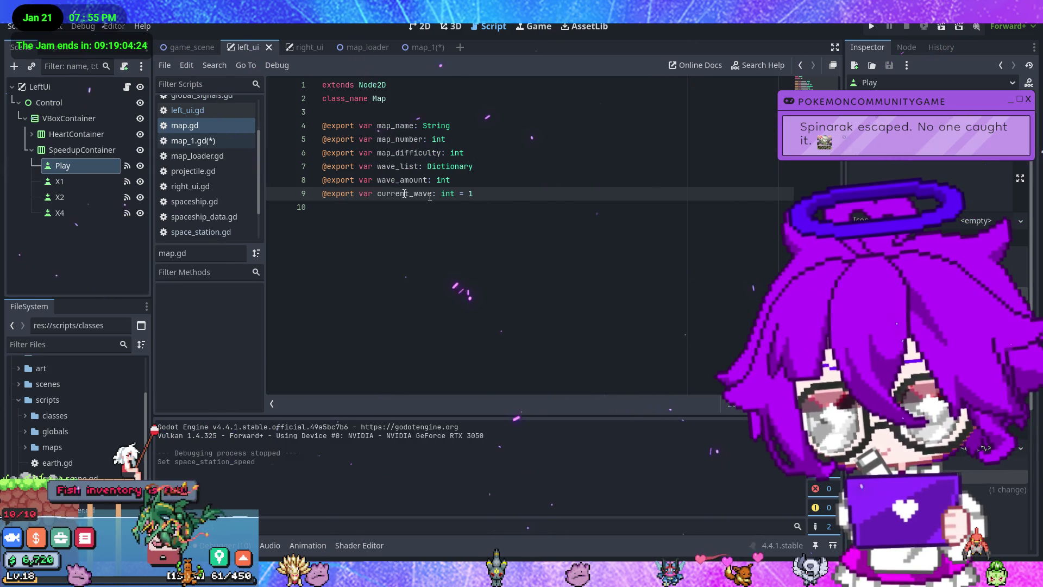
pyautogui.click(204, 142)
pyautogui.click(315, 247)
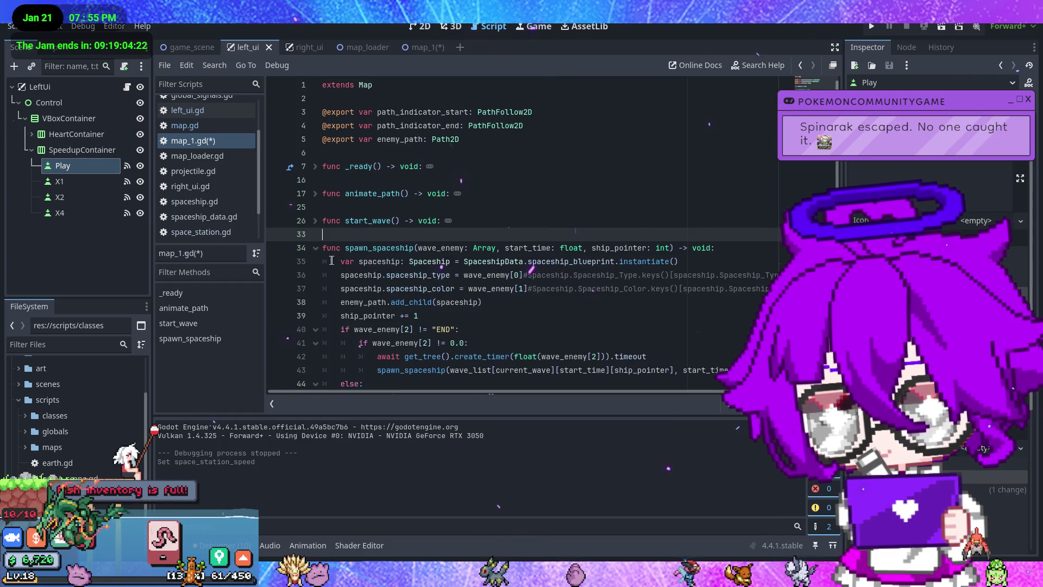
pyautogui.scroll(-1, 332, 261)
pyautogui.click(315, 207)
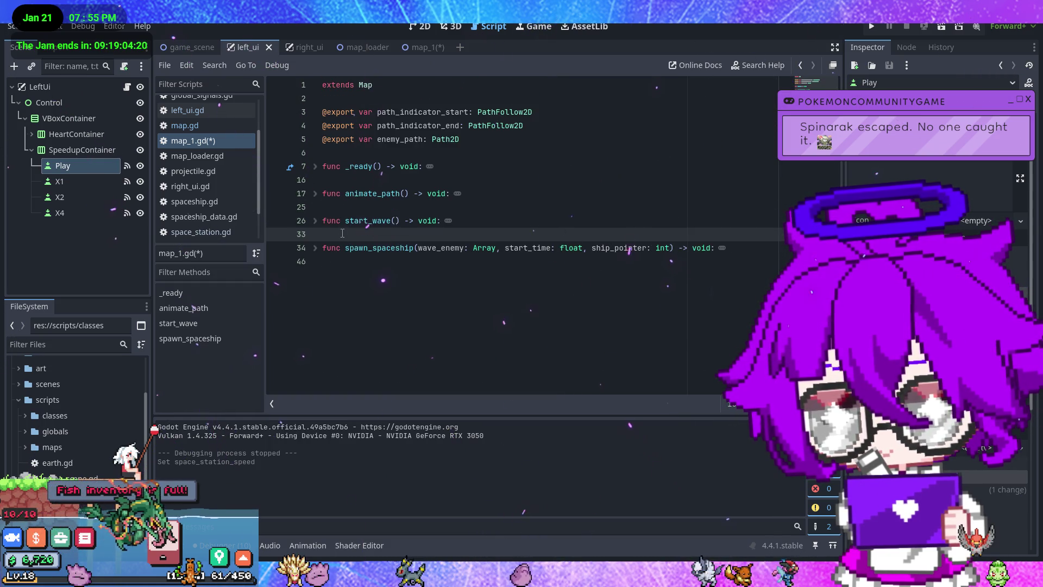
# - Add func wave_end() -> void: with a pass body at the end of map_1.gd
pyautogui.click(343, 265)
pyautogui.press('Return')
pyautogui.press('Return')
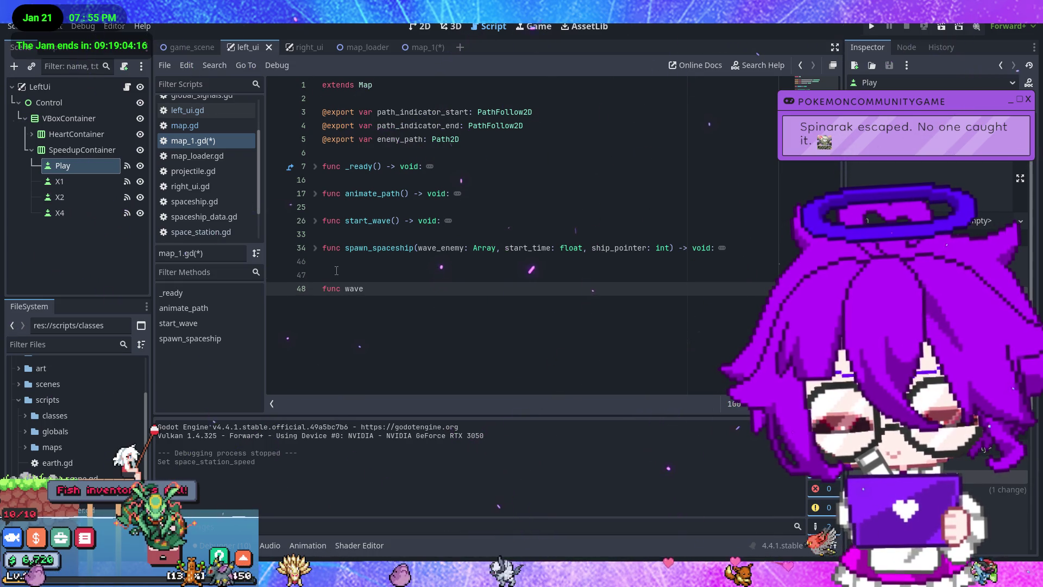
pyautogui.write('nd()')
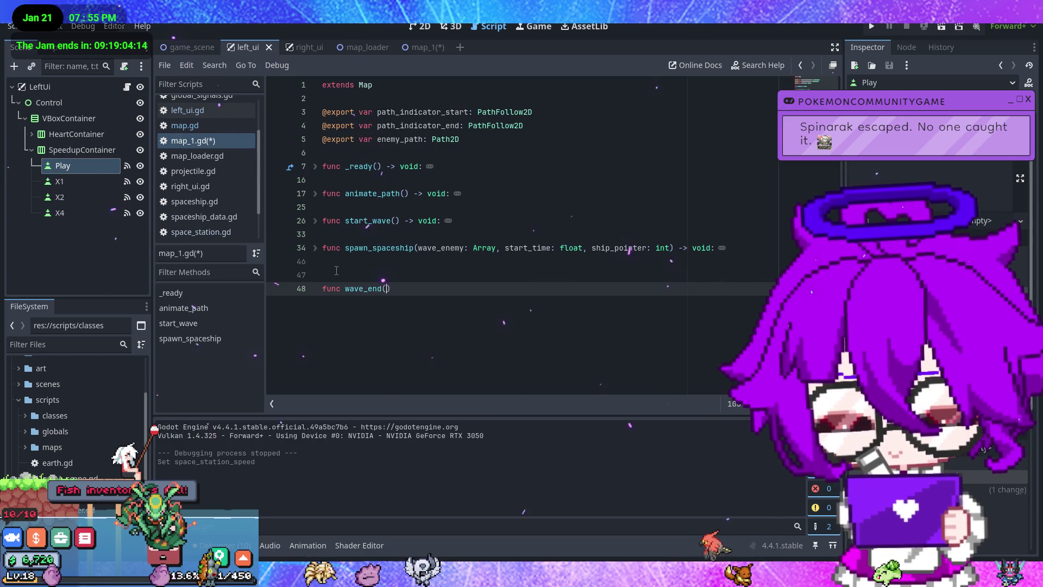
pyautogui.write(' -> vo')
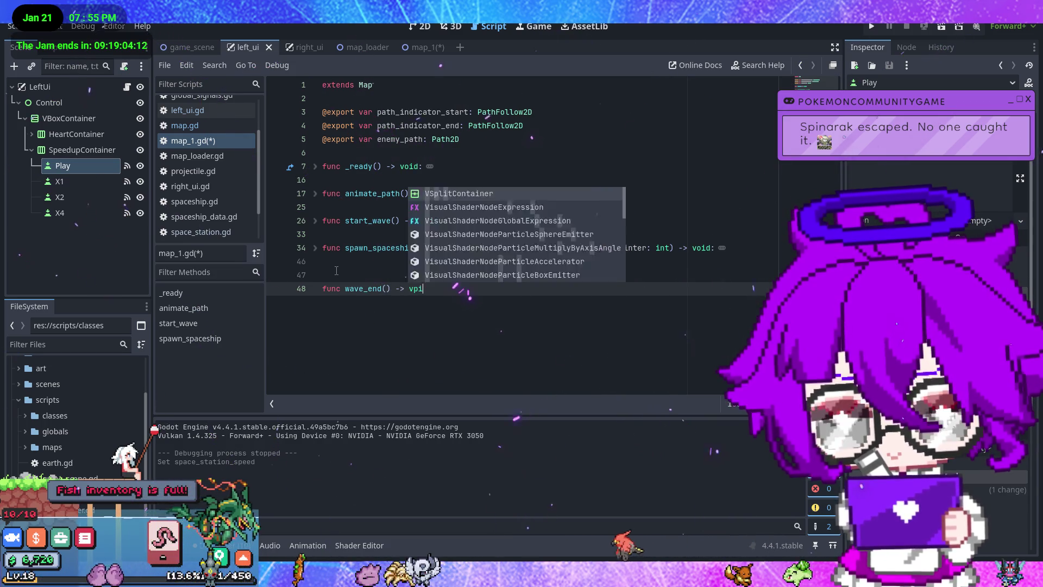
pyautogui.write('id:')
pyautogui.press('Return')
pyautogui.write('pass')
pyautogui.click(336, 270)
pyautogui.press('BackSpace')
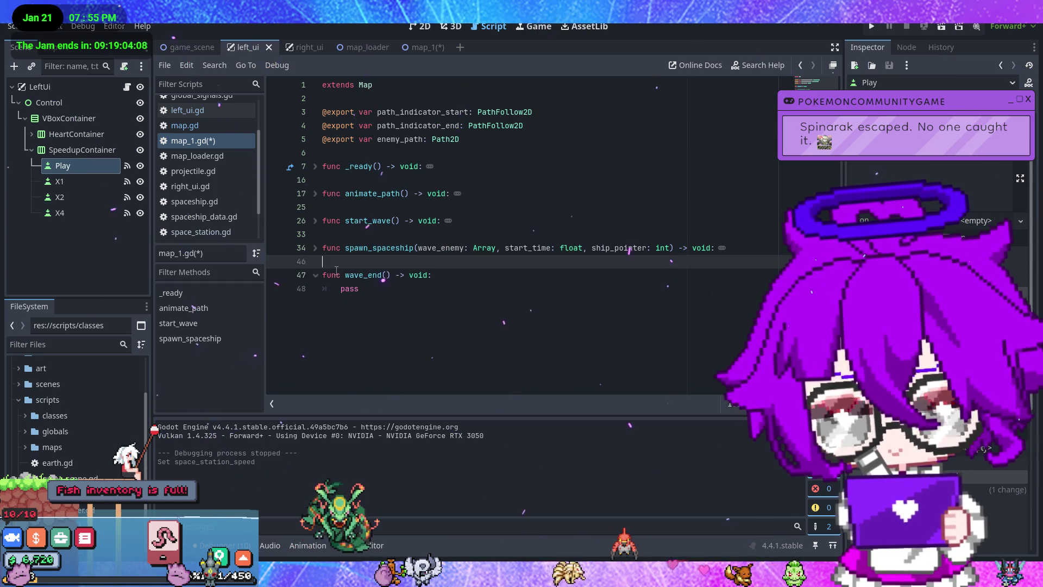
pyautogui.click(315, 166)
# - Add GlobalSignals.wave_done.connect(wave_end) below the next_wave connection in _ready
pyautogui.click(571, 181)
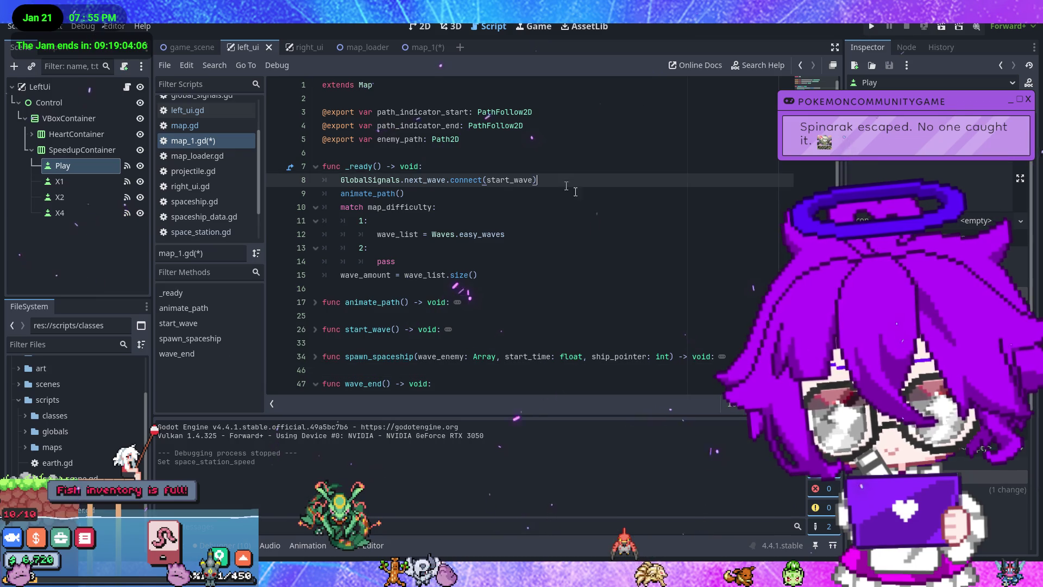
pyautogui.press('Return')
pyautogui.write('Glo')
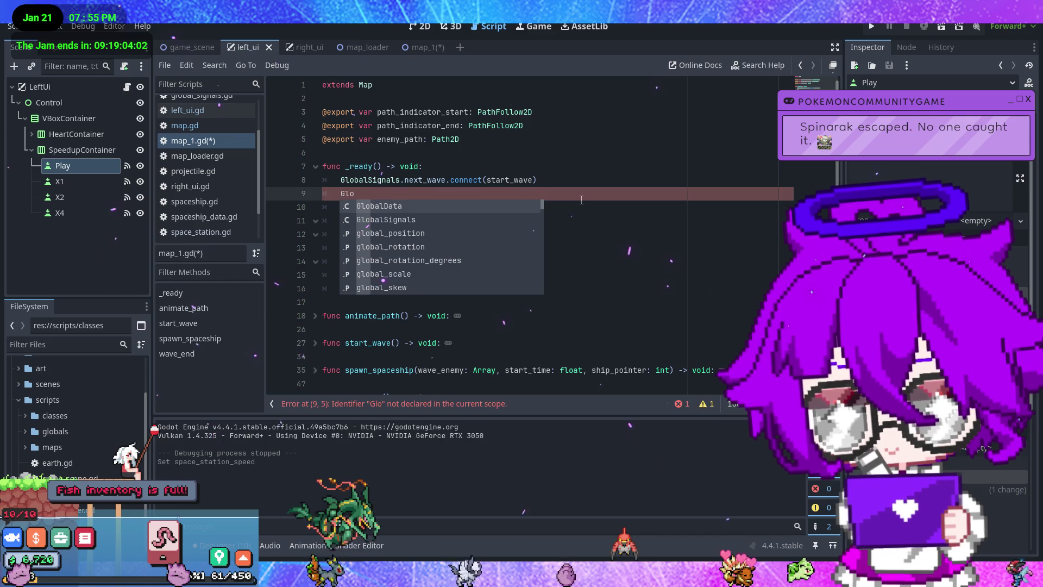
pyautogui.press('Return')
pyautogui.write('.')
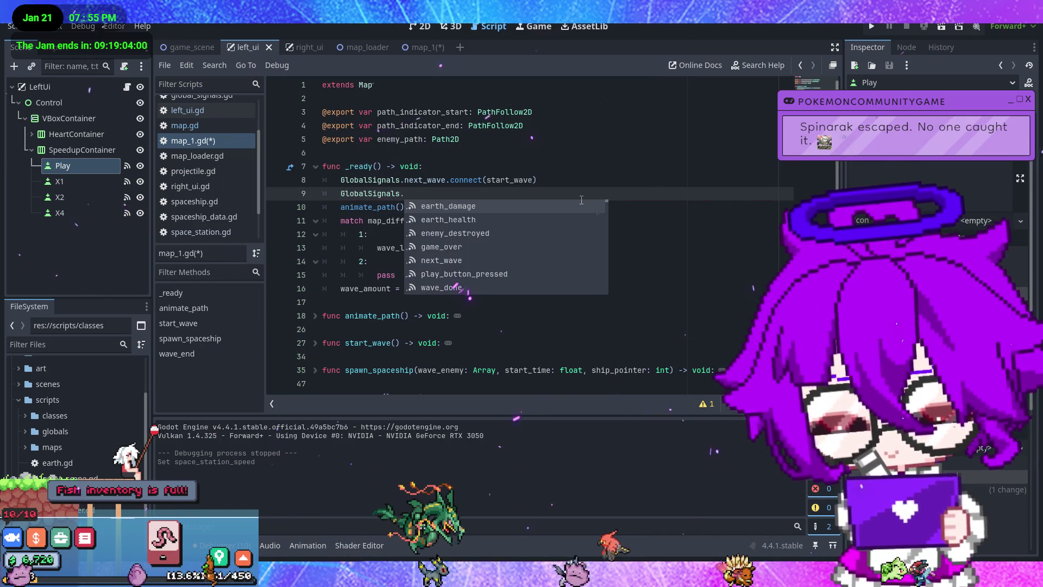
pyautogui.press('Down')
pyautogui.press('Down')
pyautogui.press('Down')
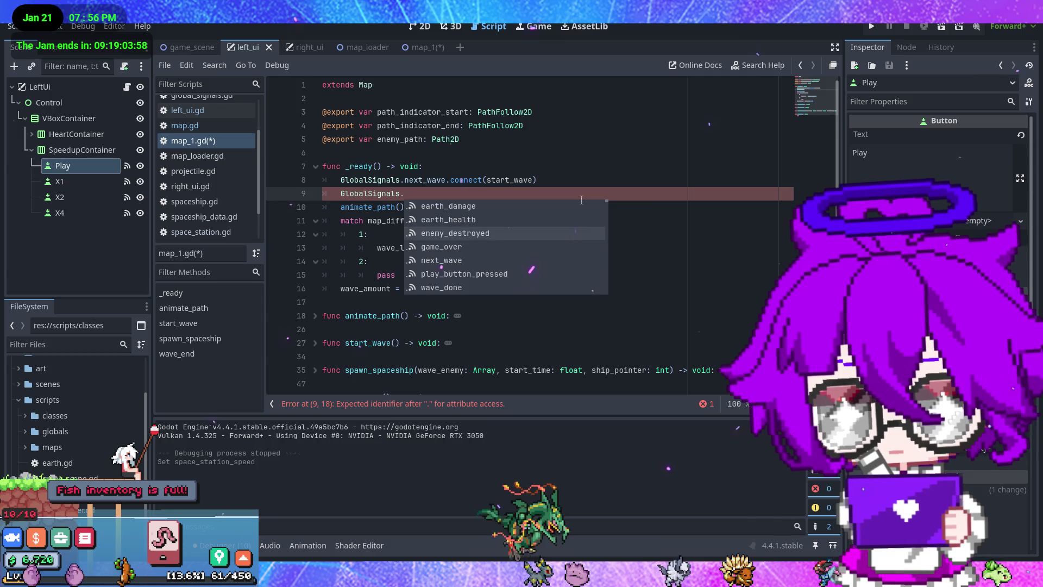
pyautogui.press('Down')
pyautogui.press('Return')
pyautogui.write('.co')
pyautogui.press('Return')
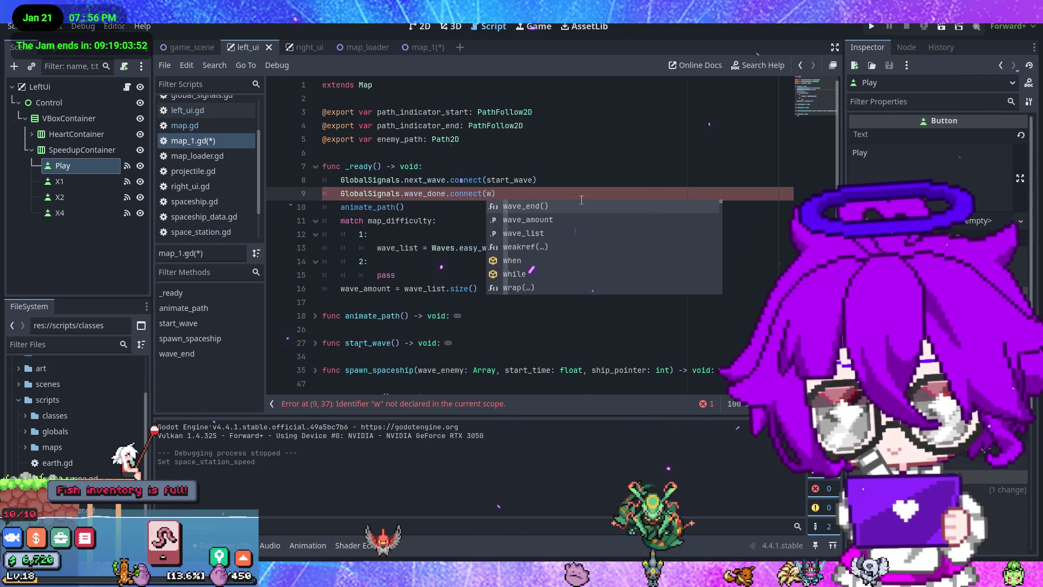
pyautogui.press('Return')
# - Replace pass in wave_end with current_wave += 1 and save map_1.gd
pyautogui.scroll(-1, 572, 204)
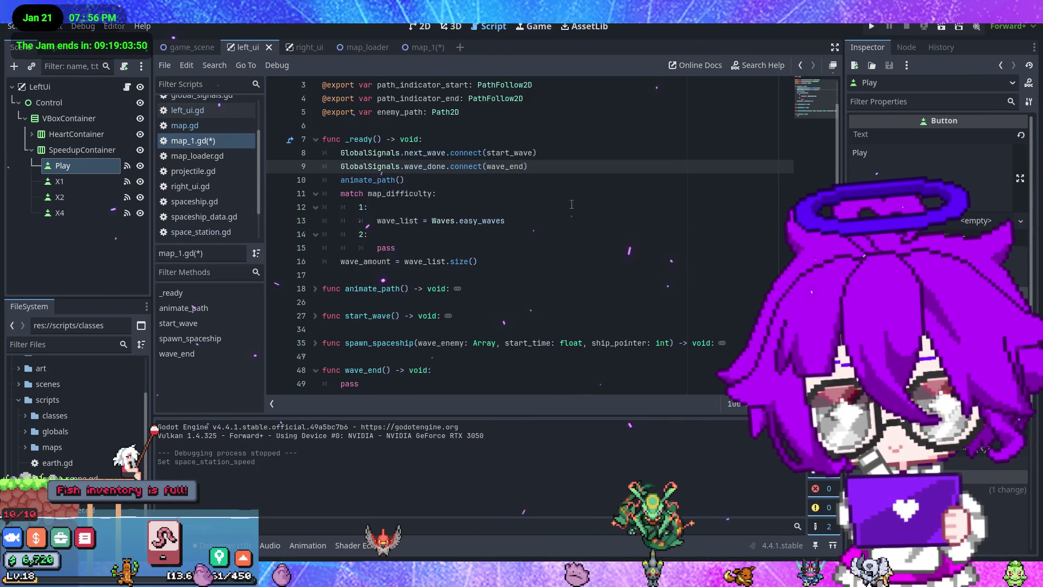
pyautogui.click(361, 385)
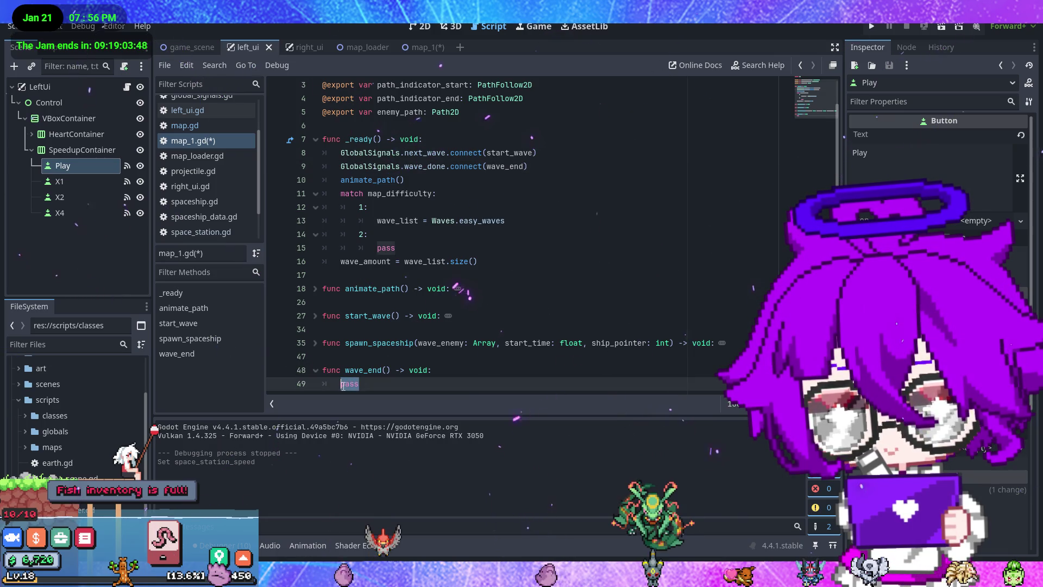
pyautogui.write('ur')
pyautogui.press('Return')
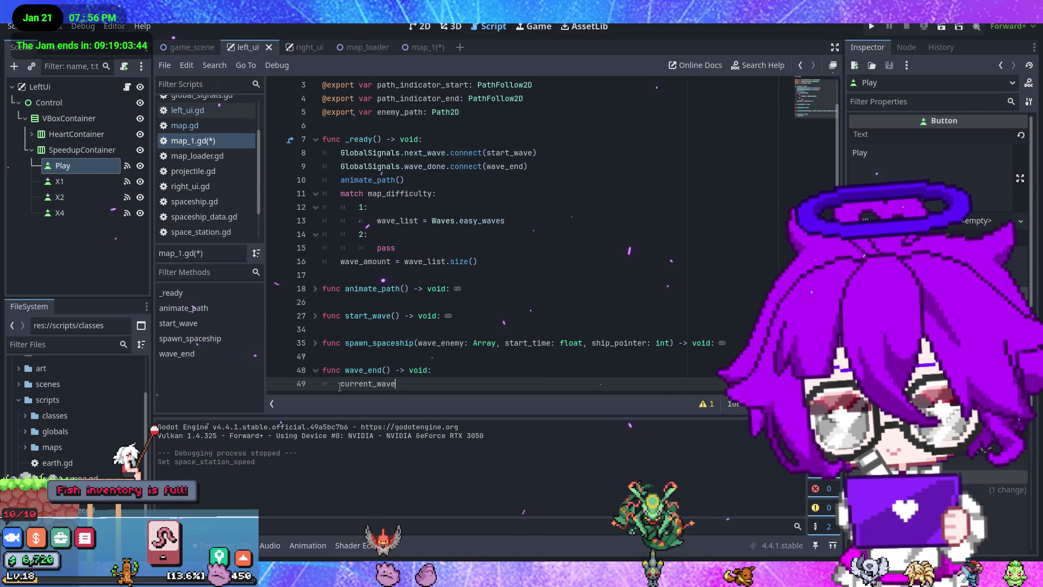
pyautogui.write('+=')
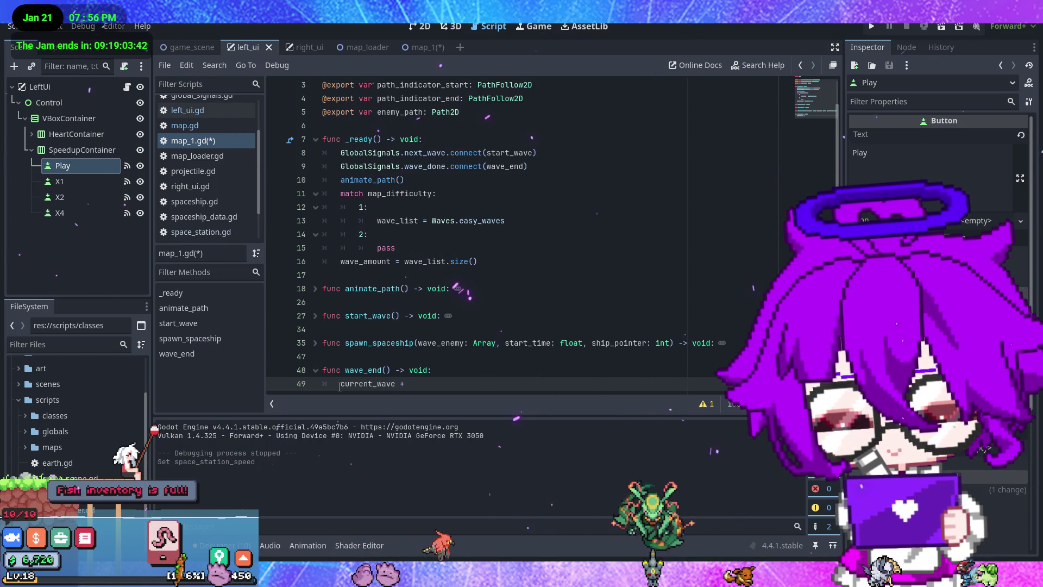
pyautogui.write(' 1')
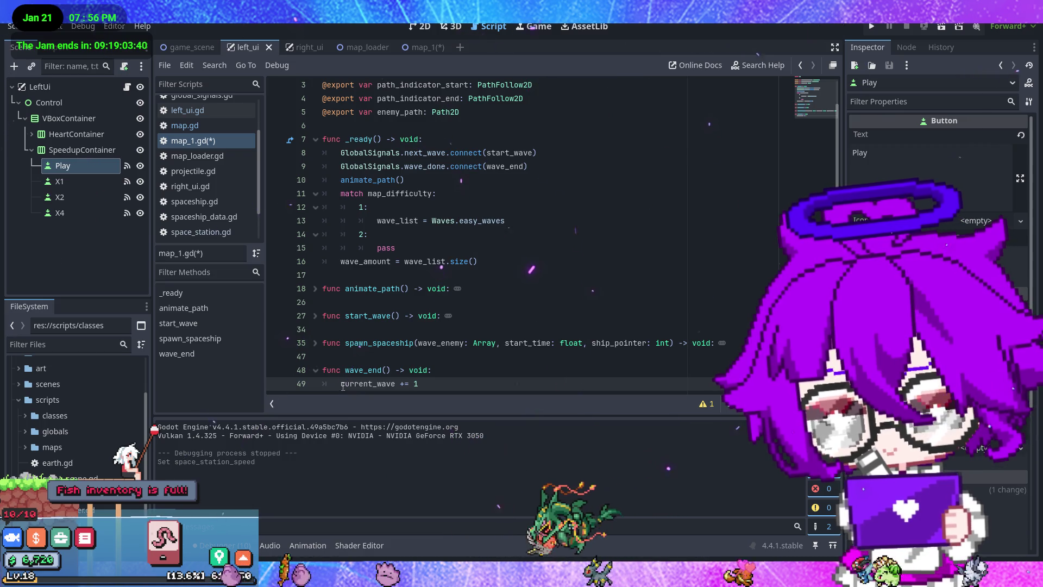
pyautogui.hotkey('ctrl', 's')
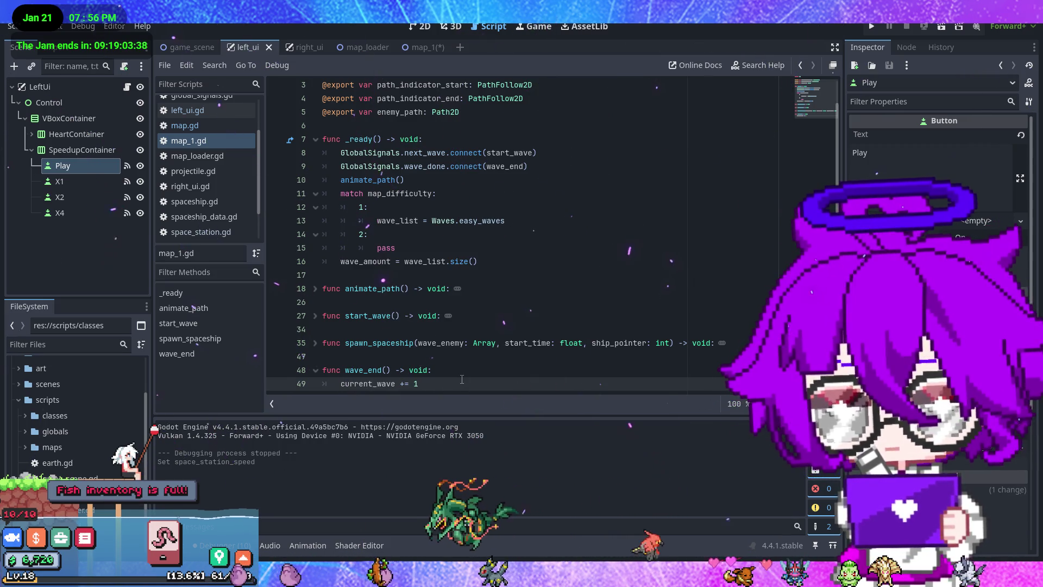
pyautogui.click(215, 125)
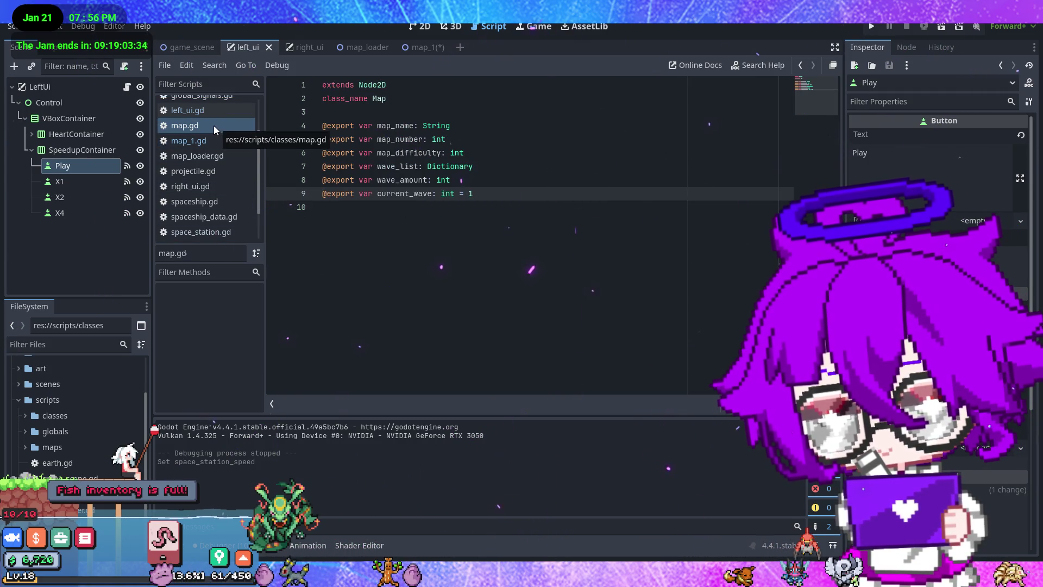
# - Check left_ui.gd, unfold spawn_spaceship in map_1.gd at the wave_done emit, and launch a test run
pyautogui.click(210, 112)
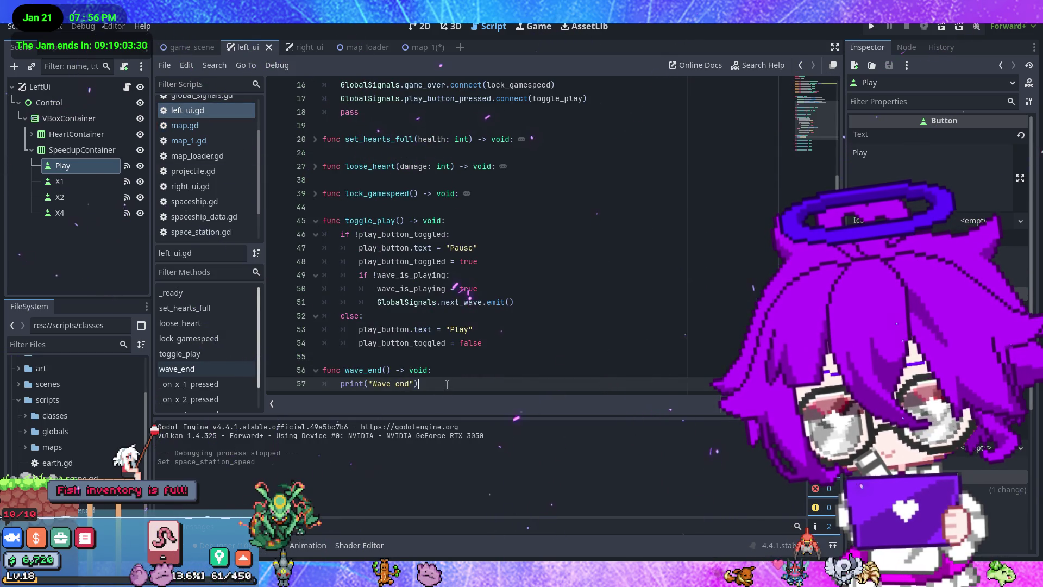
pyautogui.scroll(1, 447, 385)
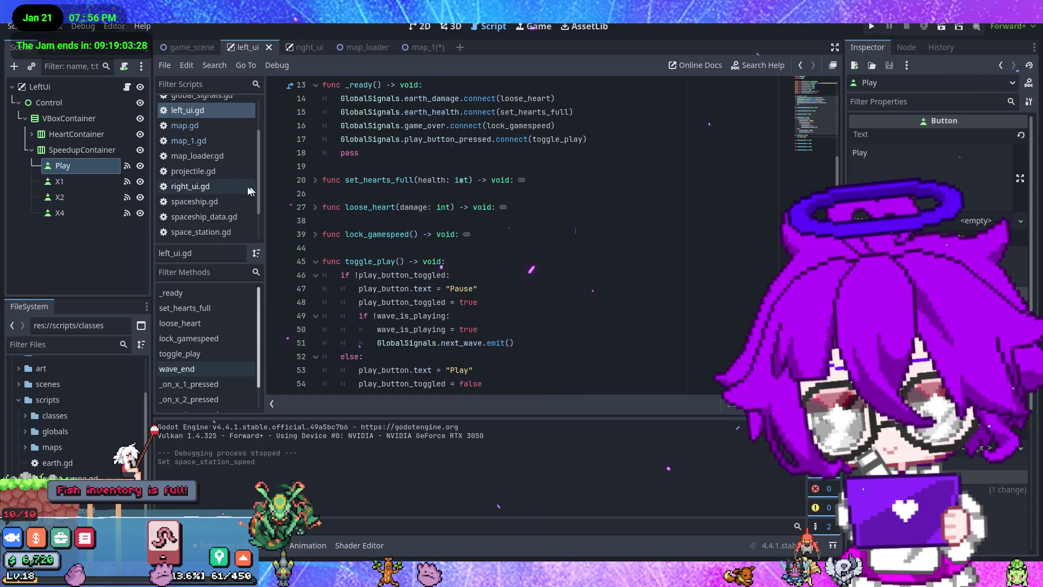
pyautogui.scroll(-2, 216, 170)
pyautogui.click(197, 104)
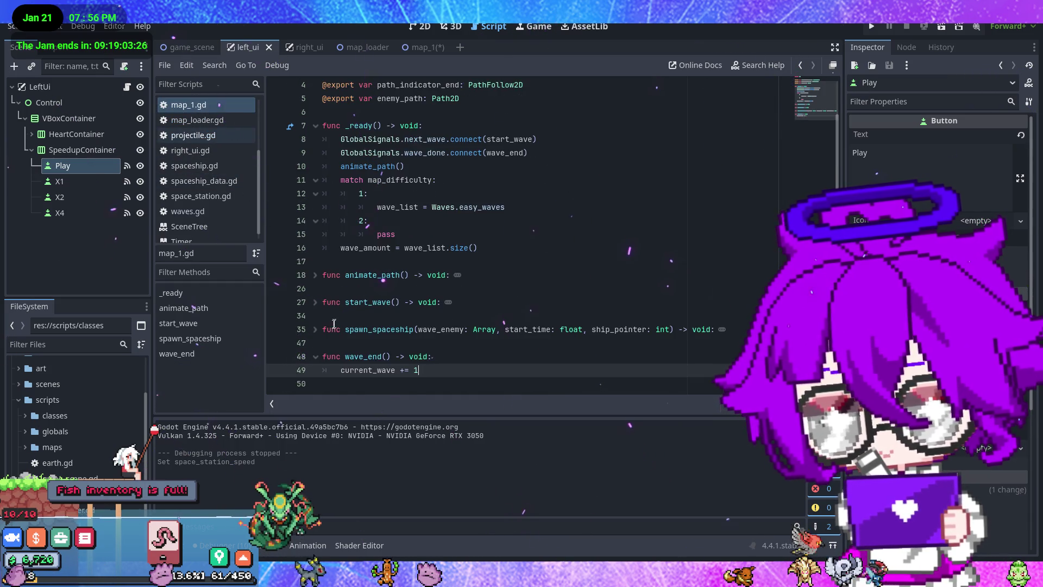
pyautogui.click(316, 329)
pyautogui.scroll(-4, 381, 272)
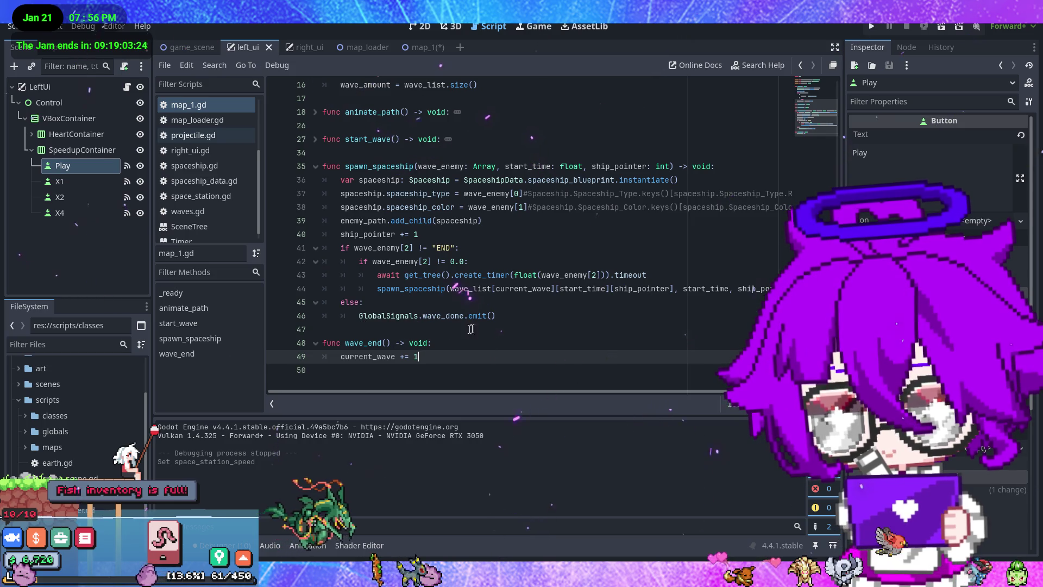
pyautogui.click(517, 320)
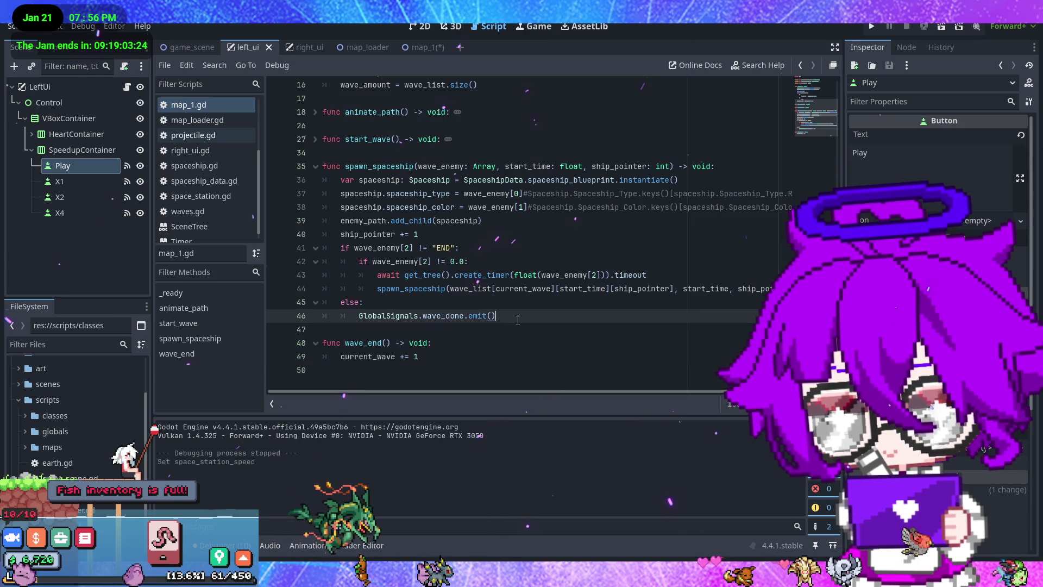
pyautogui.click(871, 27)
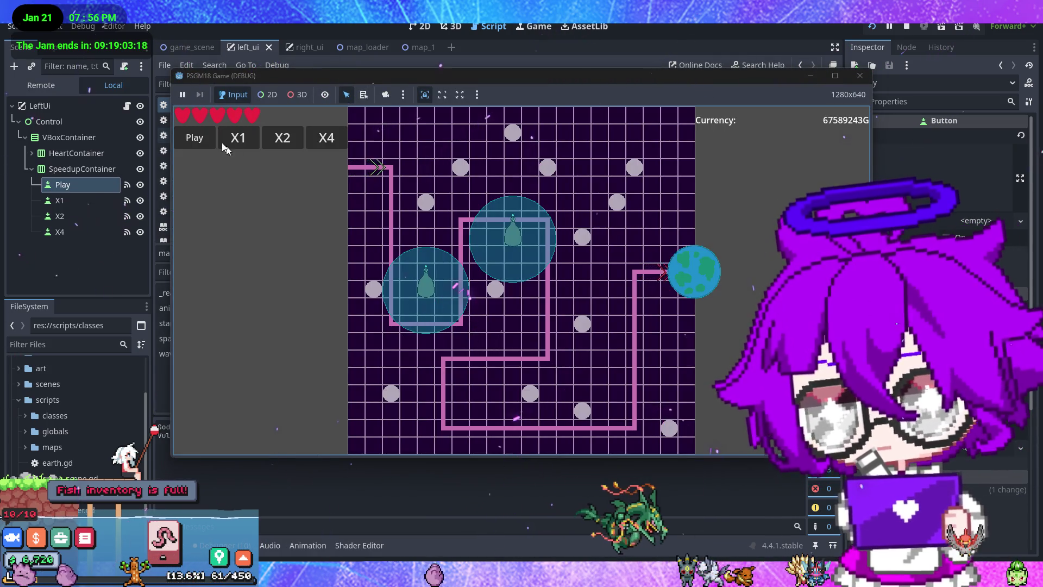
# - Start the first wave in the game, which breaks on line 41's float-String comparison
pyautogui.click(201, 140)
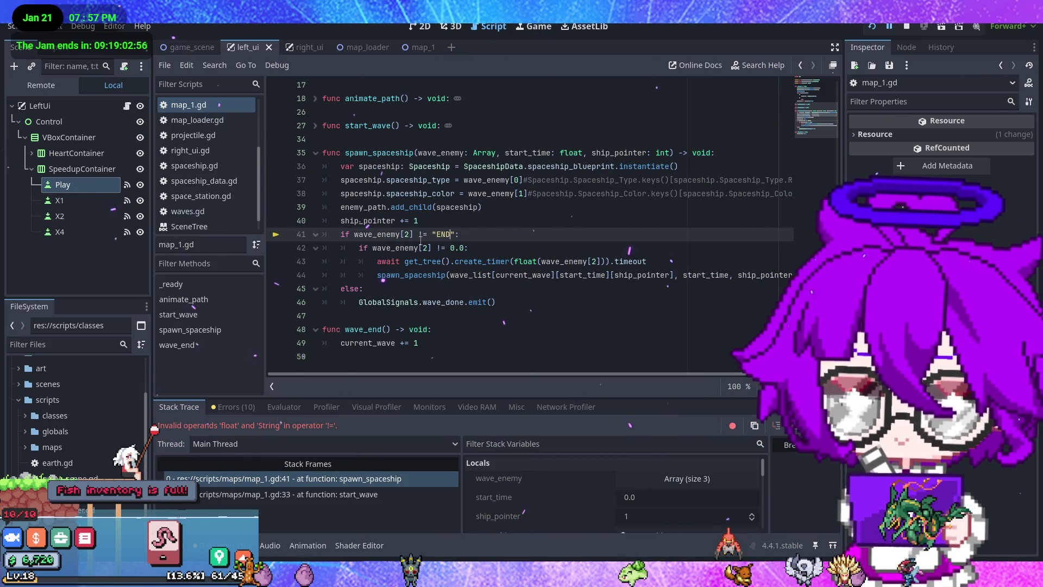
# - Remove line 41's != "END" comparison, leaving "if wave_enemy[2].", and stop the debugger
pyautogui.moveTo(442, 231); pyautogui.dragTo(420, 232)
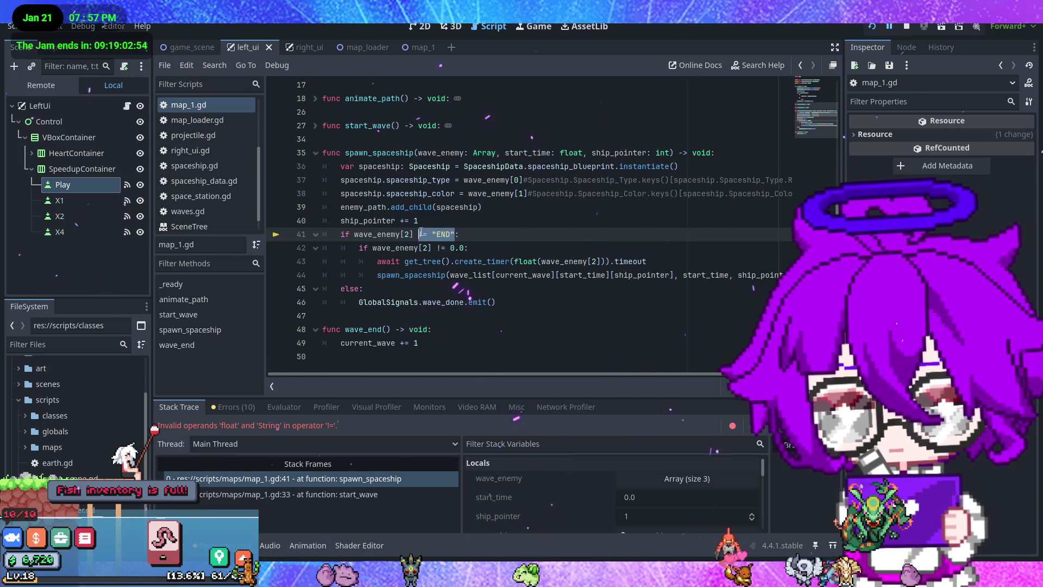
pyautogui.press('BackSpace')
pyautogui.press('BackSpace')
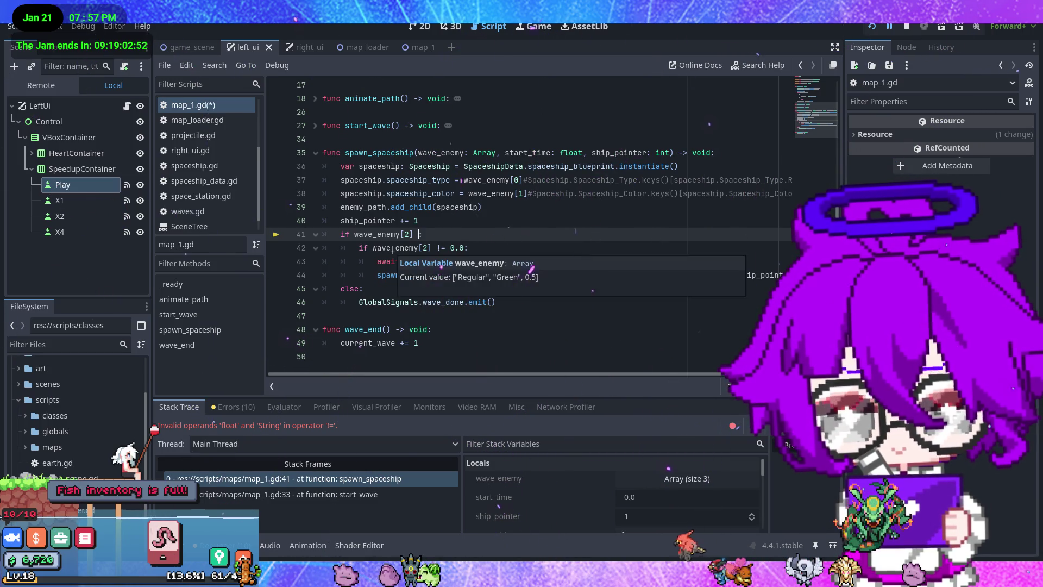
pyautogui.write('.type')
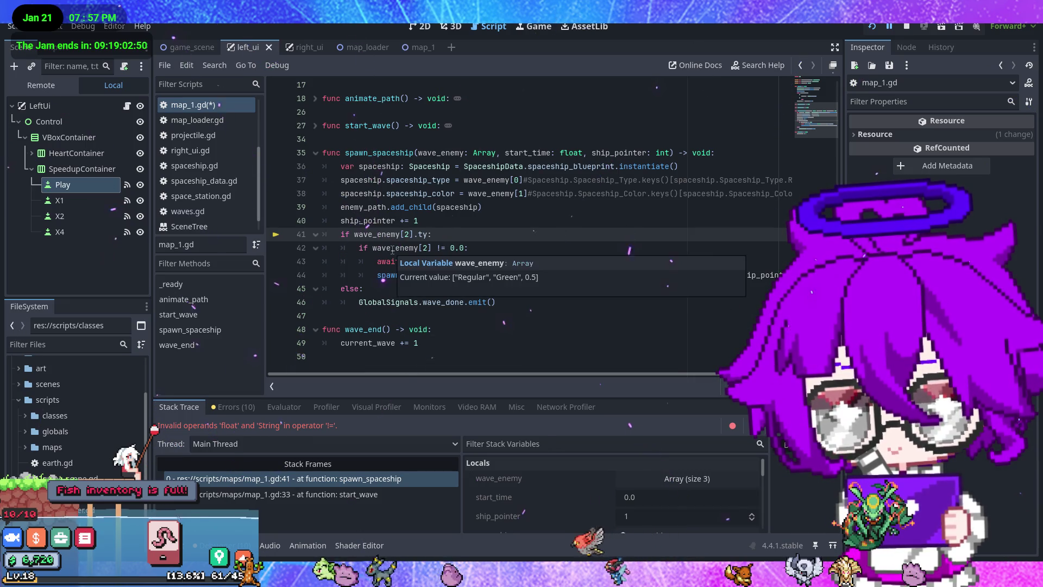
pyautogui.write('()')
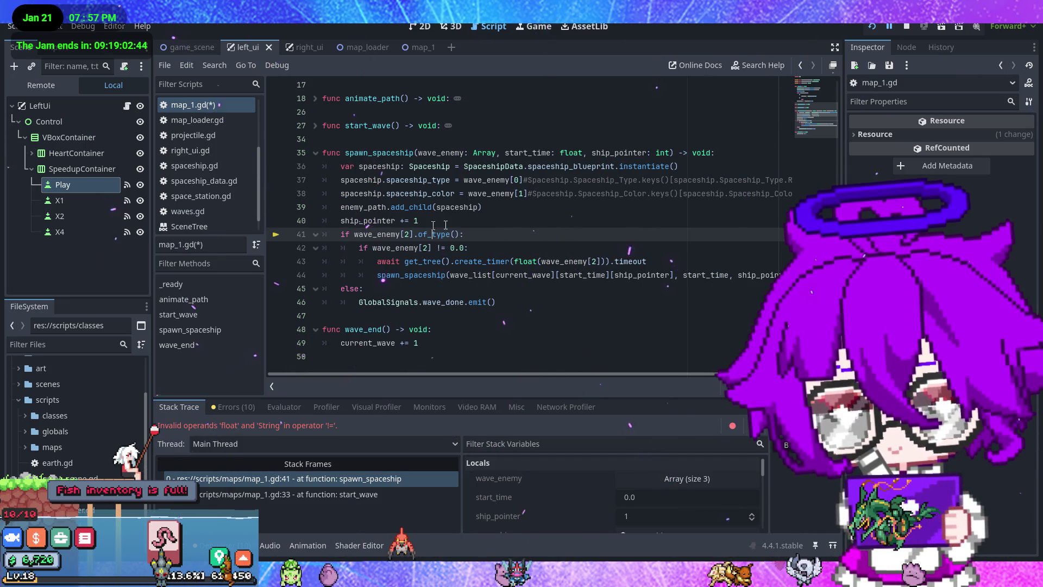
pyautogui.press('BackSpace')
pyautogui.press('BackSpace')
pyautogui.press('BackSpace')
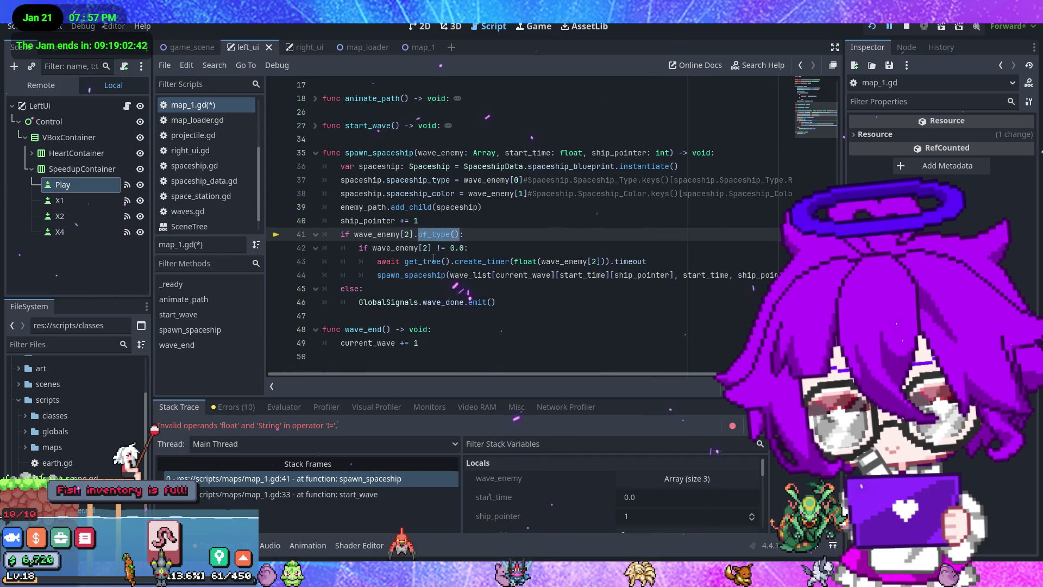
pyautogui.press('BackSpace')
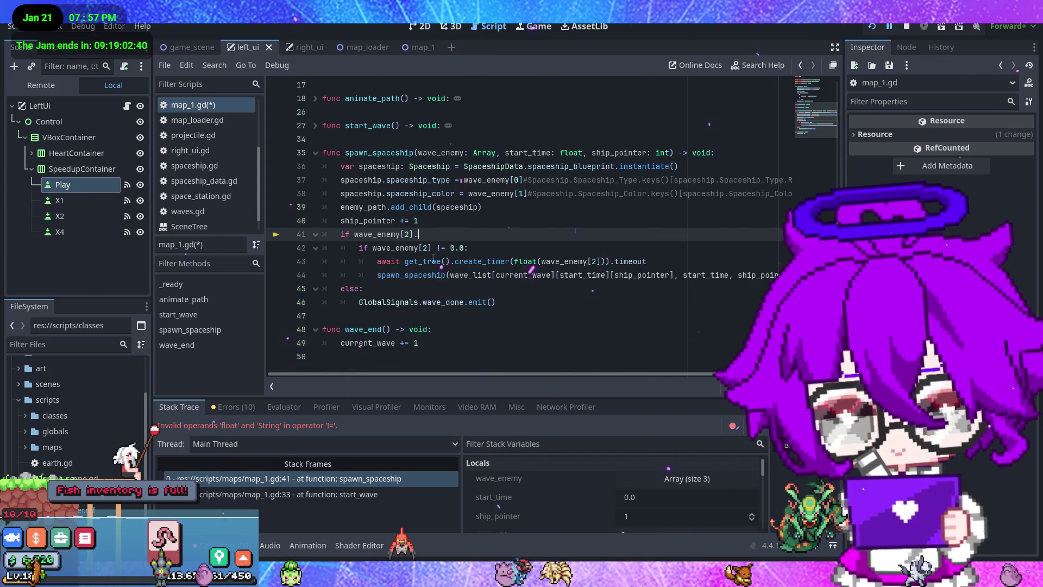
pyautogui.write('.')
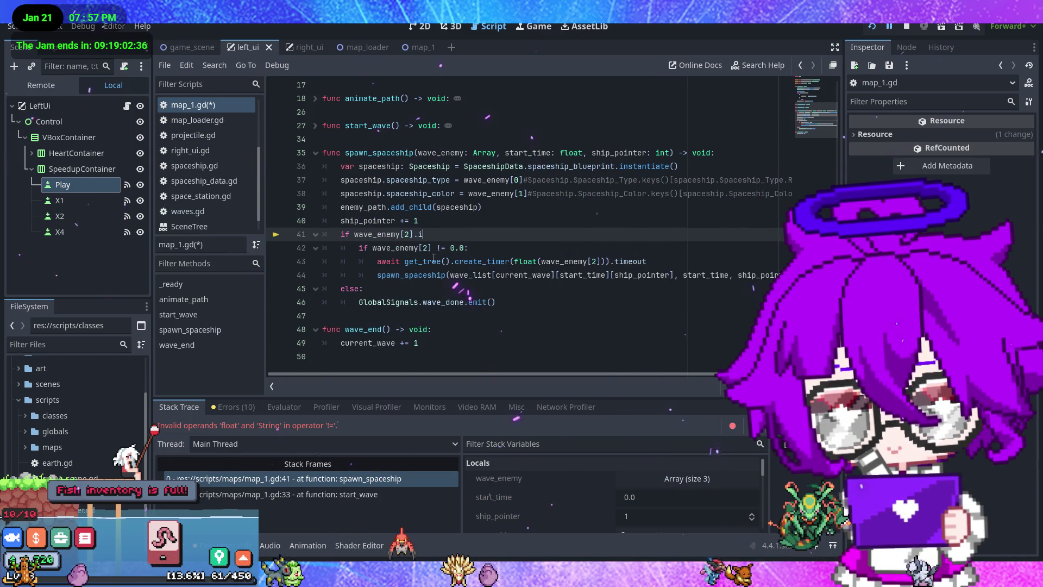
pyautogui.press('BackSpace')
pyautogui.press('F8')
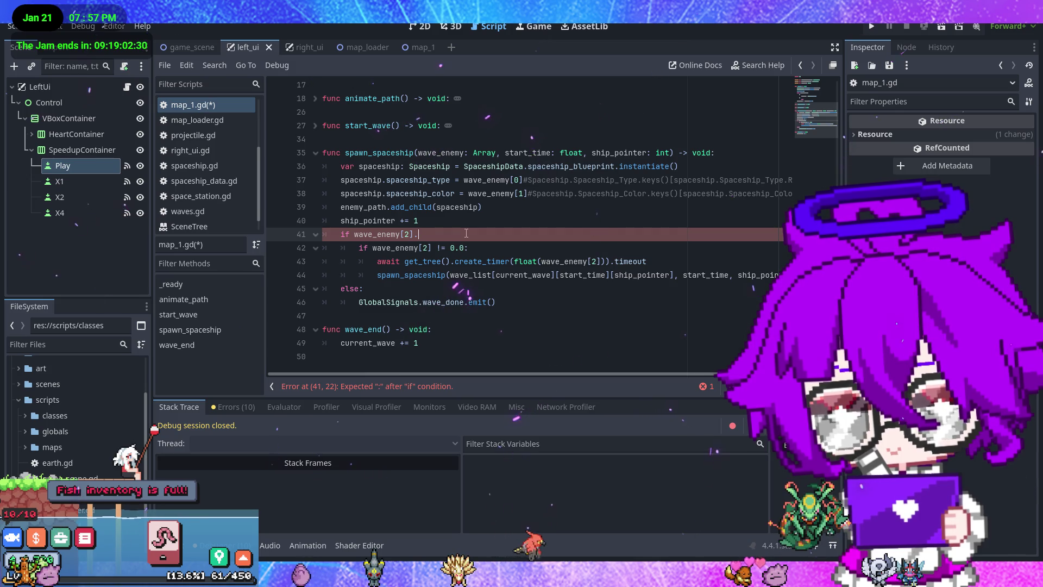
pyautogui.press('BackSpace')
pyautogui.press('BackSpace')
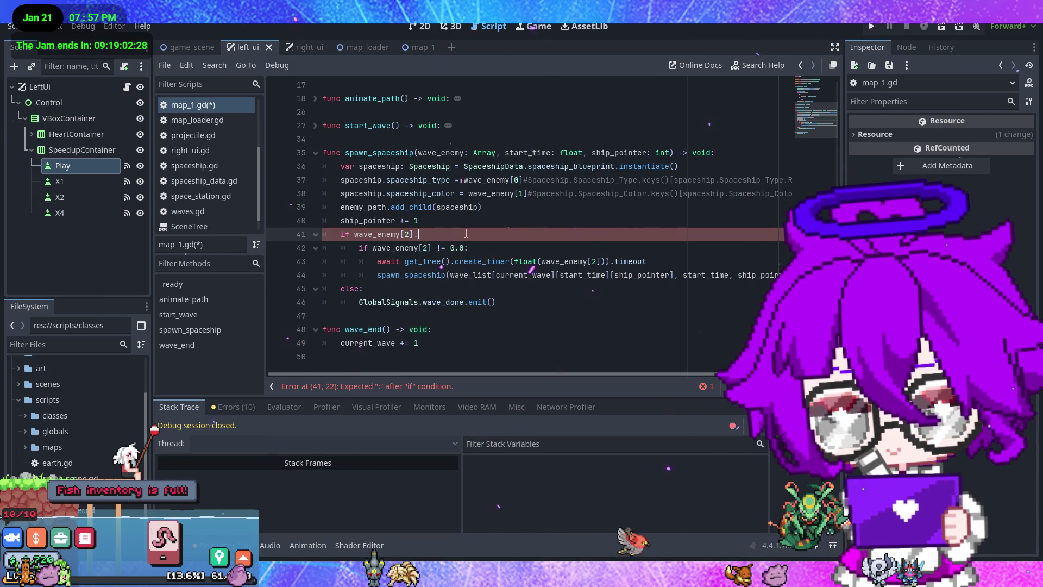
# - Search the built-in documentation for 'type', browse the results, then close the search
pyautogui.click(760, 65)
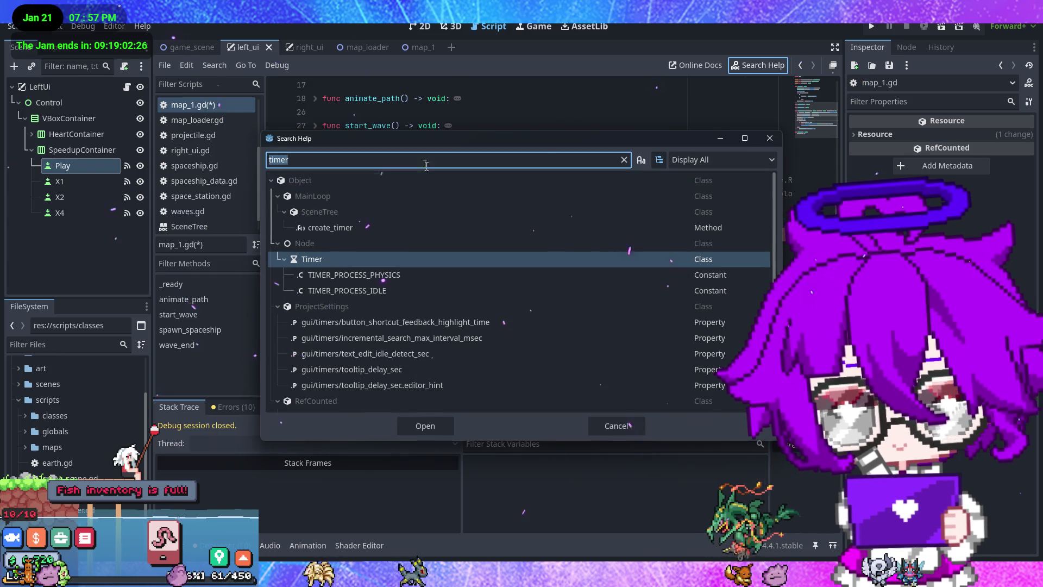
pyautogui.write('type')
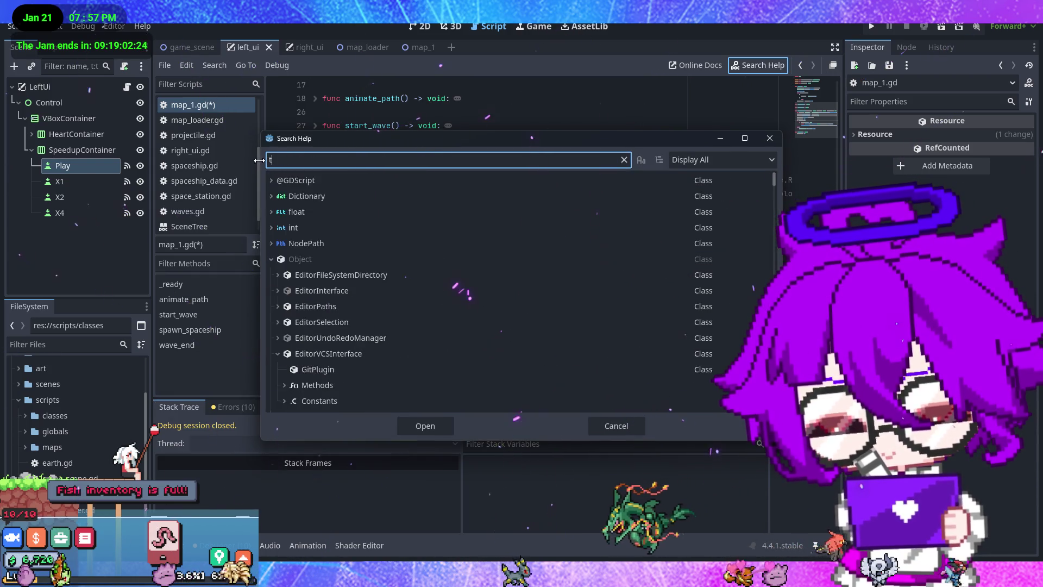
pyautogui.scroll(8, 378, 271)
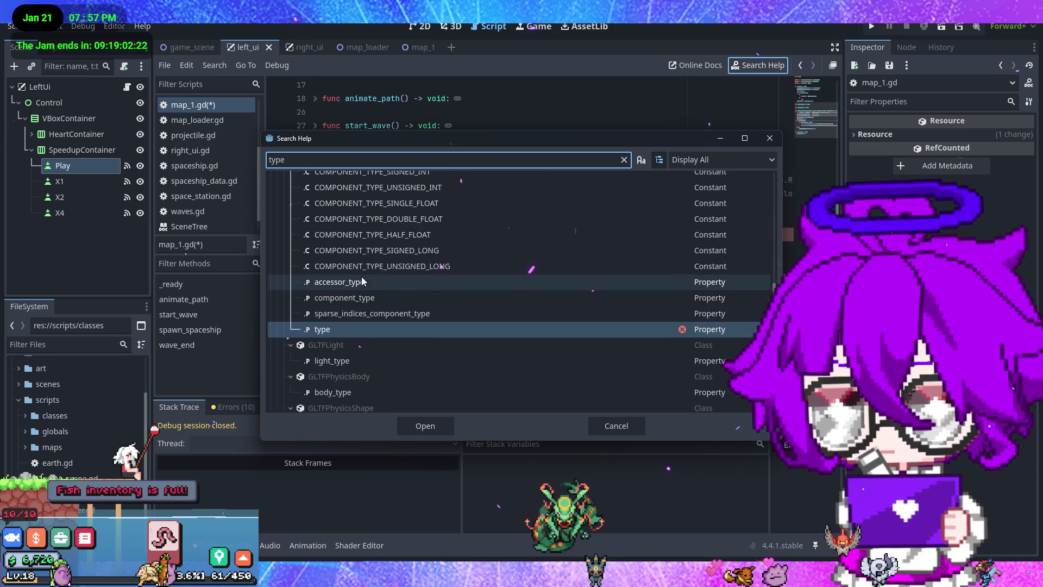
pyautogui.scroll(15, 318, 277)
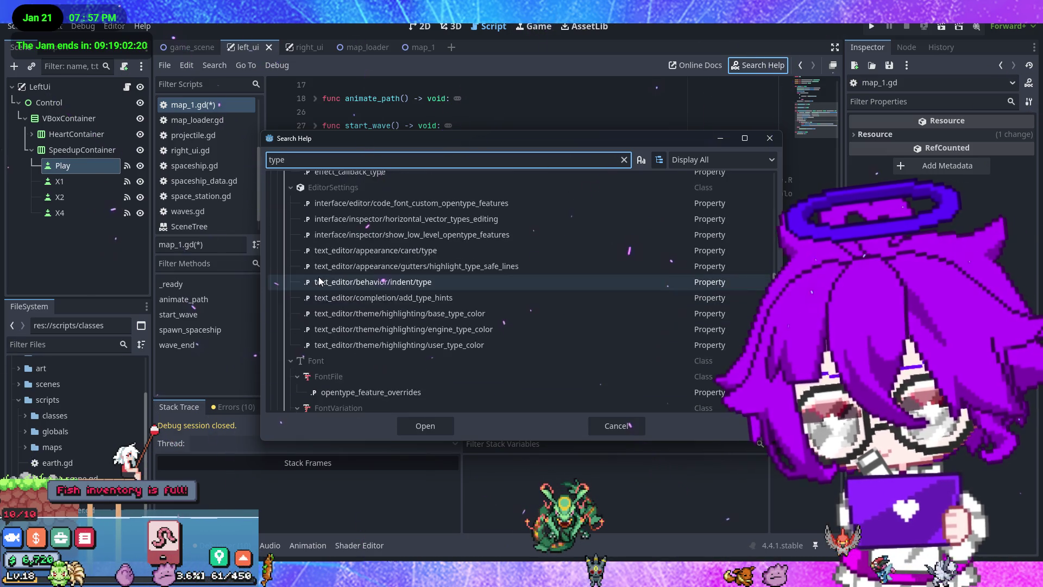
pyautogui.scroll(3, 329, 275)
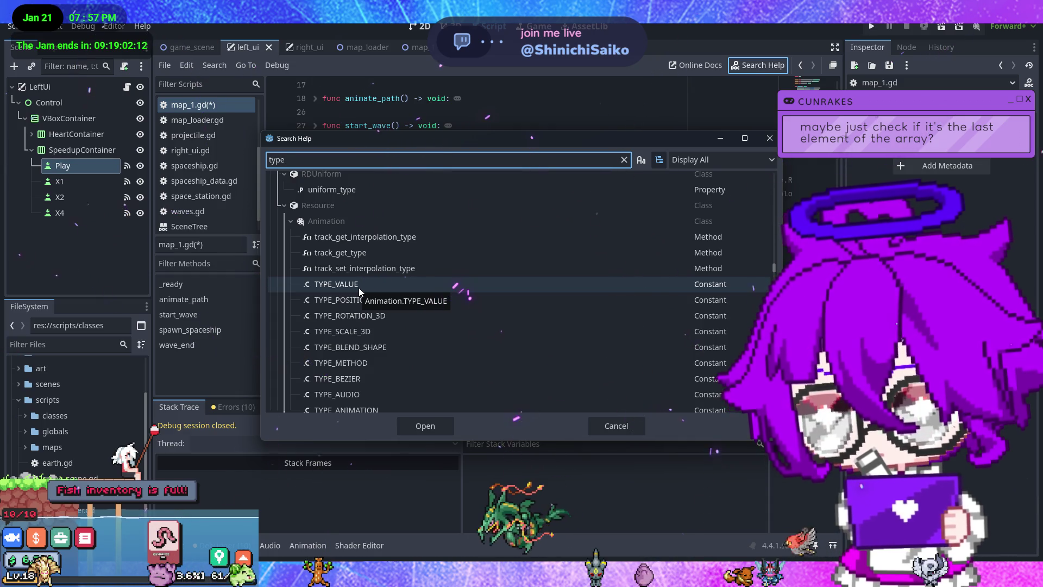
pyautogui.scroll(2, 359, 292)
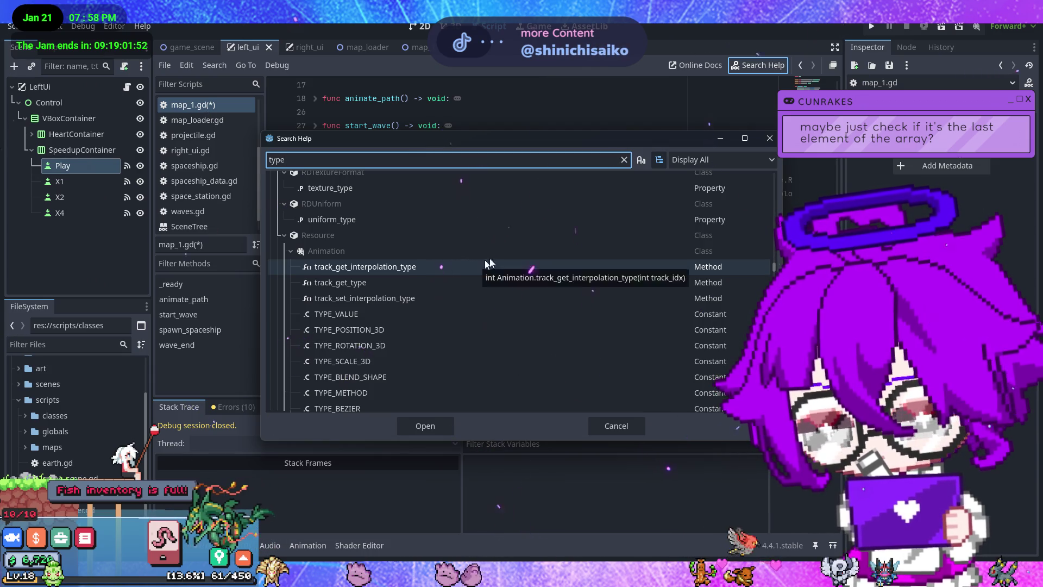
pyautogui.press('Escape')
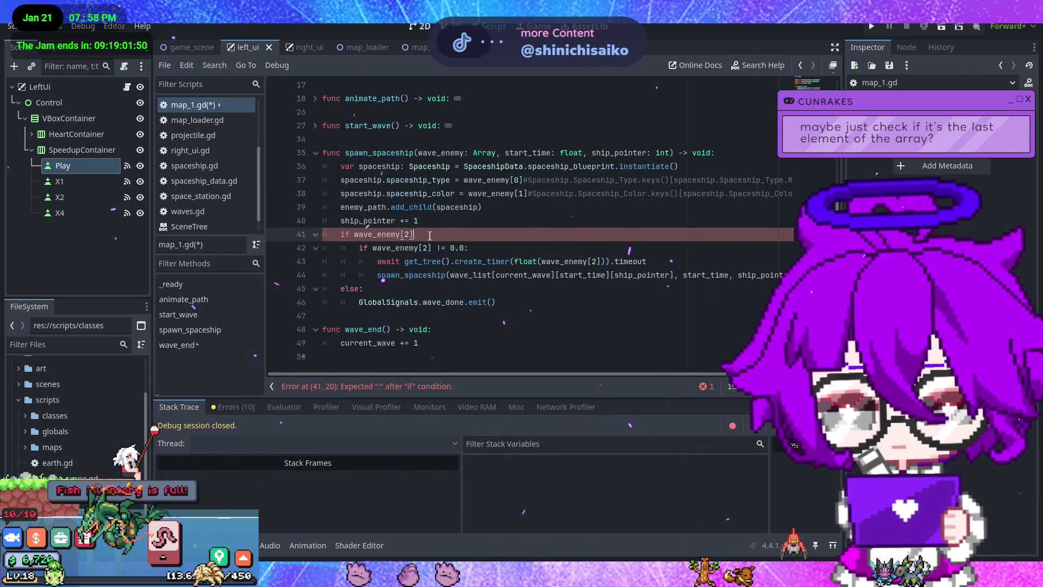
# - Delete the broken if condition on line 41 and the nested if/else branch emitting wave_done
pyautogui.hotkey('shift', 'Home')
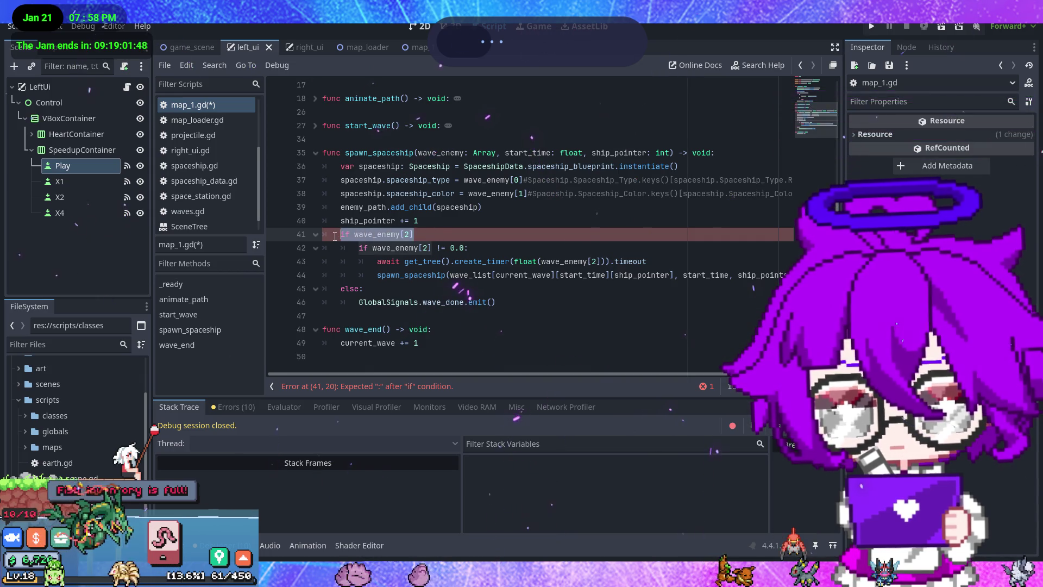
pyautogui.press('BackSpace')
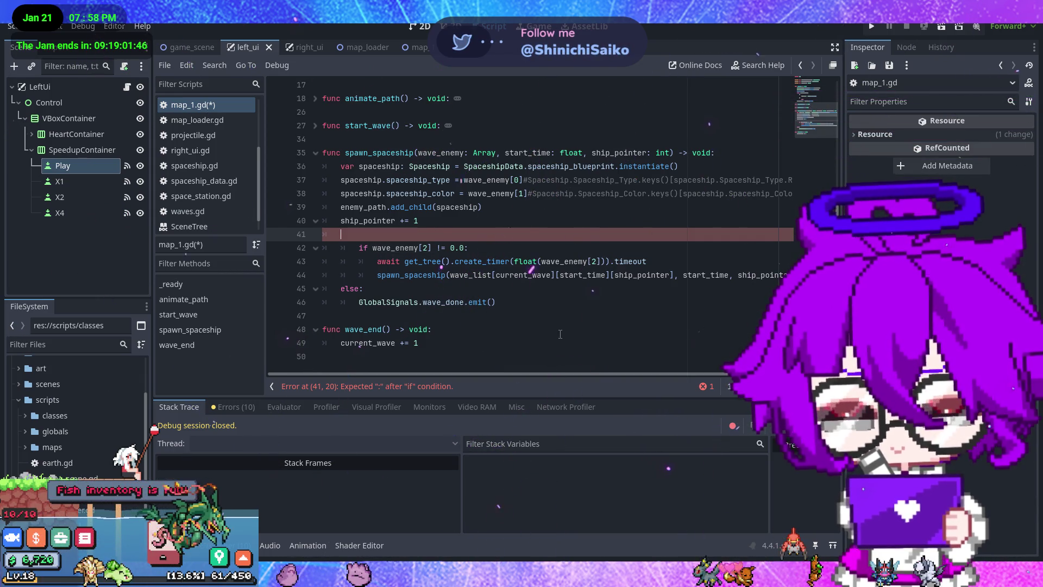
pyautogui.moveTo(358, 248)
pyautogui.mouseDown()
pyautogui.moveTo(530, 297)
pyautogui.moveTo(352, 291)
pyautogui.mouseUp()
pyautogui.press('BackSpace')
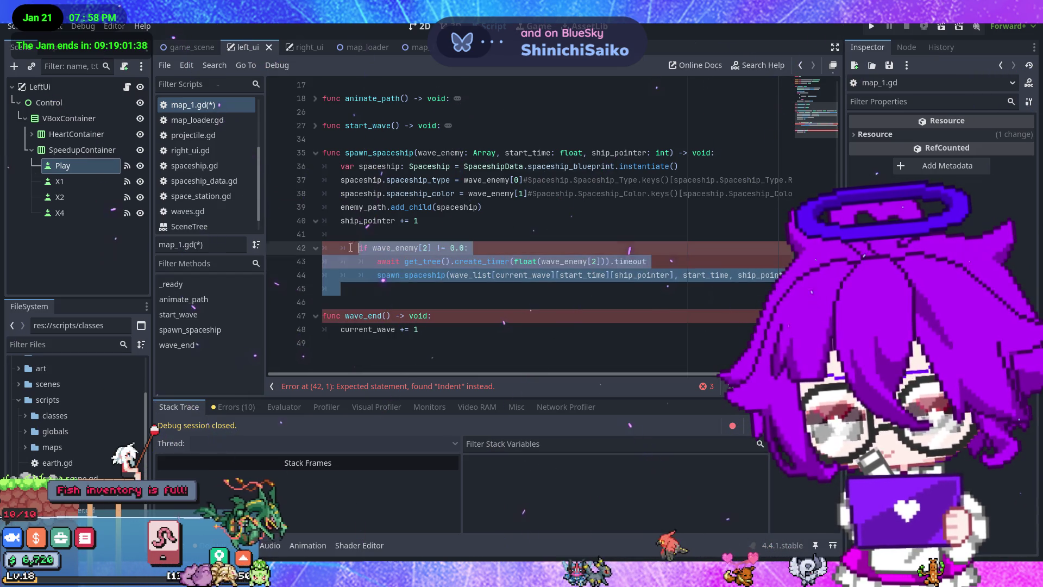
# - Unindent the wait-and-spawn block one level, remove the blank line above it, and save map_1.gd
pyautogui.moveTo(364, 288); pyautogui.dragTo(377, 242)
pyautogui.hotkey('shift', 'Tab')
pyautogui.click(378, 241)
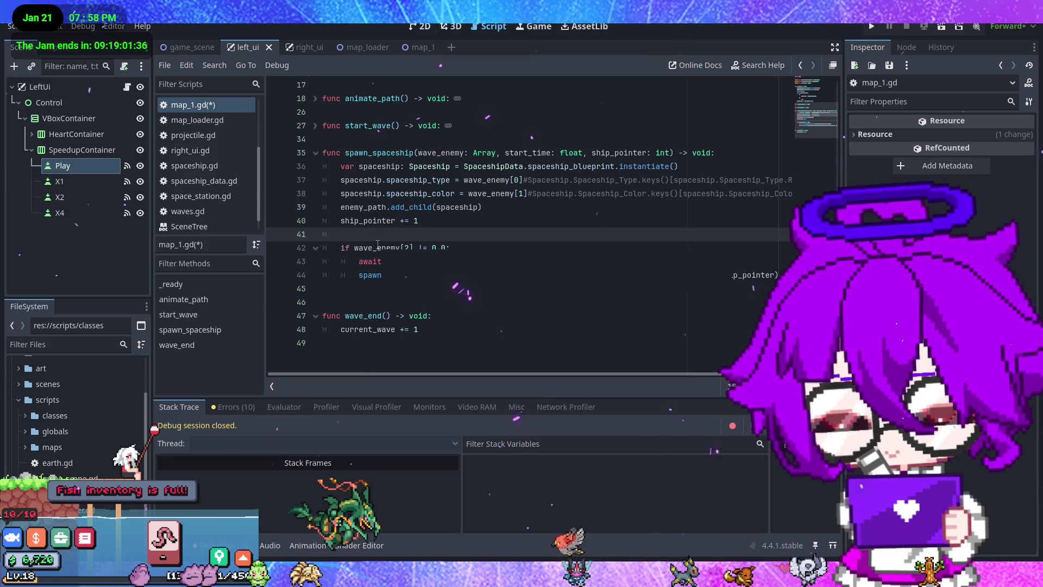
pyautogui.click(361, 294)
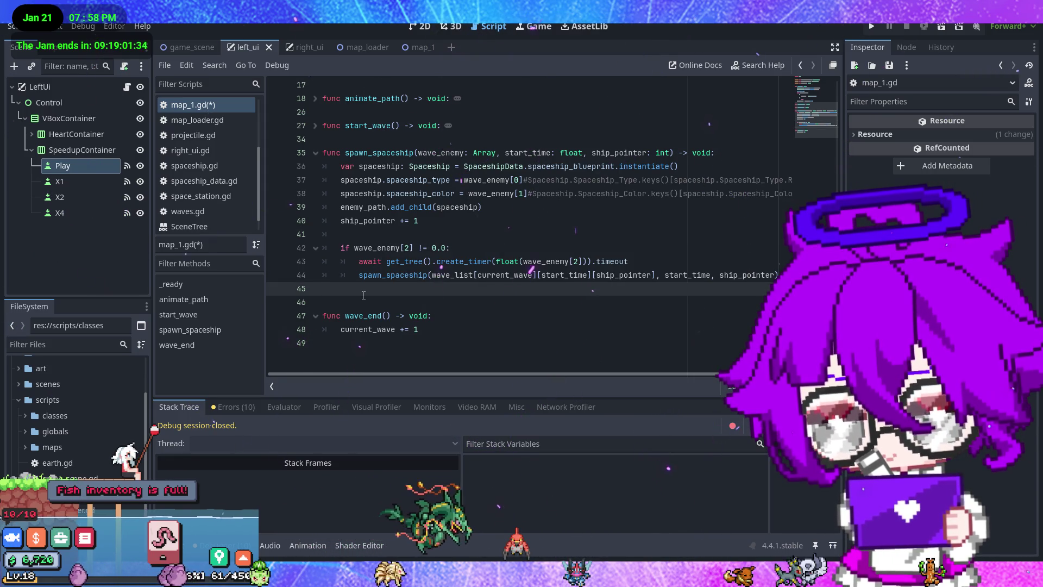
pyautogui.click(372, 236)
pyautogui.press('BackSpace')
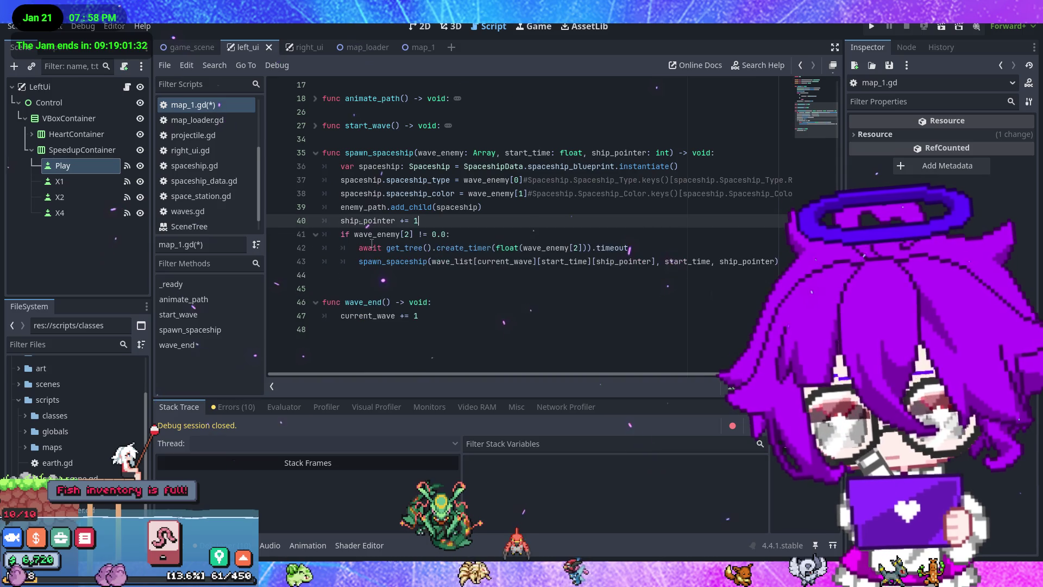
pyautogui.hotkey('ctrl', 's')
pyautogui.click(203, 217)
# - Replace END on waves.gd line 52 with 0.0, then inspect EnemyPath in the map_1 scene
pyautogui.doubleClick(474, 318)
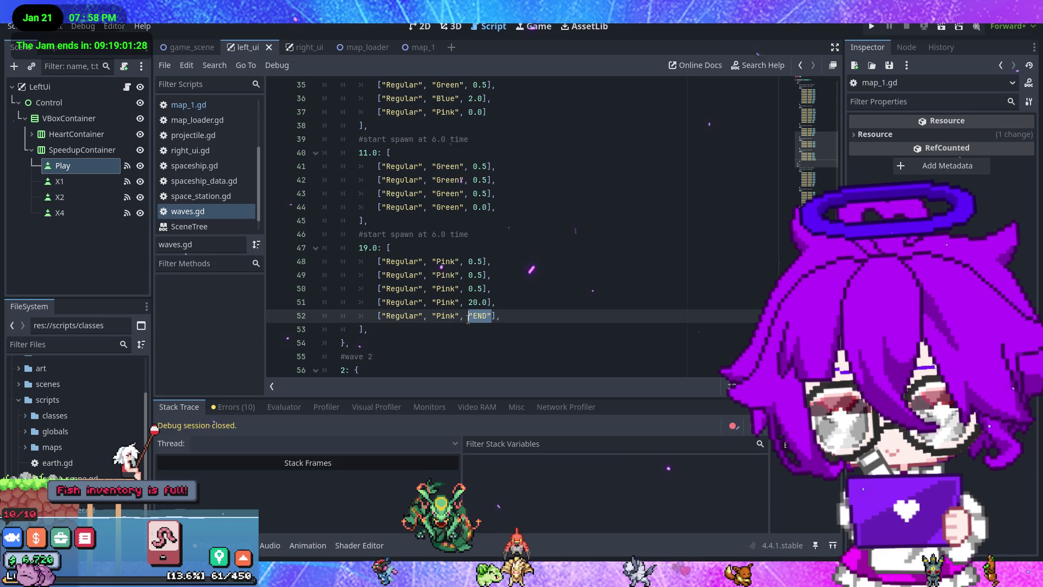
pyautogui.write('0.0')
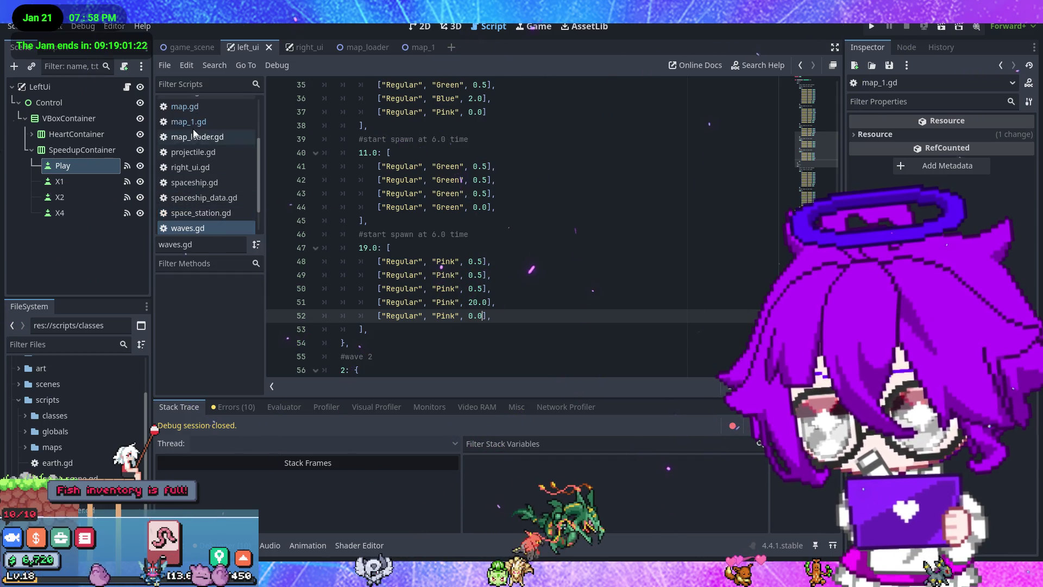
pyautogui.click(193, 128)
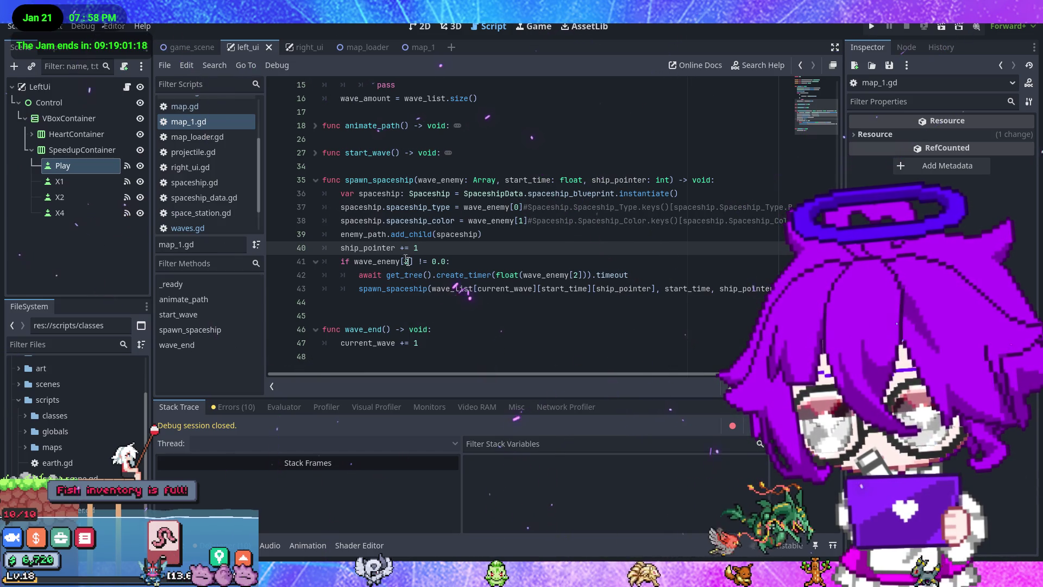
pyautogui.click(409, 49)
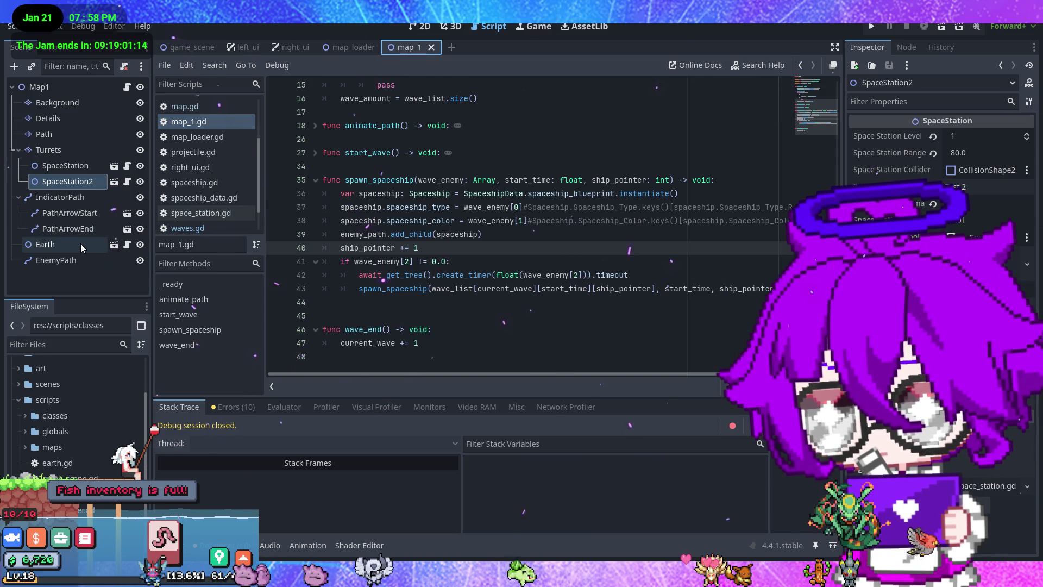
pyautogui.click(80, 261)
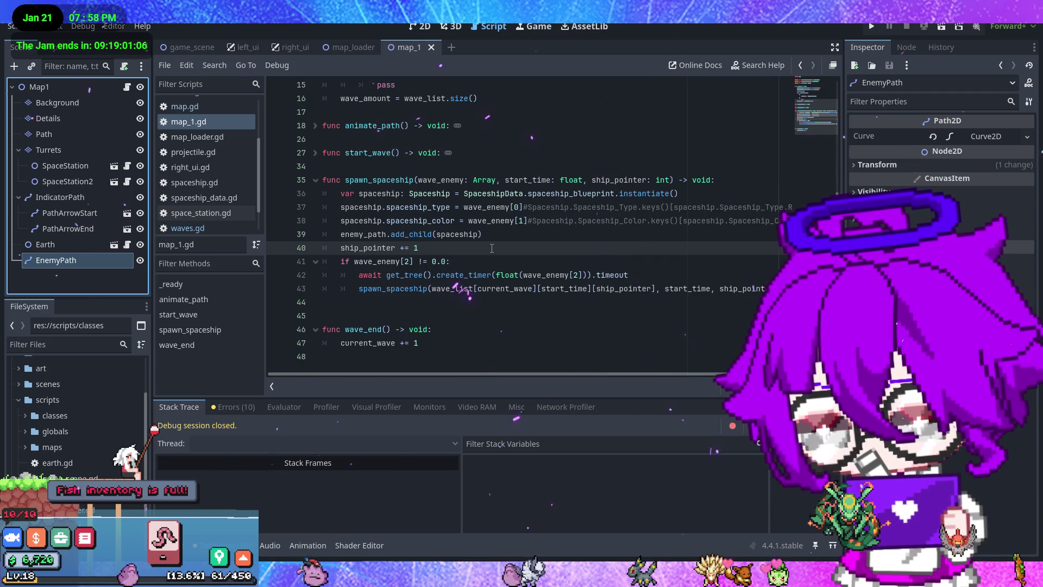
pyautogui.click(181, 228)
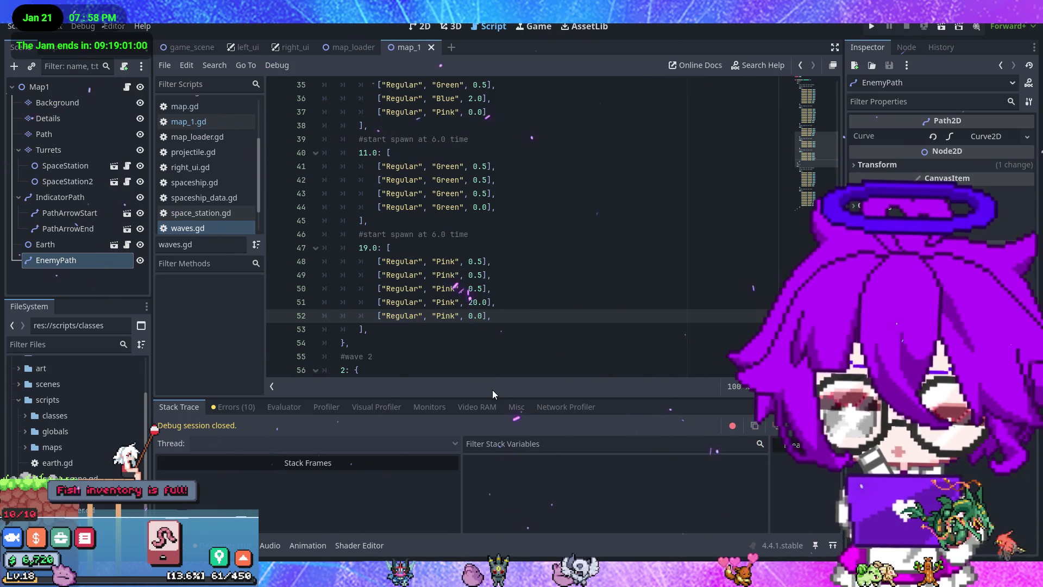
# - Change the last Pink entry's 0.0 delay to 4269.0 and save waves.gd
pyautogui.press('BackSpace')
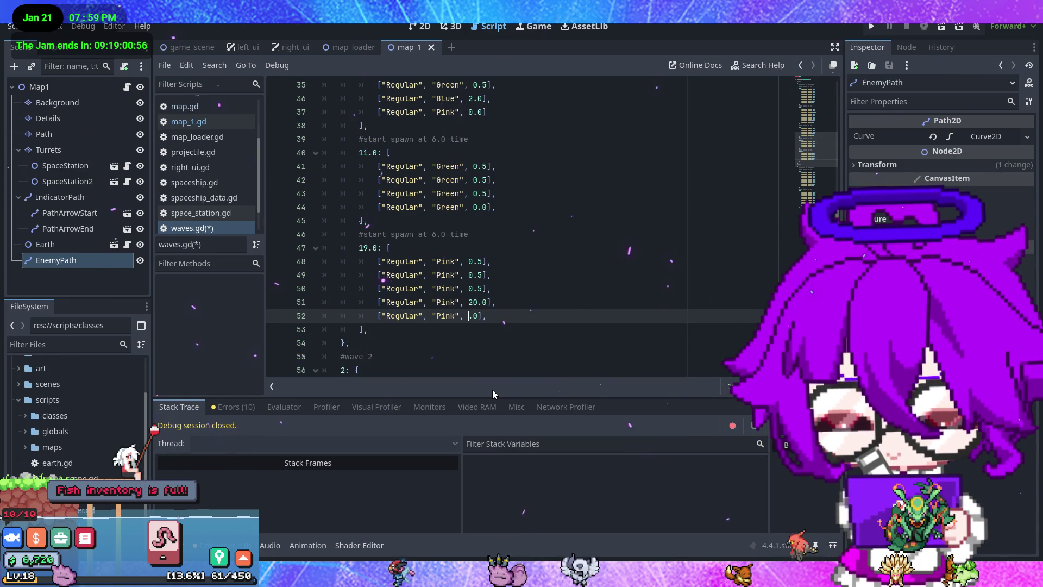
pyautogui.write('4')
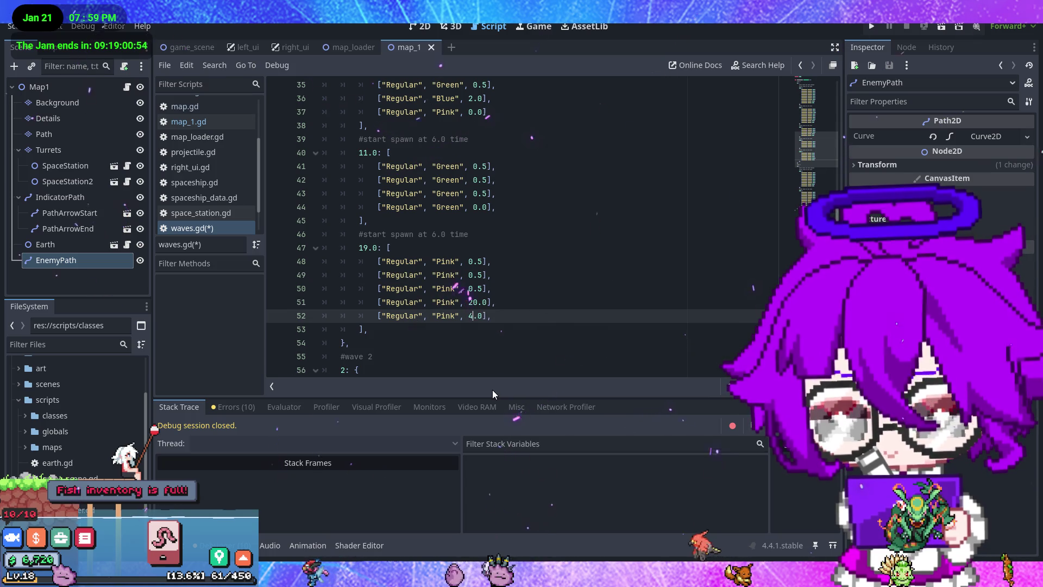
pyautogui.write('269')
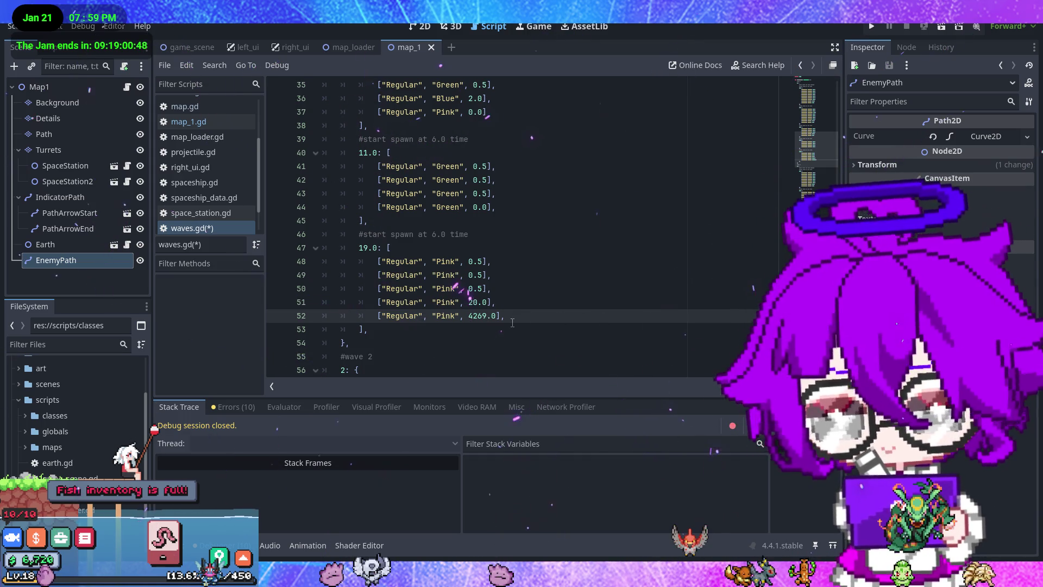
pyautogui.hotkey('ctrl', 's')
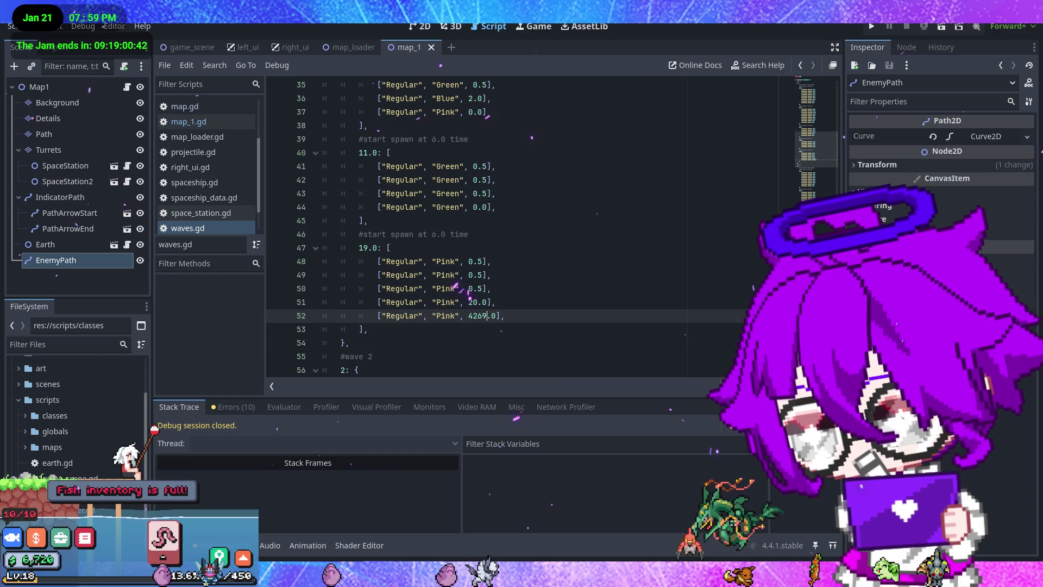
pyautogui.click(12, 538)
pyautogui.click(188, 434)
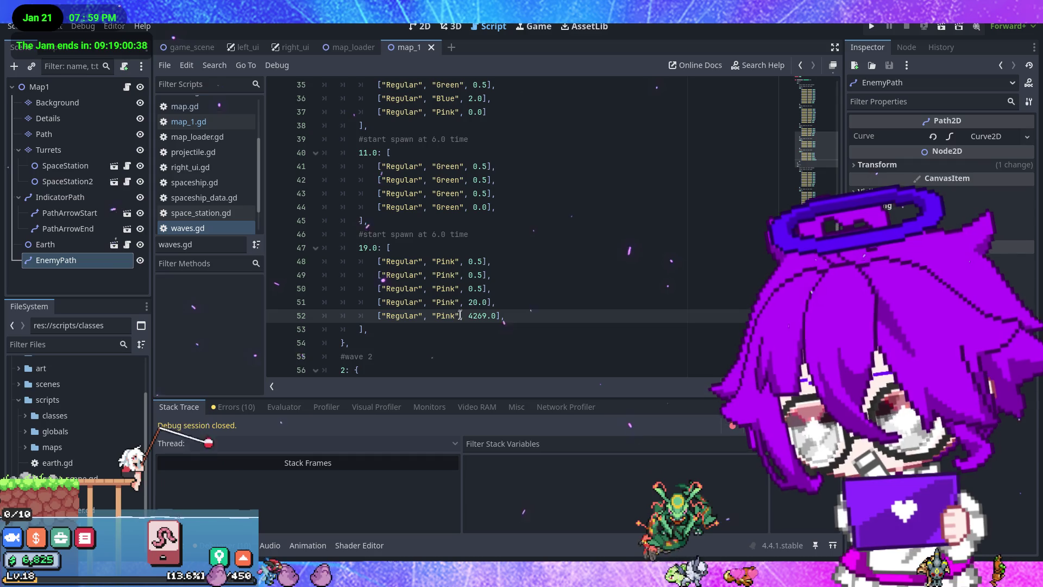
pyautogui.hotkey('ctrl', 's')
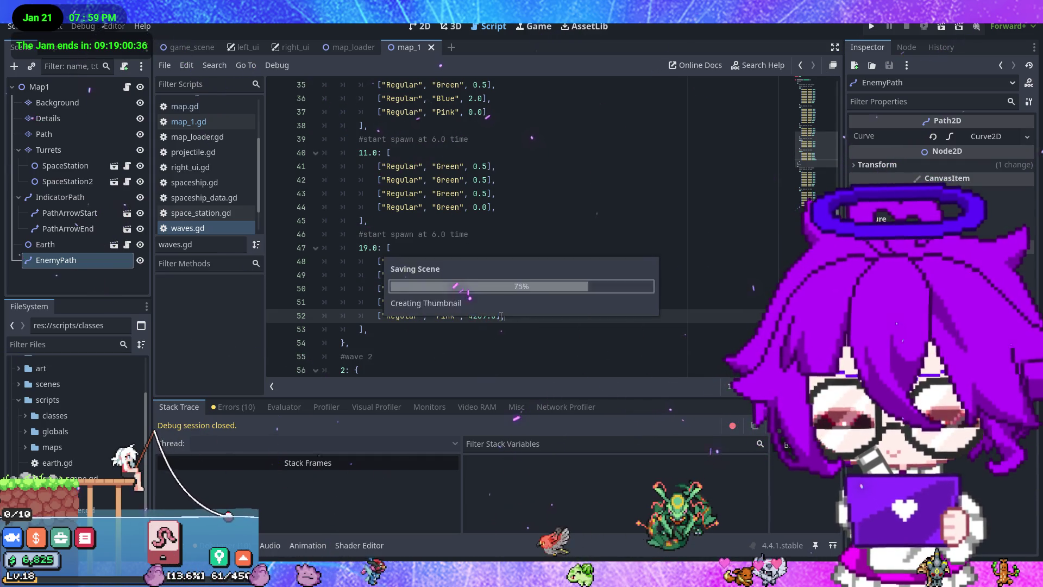
pyautogui.click(216, 126)
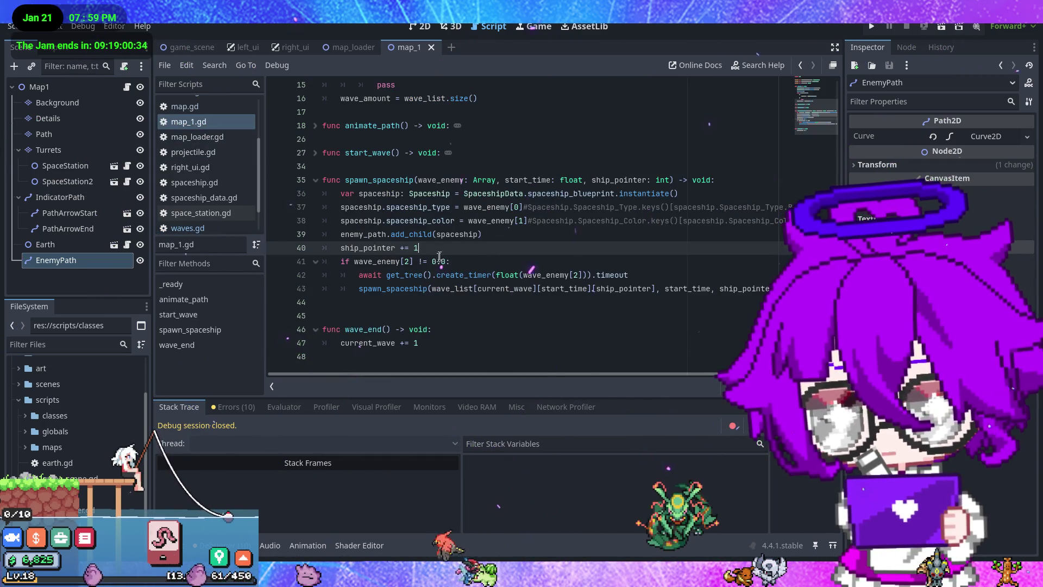
# - Restore the wave_done else branch and guard the spawn logic with 'if wave_enemy[2] != 4269.0:'
pyautogui.hotkey('ctrl', 'z')
pyautogui.hotkey('ctrl', 'z')
pyautogui.hotkey('ctrl', 'z')
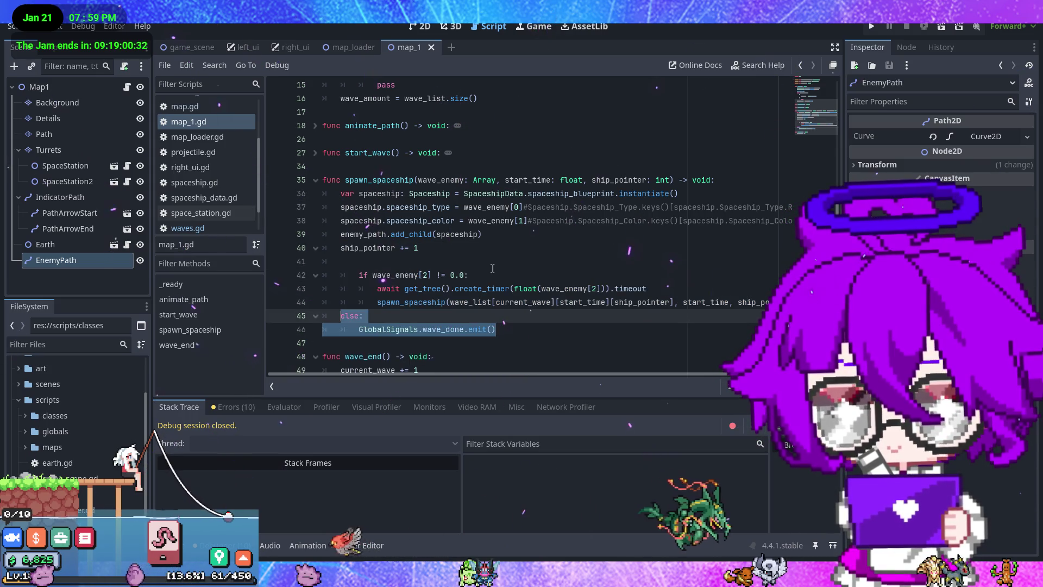
pyautogui.click(492, 266)
pyautogui.write('if wave_enemy[2].is')
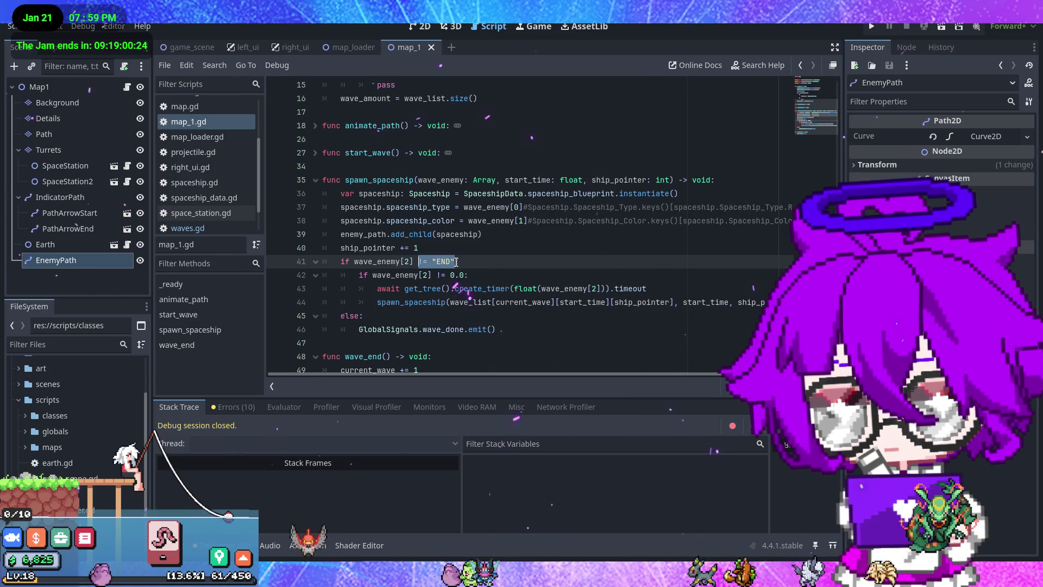
pyautogui.write('4269')
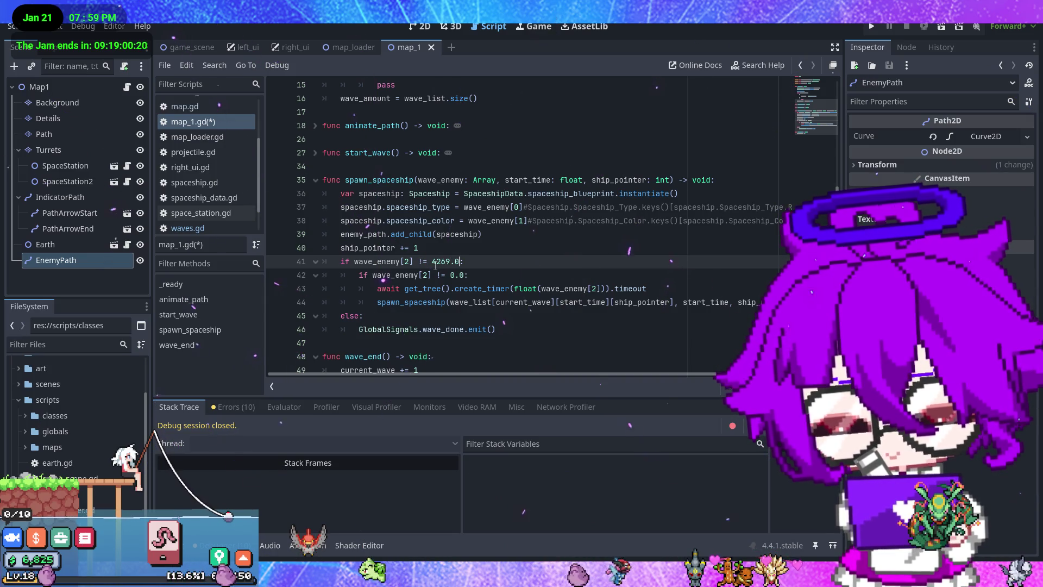
pyautogui.write('.0')
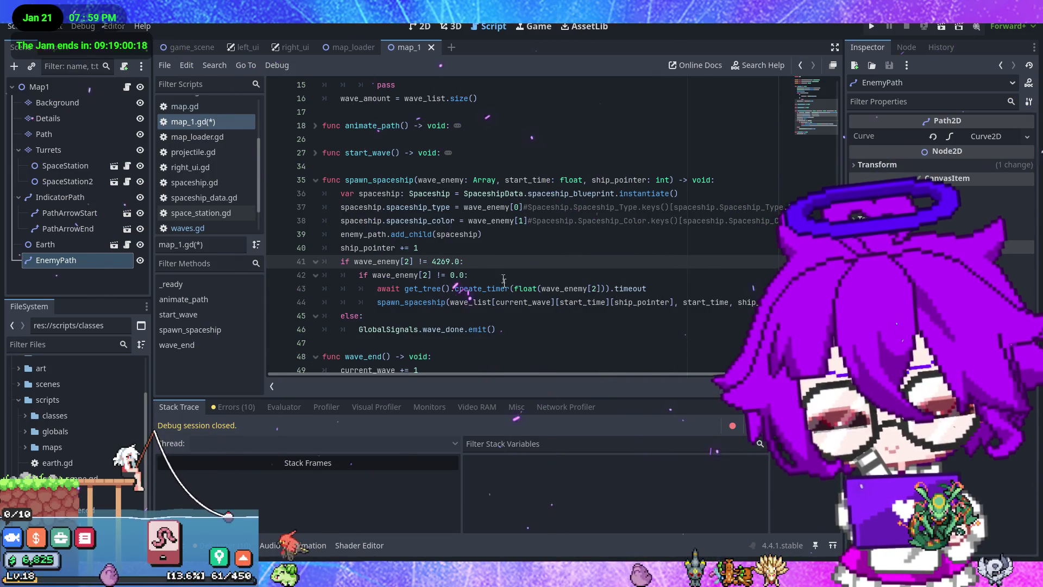
pyautogui.click(527, 330)
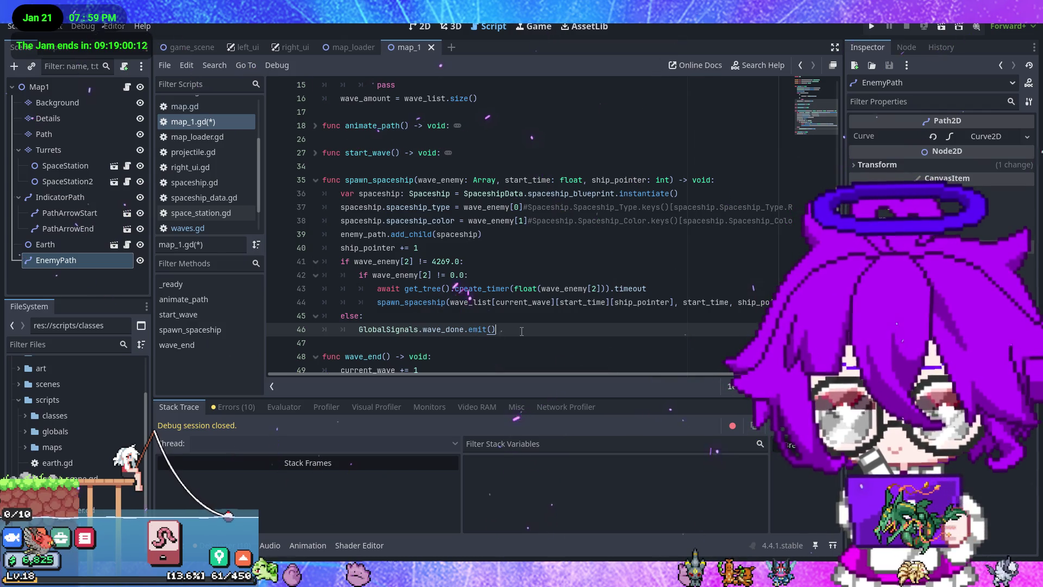
pyautogui.scroll(5, 522, 331)
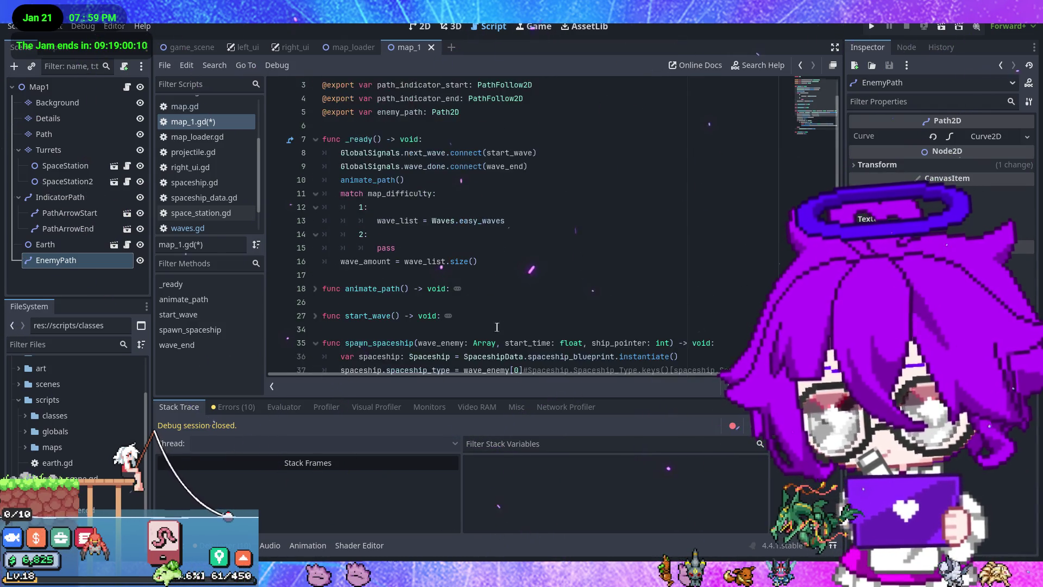
pyautogui.click(487, 141)
pyautogui.press('Return')
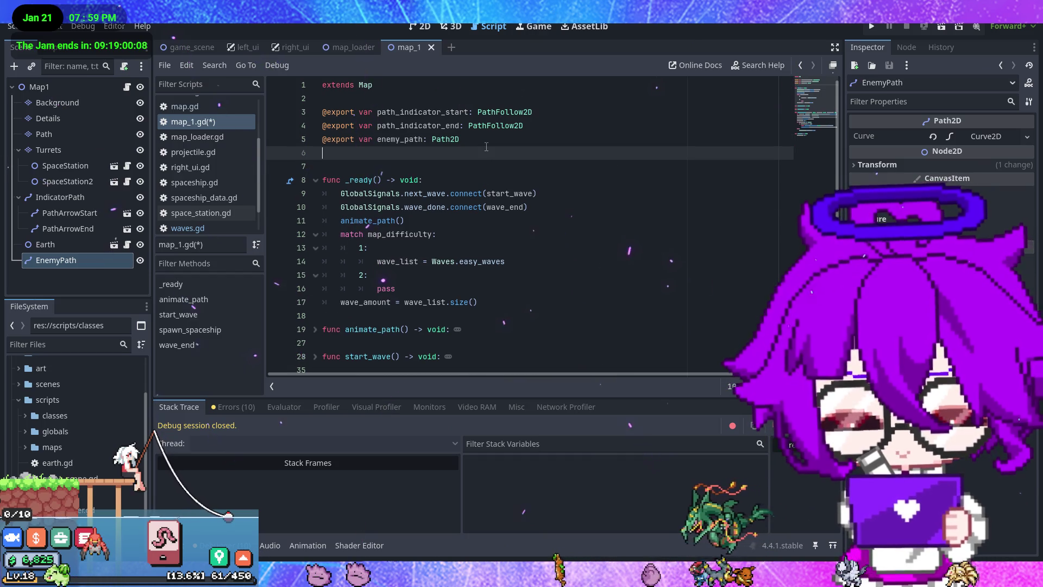
pyautogui.write('@expo')
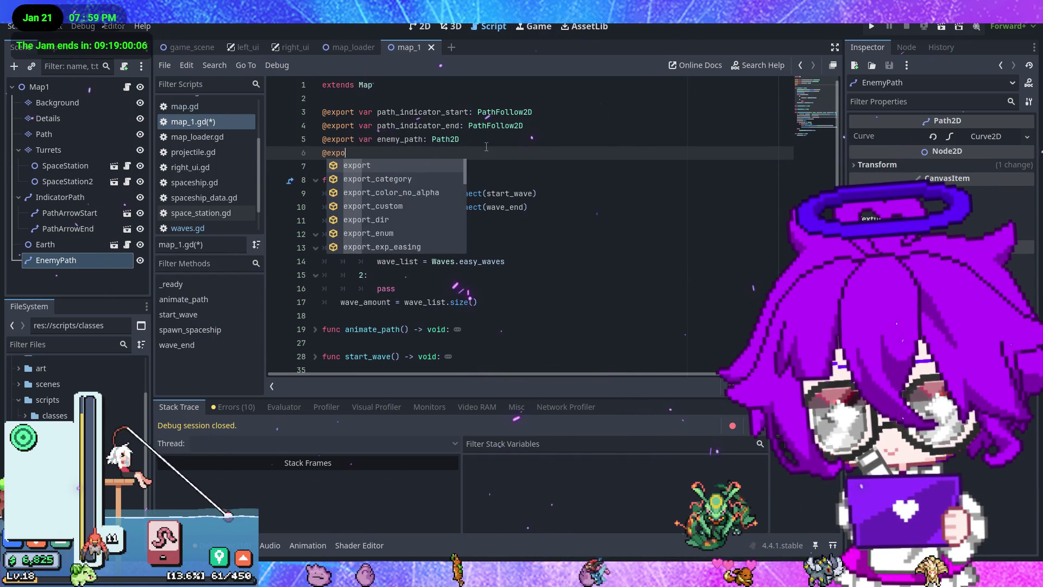
pyautogui.write('rt var last_')
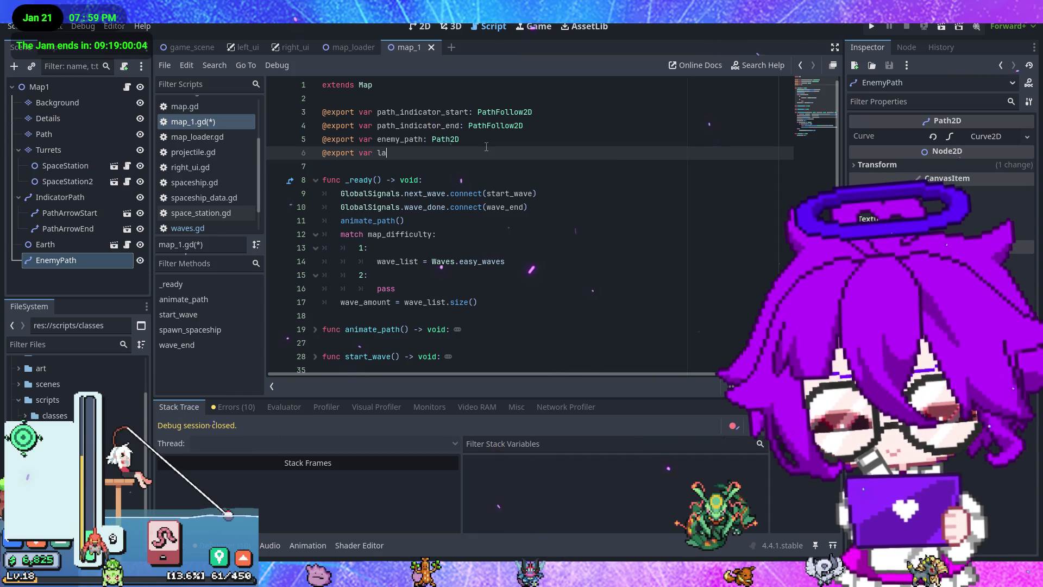
pyautogui.write('wave')
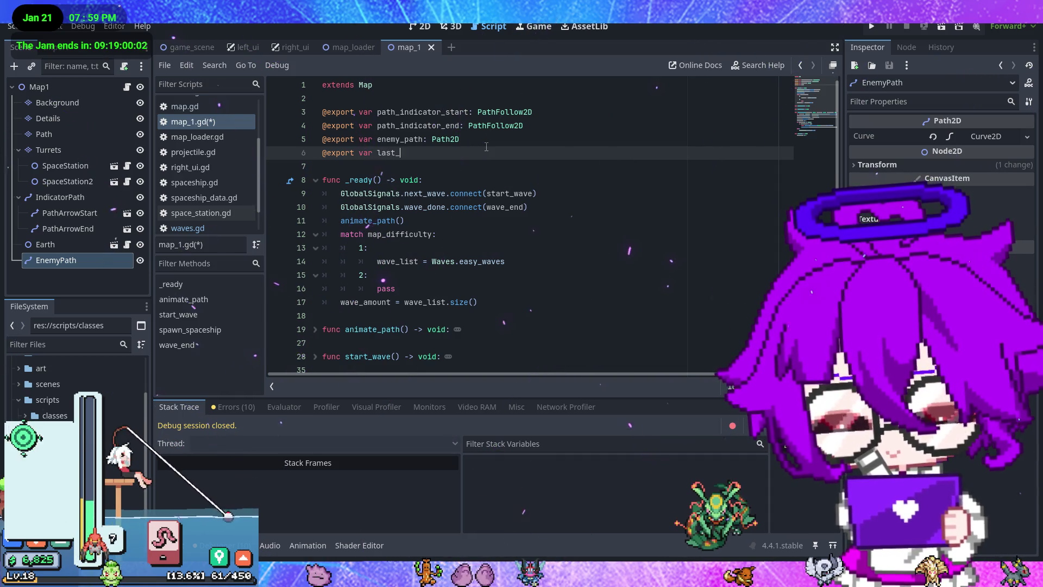
pyautogui.write('_enemy_s')
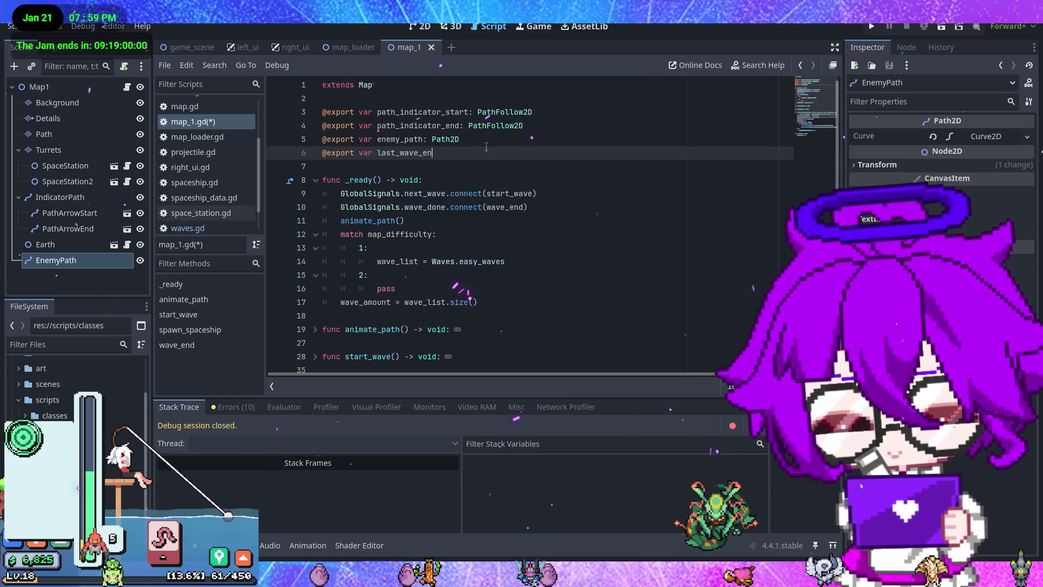
pyautogui.write('pawner')
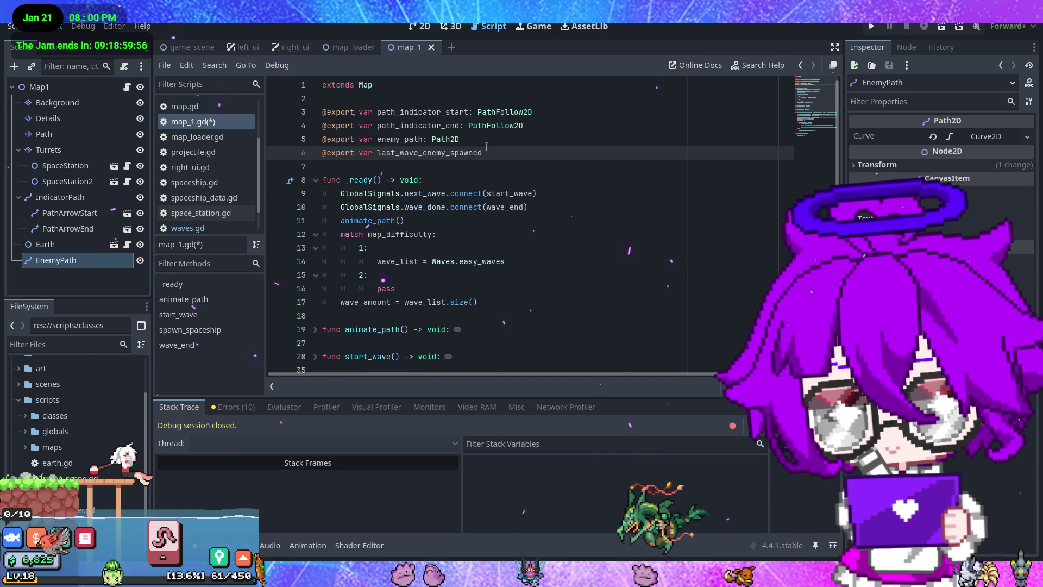
pyautogui.write(': bool')
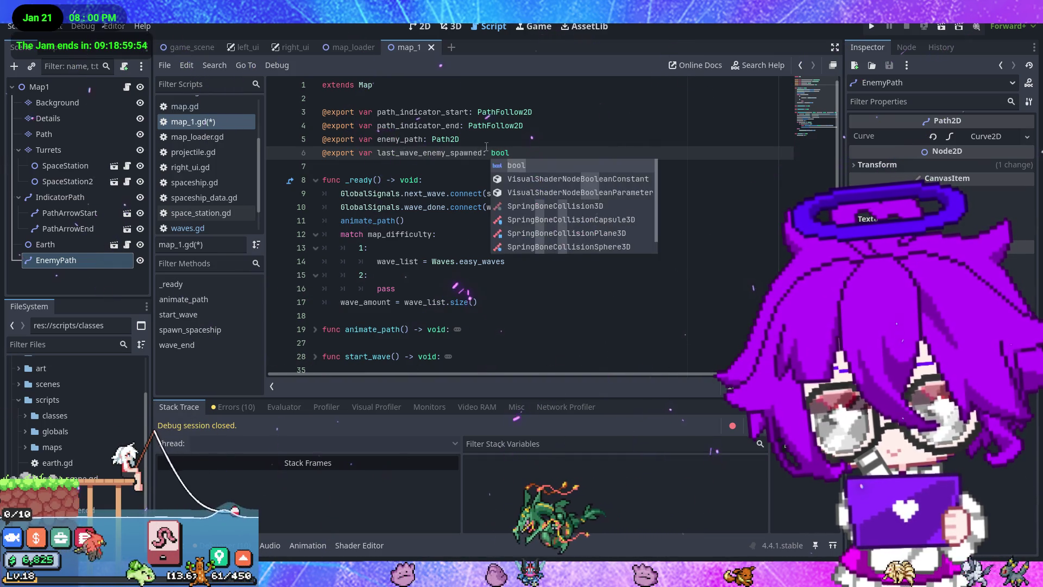
pyautogui.write(' = false')
pyautogui.hotkey('ctrl', 's')
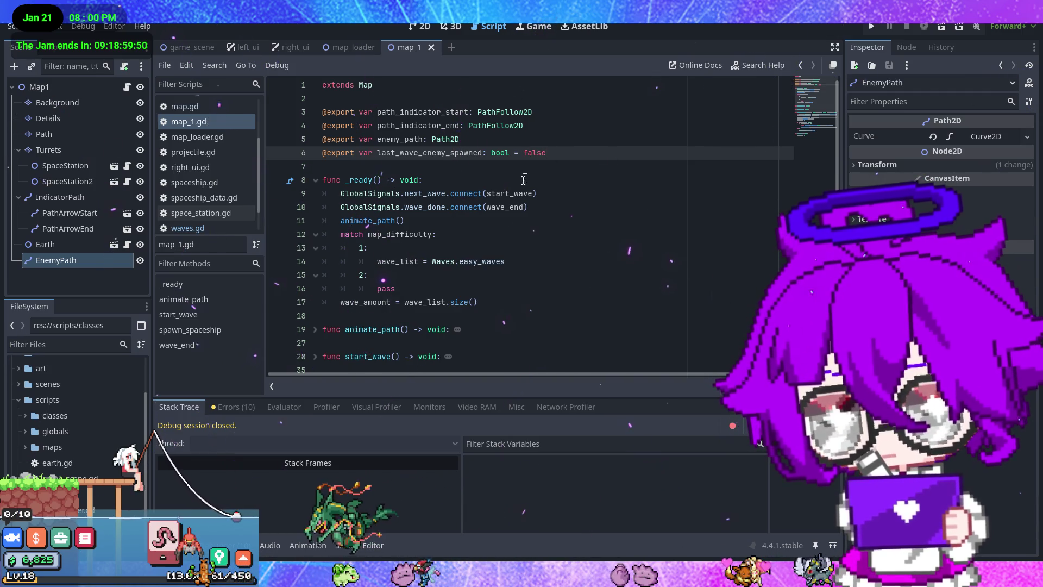
# - Use last_wave_enemy_spawned inside spawn_spaceship's else branch and save map_1.gd
pyautogui.scroll(-1, 435, 190)
pyautogui.click(316, 140)
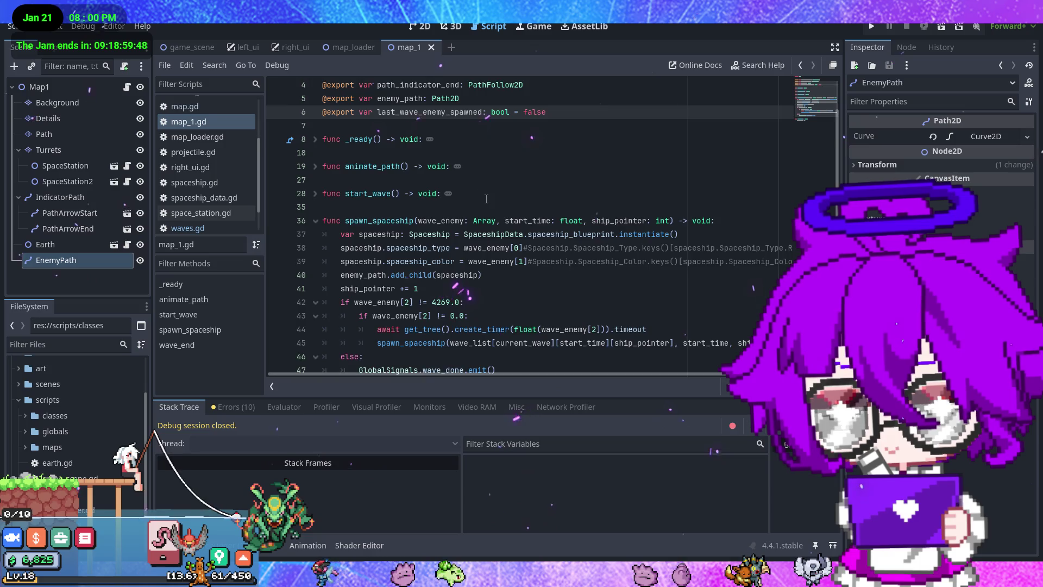
pyautogui.scroll(-2, 487, 199)
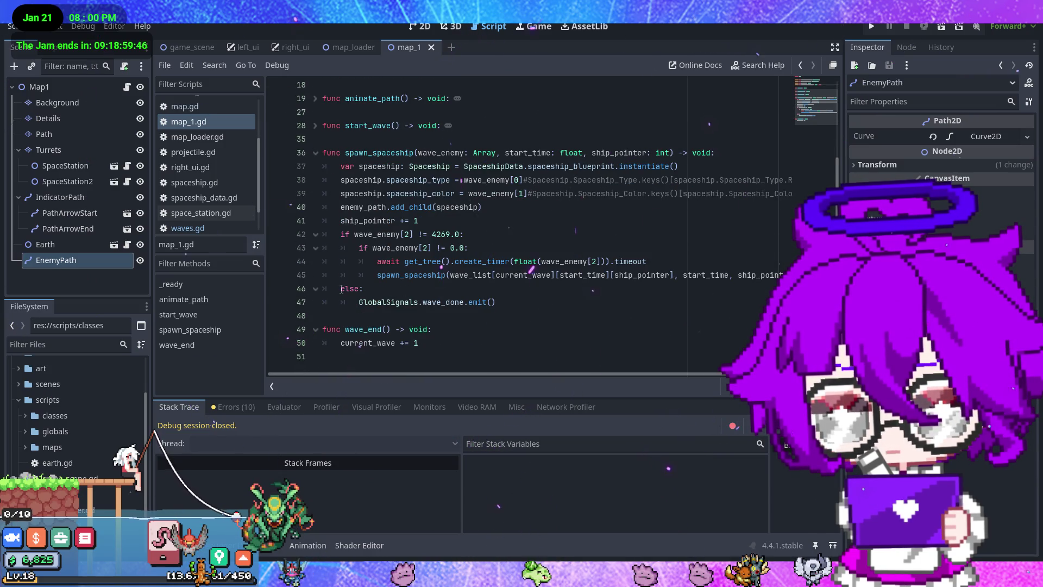
pyautogui.click(341, 288)
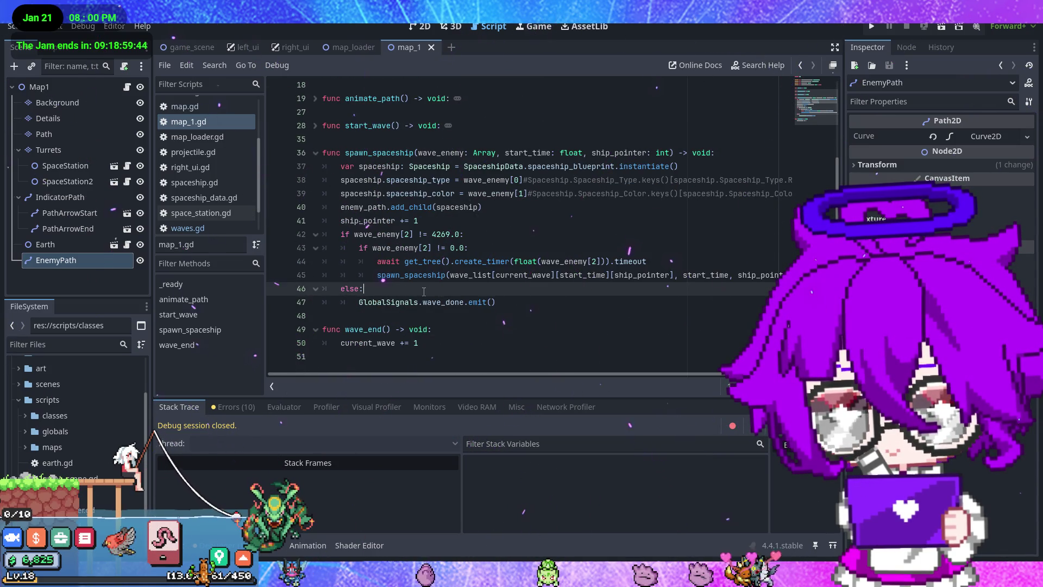
pyautogui.press('Return')
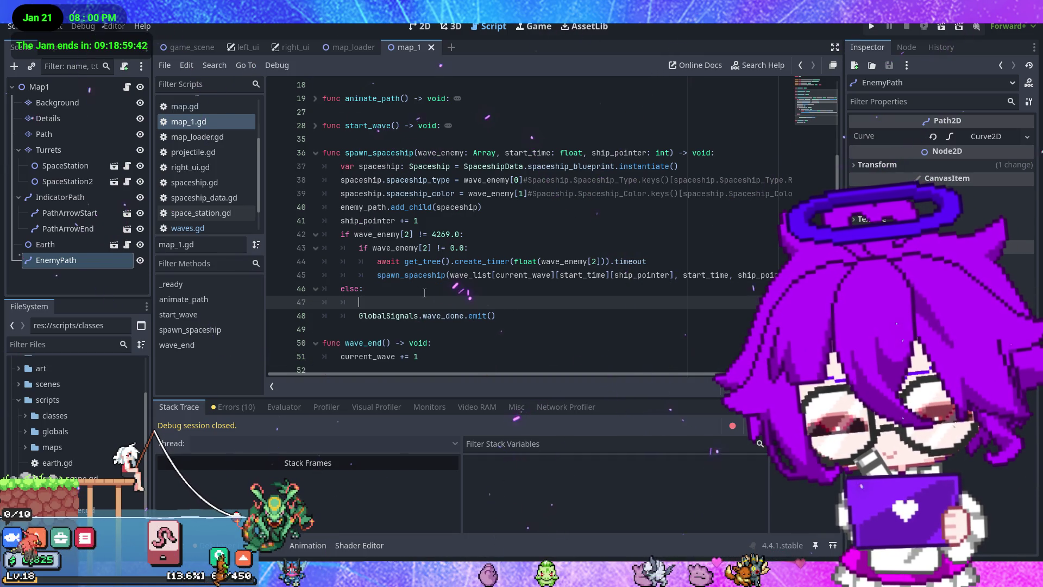
pyautogui.write('t')
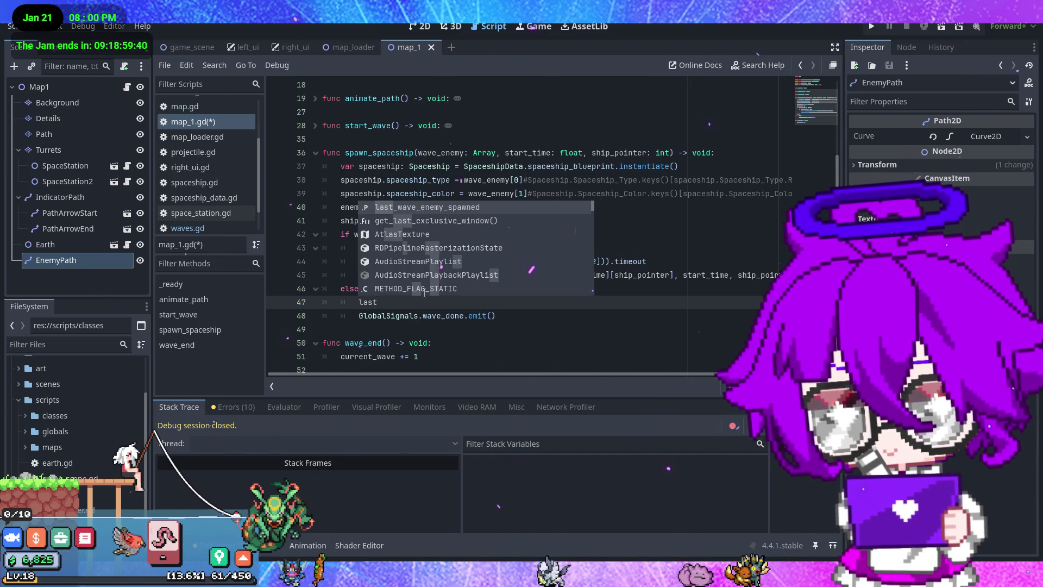
pyautogui.press('Return')
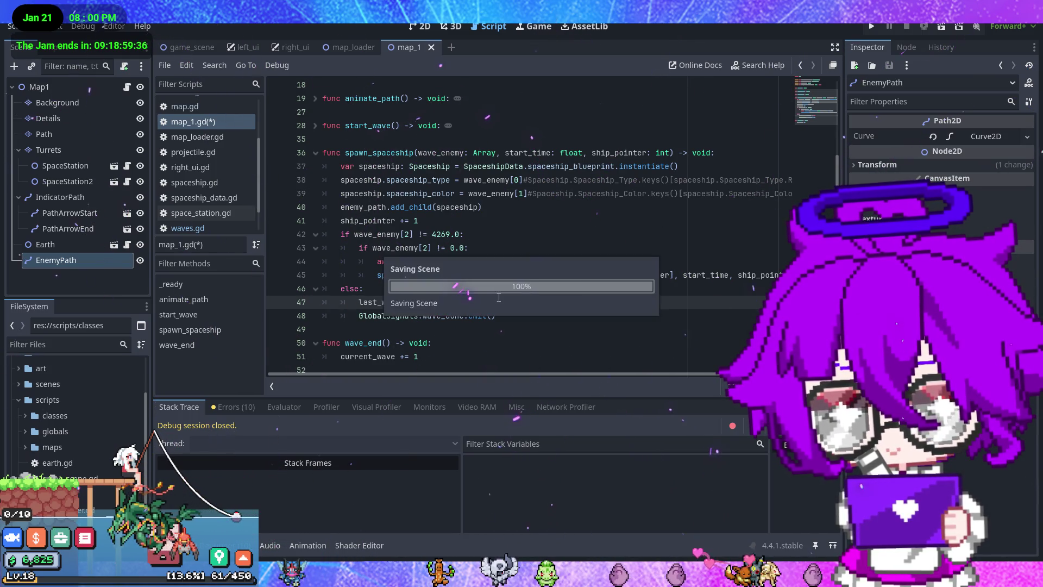
pyautogui.hotkey('ctrl', 's')
pyautogui.scroll(3, 489, 271)
pyautogui.click(344, 167)
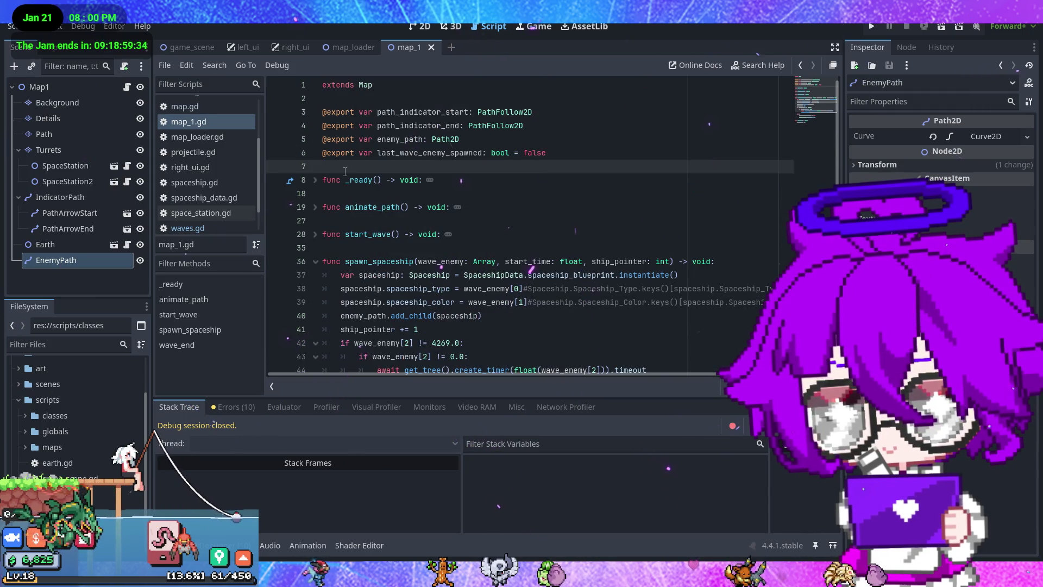
# - Add a _process function below the folded _ready function
pyautogui.press('Return')
pyautogui.press('Return')
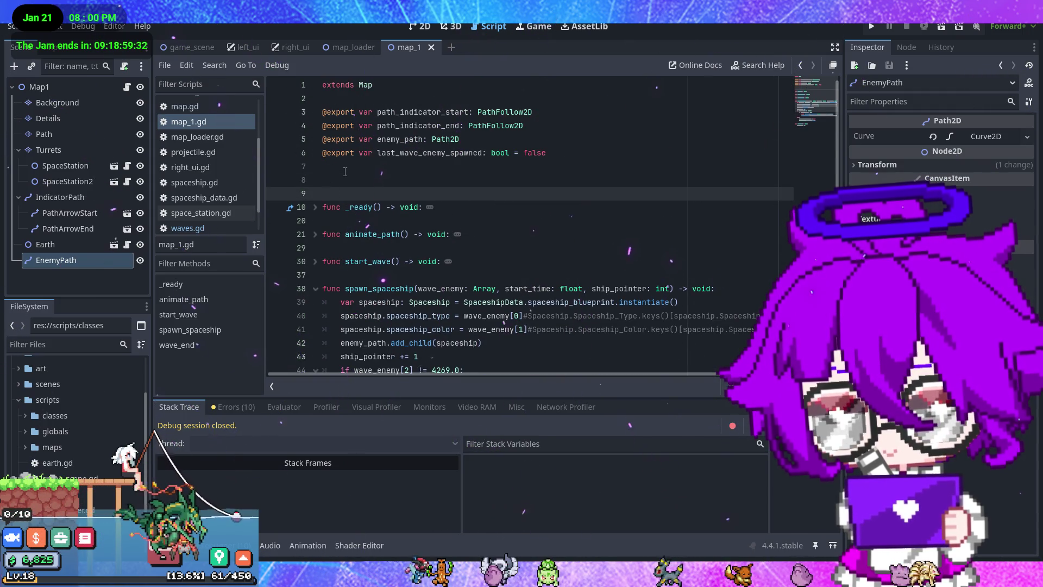
pyautogui.press('BackSpace')
pyautogui.press('BackSpace')
pyautogui.click(357, 195)
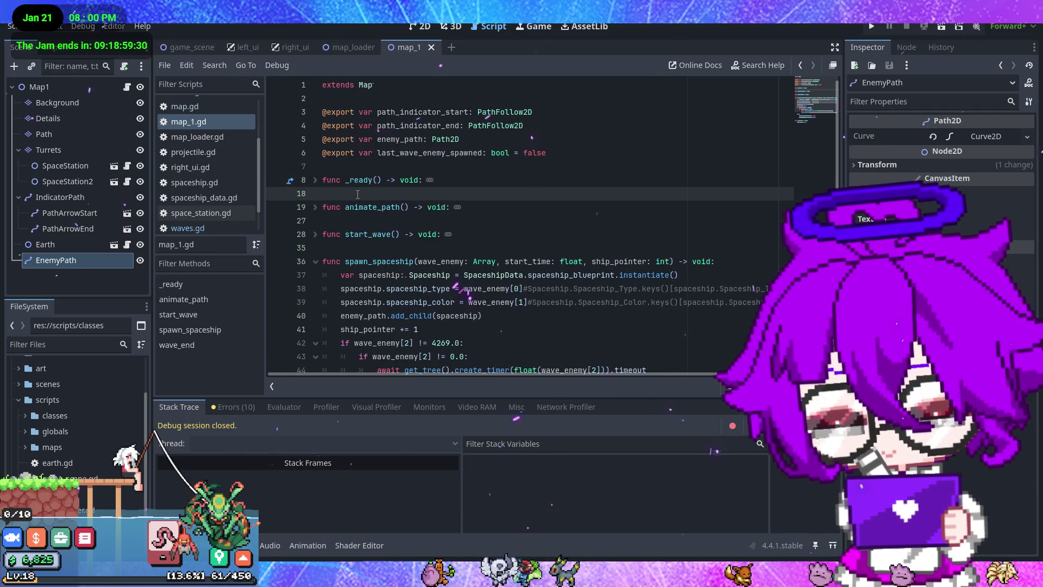
pyautogui.press('Return')
pyautogui.press('Return')
pyautogui.press('Up')
pyautogui.write('unc _pro')
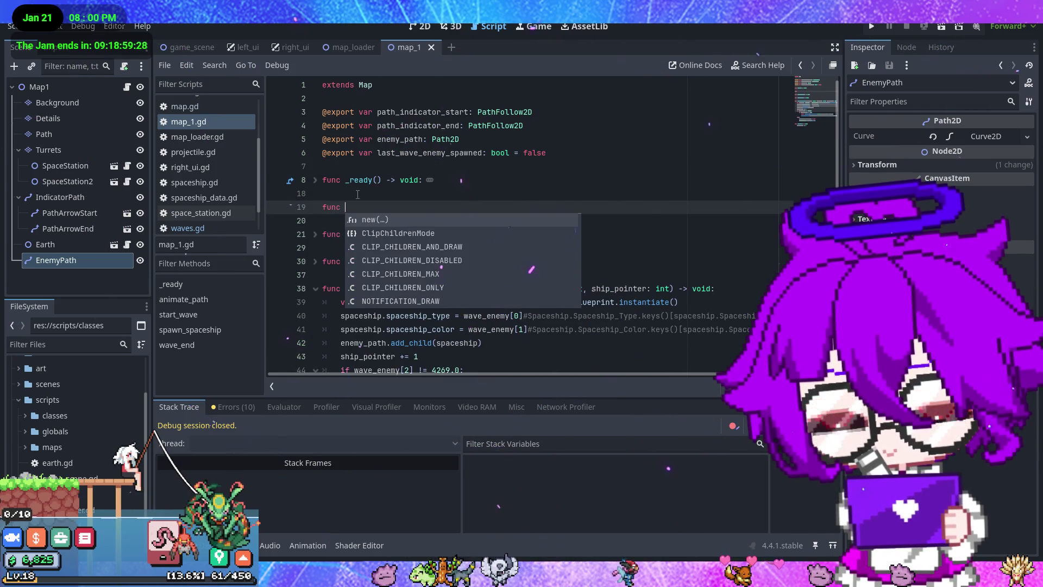
pyautogui.press('Return')
pyautogui.press('Return')
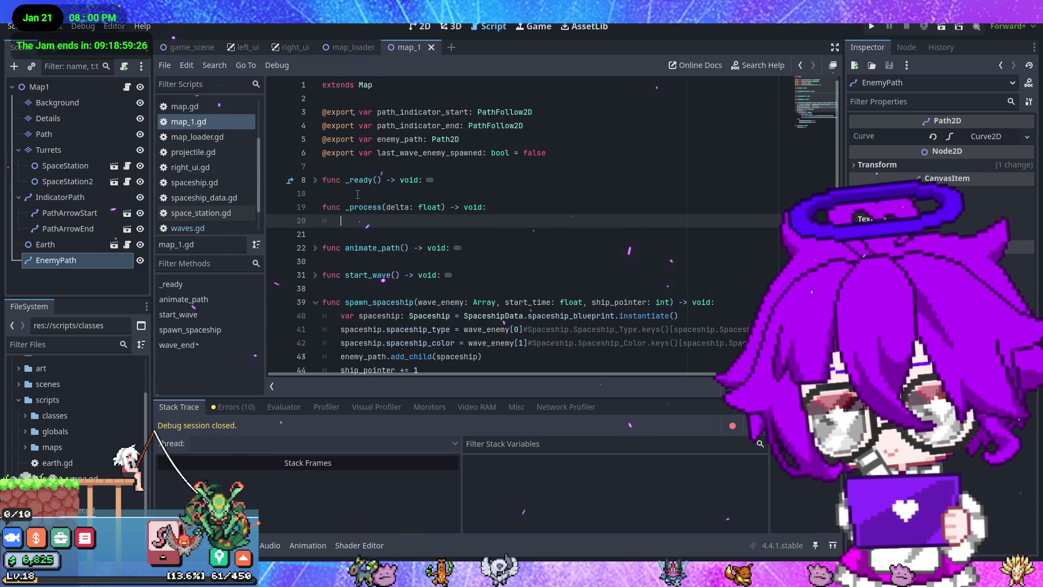
# - In _process, check last_wave_enemy_spawned, then 'if enemy_path.get_child_count() == 0:'
pyautogui.press('Return')
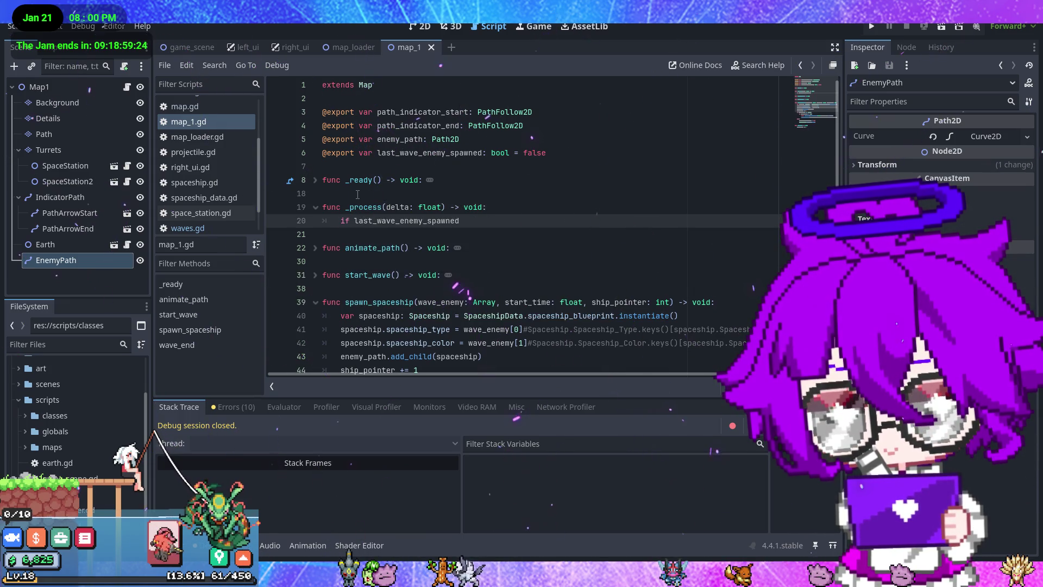
pyautogui.press('Return')
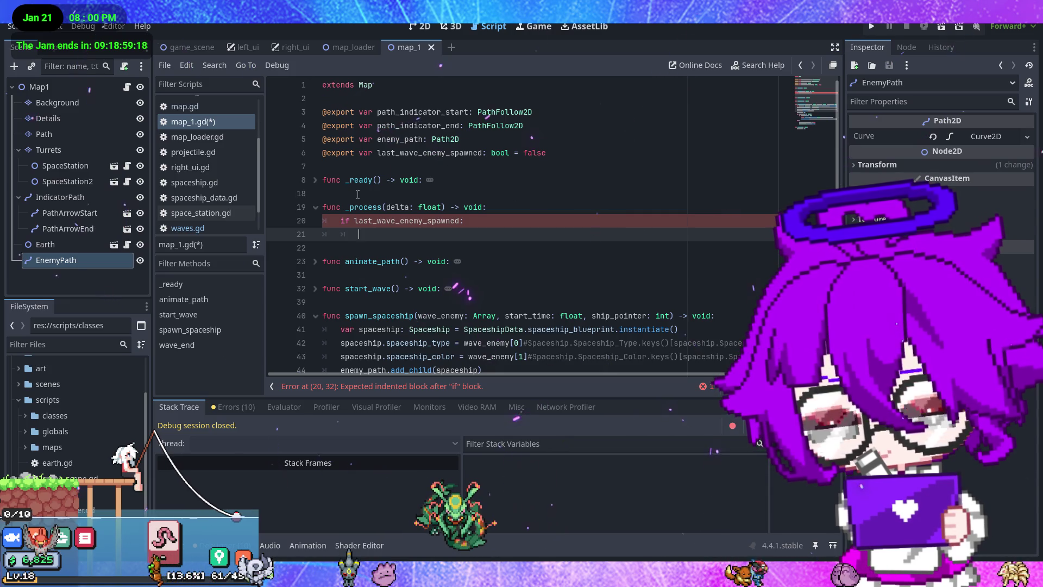
pyautogui.write('enem')
pyautogui.press('Return')
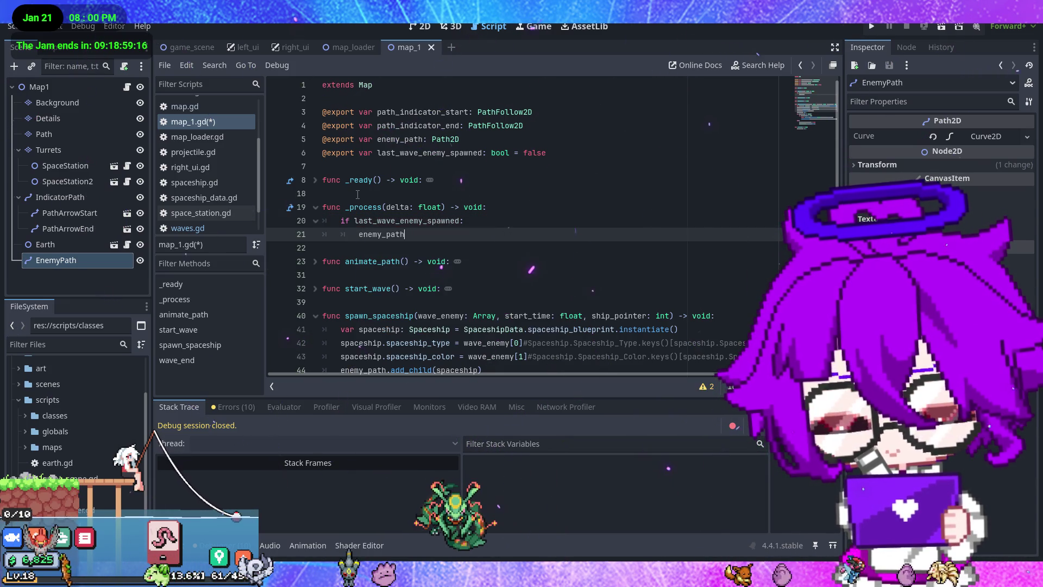
pyautogui.write('.cou')
pyautogui.press('Return')
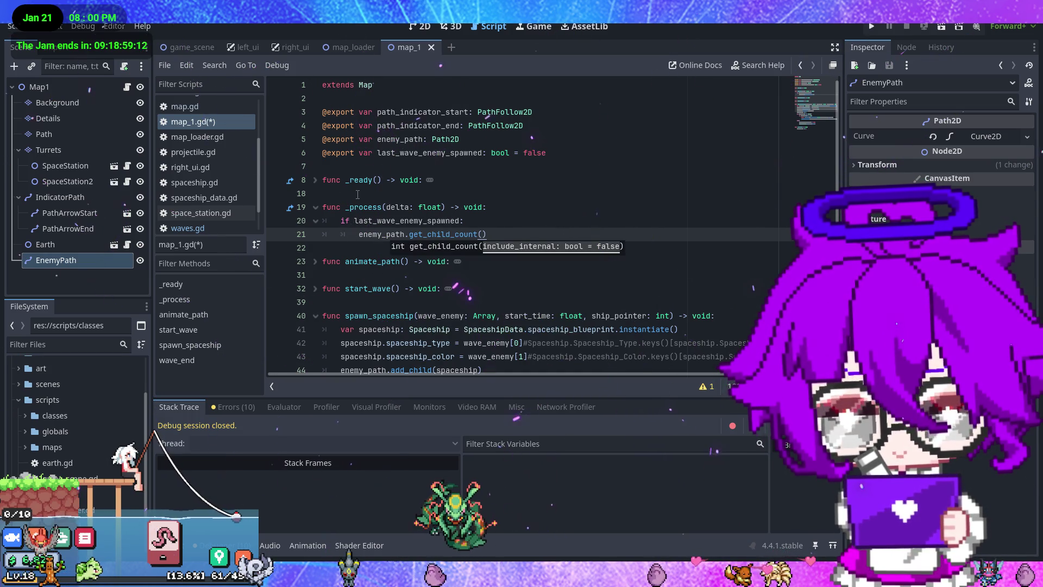
pyautogui.click(360, 234)
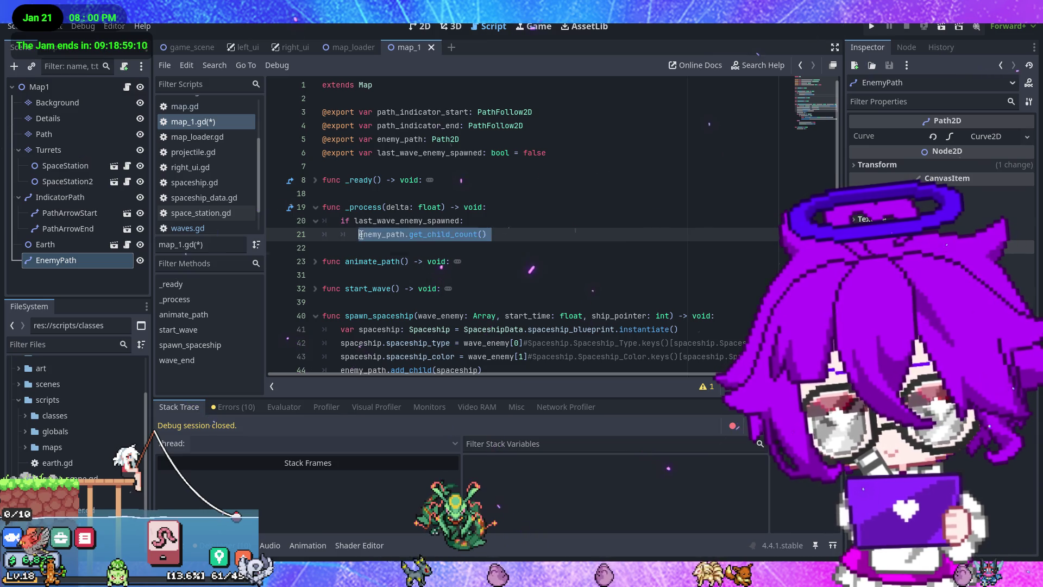
pyautogui.write('if')
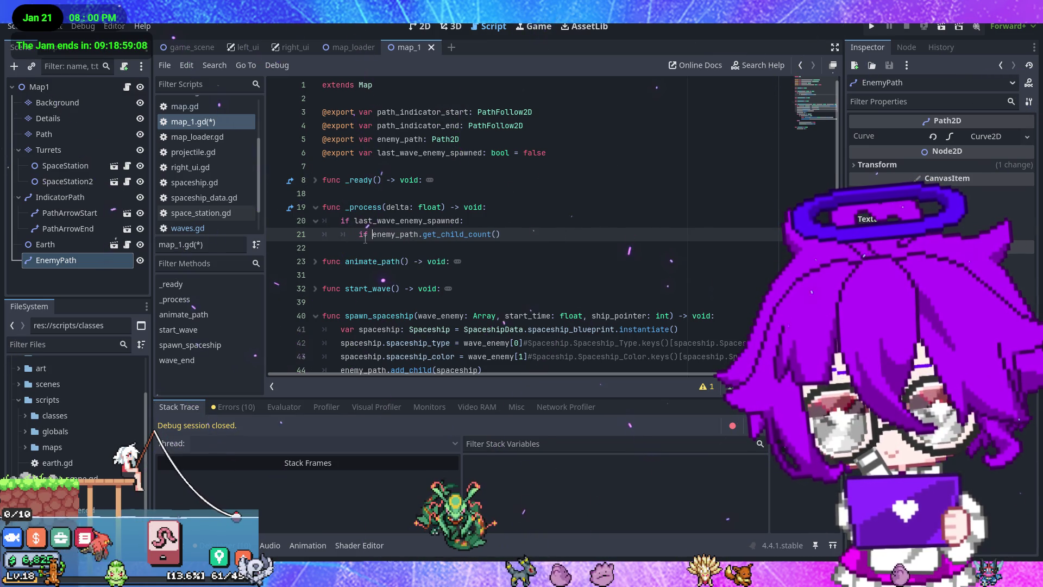
pyautogui.press('End')
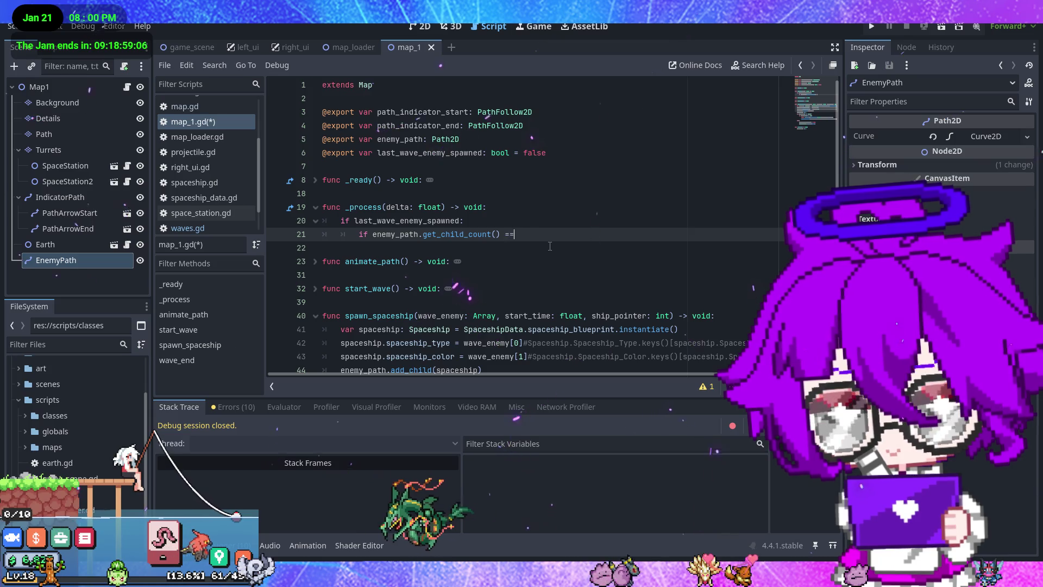
pyautogui.write('== 0')
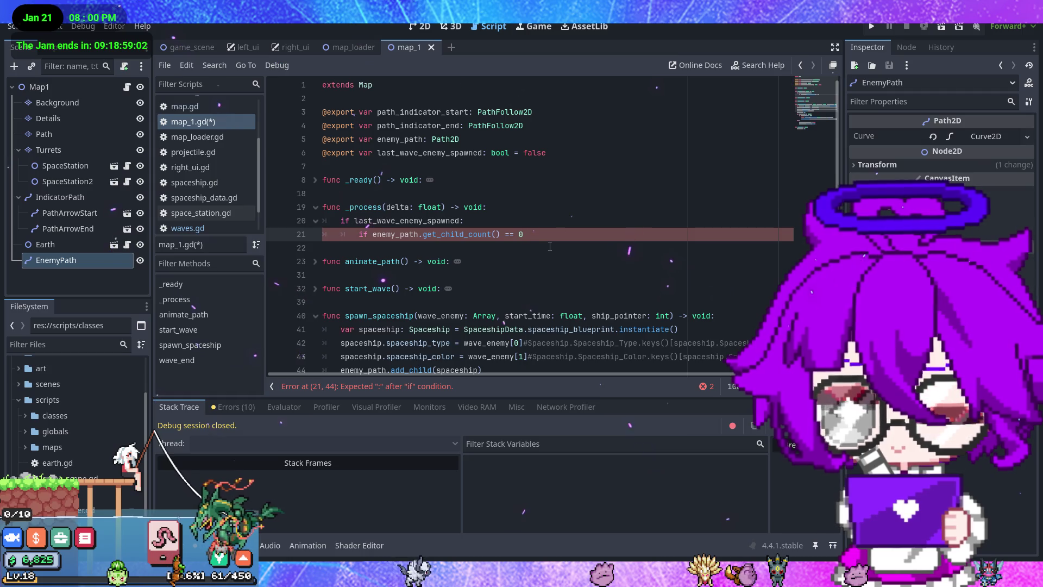
pyautogui.press('Return')
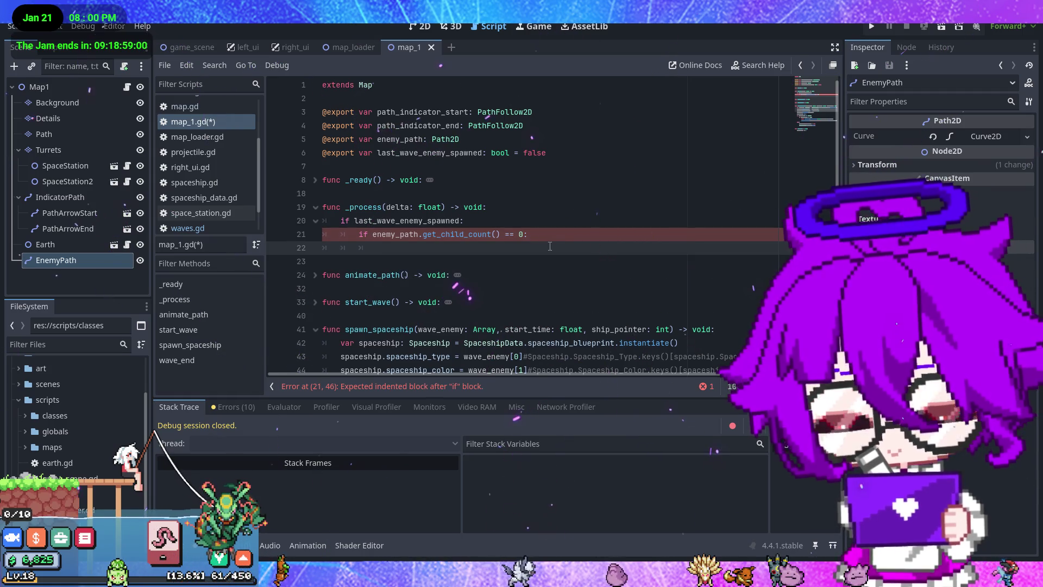
pyautogui.scroll(-7, 544, 261)
pyautogui.click(519, 301)
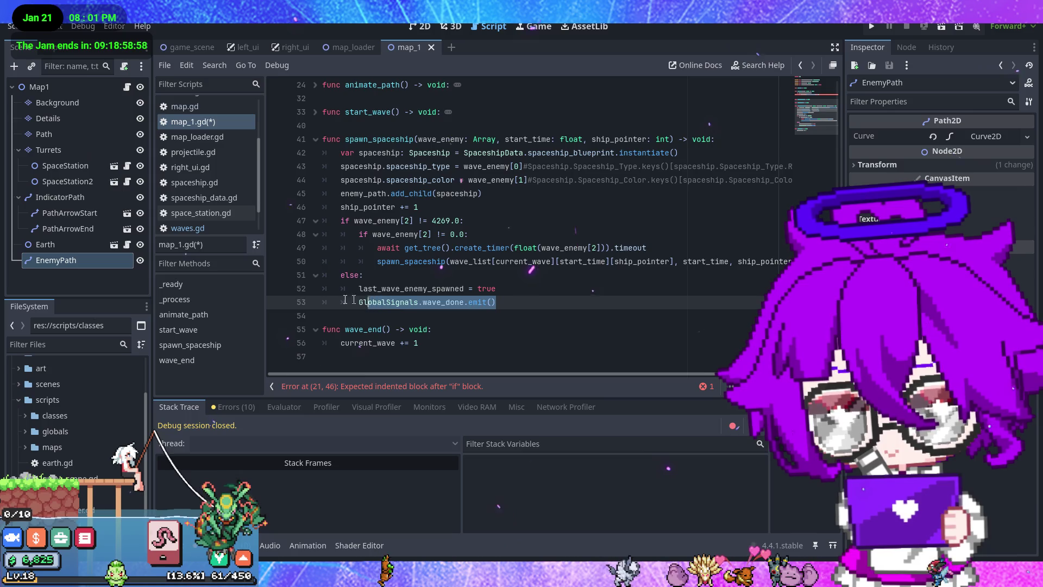
# - Remove the GlobalSignals.wave_done.emit() line from spawn_spaceship's else branch
pyautogui.moveTo(345, 299); pyautogui.dragTo(324, 303)
pyautogui.hotkey('ctrl', 'c')
pyautogui.press('BackSpace')
pyautogui.press('Escape')
pyautogui.hotkey('ctrl', 's')
pyautogui.click(520, 282)
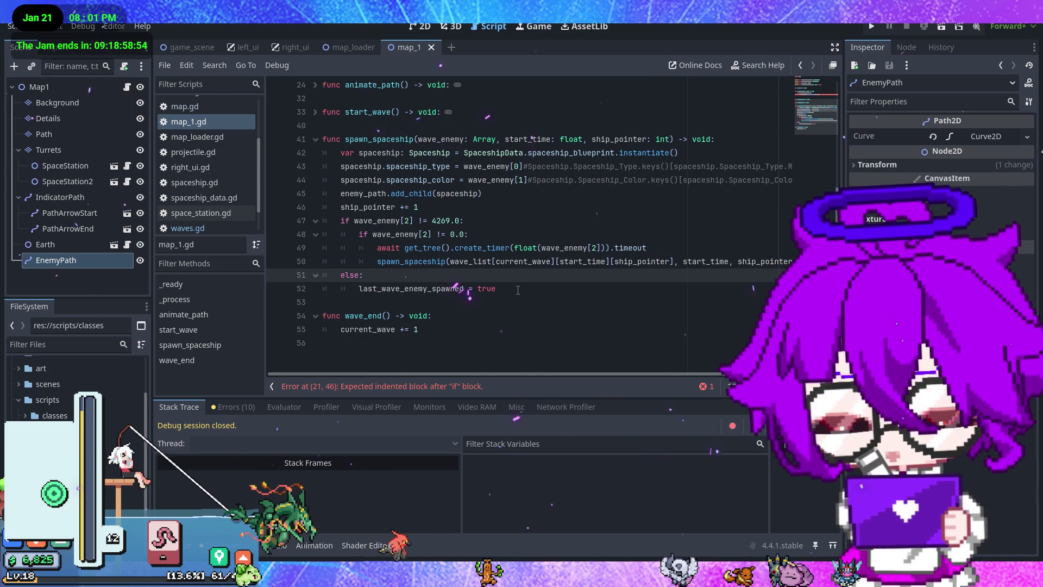
pyautogui.click(517, 290)
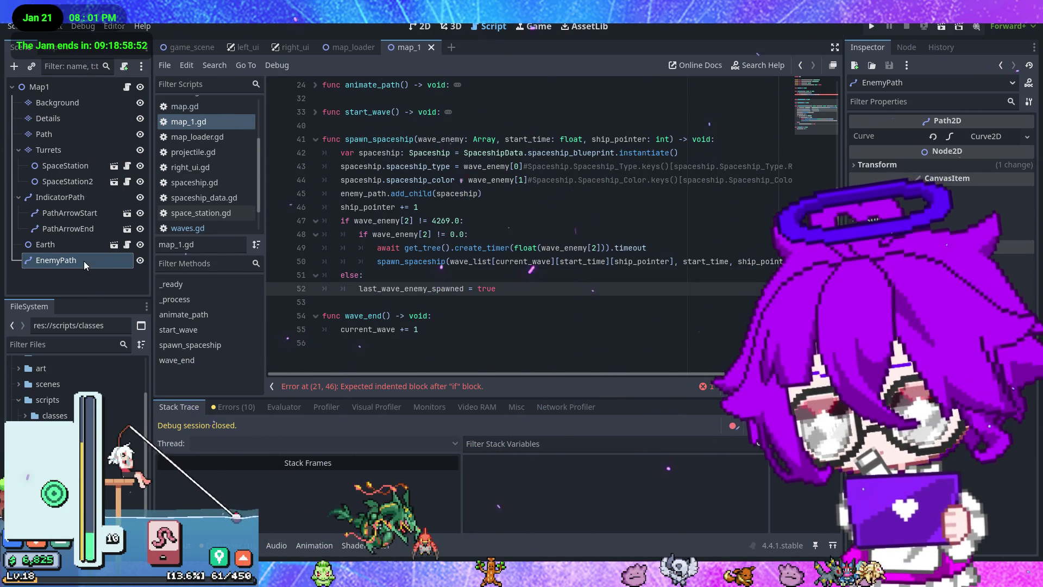
pyautogui.doubleClick(486, 288)
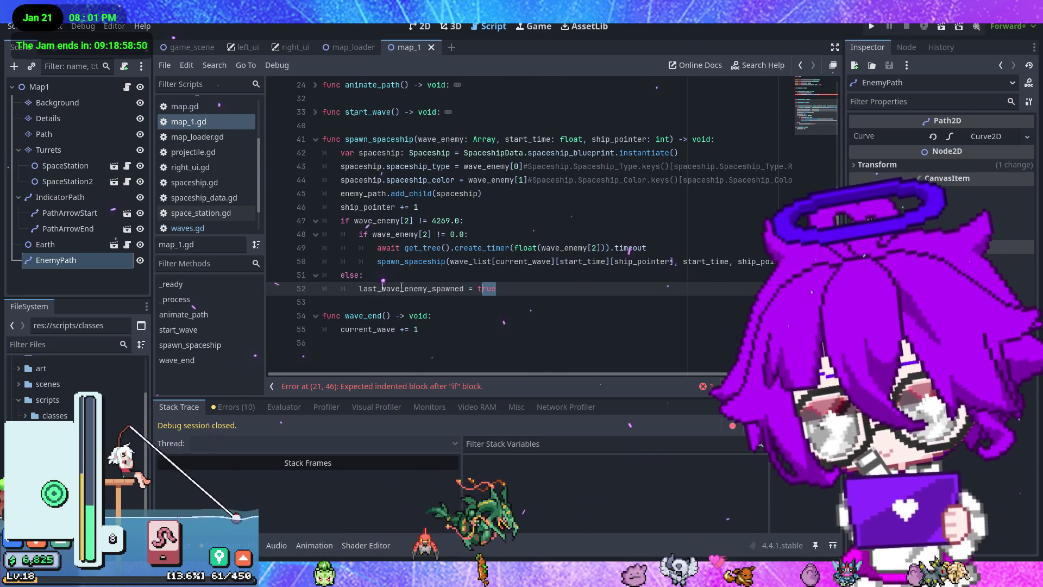
pyautogui.scroll(3, 434, 206)
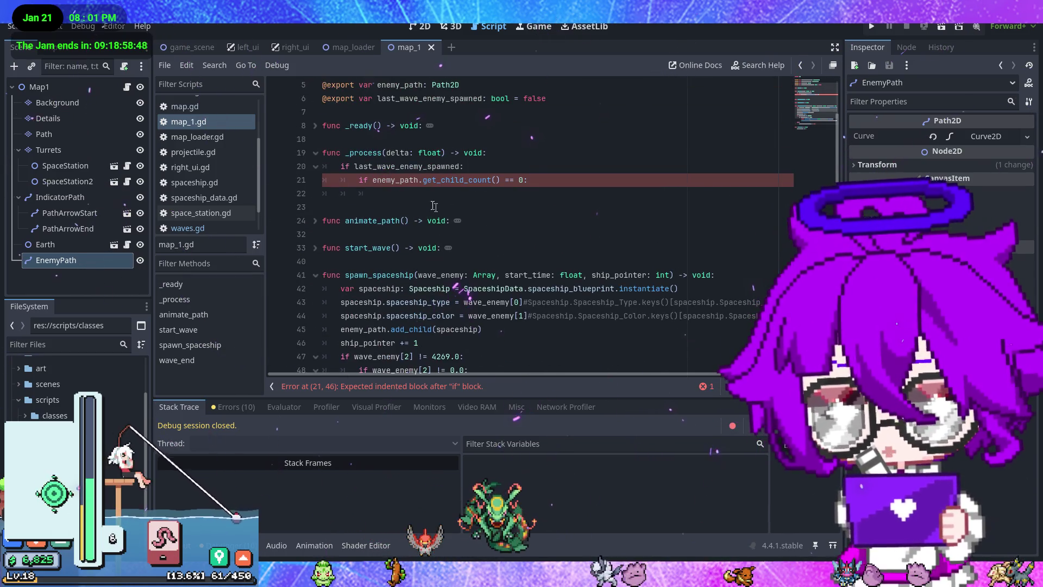
# - Paste the wave_done emit on line 22 under the empty-path check, fix indentation, and save
pyautogui.click(414, 191)
pyautogui.hotkey('ctrl', 'v')
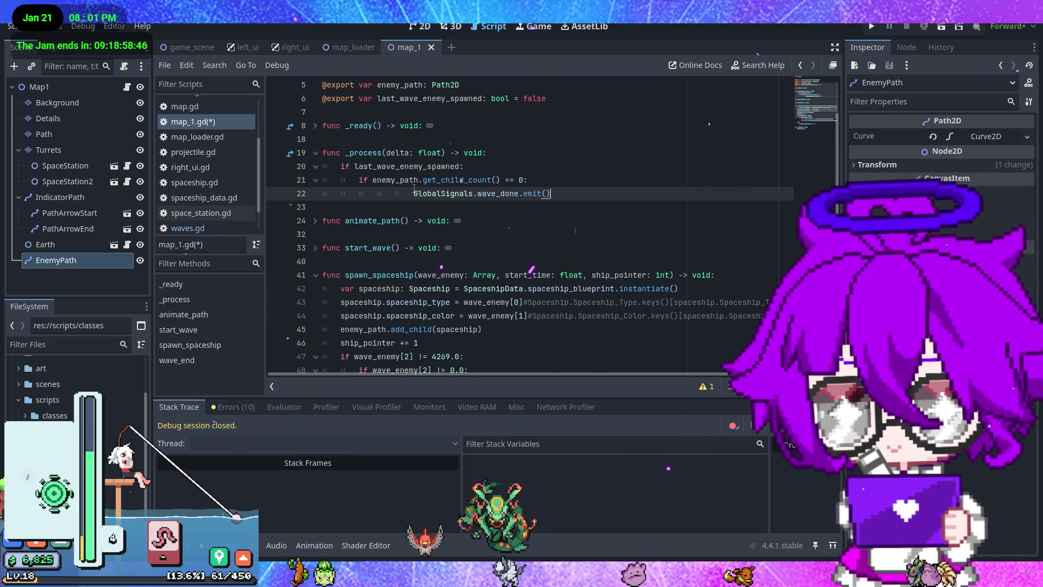
pyautogui.hotkey('shift', 'Tab')
pyautogui.hotkey('shift', 'Tab')
pyautogui.hotkey('ctrl', 's')
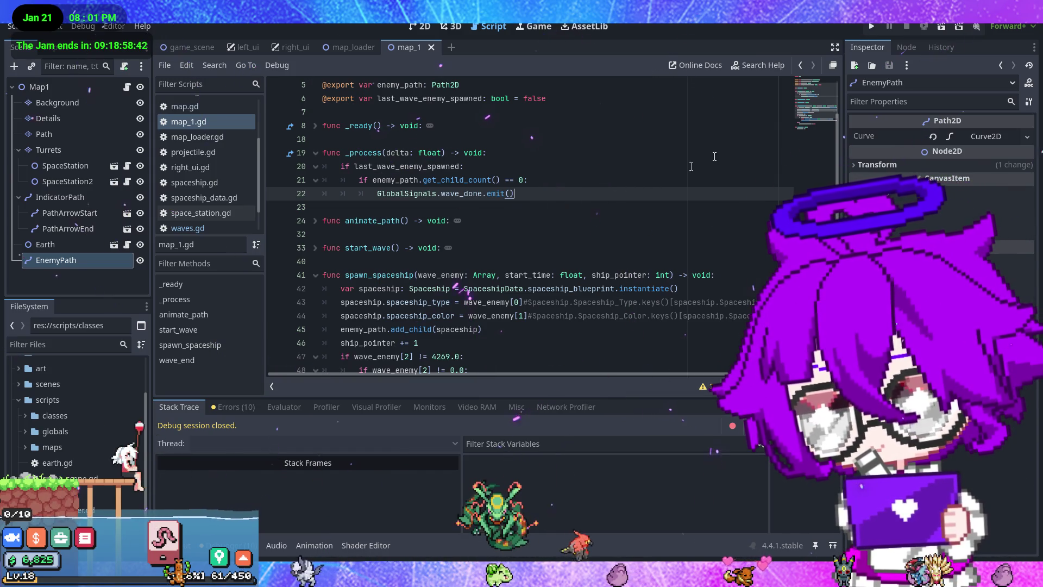
pyautogui.scroll(-3, 674, 212)
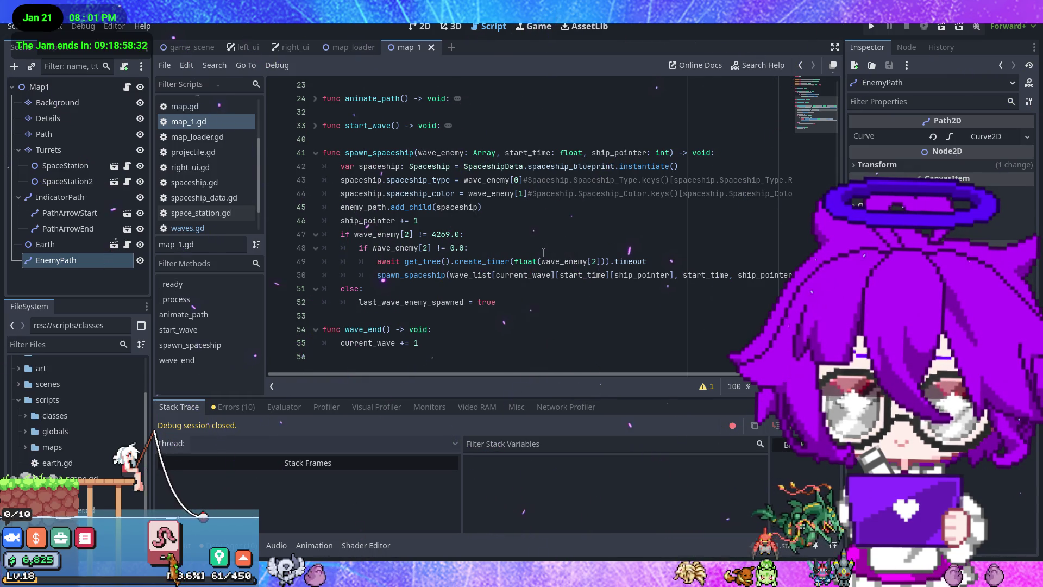
# - Inspect wave 1's 19.0 entries in waves.gd, then run the project and start the first wave
pyautogui.click(216, 230)
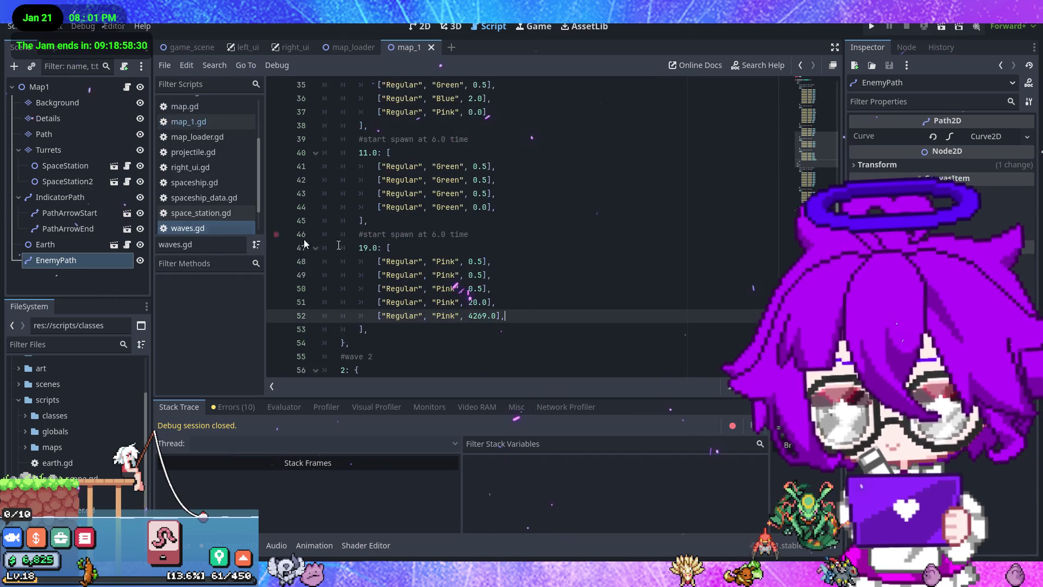
pyautogui.click(472, 303)
pyautogui.click(359, 248)
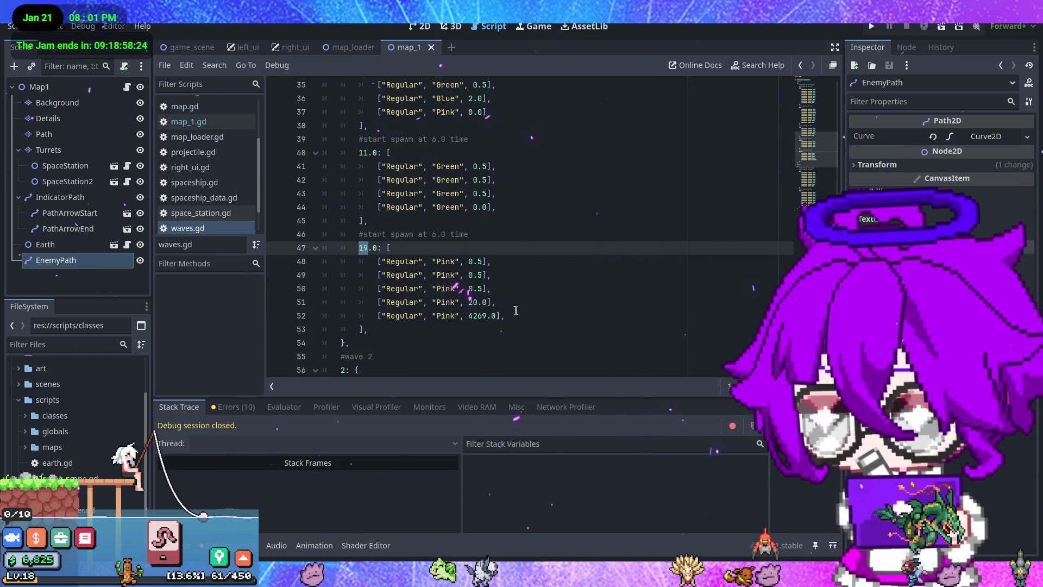
pyautogui.doubleClick(471, 303)
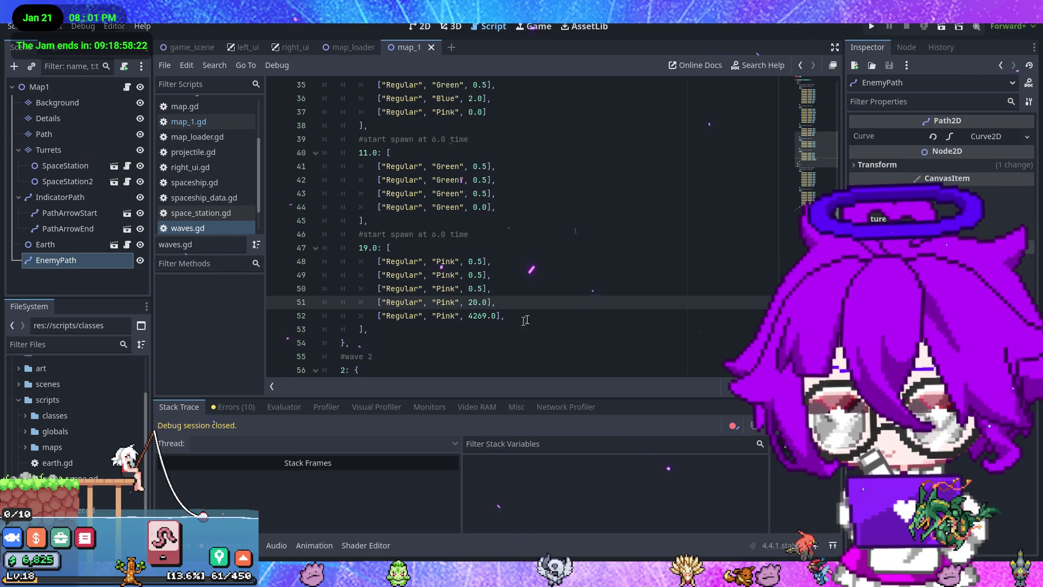
pyautogui.click(871, 27)
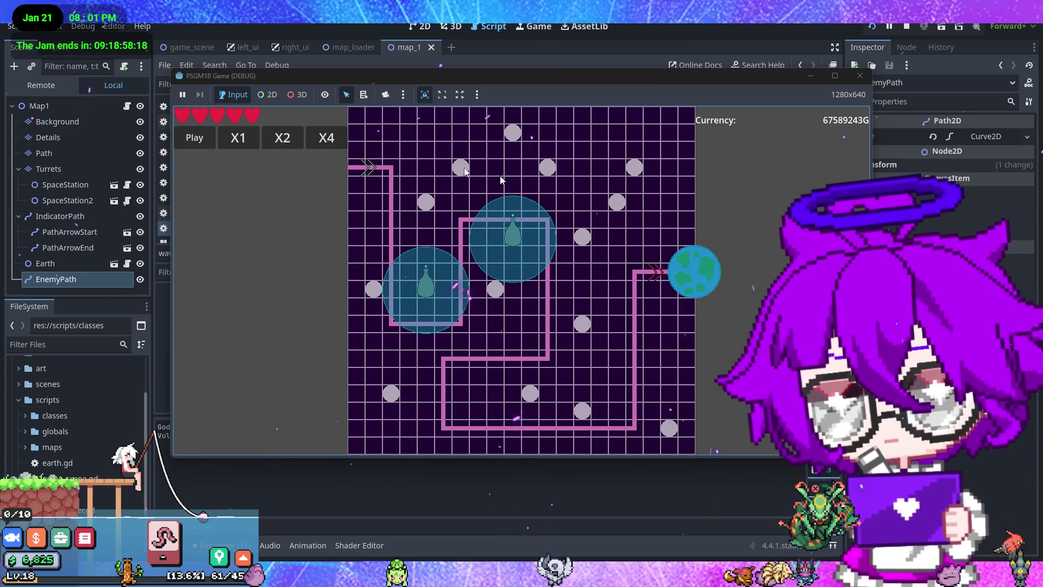
pyautogui.click(203, 147)
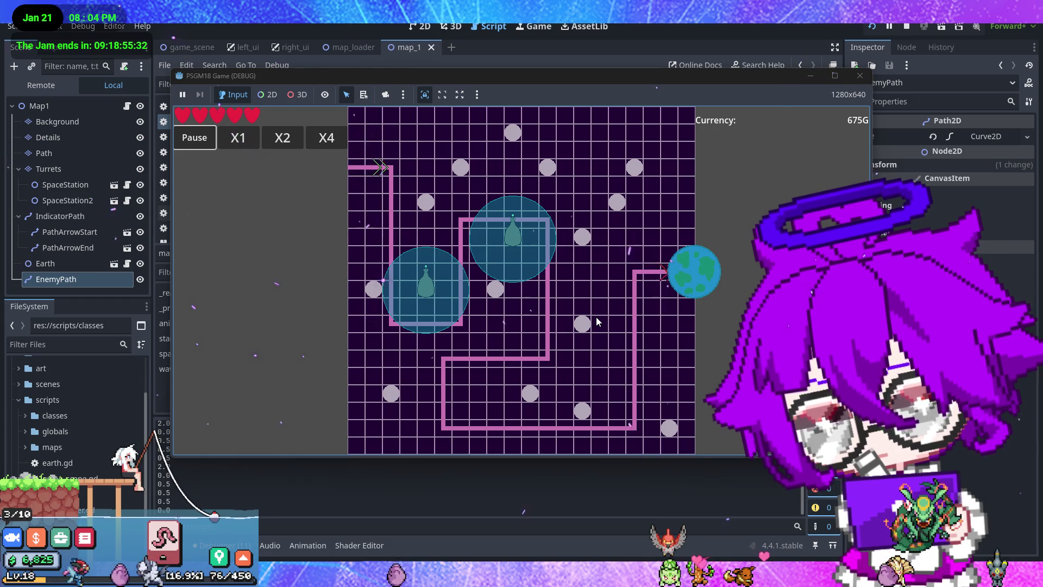
# - Play wave 1 at X4 speed, then close the debug game window
pyautogui.click(333, 140)
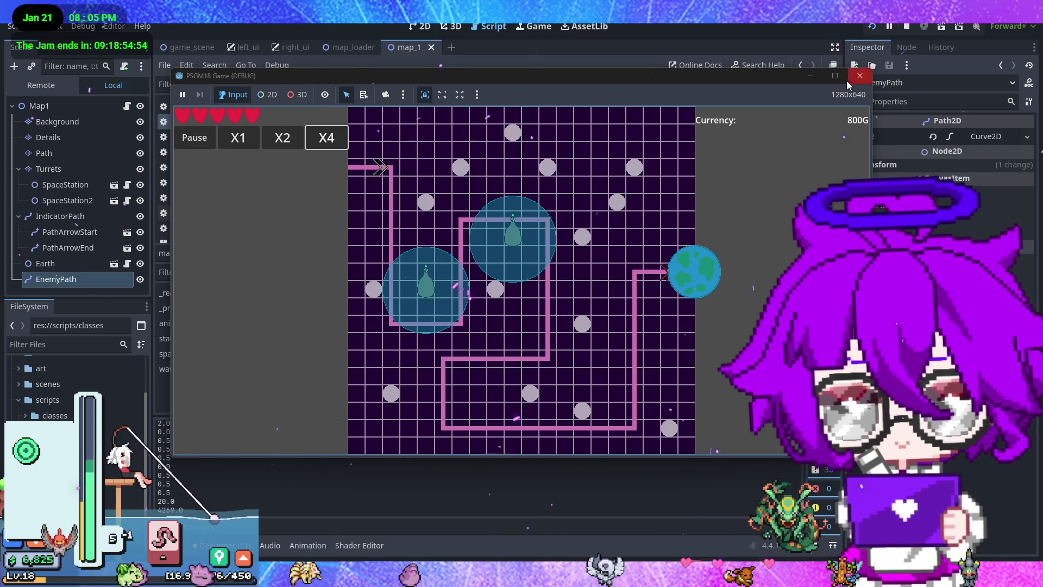
pyautogui.click(858, 77)
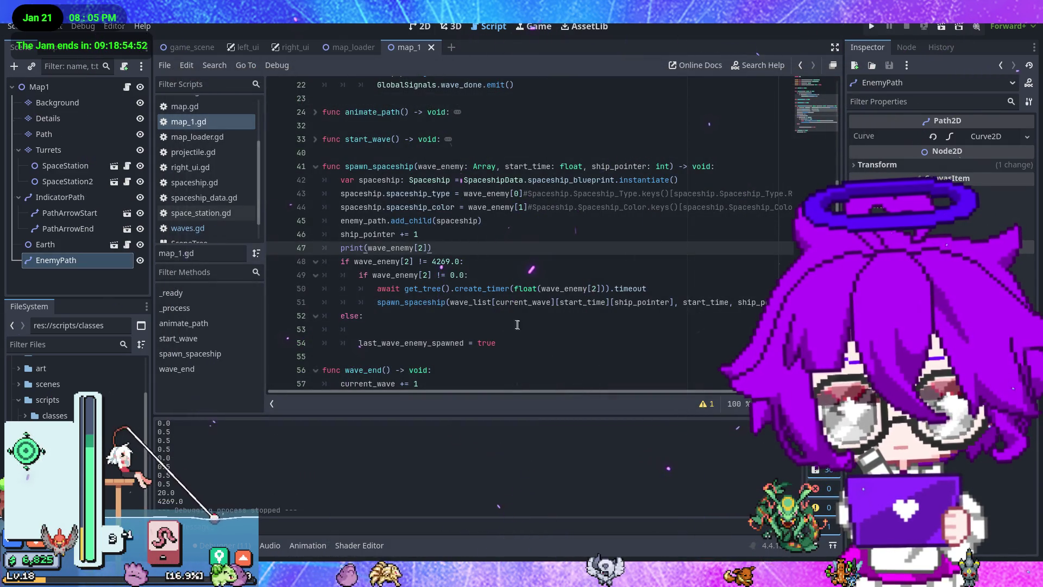
# - Add print("Last enemy spawned") on line 53 of spawn_spaceship's else branch and save map_1.gd
pyautogui.scroll(3, 461, 328)
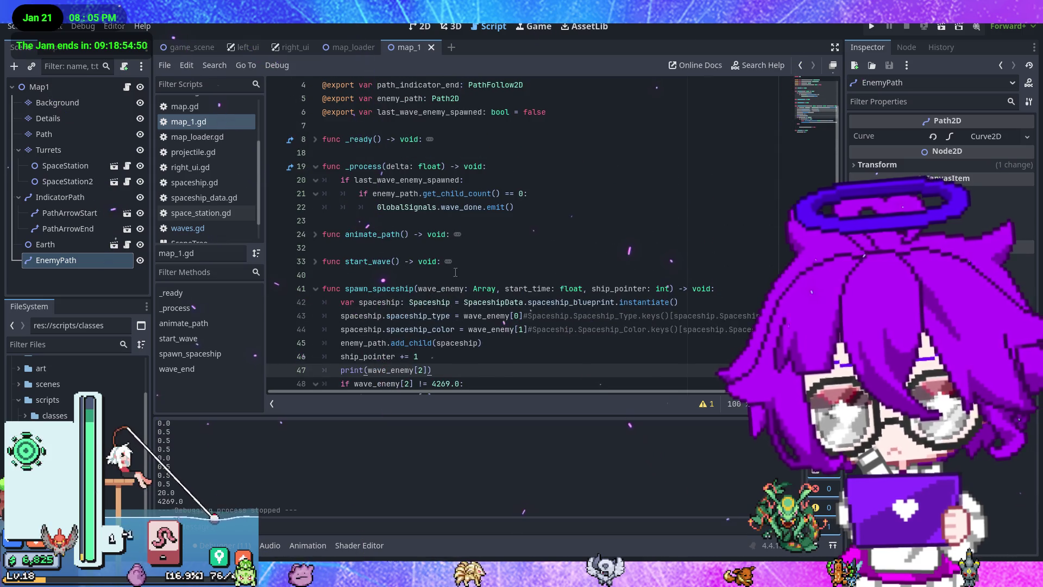
pyautogui.scroll(-4, 484, 269)
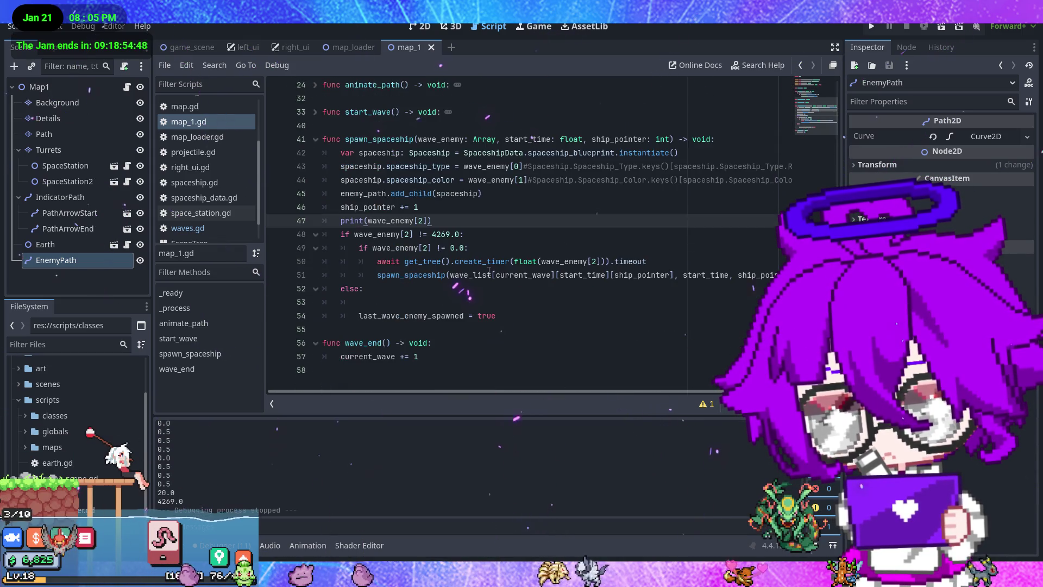
pyautogui.click(429, 305)
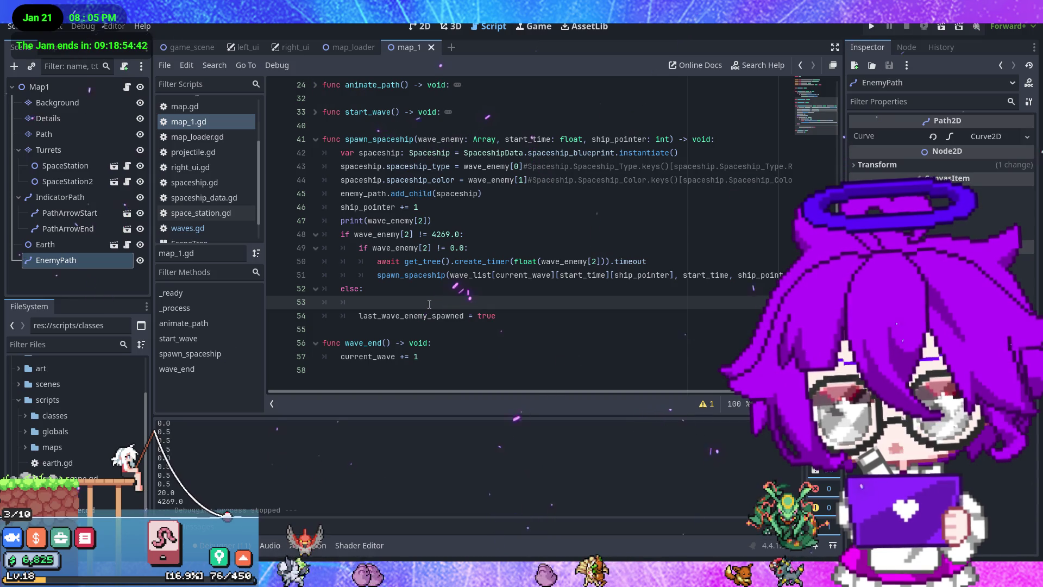
pyautogui.write('print')
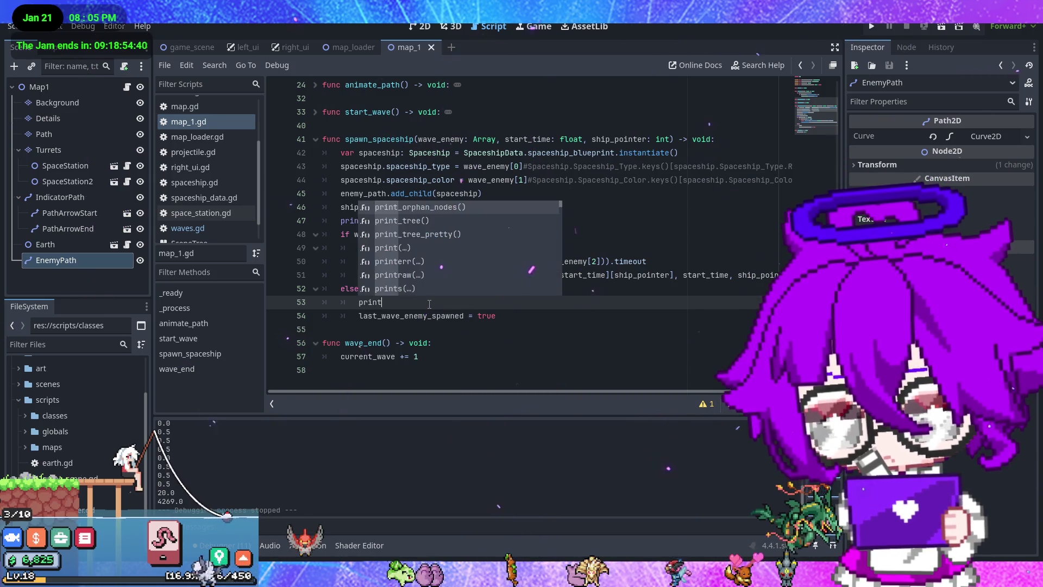
pyautogui.write('("last enemy spawned')
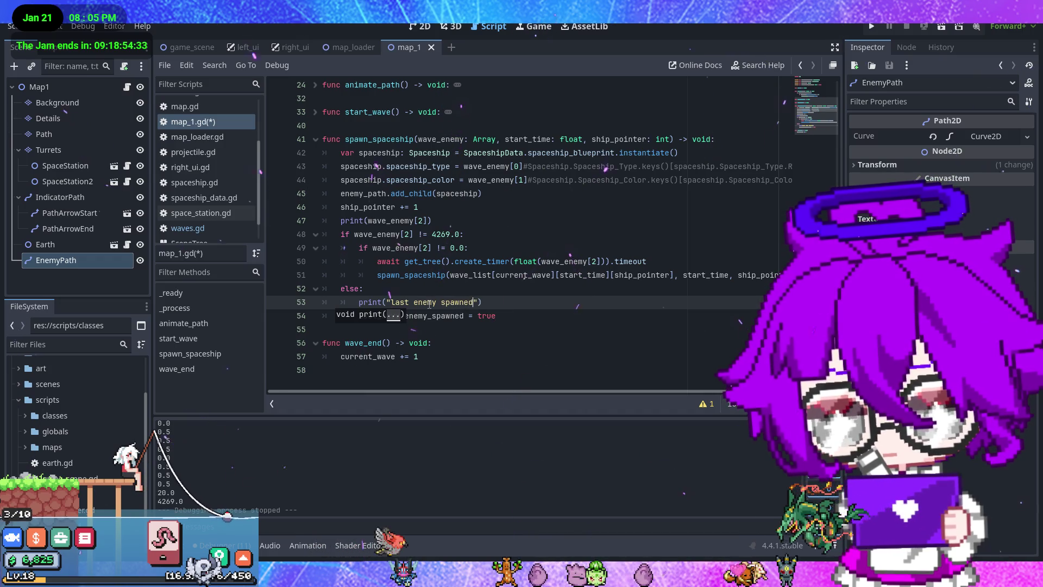
pyautogui.hotkey('ctrl', 's')
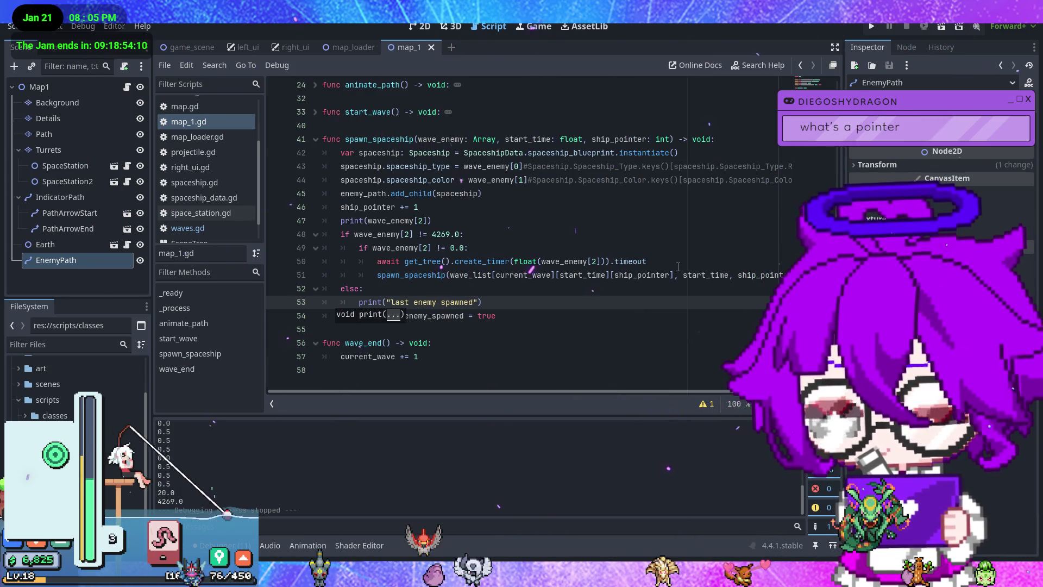
pyautogui.scroll(-2, 217, 220)
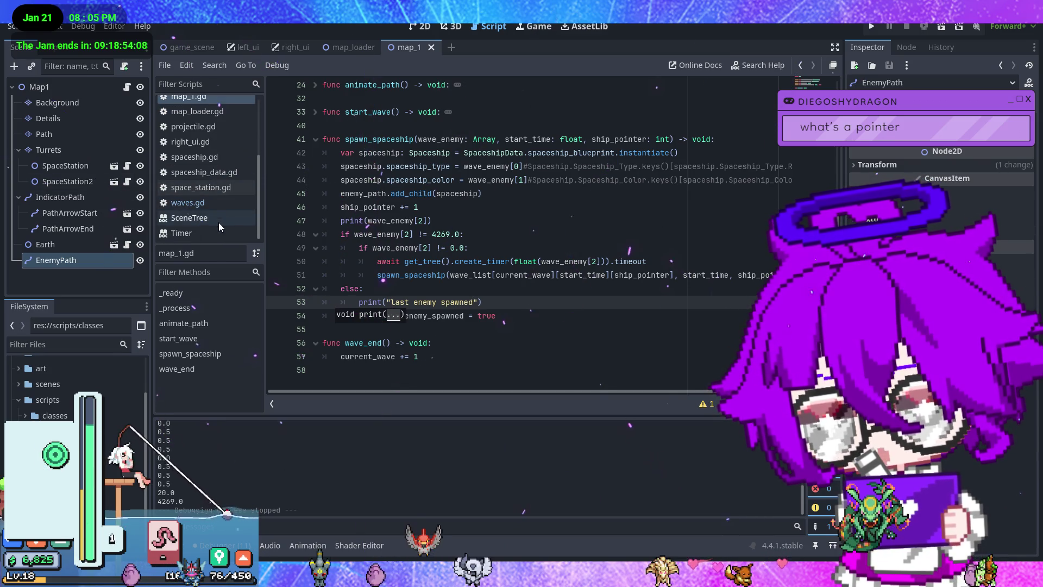
pyautogui.click(204, 228)
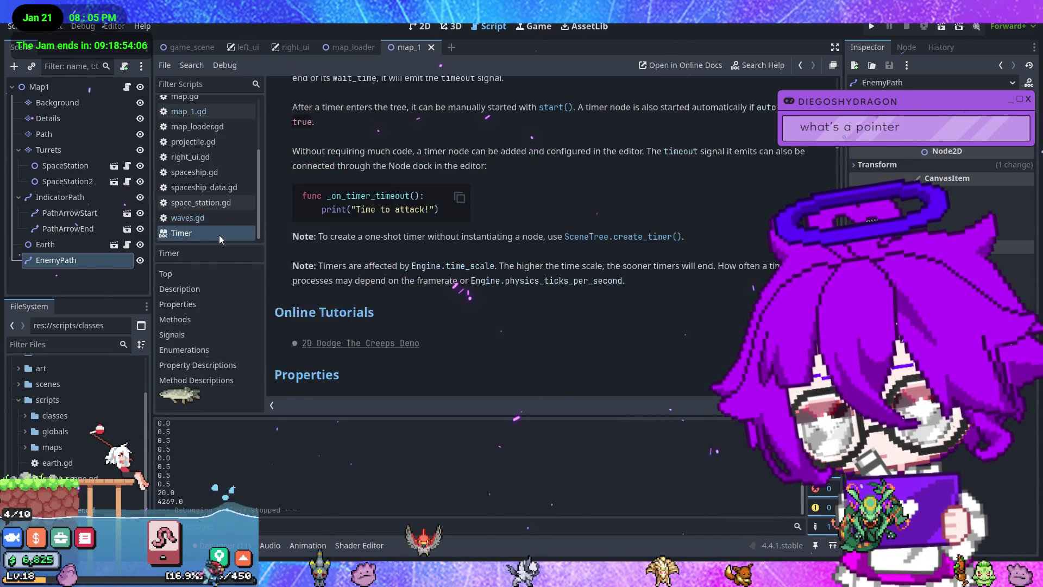
pyautogui.click(208, 229)
pyautogui.scroll(10, 382, 177)
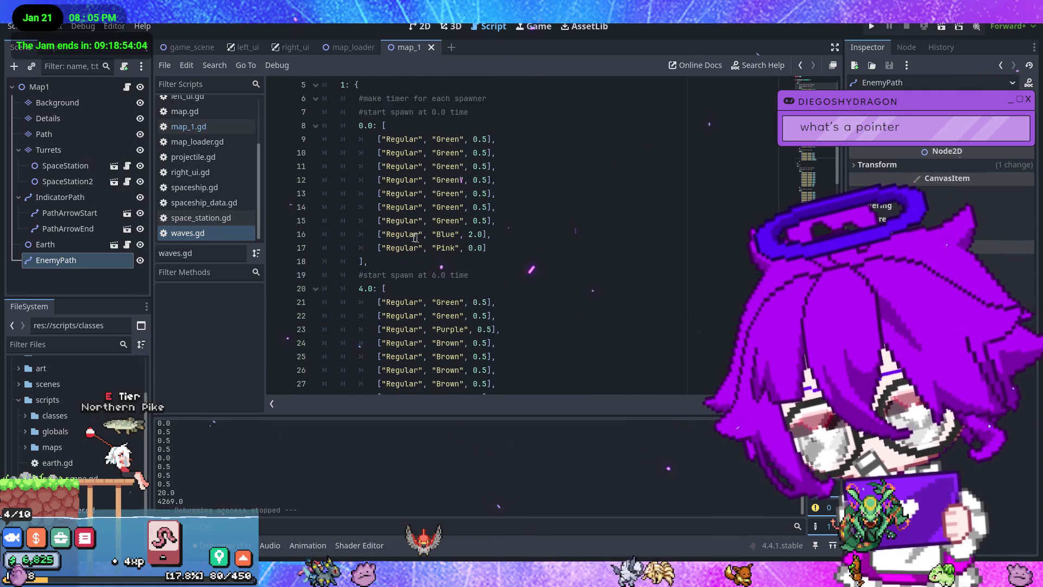
pyautogui.click(376, 184)
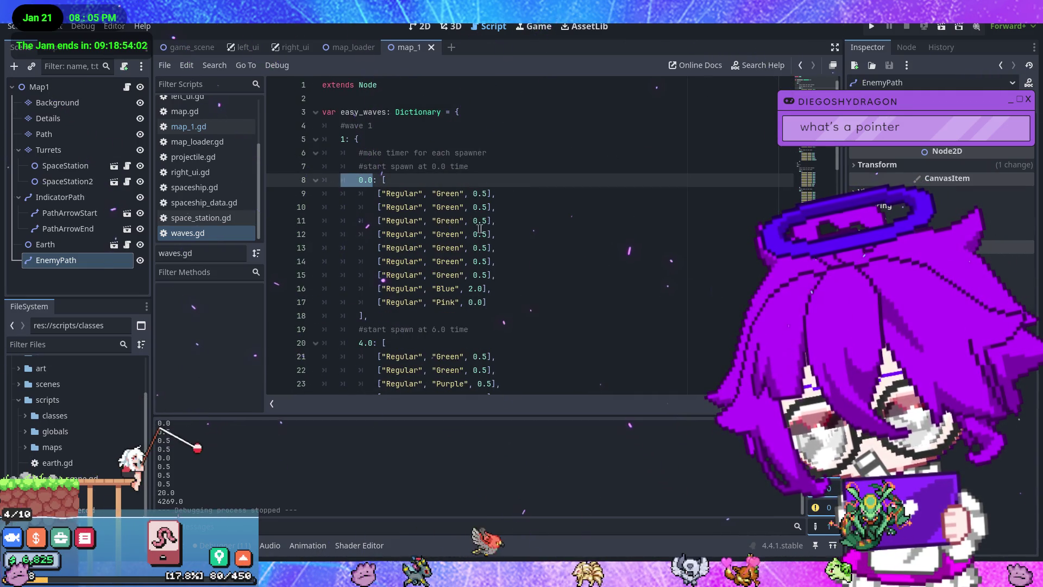
pyautogui.click(424, 220)
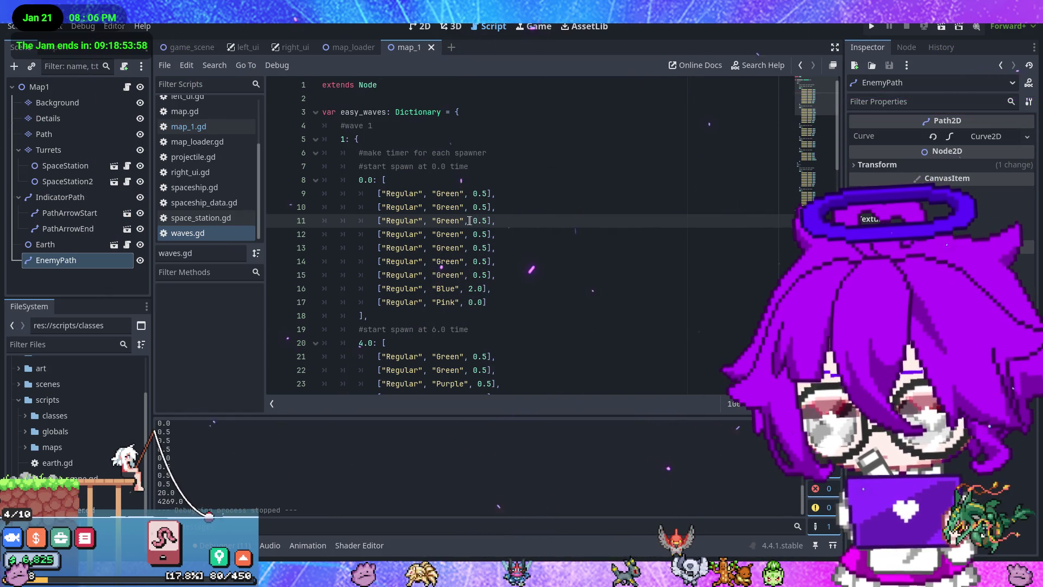
pyautogui.moveTo(379, 194); pyautogui.dragTo(497, 195)
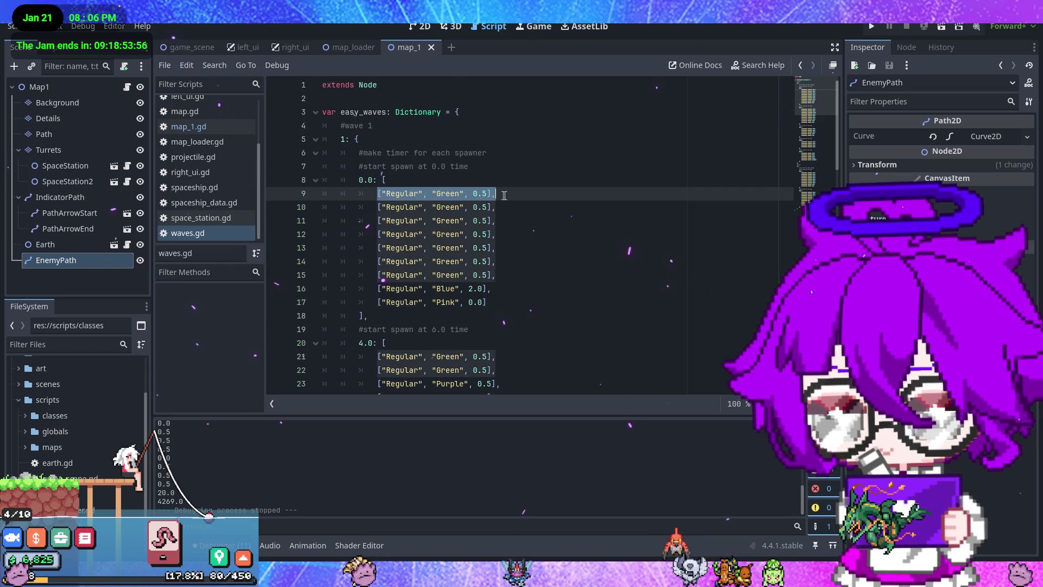
pyautogui.moveTo(359, 179); pyautogui.dragTo(381, 180)
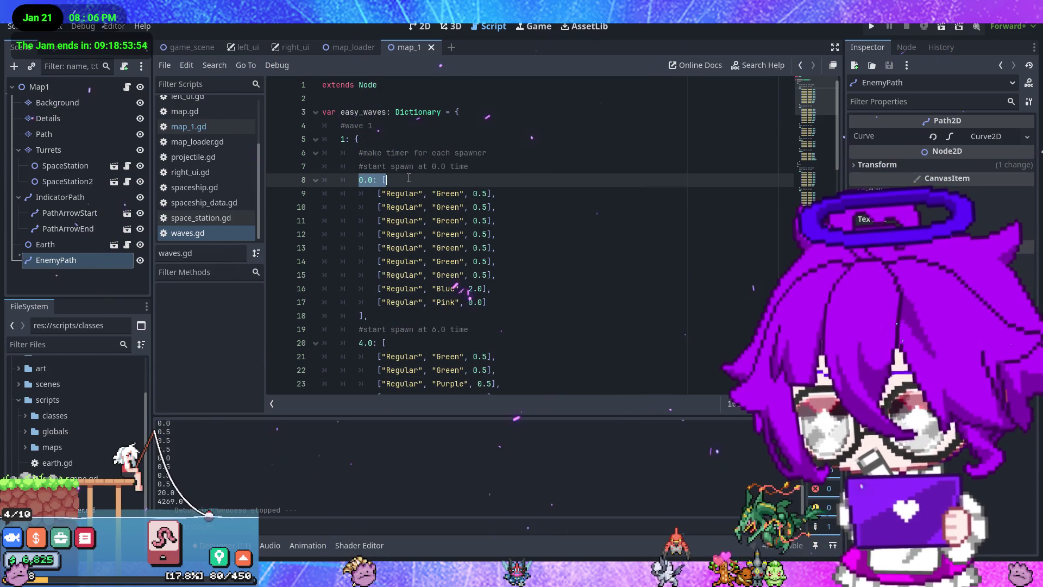
pyautogui.scroll(-1, 392, 165)
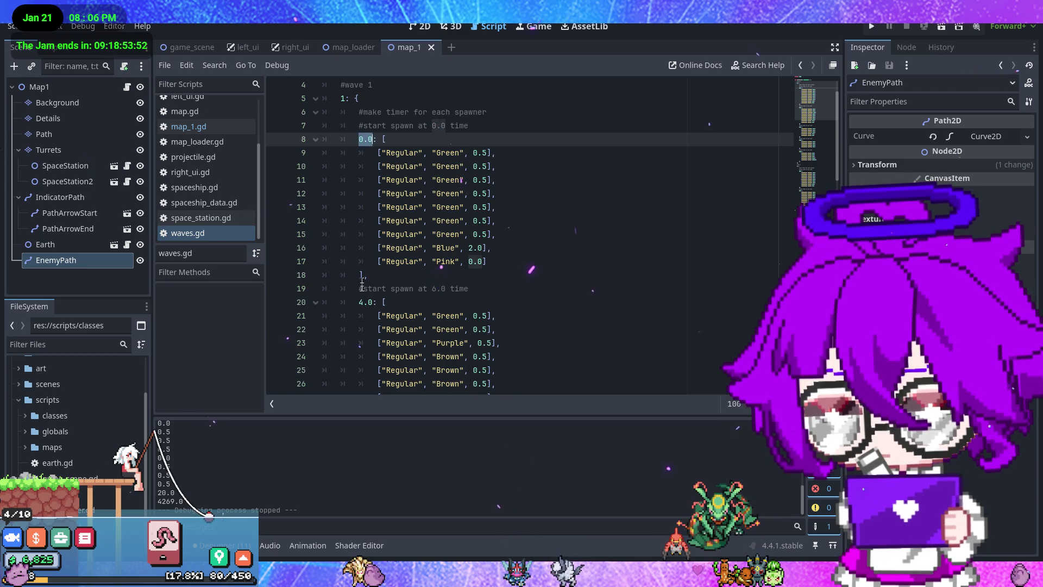
pyautogui.moveTo(359, 302); pyautogui.dragTo(370, 303)
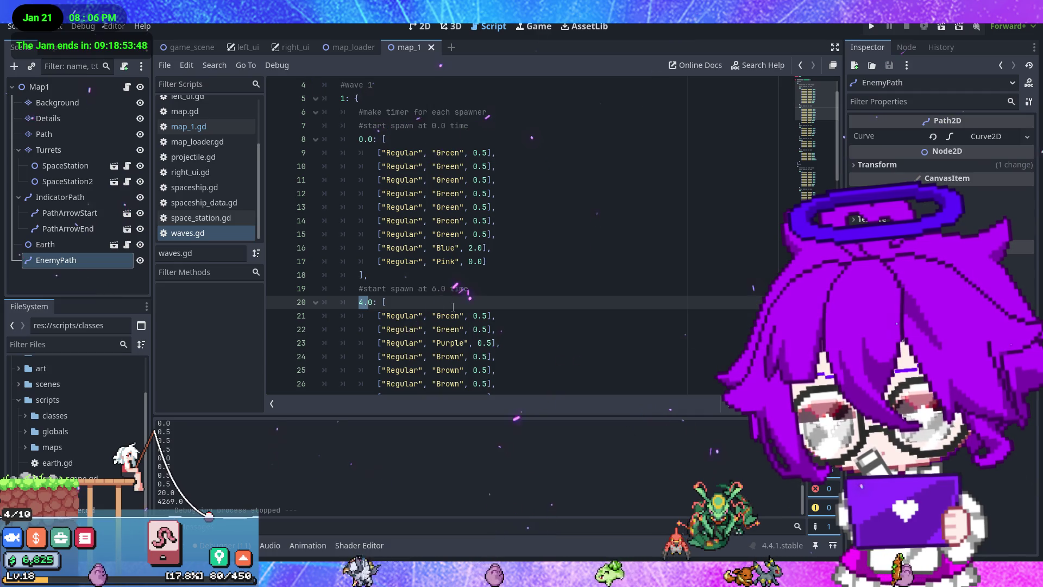
pyautogui.moveTo(358, 139)
pyautogui.mouseDown()
pyautogui.moveTo(374, 165)
pyautogui.moveTo(376, 274)
pyautogui.mouseUp()
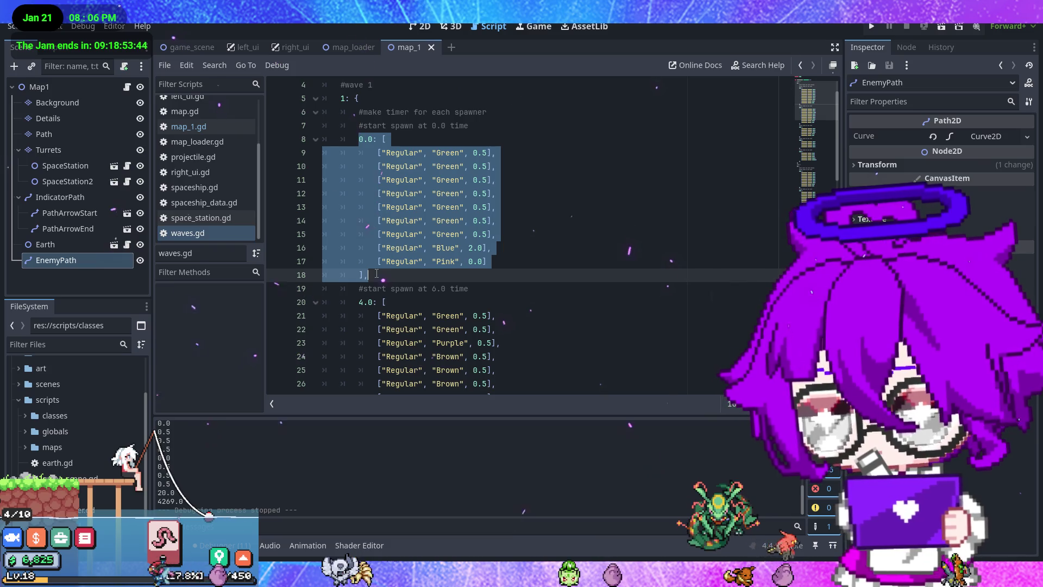
pyautogui.click(435, 180)
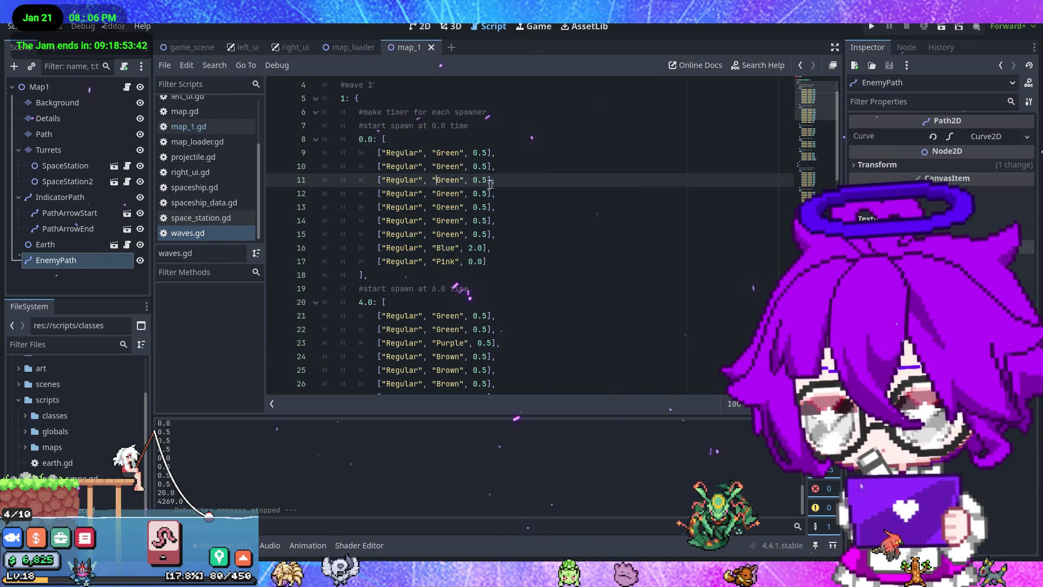
pyautogui.moveTo(492, 153); pyautogui.dragTo(378, 156)
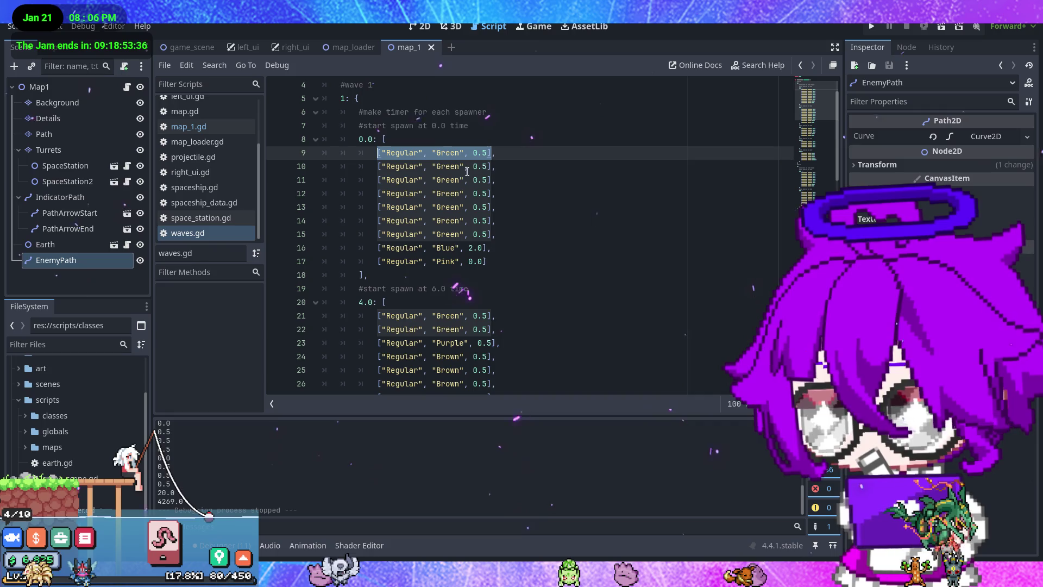
pyautogui.moveTo(378, 166); pyautogui.dragTo(487, 167)
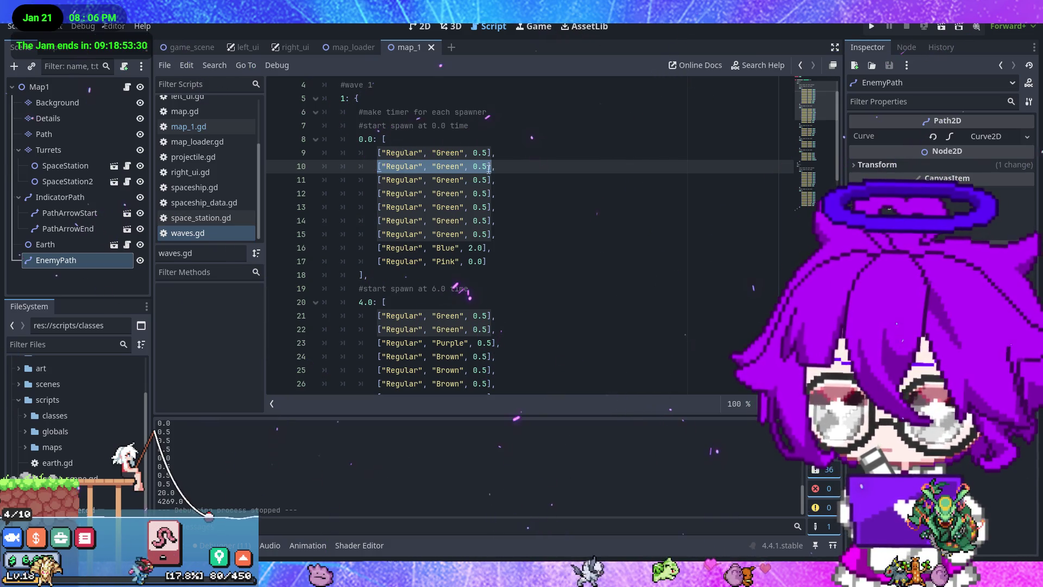
pyautogui.click(486, 179)
pyautogui.click(485, 194)
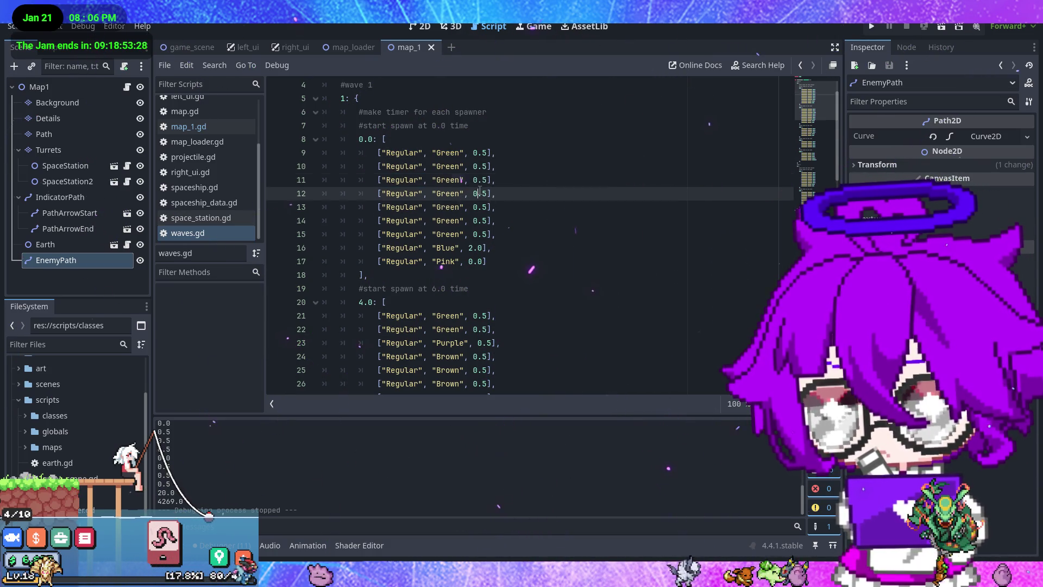
pyautogui.click(484, 207)
pyautogui.click(484, 222)
pyautogui.click(481, 235)
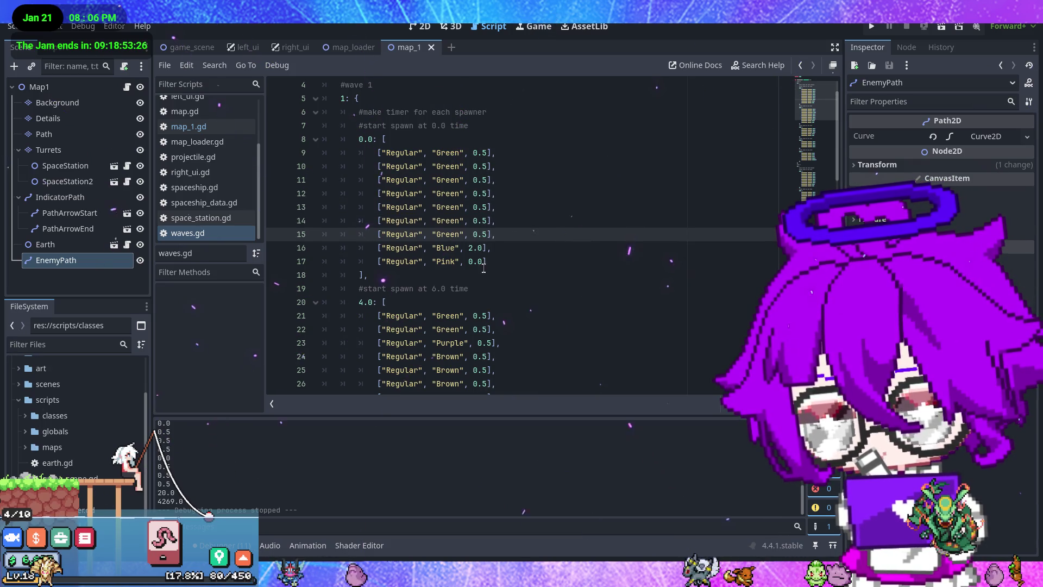
pyautogui.moveTo(484, 267); pyautogui.dragTo(470, 266)
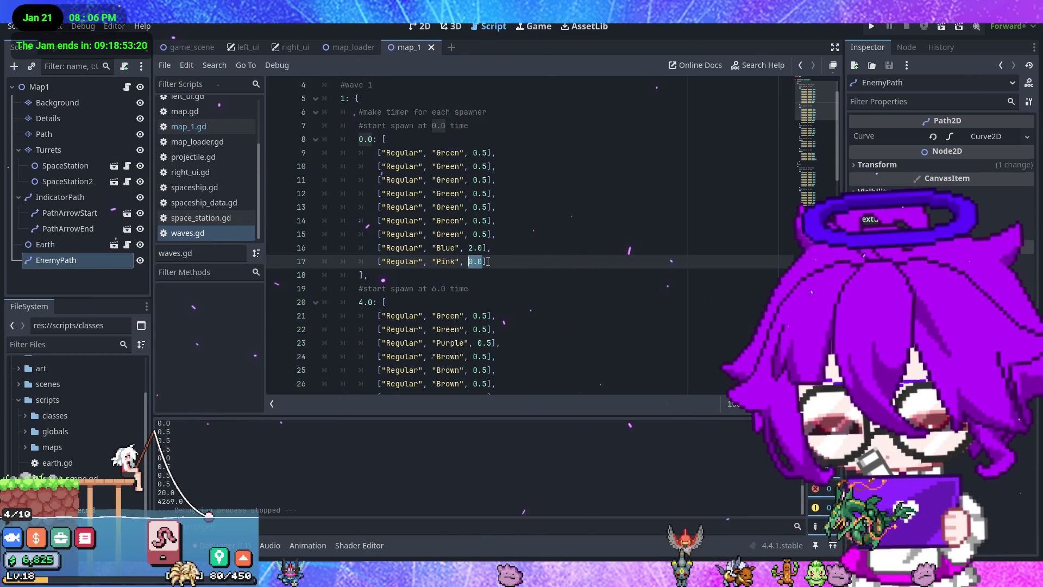
pyautogui.hotkey('shift', 'Up')
pyautogui.hotkey('shift', 'Up')
pyautogui.hotkey('shift', 'Up')
pyautogui.click(498, 264)
pyautogui.scroll(-1, 498, 268)
pyautogui.scroll(-1, 497, 267)
pyautogui.press('Down')
pyautogui.press('Down')
pyautogui.press('Down')
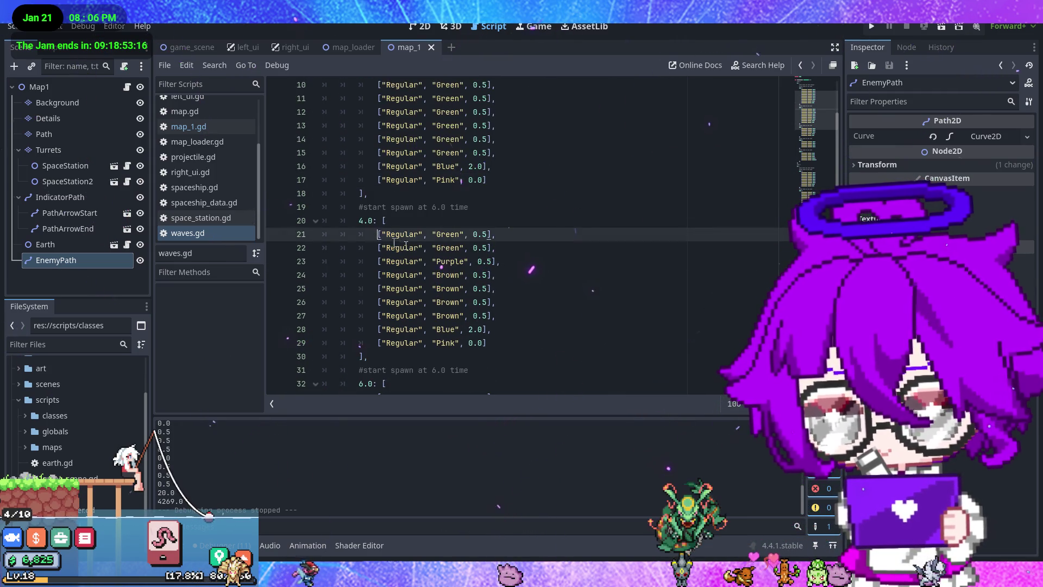
pyautogui.press('Down')
pyautogui.press('Down')
pyautogui.press('Down')
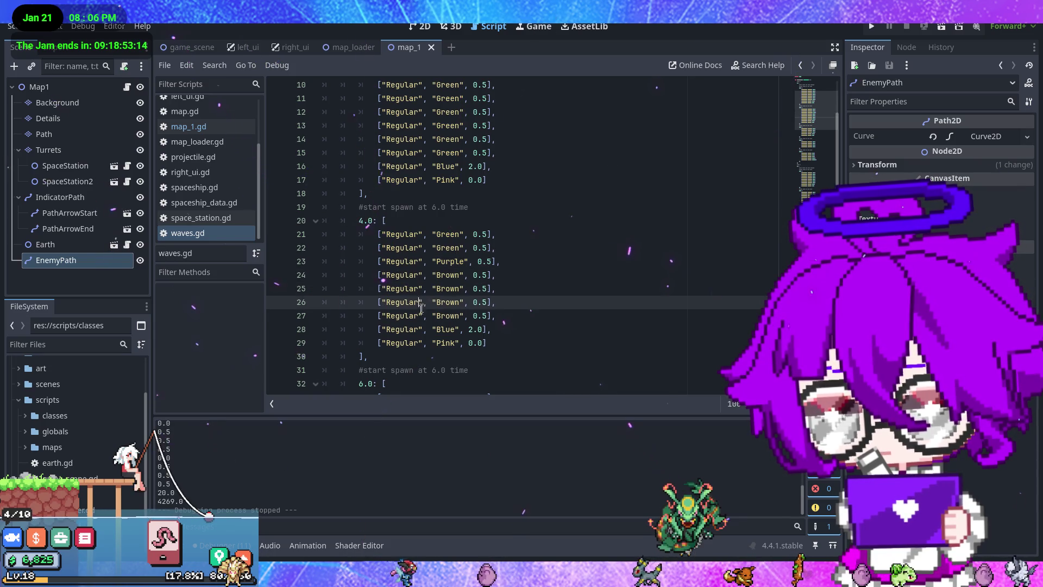
pyautogui.click(417, 341)
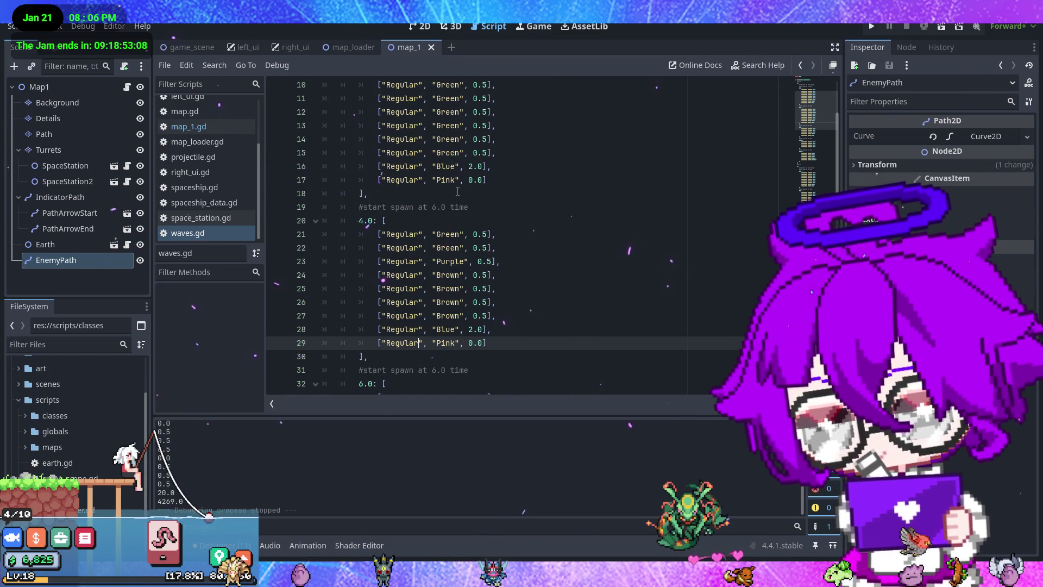
pyautogui.scroll(-15, 458, 191)
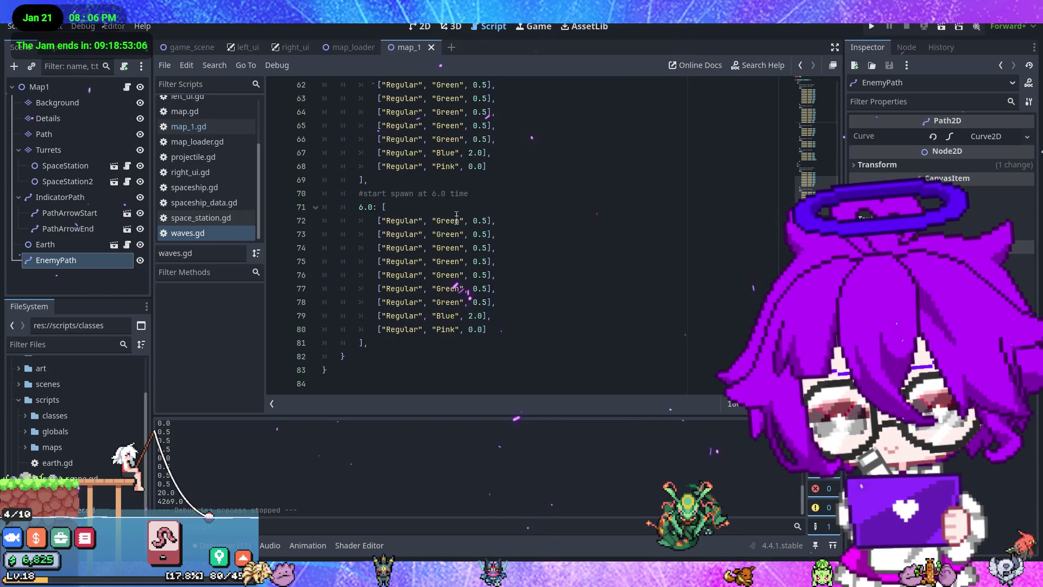
pyautogui.scroll(6, 455, 222)
pyautogui.scroll(14, 453, 231)
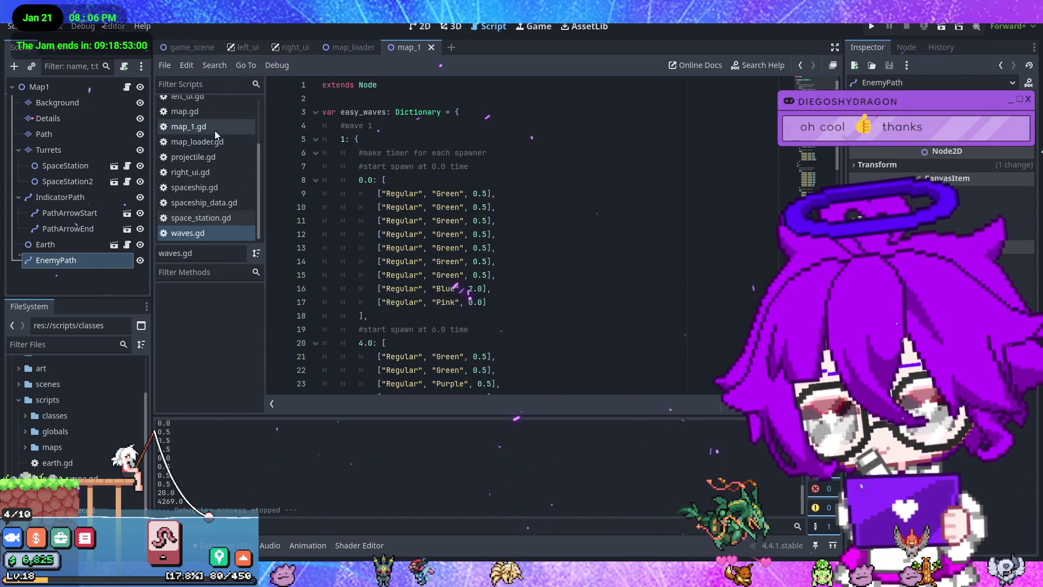
# - Open map_1.gd and review spawn_spaceship's wave_enemy Array and ship_pointer int parameters on line 41
pyautogui.click(215, 130)
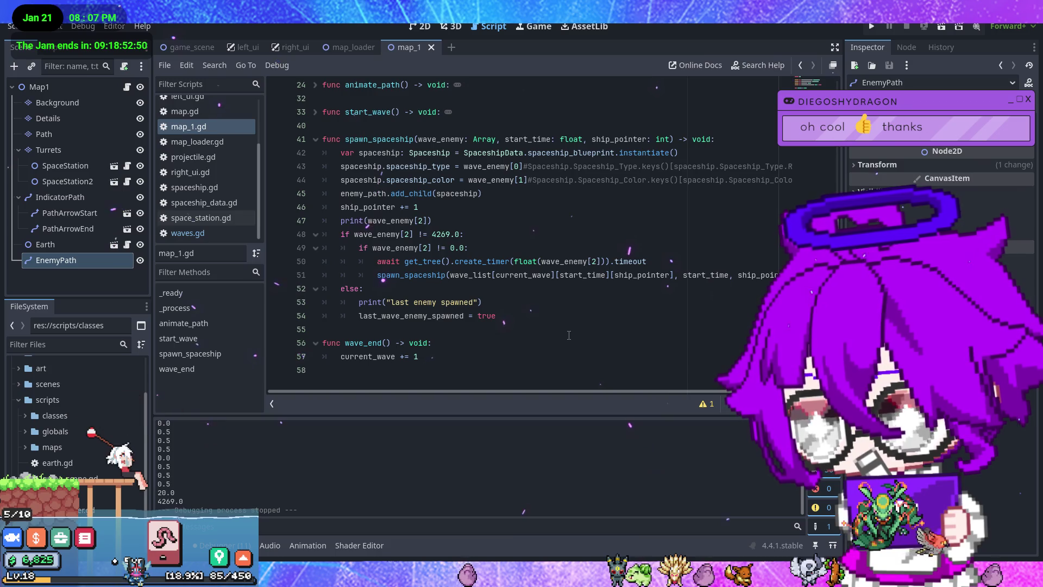
pyautogui.click(223, 234)
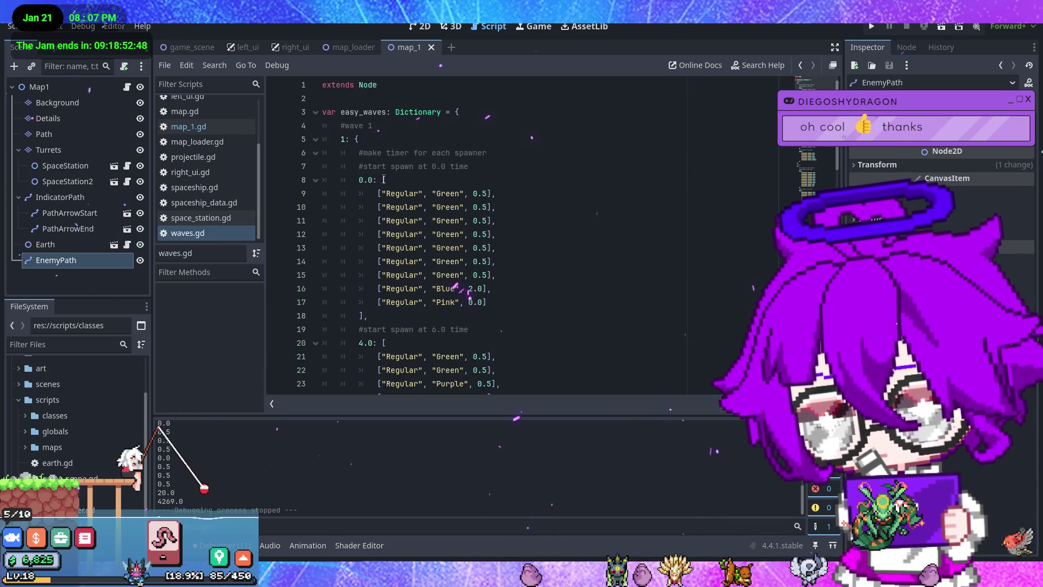
pyautogui.click(214, 131)
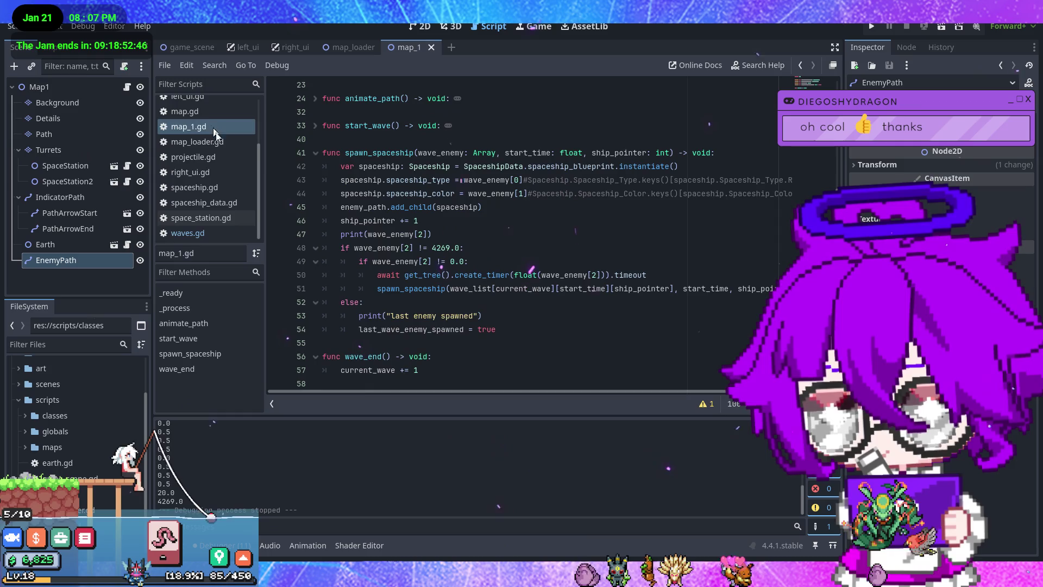
pyautogui.moveTo(346, 153); pyautogui.dragTo(411, 153)
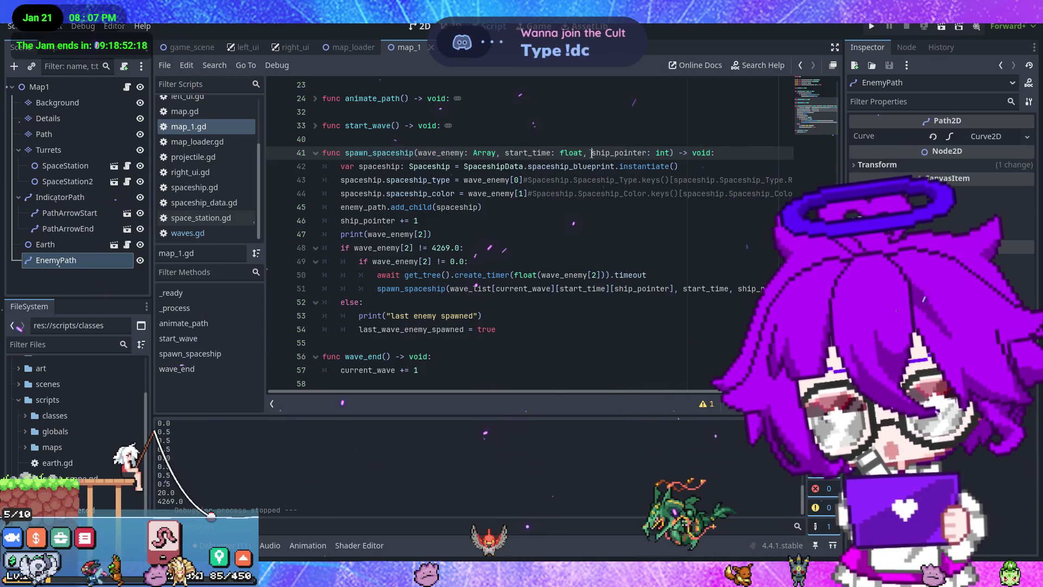
pyautogui.moveTo(592, 153); pyautogui.dragTo(671, 152)
pyautogui.moveTo(418, 152); pyautogui.dragTo(489, 154)
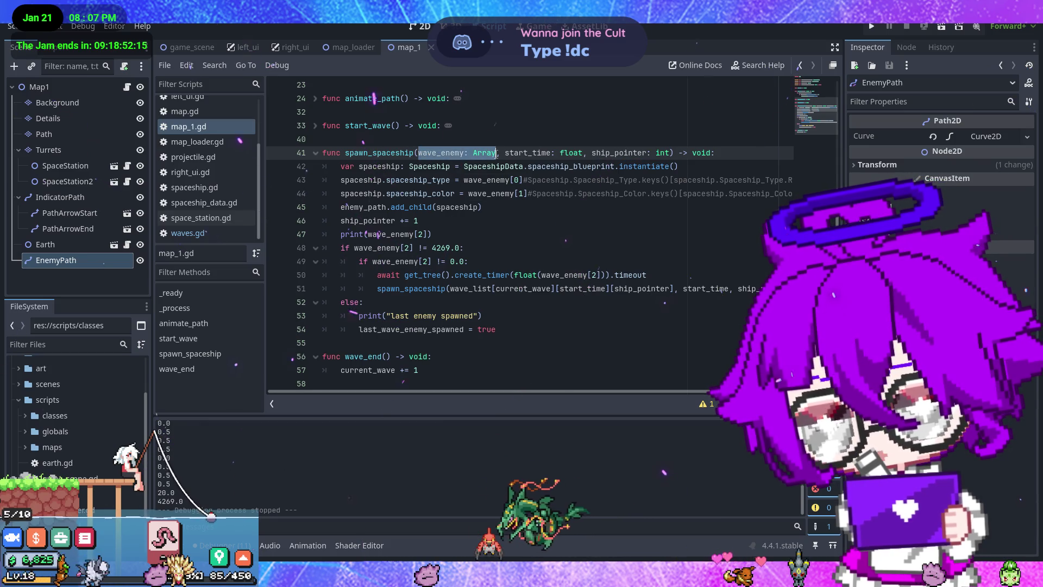
pyautogui.click(592, 153)
pyautogui.moveTo(593, 154); pyautogui.dragTo(670, 154)
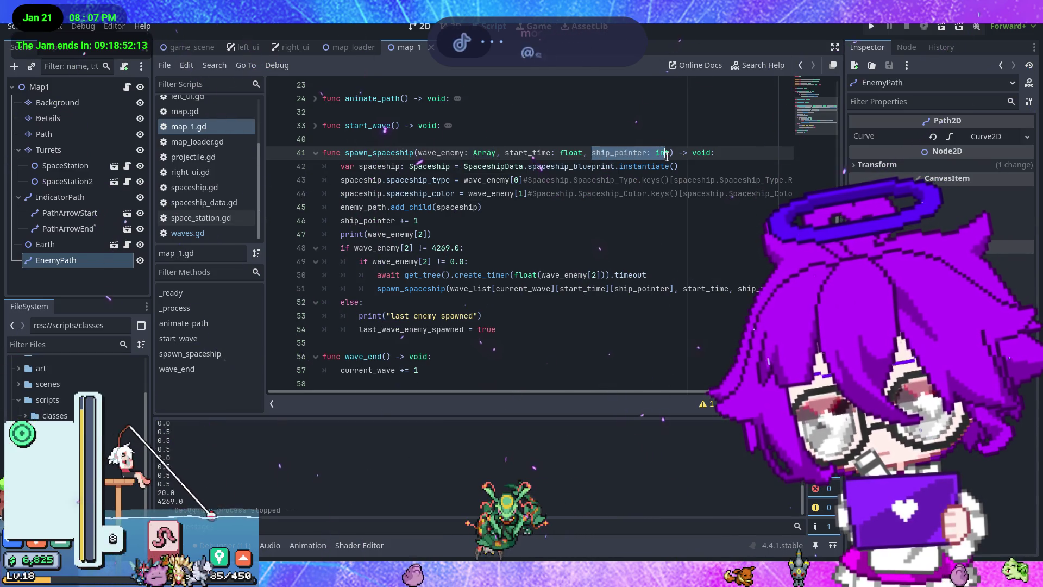
pyautogui.click(625, 154)
pyautogui.moveTo(494, 152); pyautogui.dragTo(414, 152)
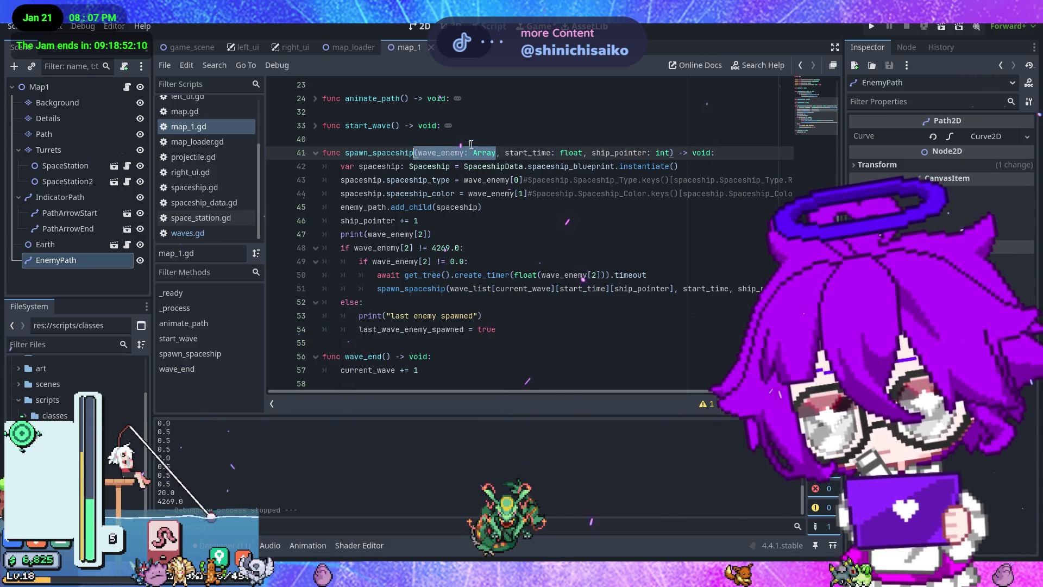
pyautogui.click(478, 139)
pyautogui.moveTo(345, 153)
pyautogui.mouseDown()
pyautogui.moveTo(543, 166)
pyautogui.moveTo(678, 154)
pyautogui.mouseUp()
# - Check the last_wave_enemy_spawned and 'Last enemy spawned' print lines, then return to waves.gd
pyautogui.click(536, 329)
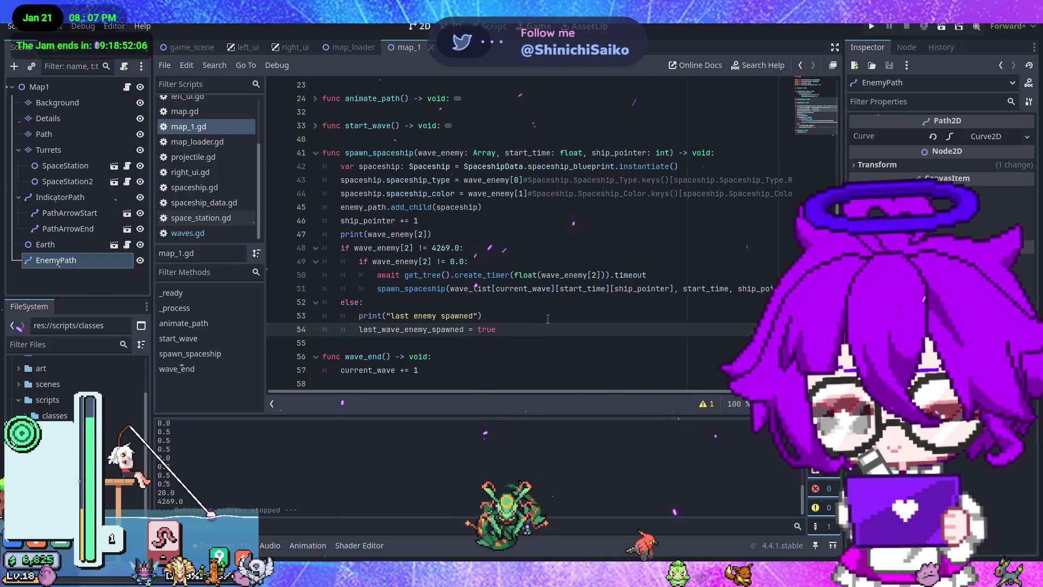
pyautogui.click(538, 318)
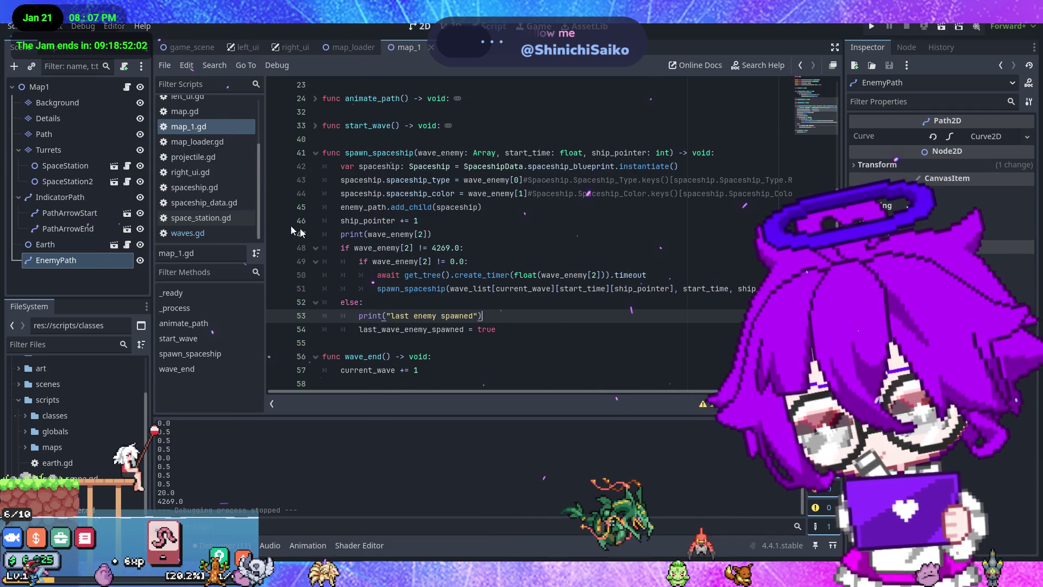
pyautogui.click(235, 233)
# - Copy the Pink 4269.0 entry and paste it over wave 1's final Pink 0.0 entry
pyautogui.scroll(-4, 382, 258)
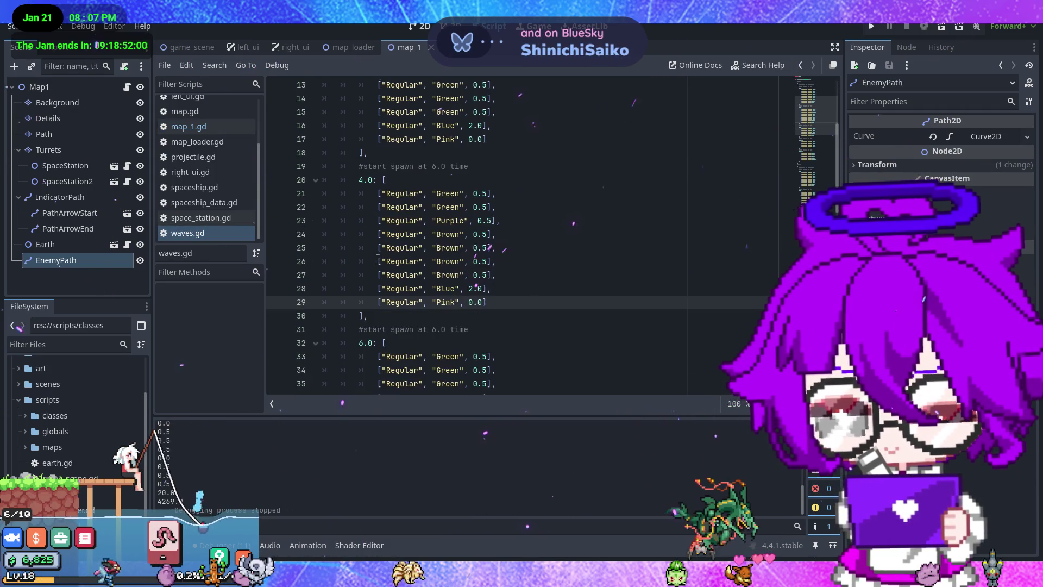
pyautogui.scroll(-7, 382, 258)
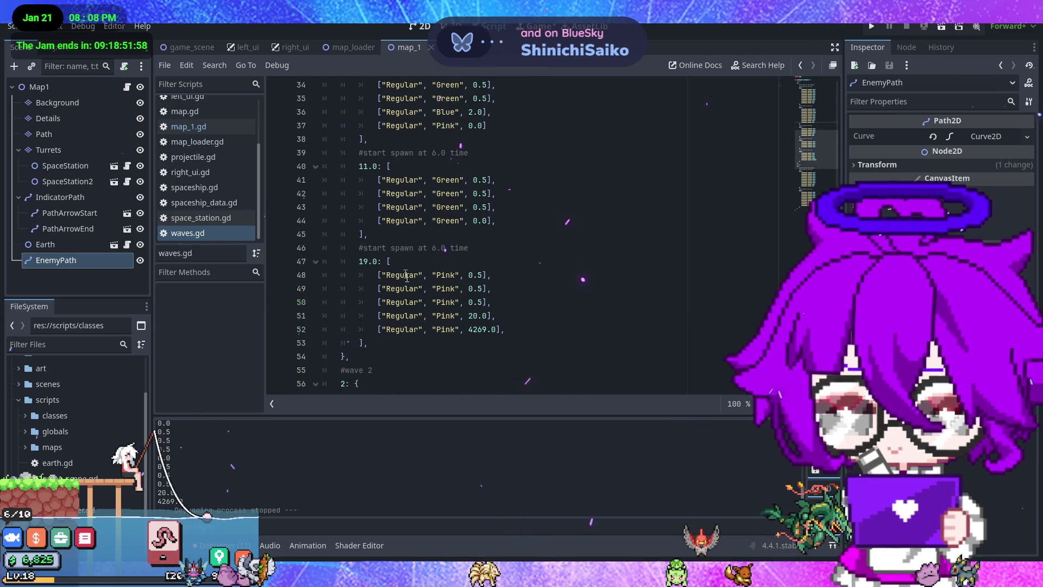
pyautogui.click(503, 332)
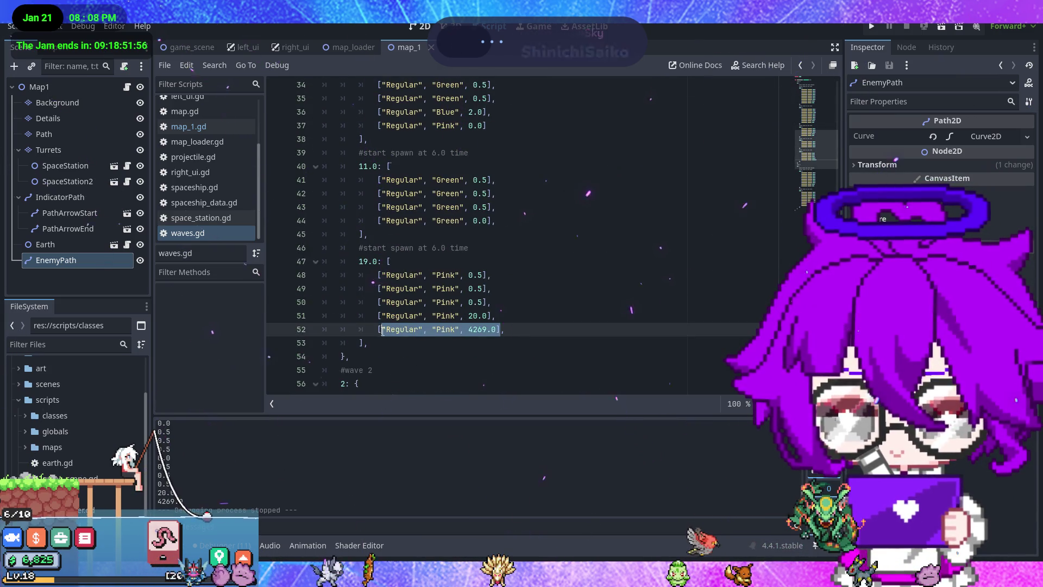
pyautogui.click(500, 329)
pyautogui.moveTo(500, 329); pyautogui.dragTo(381, 332)
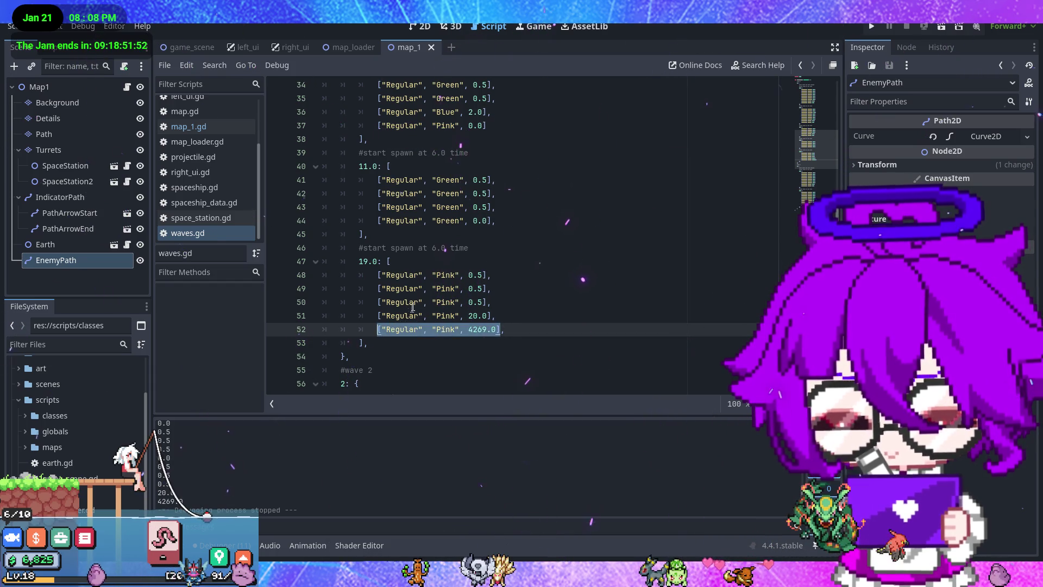
pyautogui.scroll(6, 413, 307)
pyautogui.moveTo(487, 263)
pyautogui.mouseDown()
pyautogui.moveTo(375, 261)
pyautogui.moveTo(434, 381)
pyautogui.moveTo(451, 383)
pyautogui.moveTo(475, 345)
pyautogui.mouseUp()
pyautogui.write('4269.0')
# - Delete wave 1's 6.0, 11.0 and 19.0 spawn groups, leaving no empty line
pyautogui.scroll(-1, 380, 264)
pyautogui.press('Delete')
pyautogui.scroll(10, 469, 349)
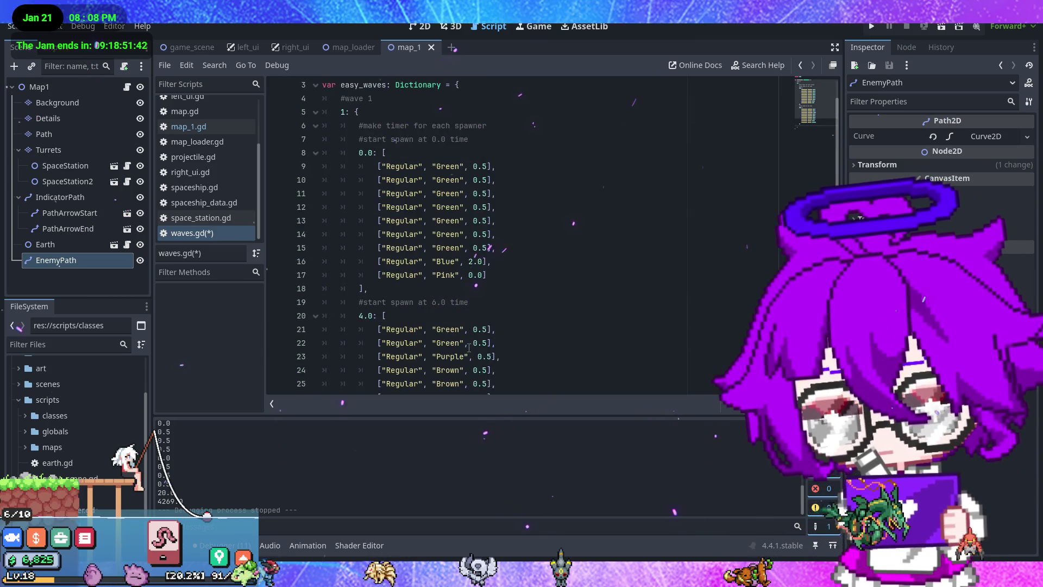
pyautogui.scroll(-3, 468, 348)
pyautogui.hotkey('ctrl', 'z')
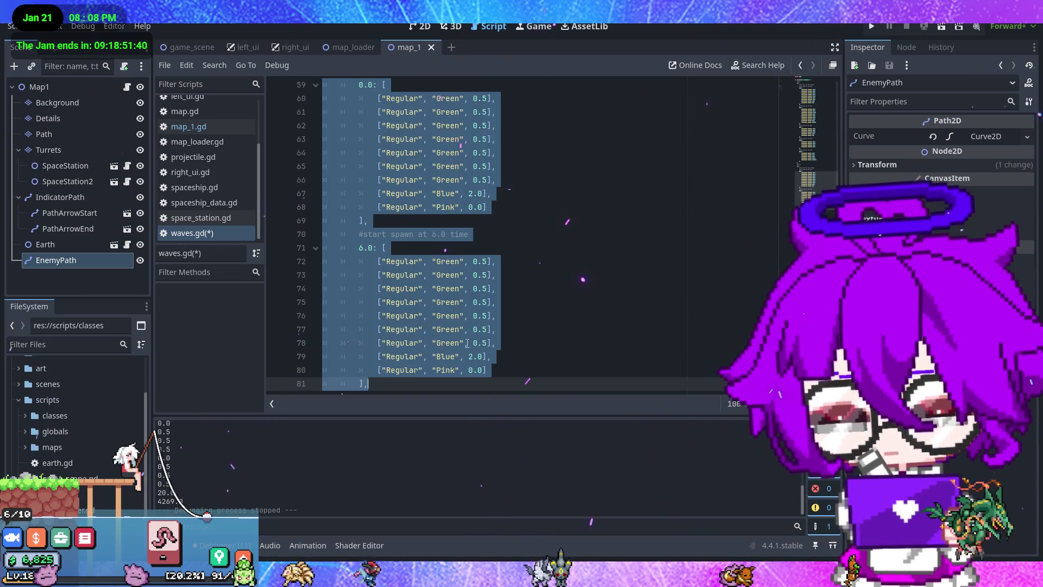
pyautogui.scroll(6, 457, 329)
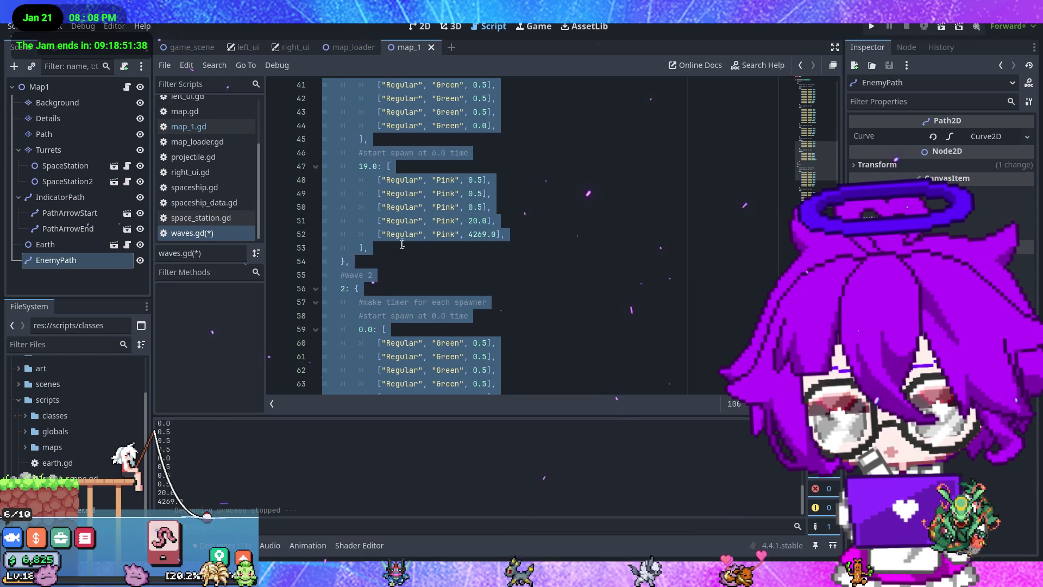
pyautogui.click(375, 260)
pyautogui.scroll(1, 376, 260)
pyautogui.moveTo(369, 288)
pyautogui.mouseDown()
pyautogui.moveTo(362, 217)
pyautogui.moveTo(367, 314)
pyautogui.mouseUp()
pyautogui.scroll(8, 364, 299)
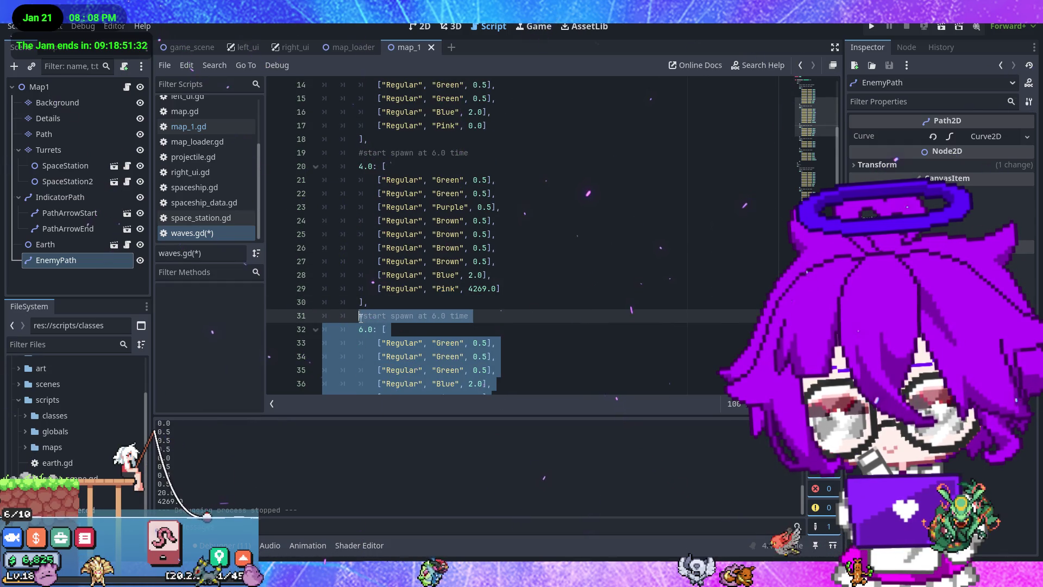
pyautogui.press('BackSpace')
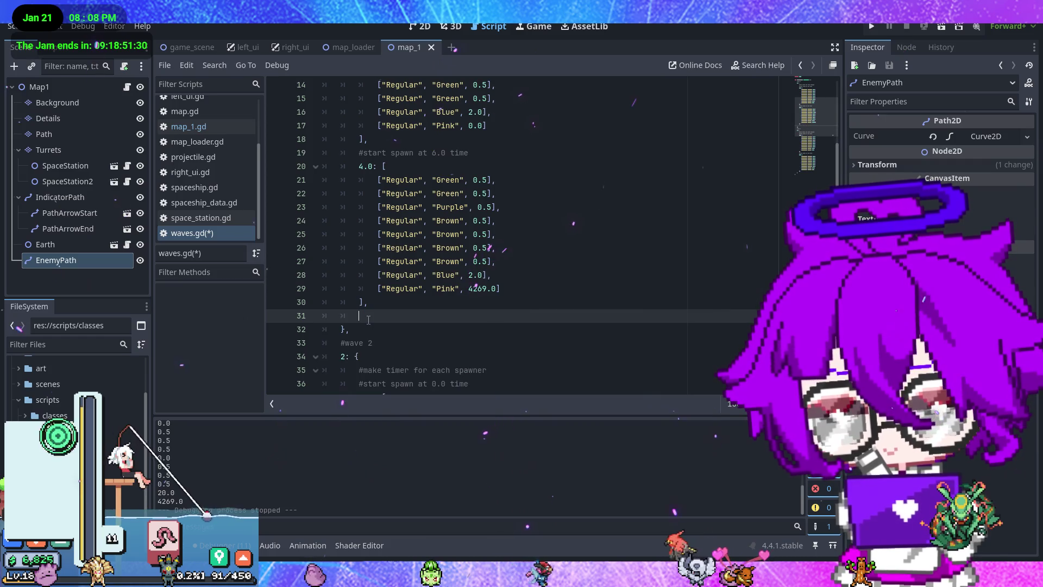
pyautogui.press('BackSpace')
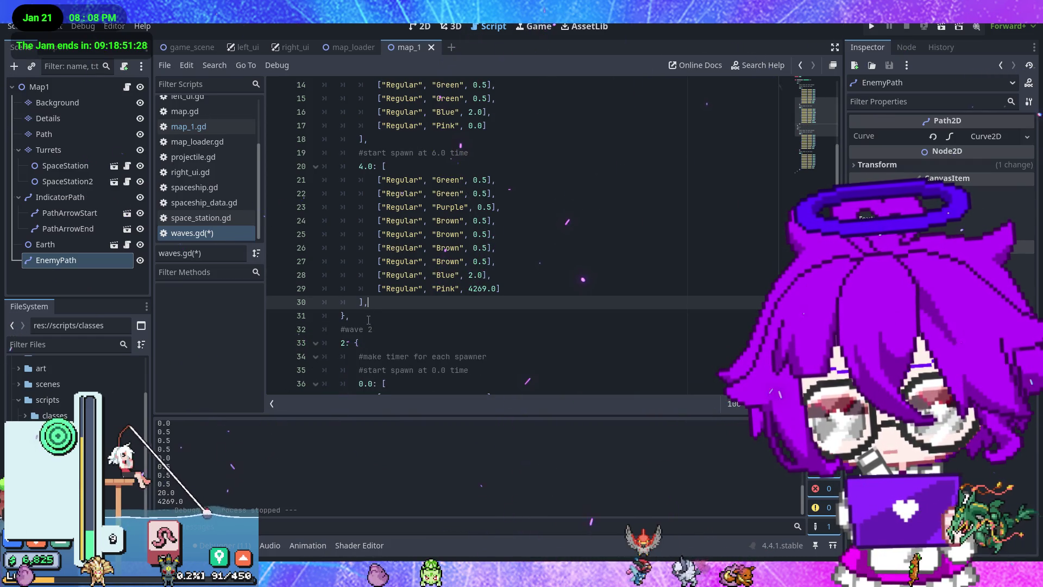
# - Fix the comment to spawn at 4.0, change Blue's delay from 2.0 to 20.0, save and run
pyautogui.scroll(1, 380, 326)
pyautogui.click(432, 195)
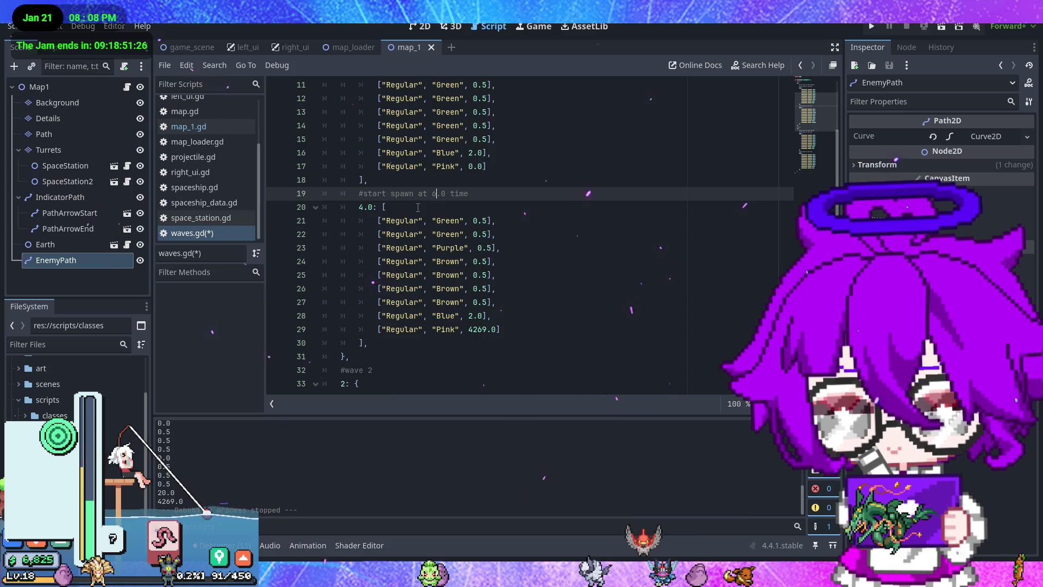
pyautogui.click(475, 317)
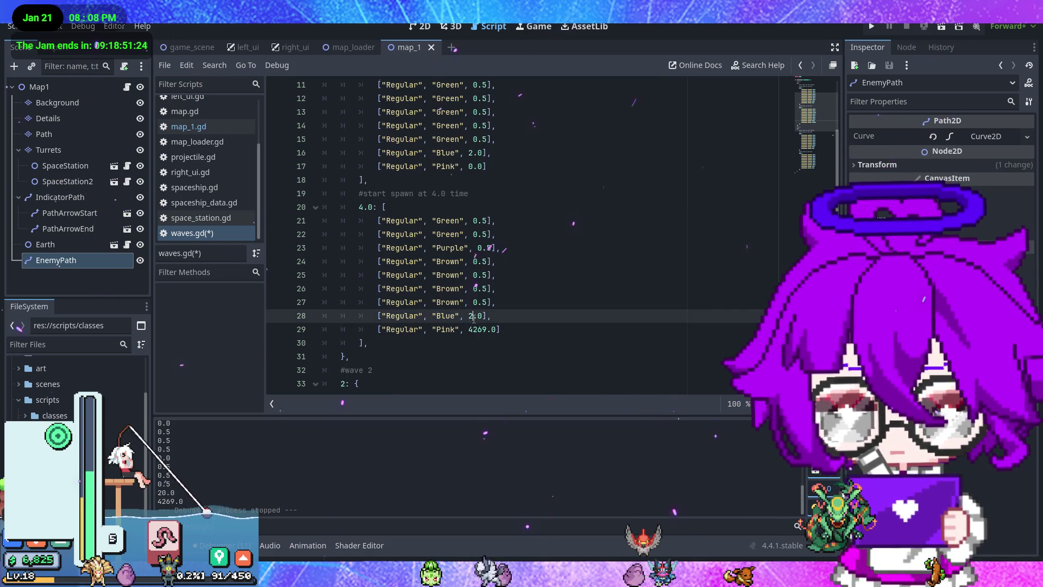
pyautogui.write('0')
pyautogui.hotkey('ctrl', 's')
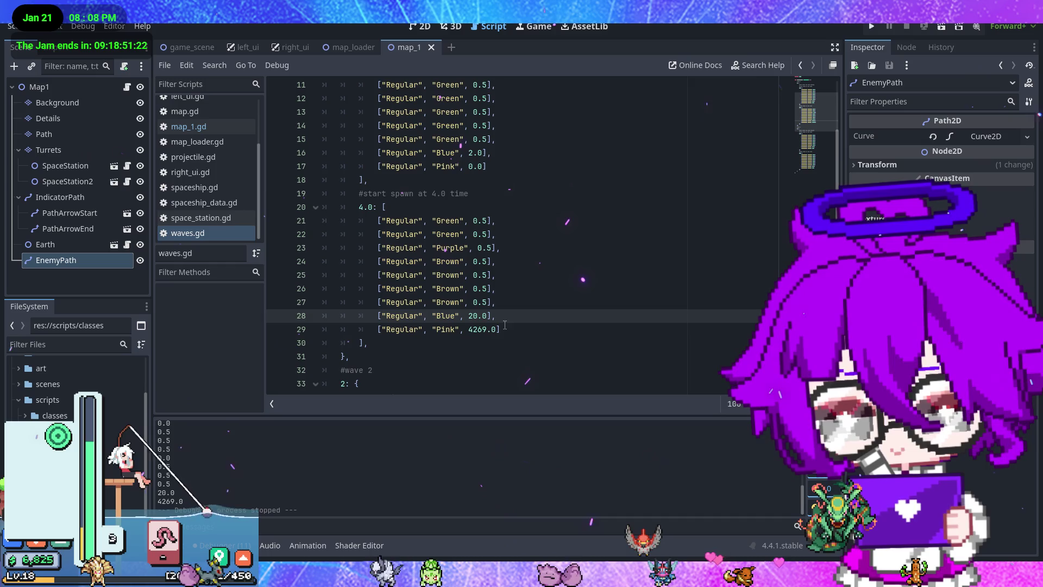
pyautogui.click(871, 26)
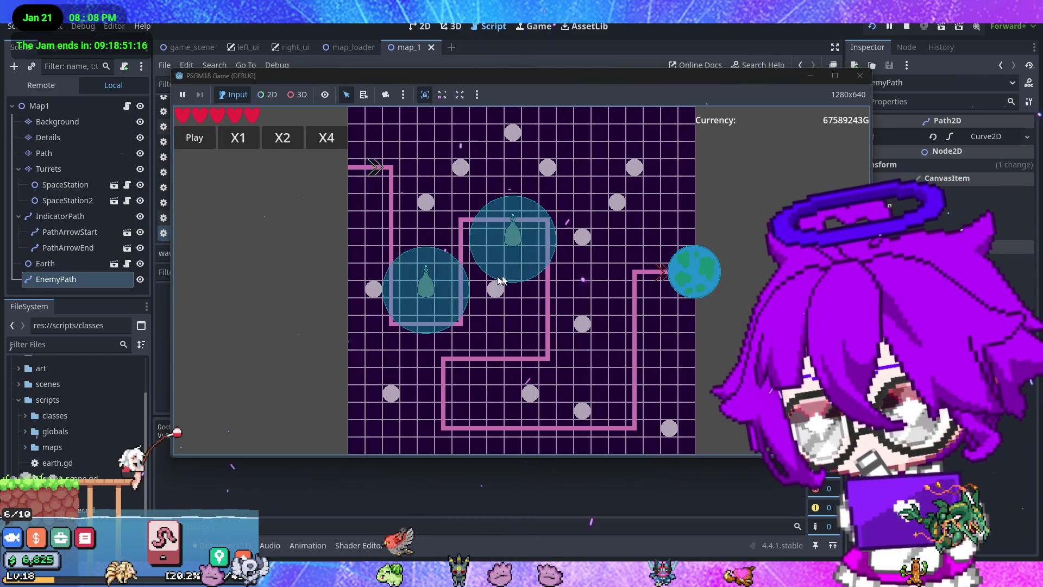
# - Start wave 1 at 4x speed, watch it play out, then close the game window
pyautogui.click(195, 138)
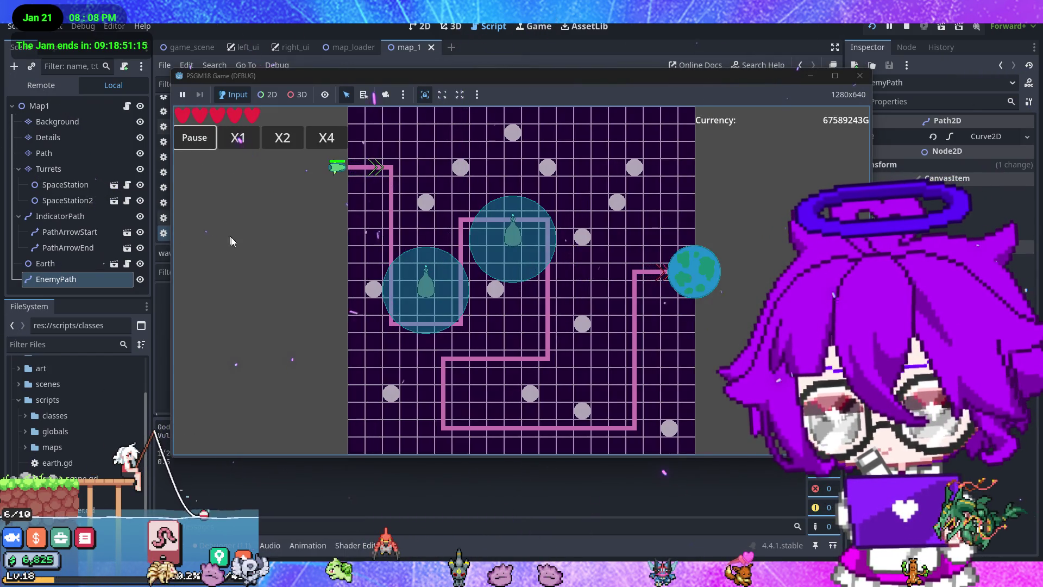
pyautogui.click(327, 145)
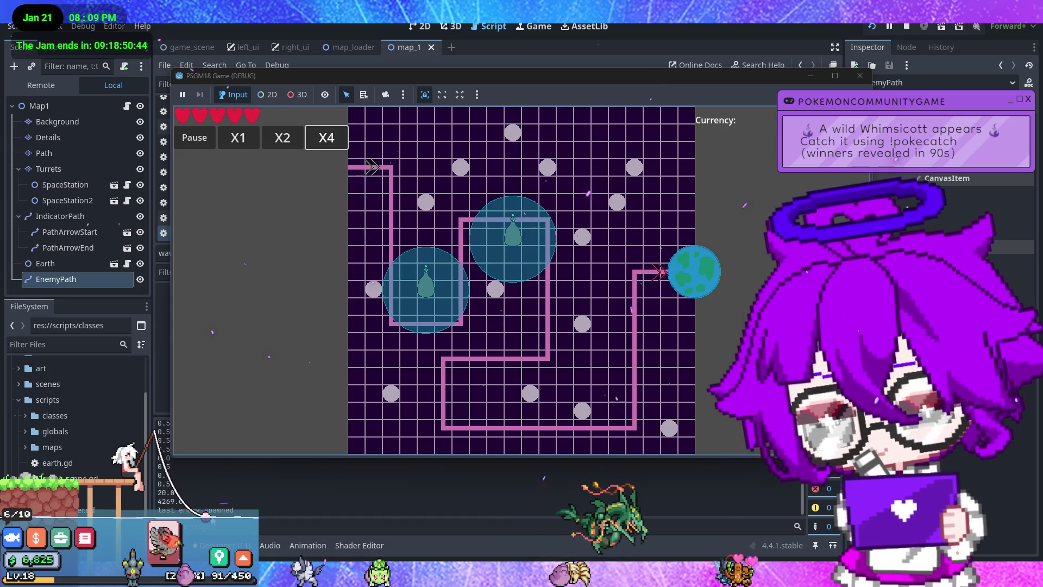
pyautogui.click(862, 79)
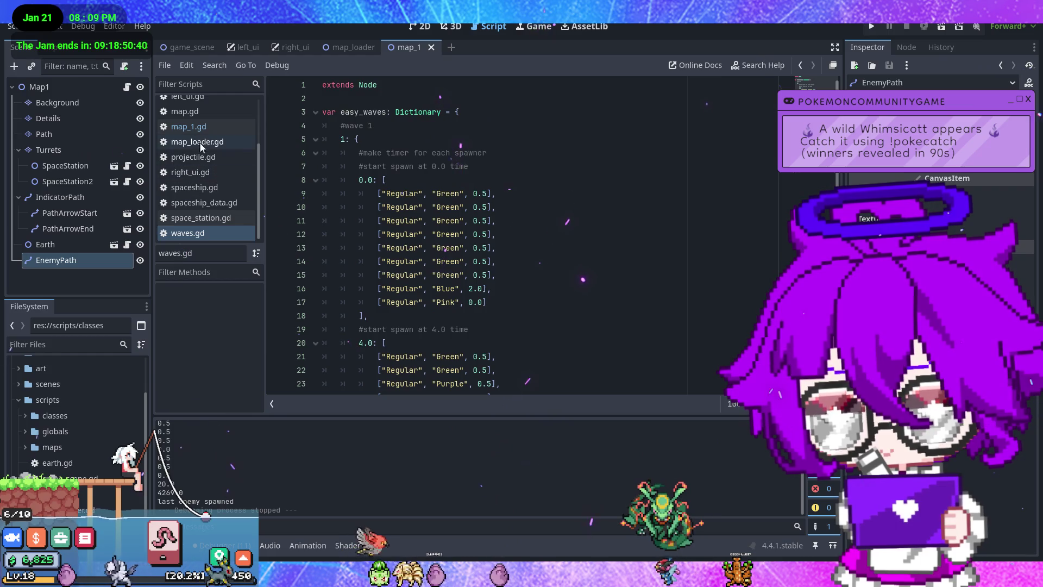
# - In map_1.gd's _process, add print(enemy_path.get_child_count()) under the last_wave_enemy_spawned check
pyautogui.click(216, 128)
pyautogui.click(515, 330)
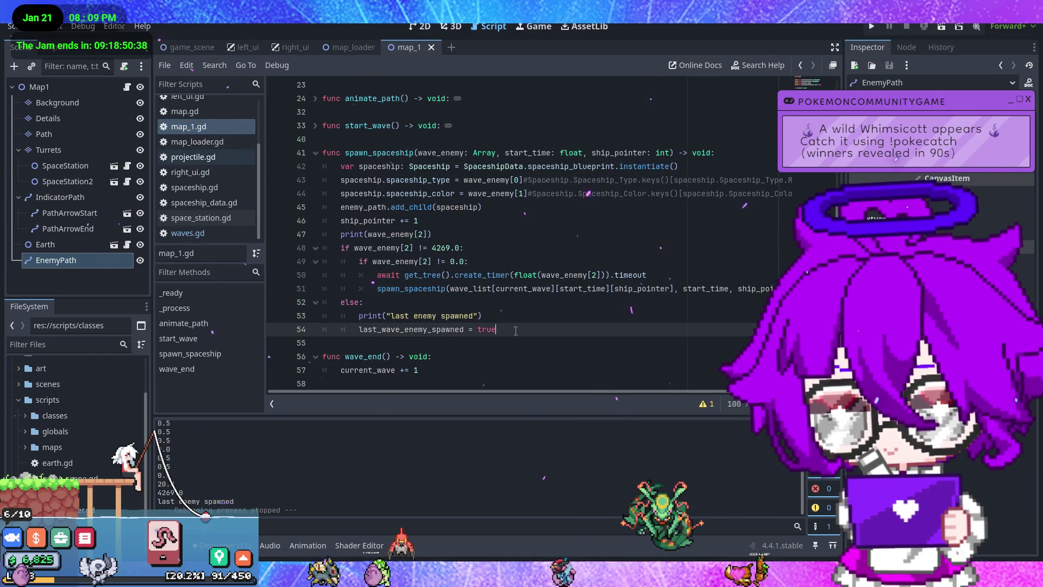
pyautogui.scroll(3, 516, 330)
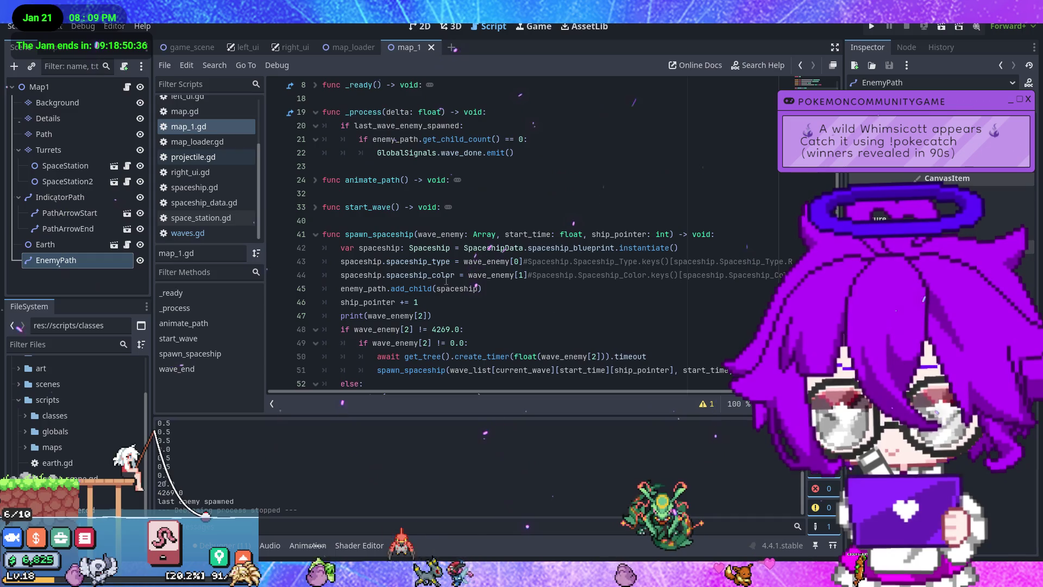
pyautogui.scroll(1, 451, 282)
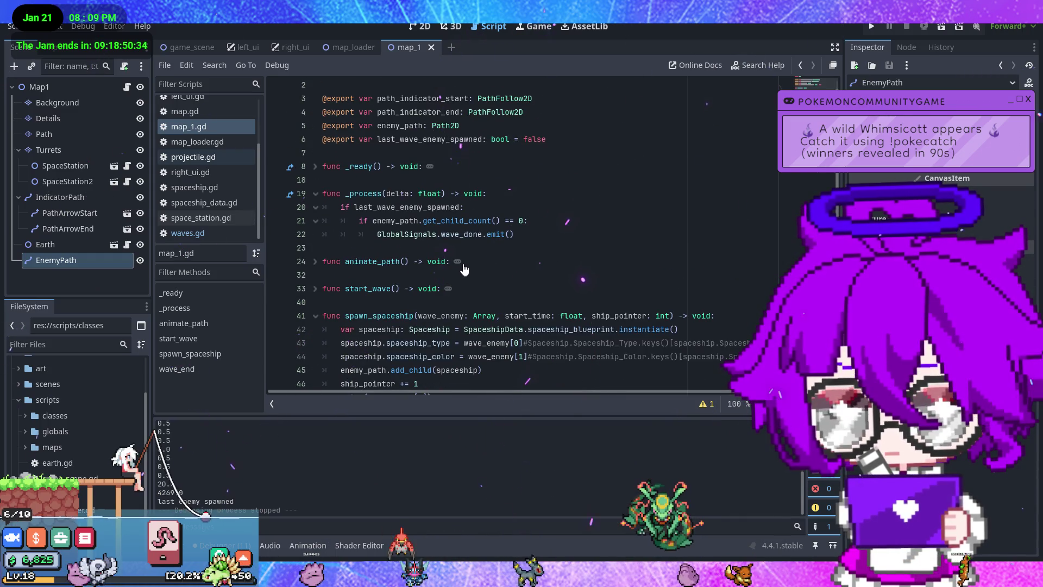
pyautogui.click(468, 213)
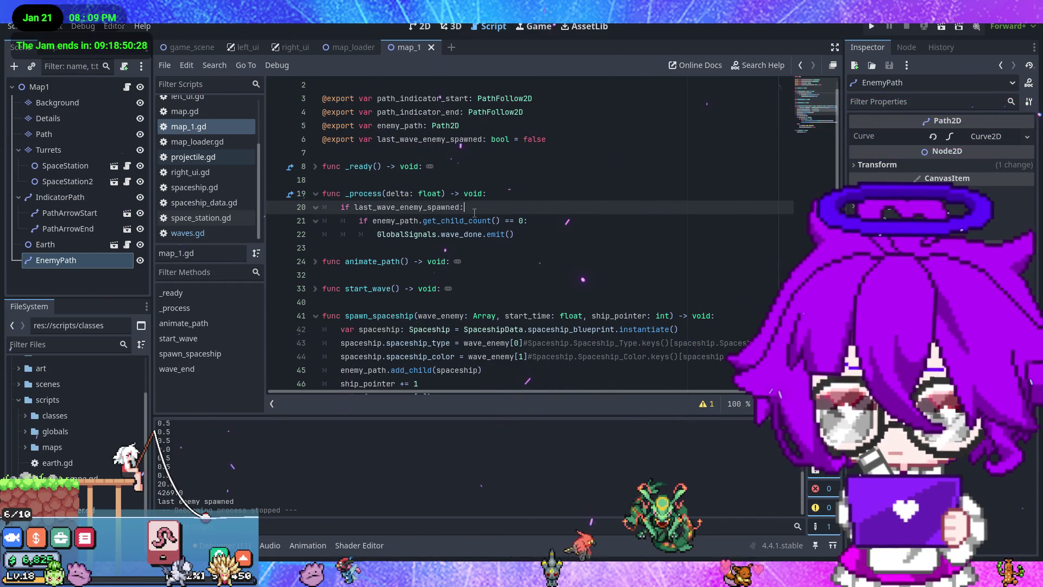
pyautogui.press('Return')
pyautogui.write('print(')
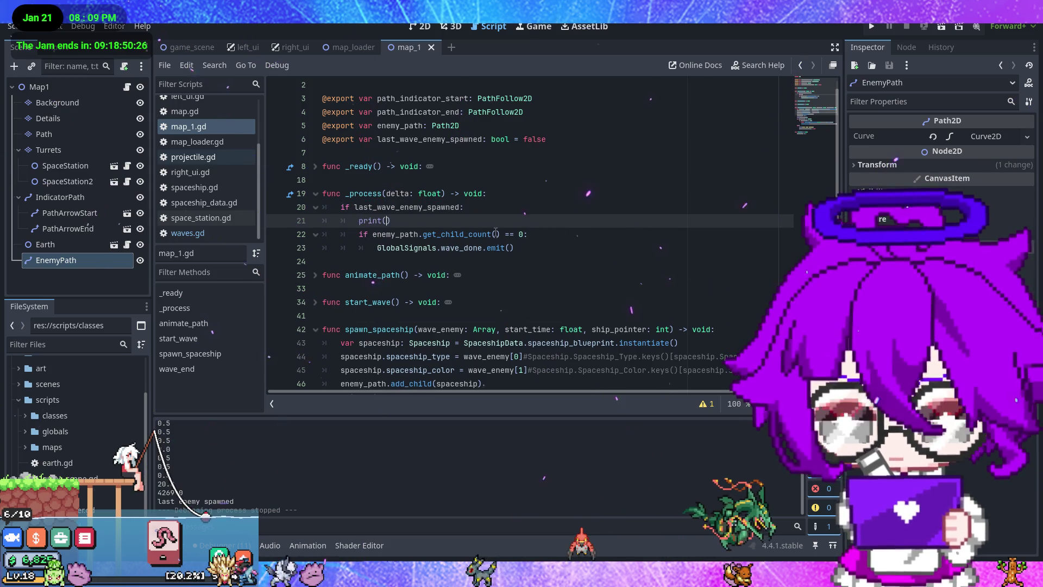
pyautogui.click(376, 234)
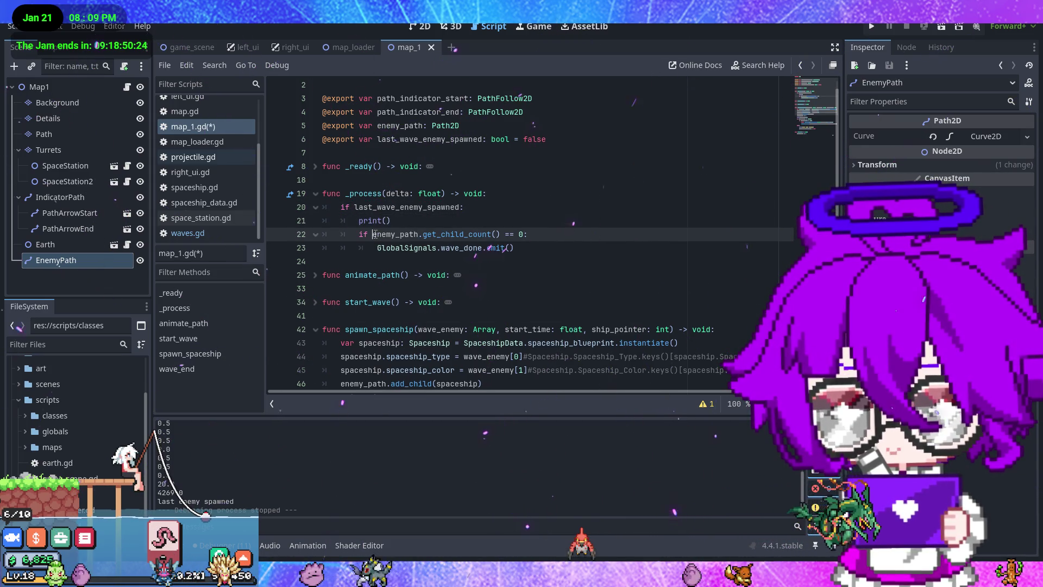
pyautogui.click(387, 220)
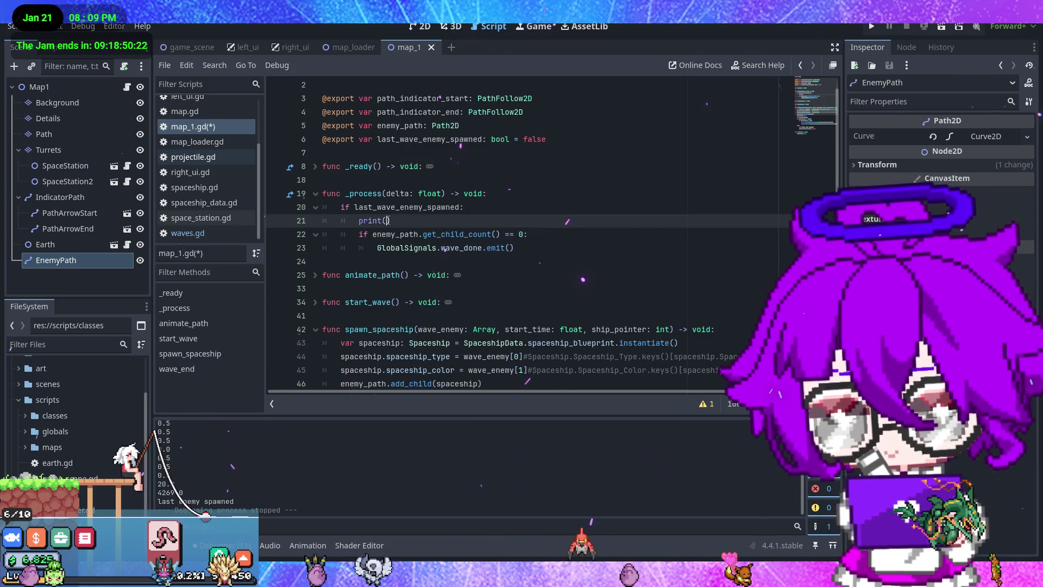
pyautogui.write('enemy_path.get_child_count()')
# - Save map_1.gd, test-run the project, and close the game
pyautogui.hotkey('ctrl', 's')
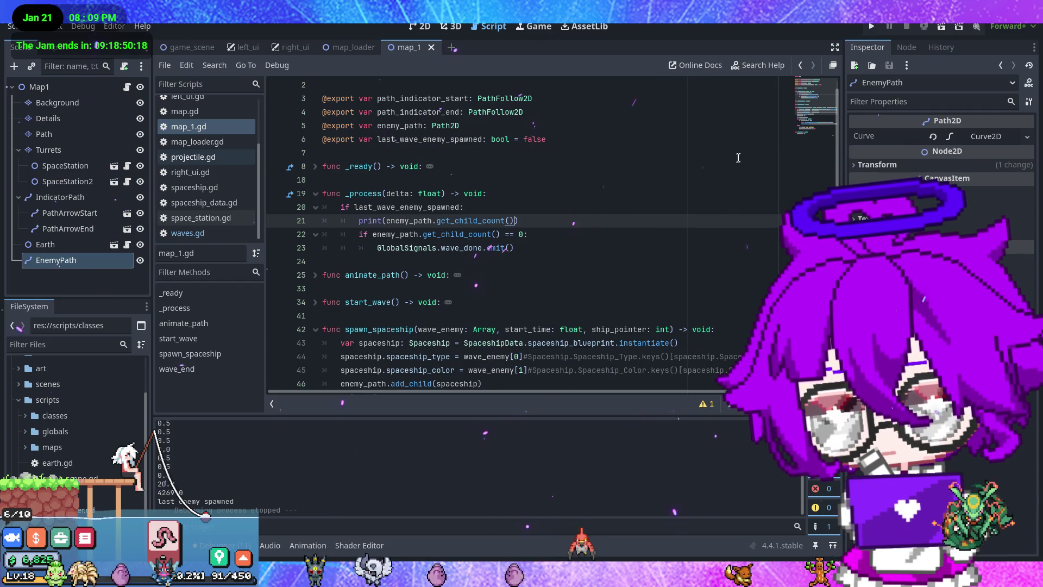
pyautogui.click(873, 30)
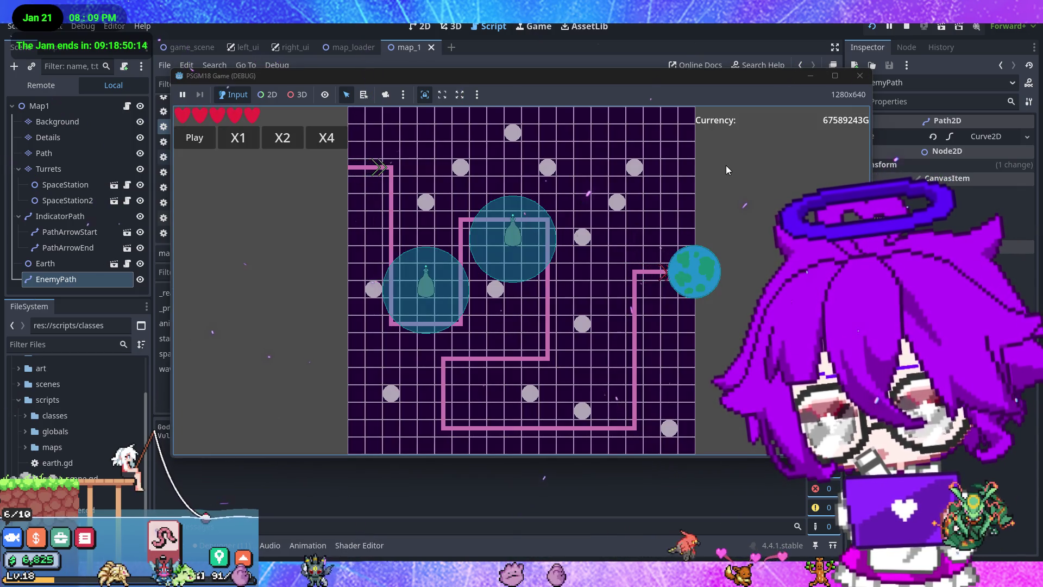
pyautogui.click(860, 76)
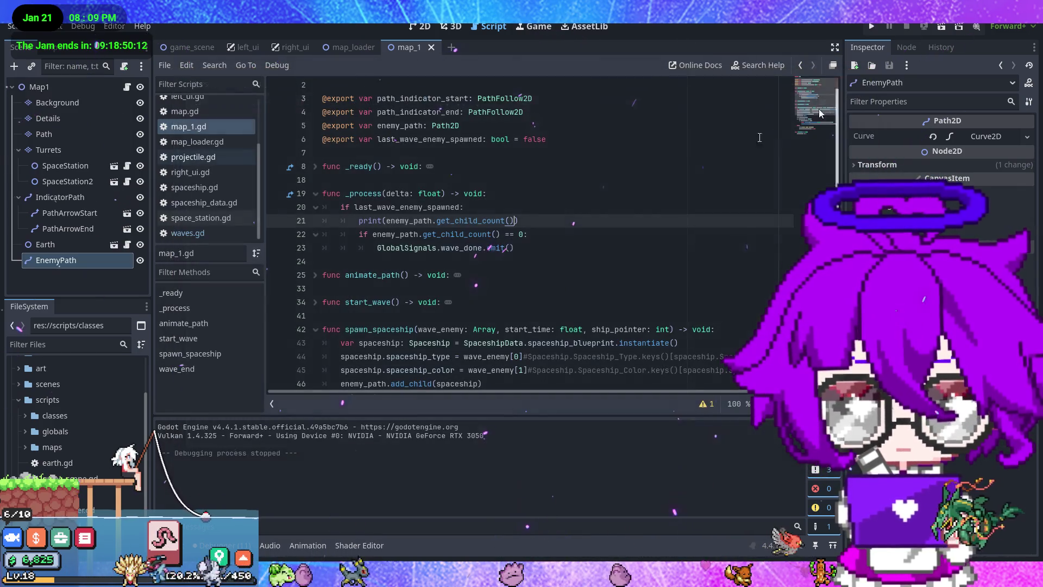
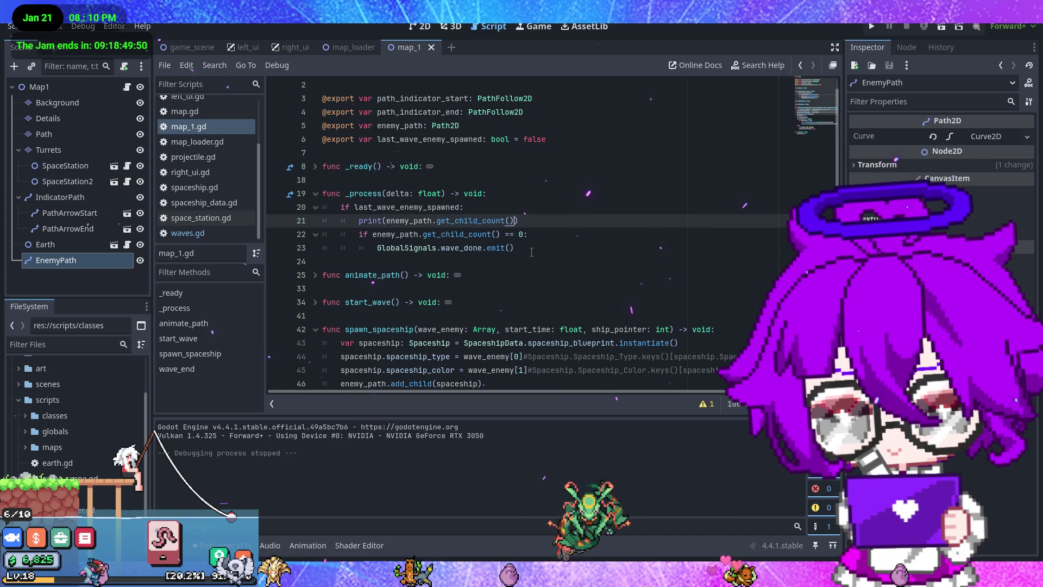
# - Change line 51's create_timer argument to float(wave_enemy[2] / GlobalData.game_speed)
pyautogui.click(531, 252)
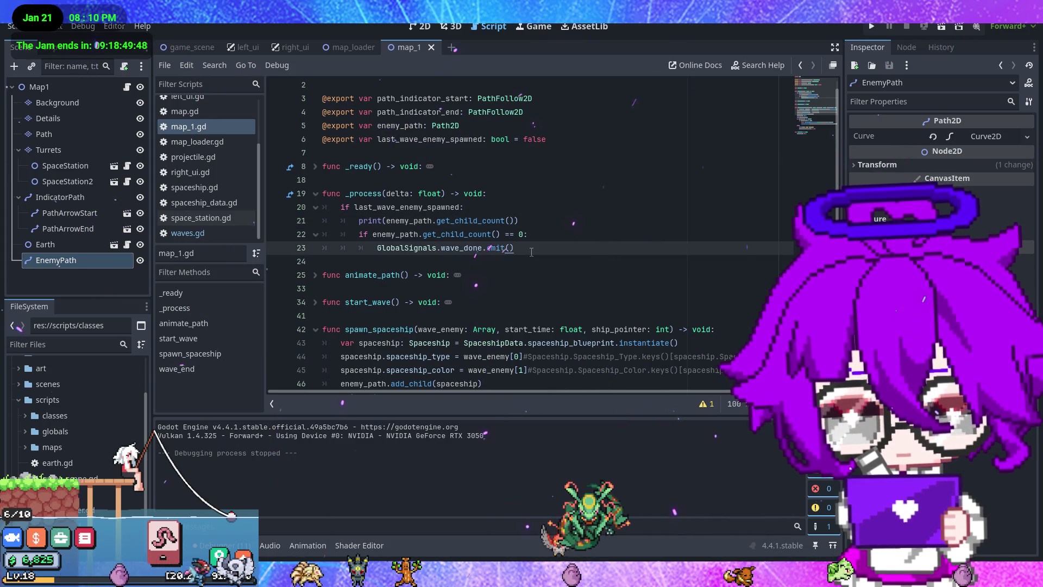
pyautogui.scroll(-2, 531, 251)
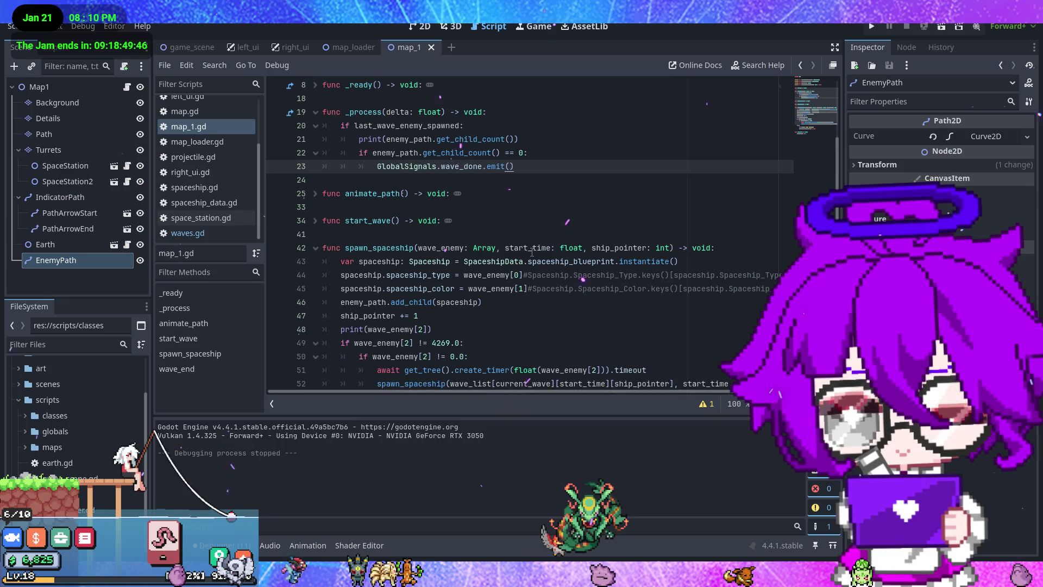
pyautogui.scroll(-1, 531, 252)
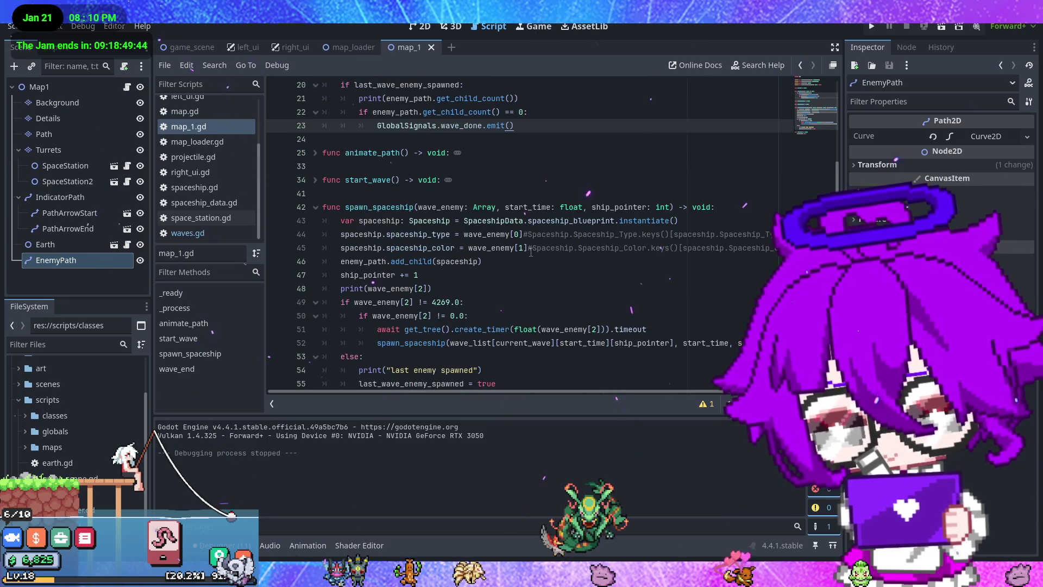
pyautogui.scroll(-1, 531, 251)
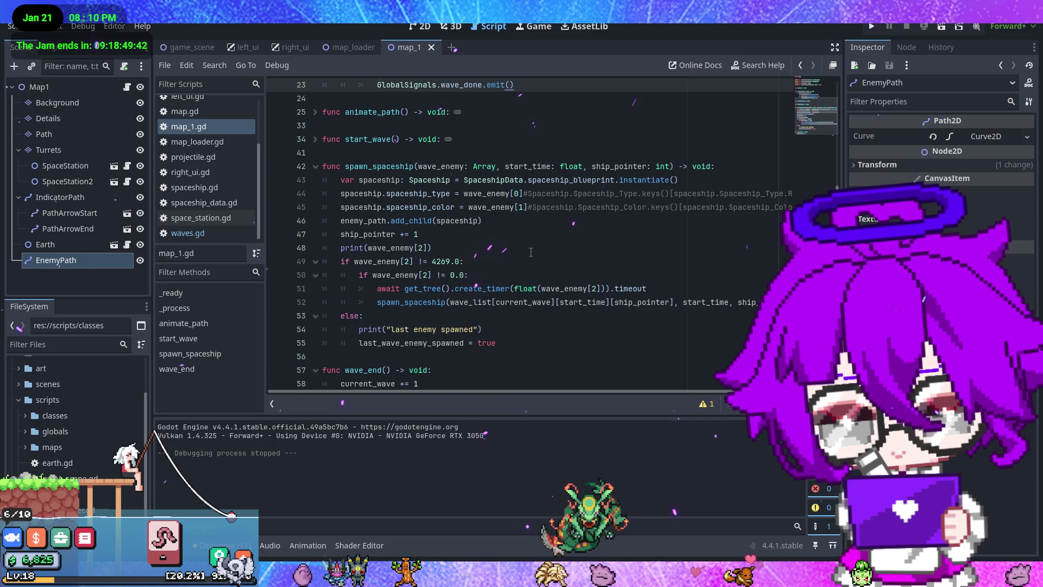
pyautogui.click(602, 291)
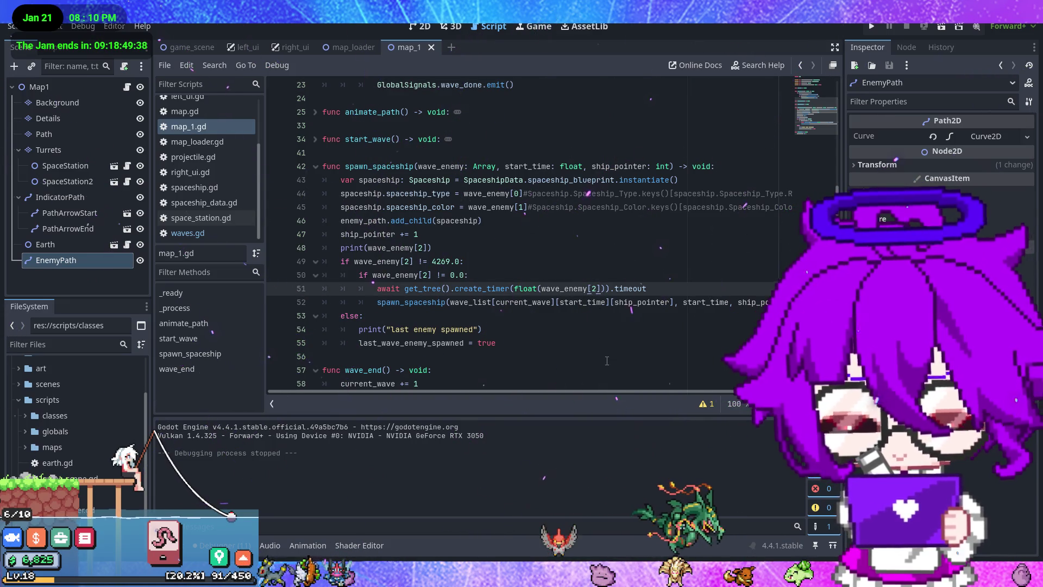
pyautogui.write('/Glo')
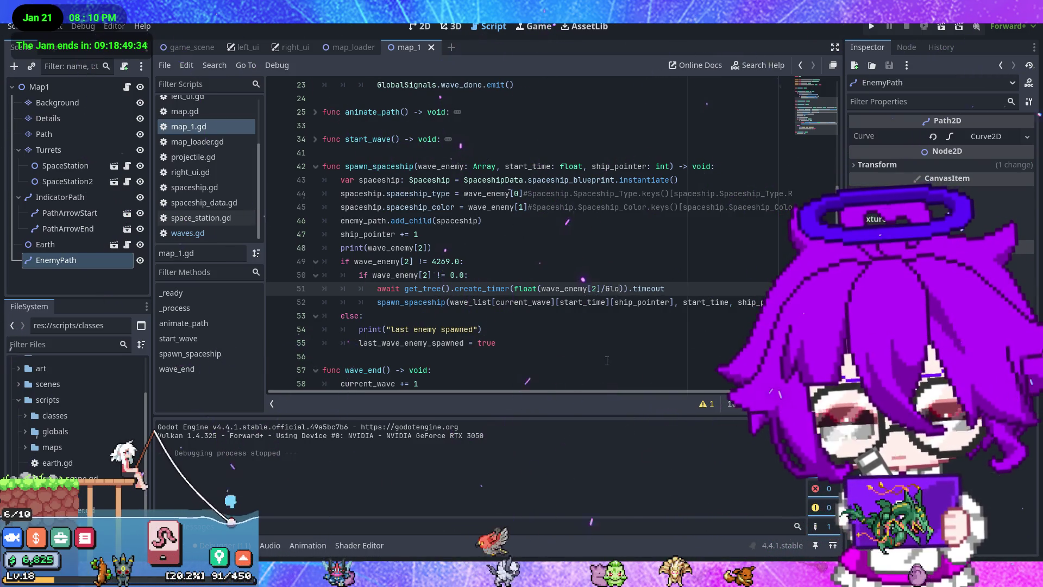
pyautogui.write('bal')
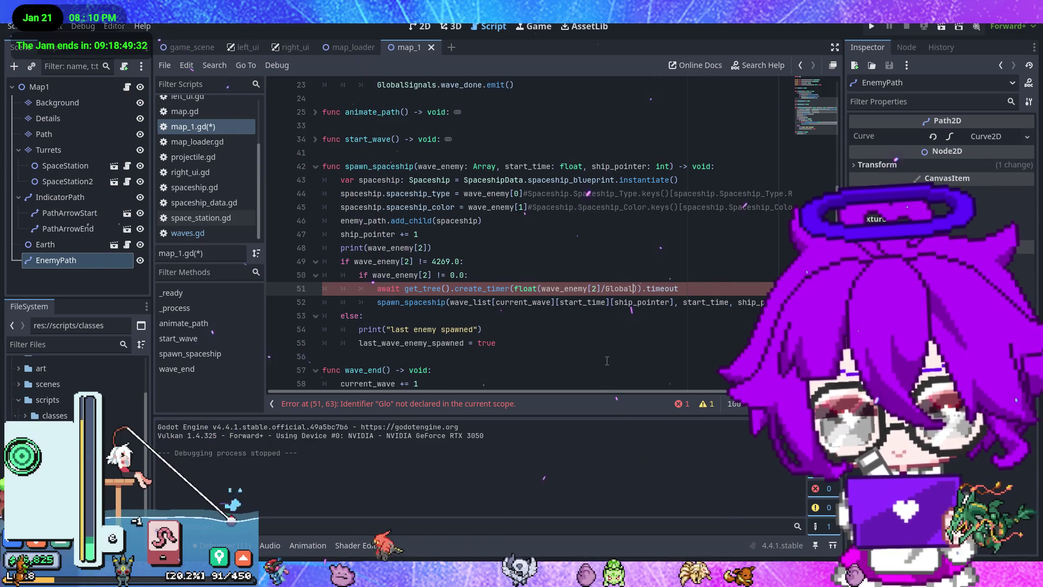
pyautogui.press('BackSpace')
pyautogui.press('BackSpace')
pyautogui.press('BackSpace')
pyautogui.write('/')
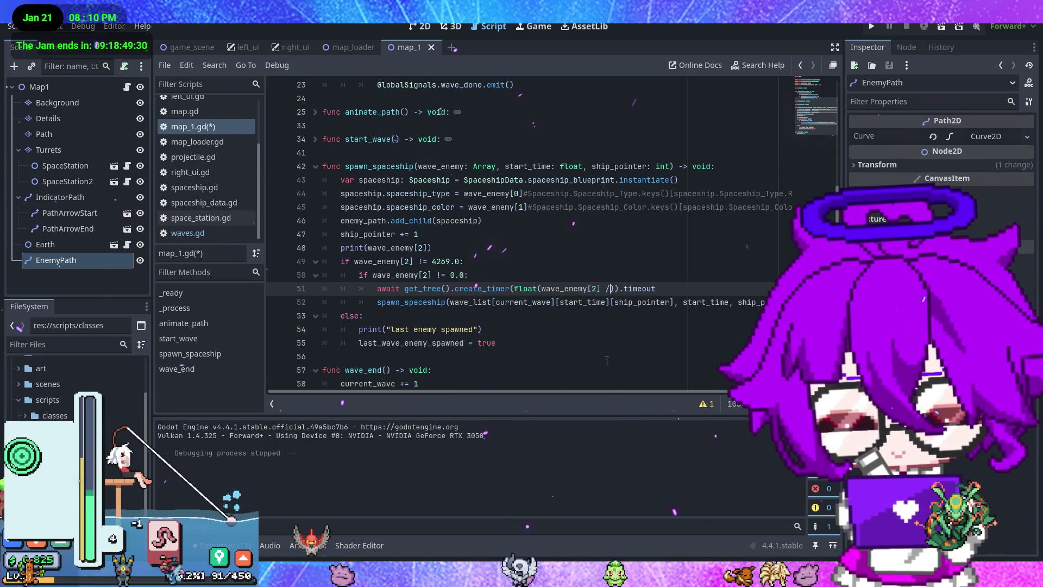
pyautogui.write(' Glo')
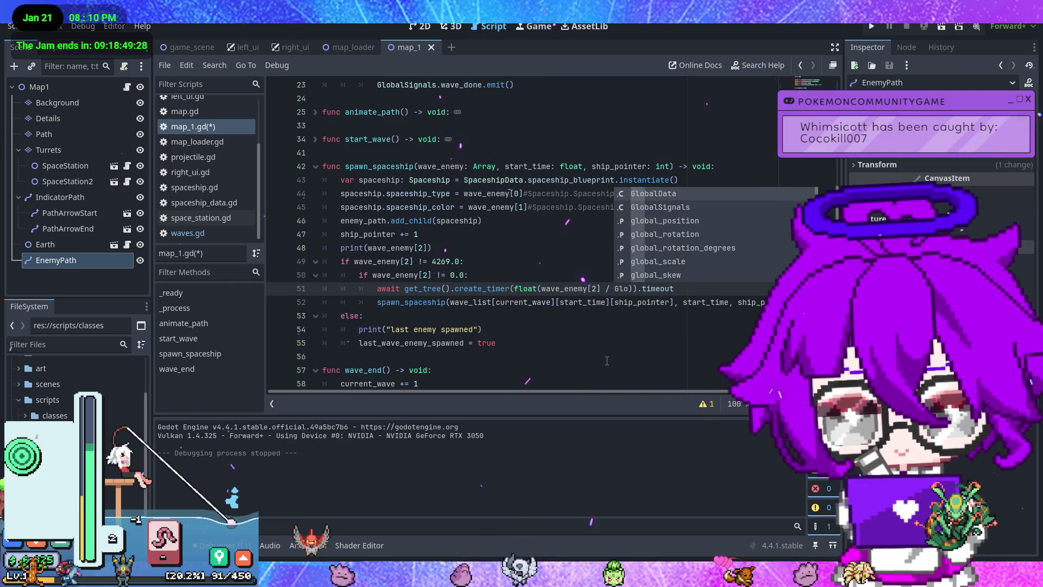
pyautogui.press('Return')
pyautogui.write('ga')
pyautogui.press('Return')
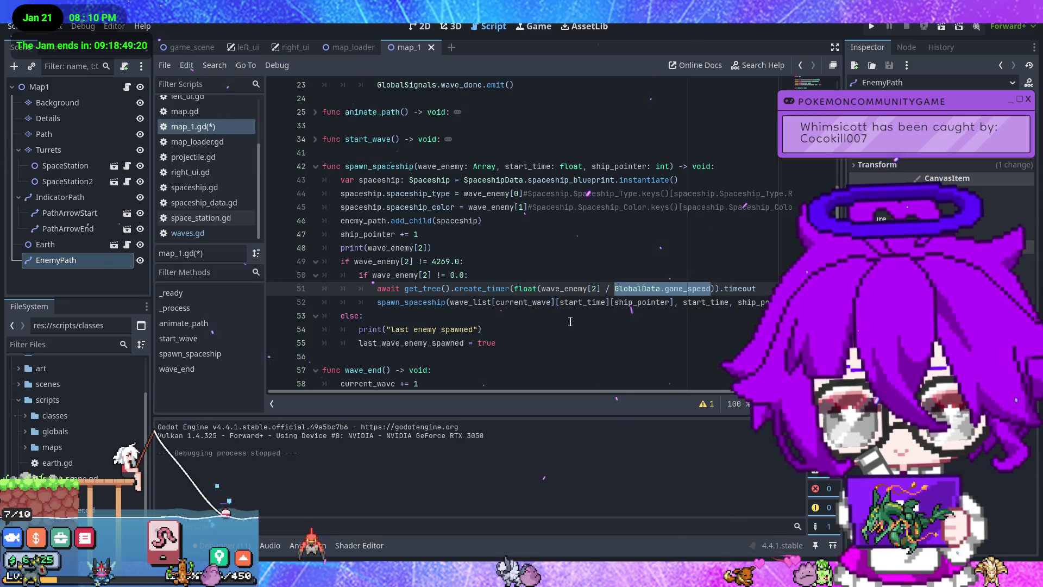
pyautogui.scroll(-1, 570, 321)
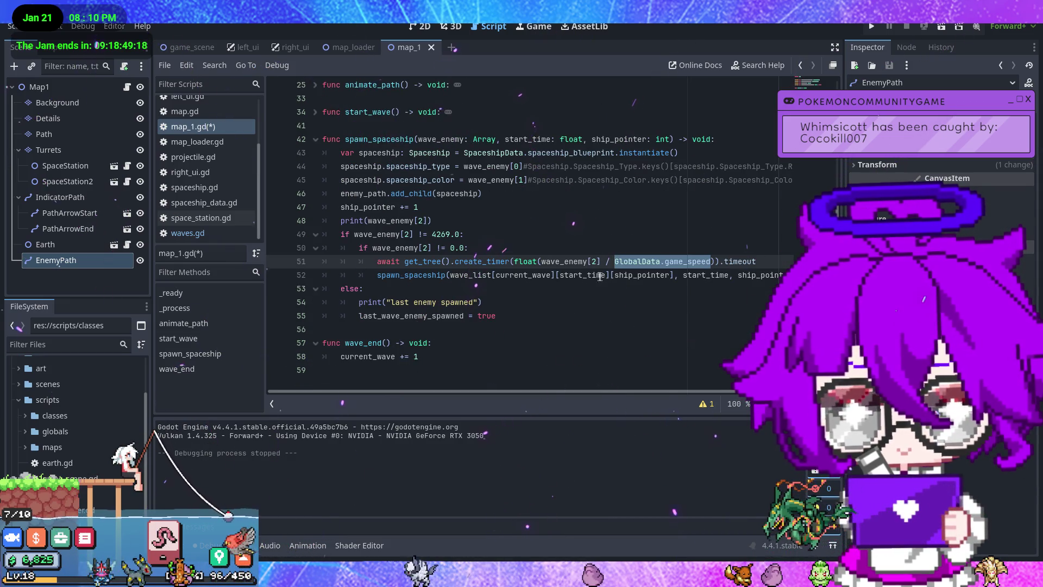
pyautogui.scroll(1, 576, 277)
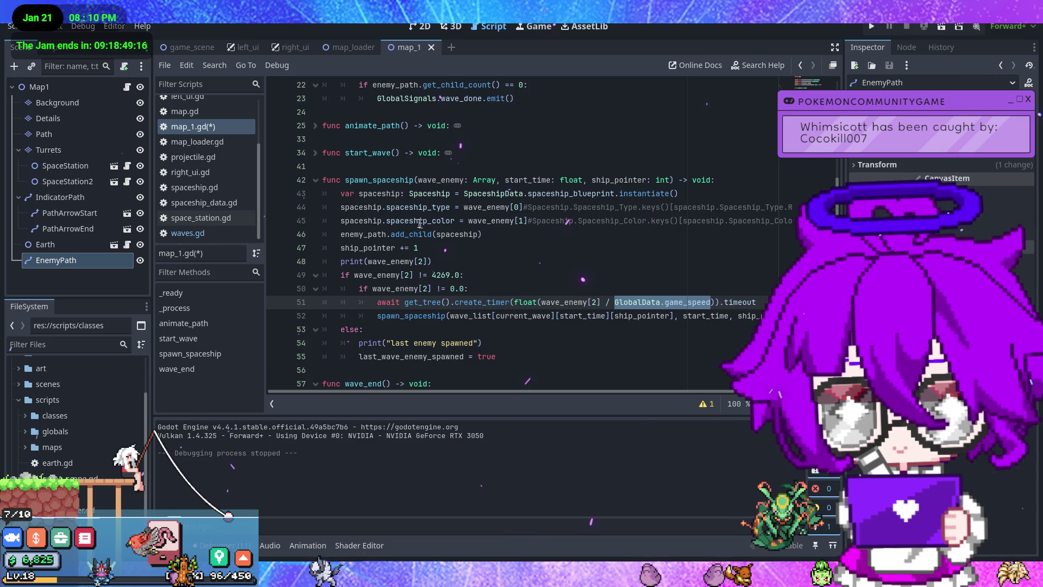
pyautogui.click(317, 153)
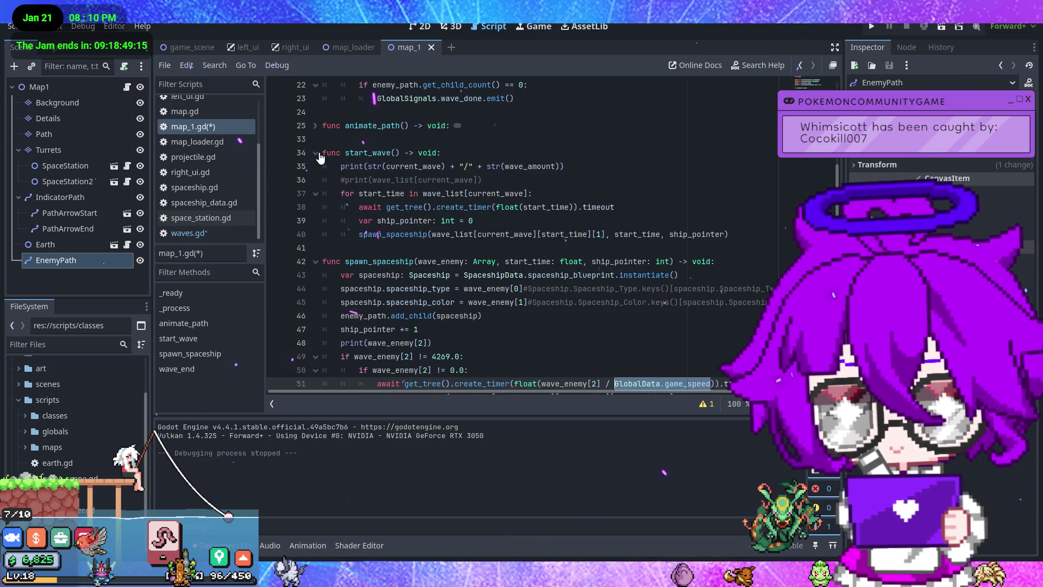
# - Divide start_wave's start_time timer delay by GlobalData.game_speed and save the script
pyautogui.click(572, 208)
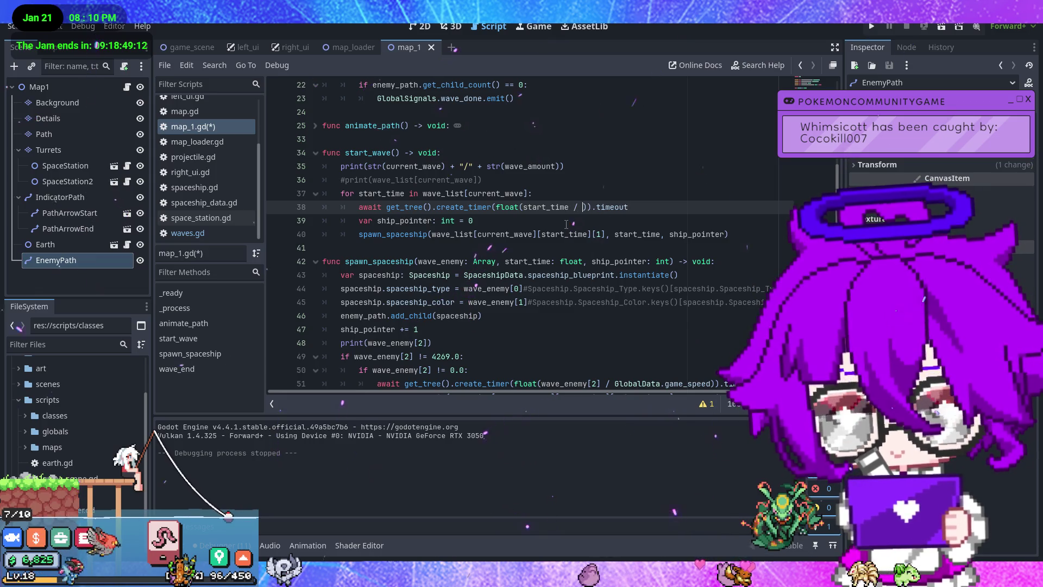
pyautogui.hotkey('ctrl', 's')
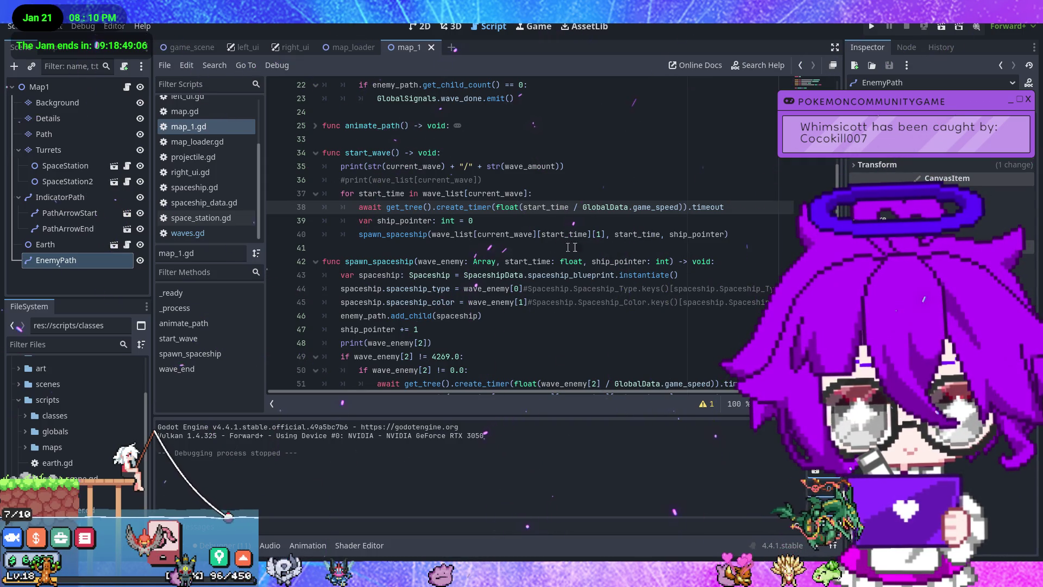
pyautogui.scroll(-1, 653, 270)
# - Delete the trailing # comments on lines 44 and 45
pyautogui.moveTo(523, 248); pyautogui.dragTo(798, 249)
pyautogui.press('BackSpace')
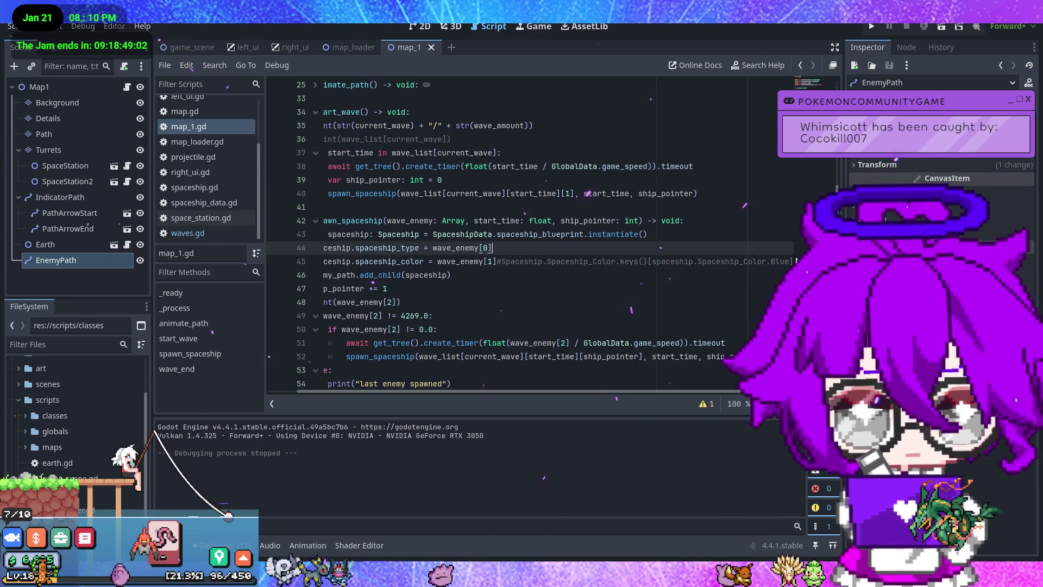
pyautogui.moveTo(499, 261); pyautogui.dragTo(793, 262)
pyautogui.press('BackSpace')
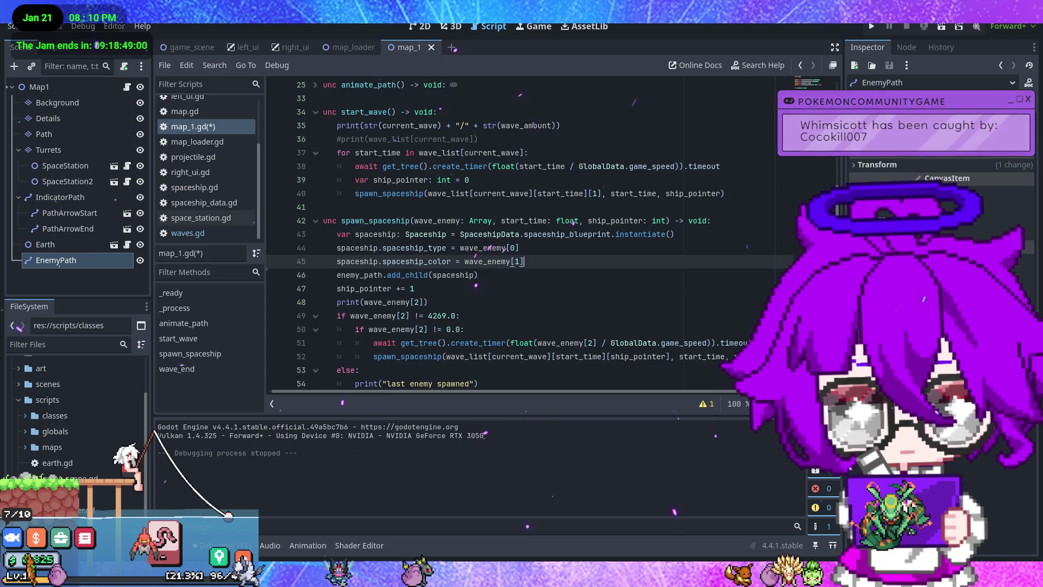
# - Run the game to test the speed-scaled spawn timing
pyautogui.scroll(-1, 639, 309)
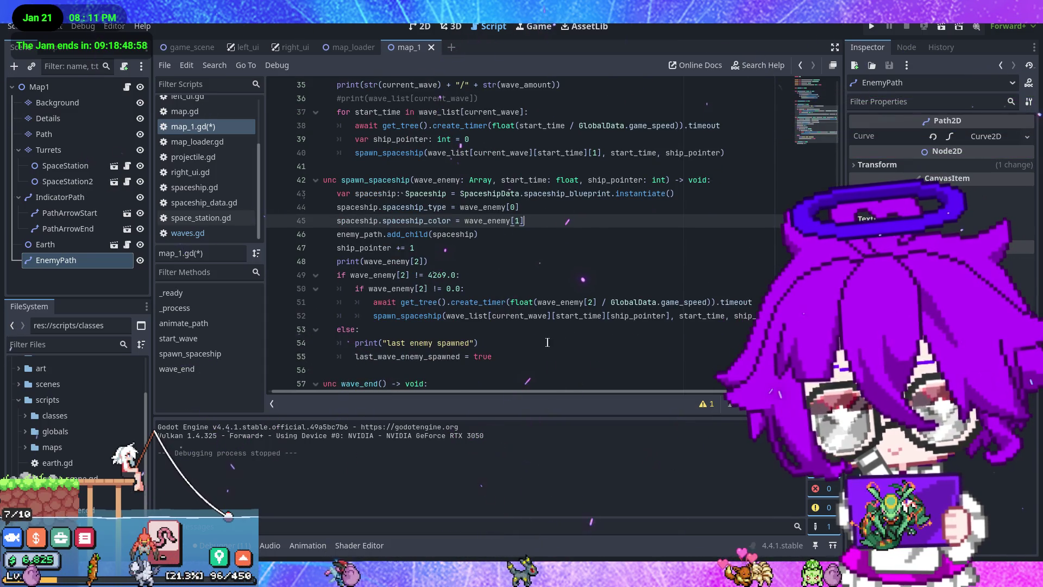
pyautogui.click(461, 316)
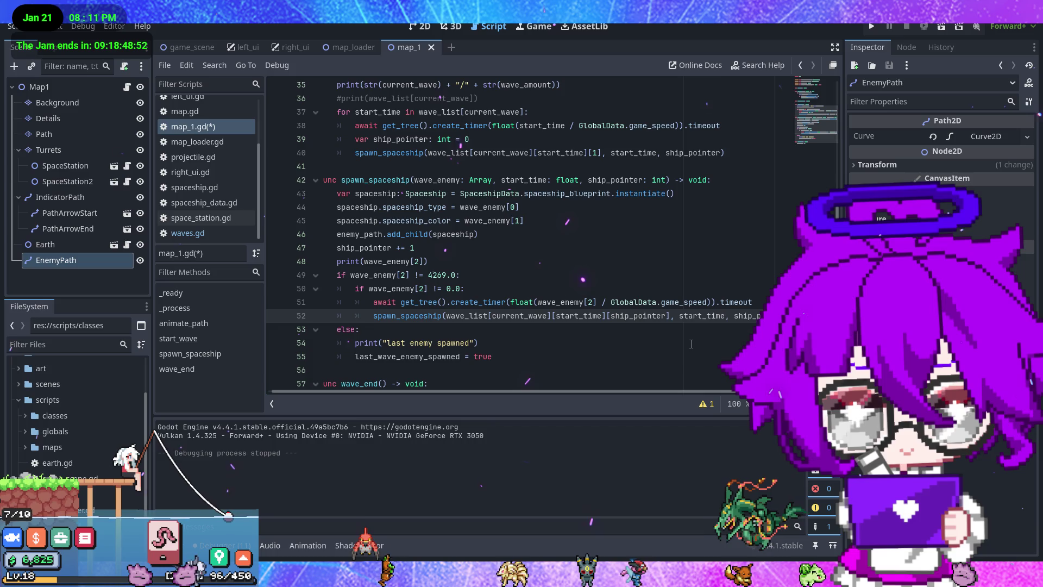
pyautogui.click(540, 358)
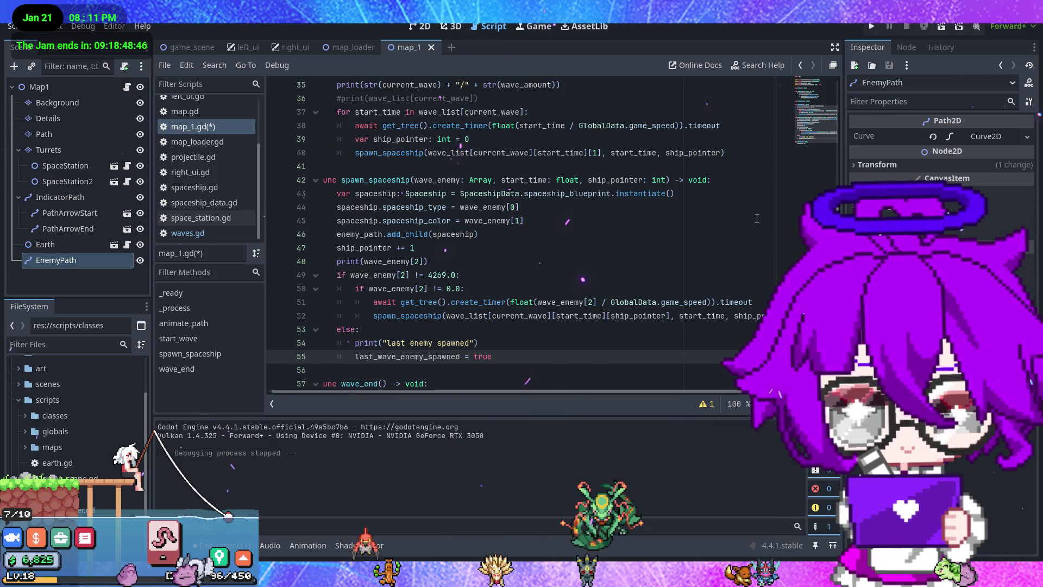
pyautogui.click(870, 27)
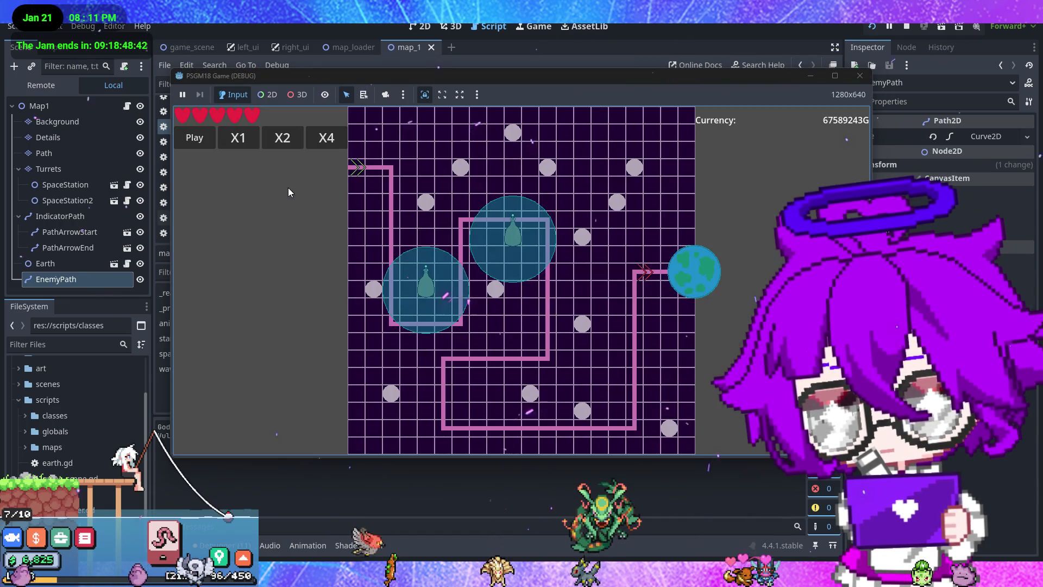
# - Set the game speed to X4, start a test wave, then stop the game with F8
pyautogui.click(326, 137)
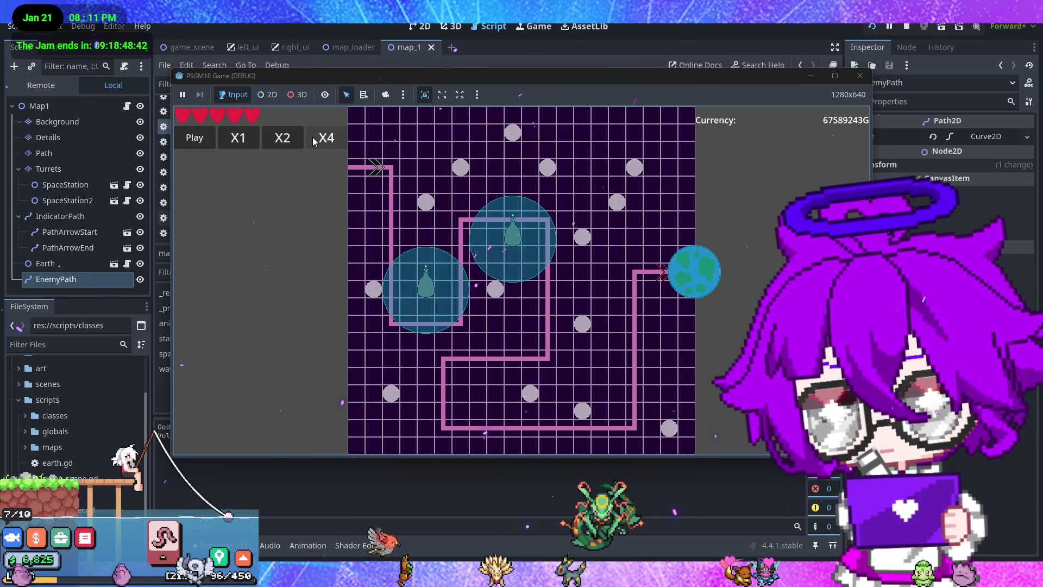
pyautogui.click(200, 141)
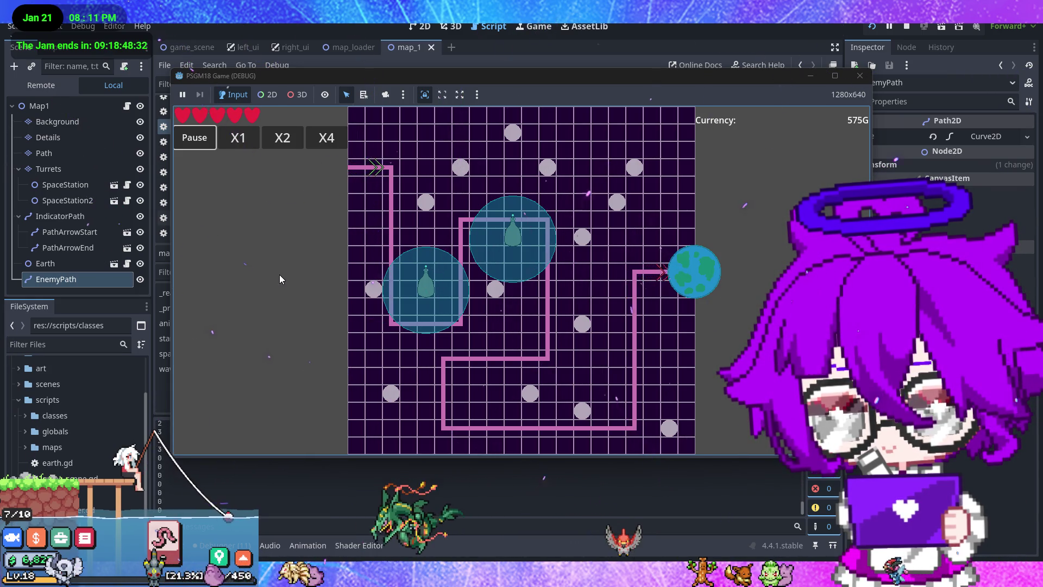
pyautogui.press('F8')
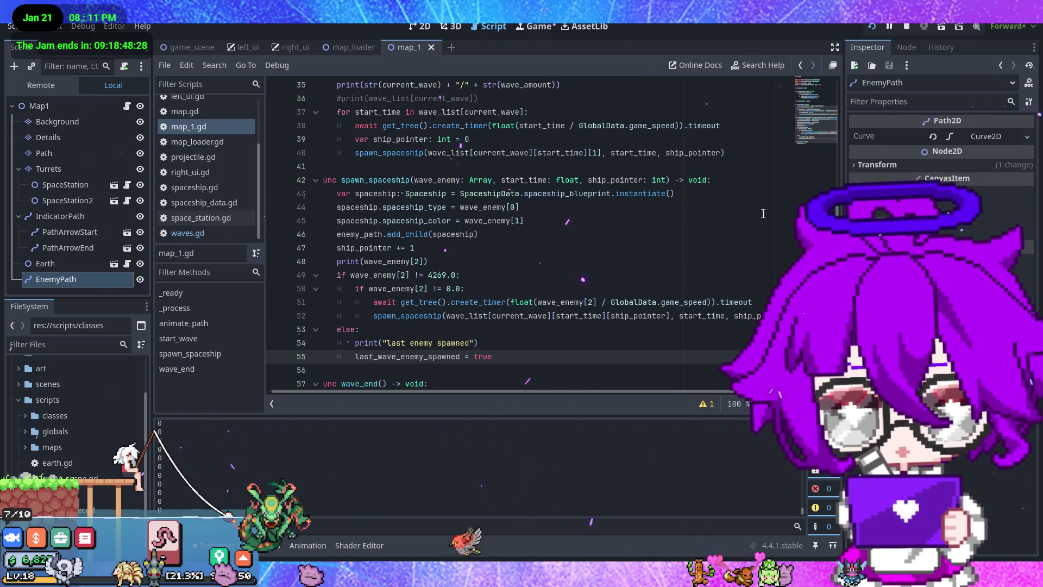
# - Add last_wave_enemy_spawned = false under the wave_done emit line and save
pyautogui.scroll(2, 653, 241)
pyautogui.scroll(1, 653, 242)
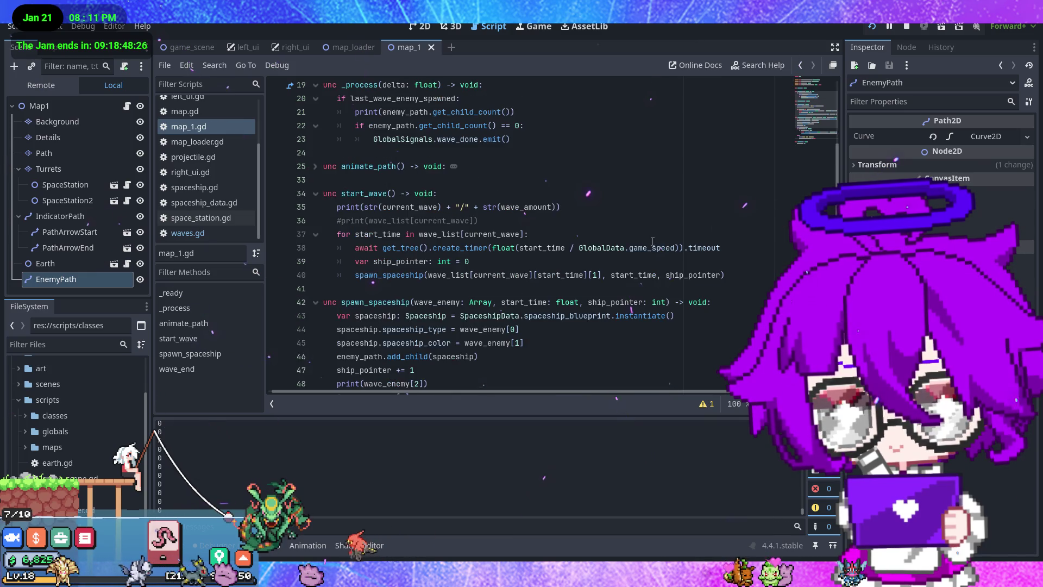
pyautogui.scroll(1, 576, 241)
pyautogui.click(541, 167)
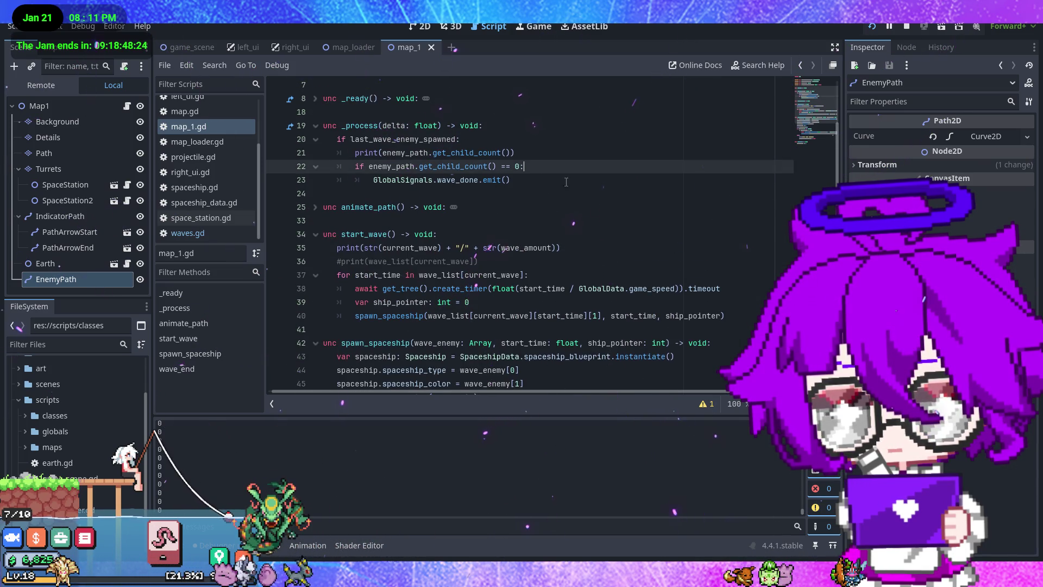
pyautogui.click(560, 183)
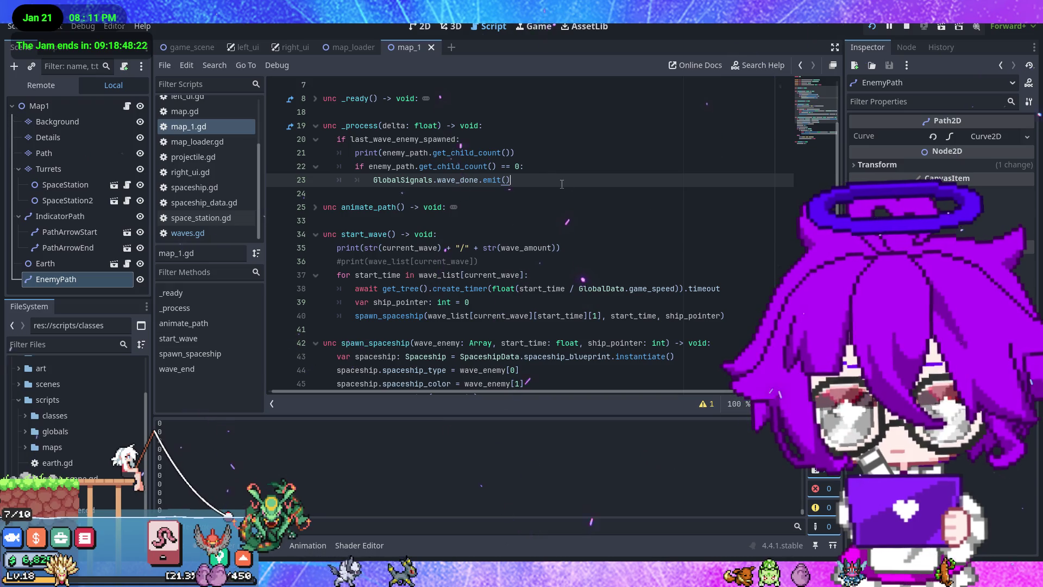
pyautogui.press('Return')
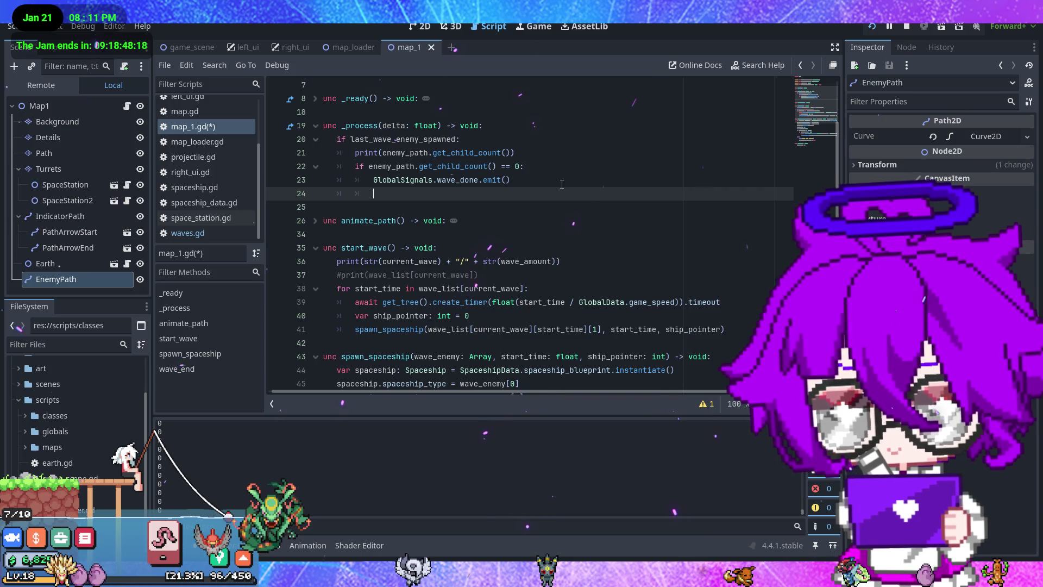
pyautogui.press('BackSpace')
pyautogui.press('BackSpace')
pyautogui.press('BackSpace')
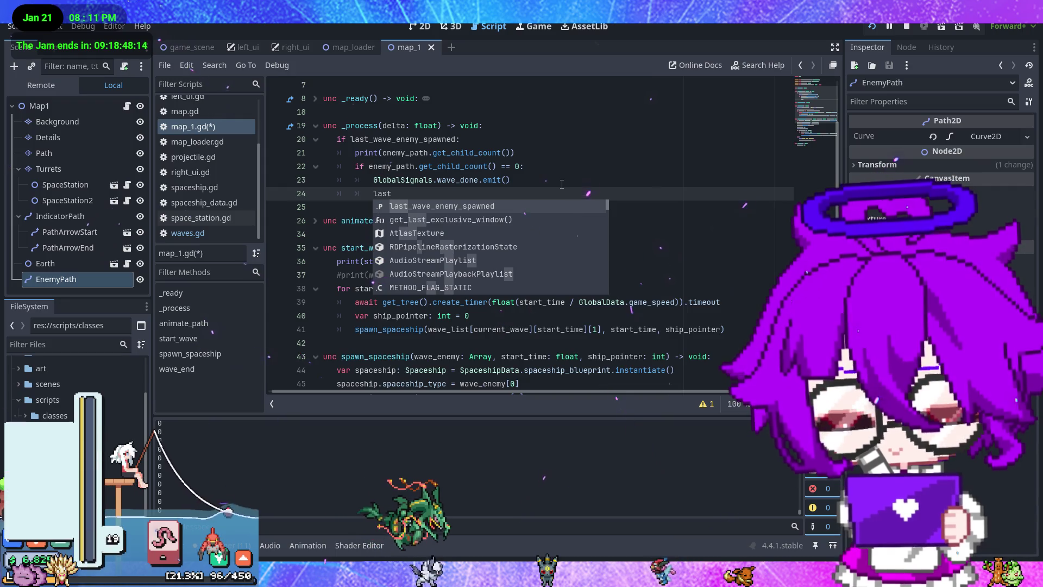
pyautogui.write('_')
pyautogui.press('Return')
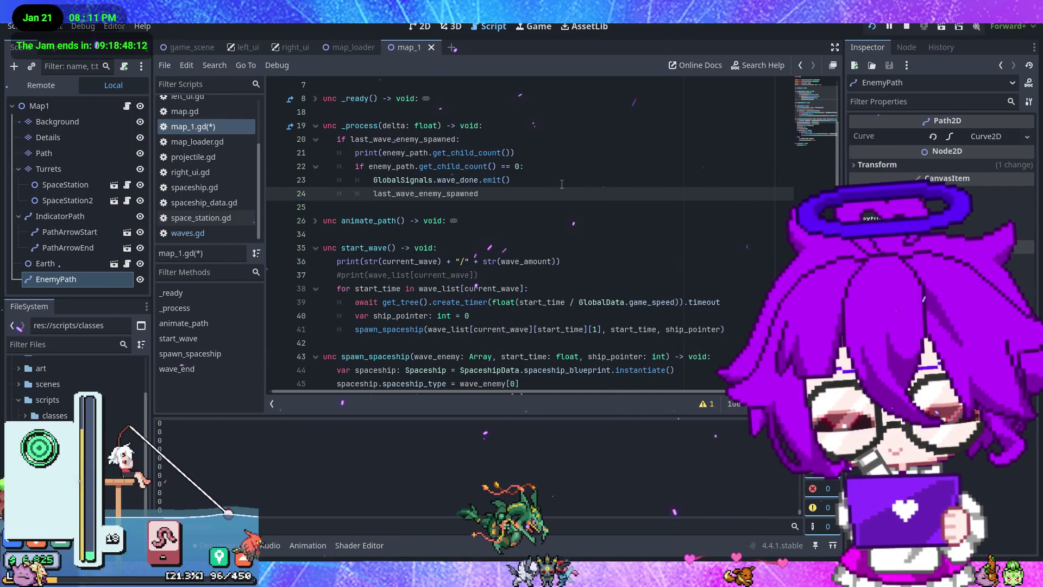
pyautogui.write('= false')
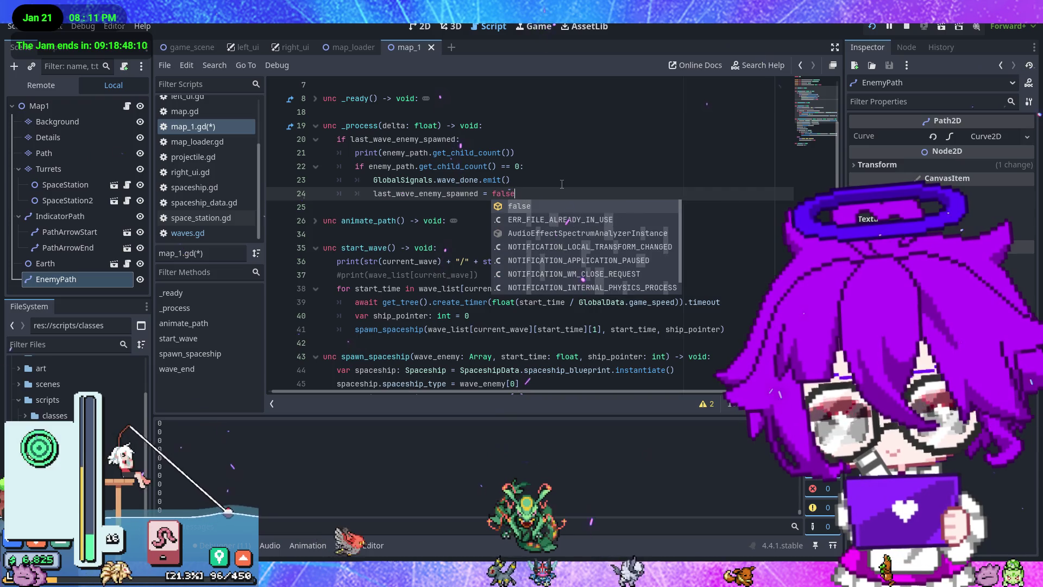
pyautogui.hotkey('ctrl', 's')
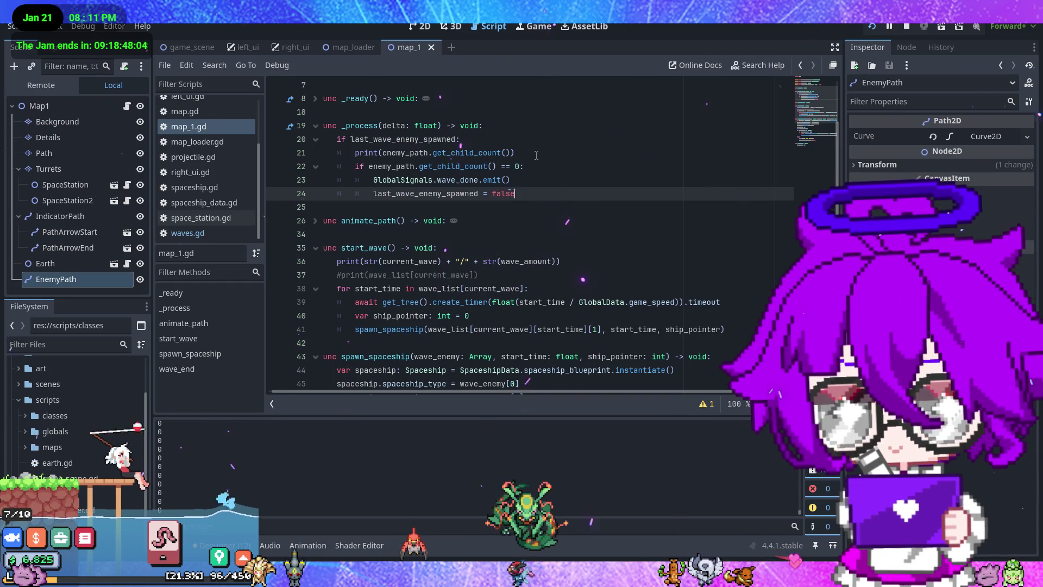
# - Replace line 21's child-count print with print("emit") inside the child-count check, then save
pyautogui.moveTo(514, 153); pyautogui.dragTo(500, 153)
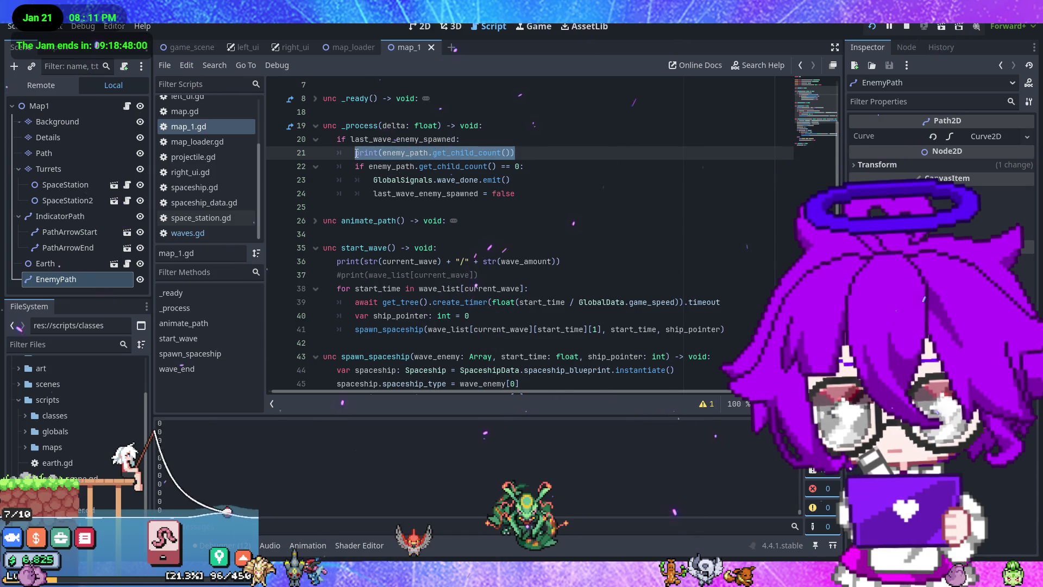
pyautogui.press('BackSpace')
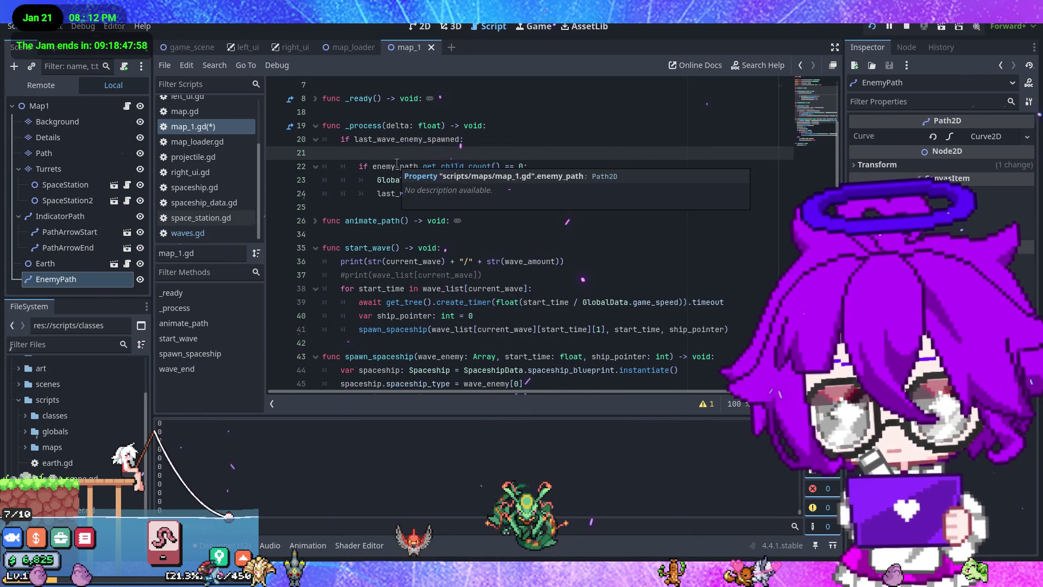
pyautogui.press('BackSpace')
pyautogui.press('BackSpace')
pyautogui.click(552, 155)
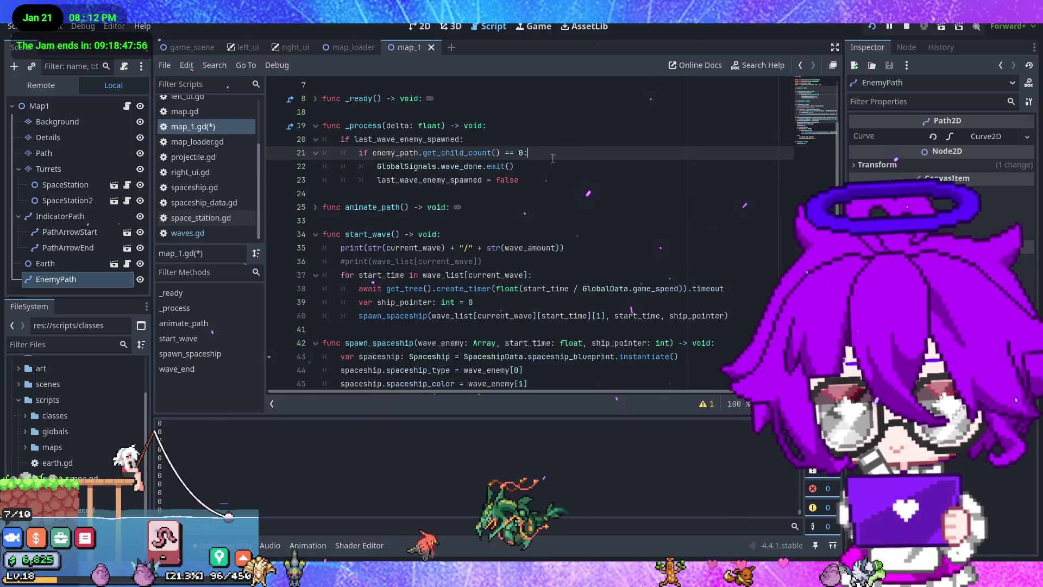
pyautogui.press('Return')
pyautogui.write('"emmi')
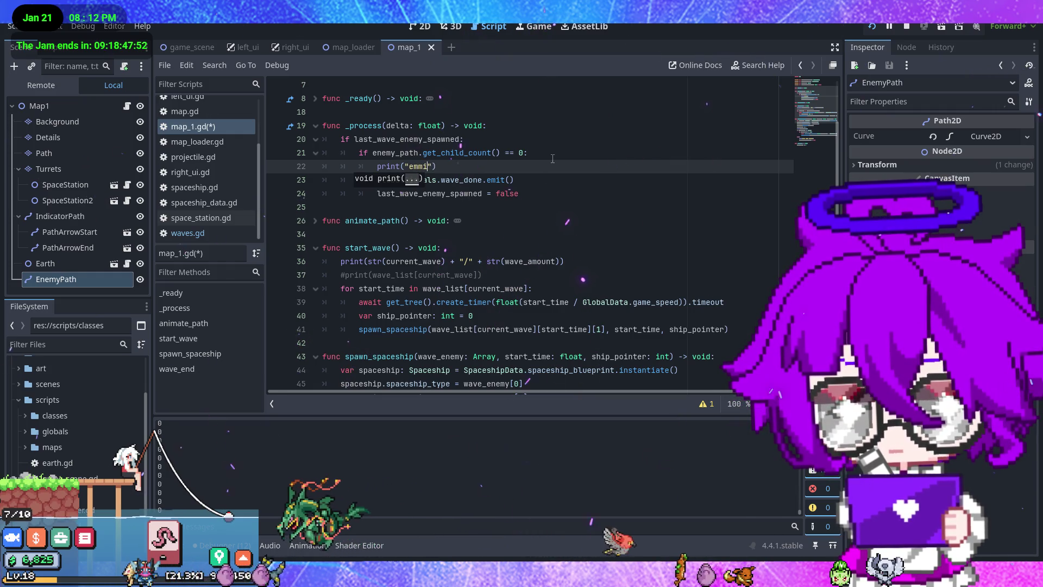
pyautogui.write('in')
pyautogui.press('BackSpace')
pyautogui.write('t')
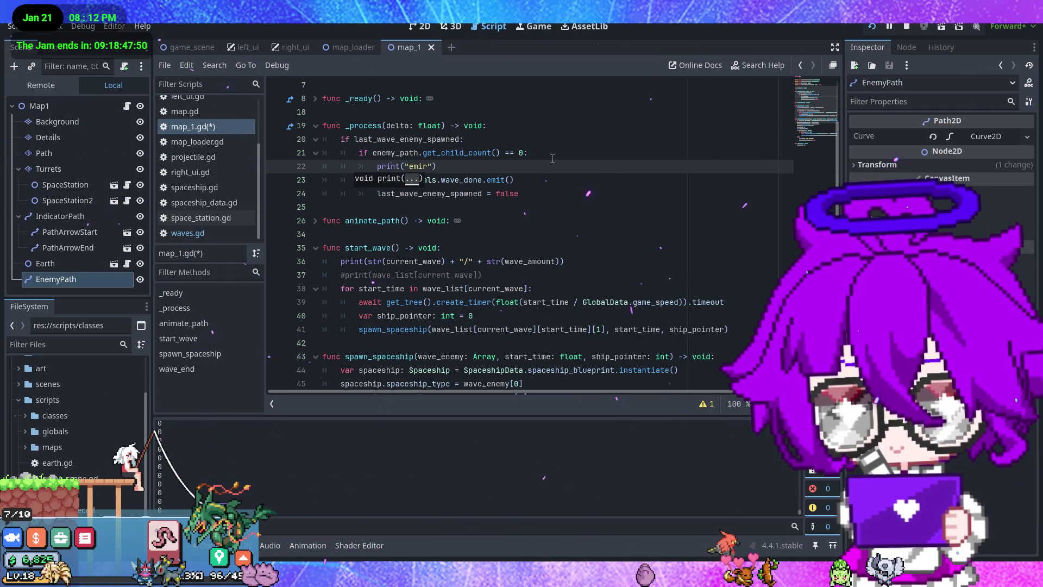
pyautogui.hotkey('ctrl', 's')
pyautogui.click(521, 198)
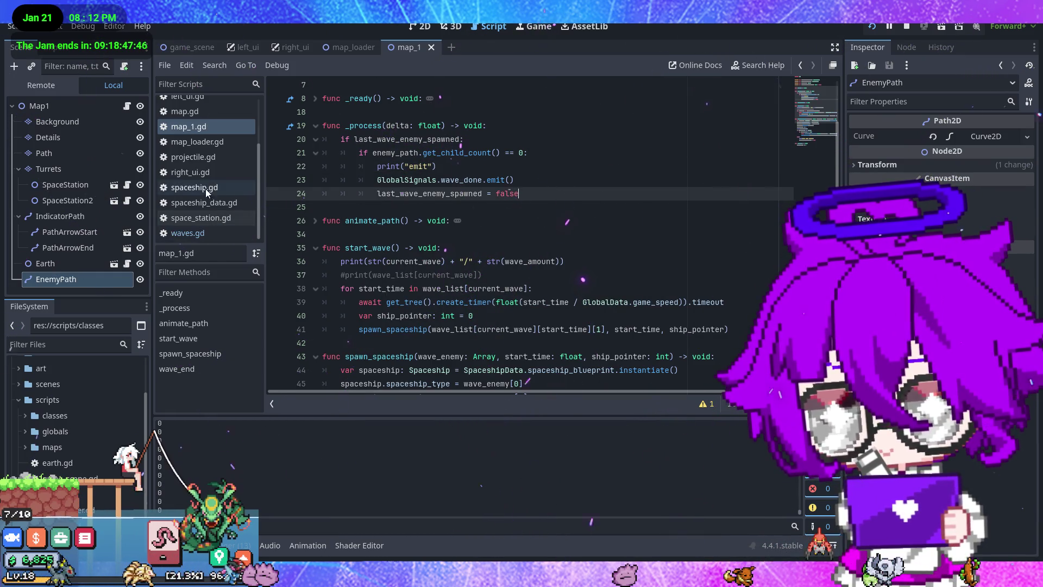
# - Add a print("wave end") line under current_wave += 1 in wave_end
pyautogui.scroll(3, 208, 160)
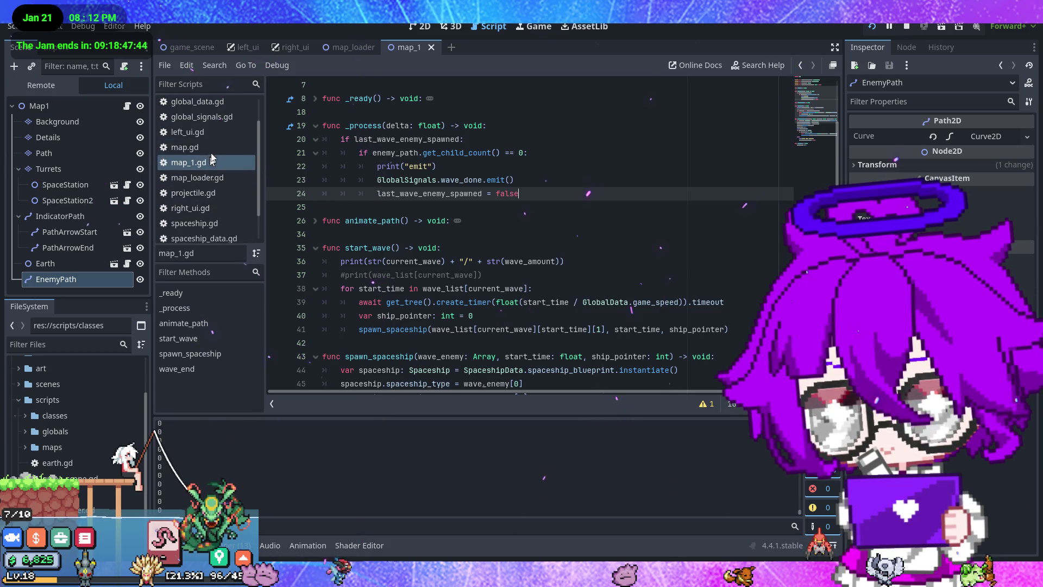
pyautogui.click(214, 132)
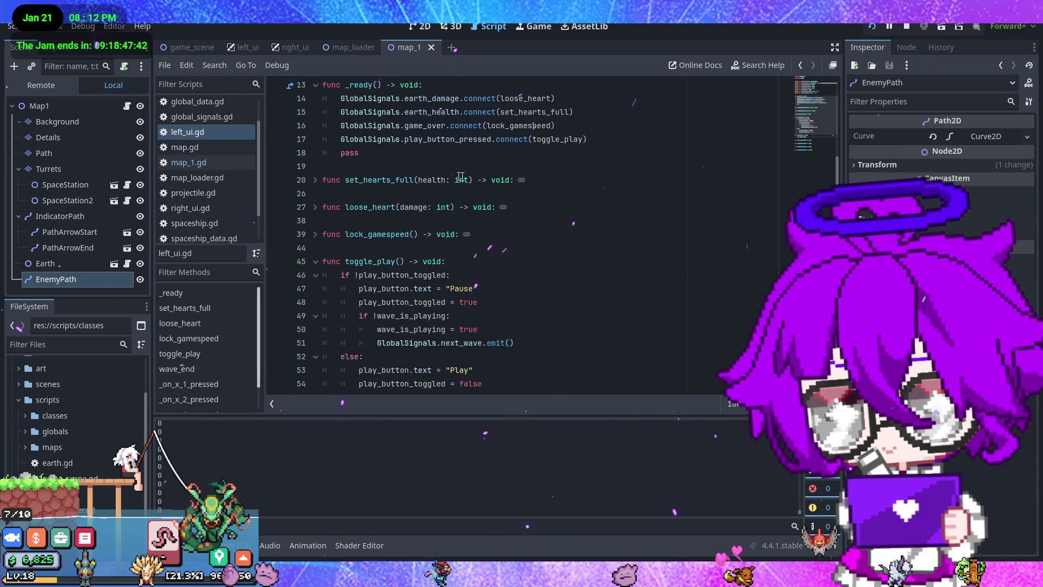
pyautogui.click(201, 164)
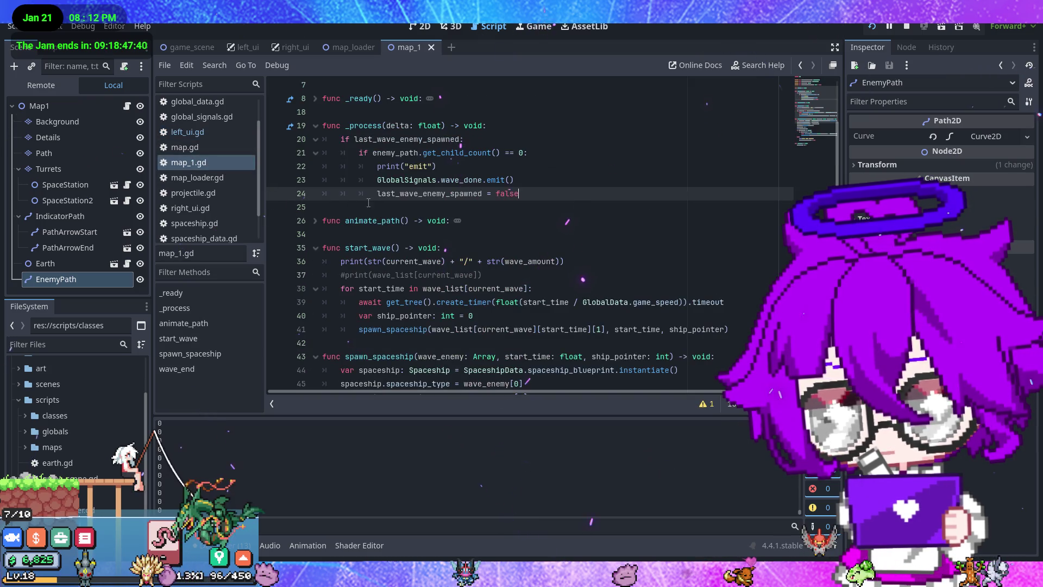
pyautogui.click(313, 99)
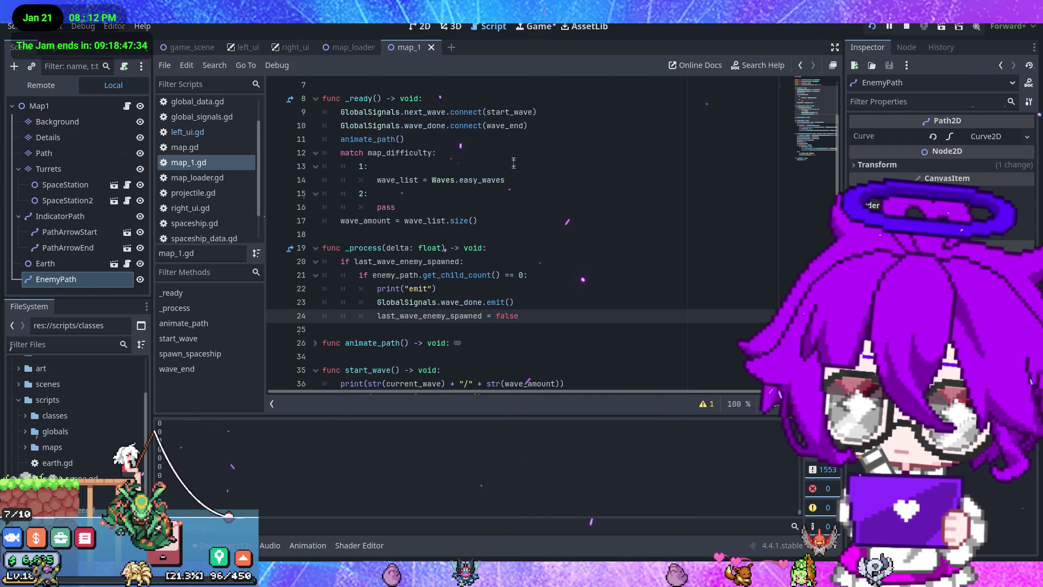
pyautogui.scroll(-10, 513, 162)
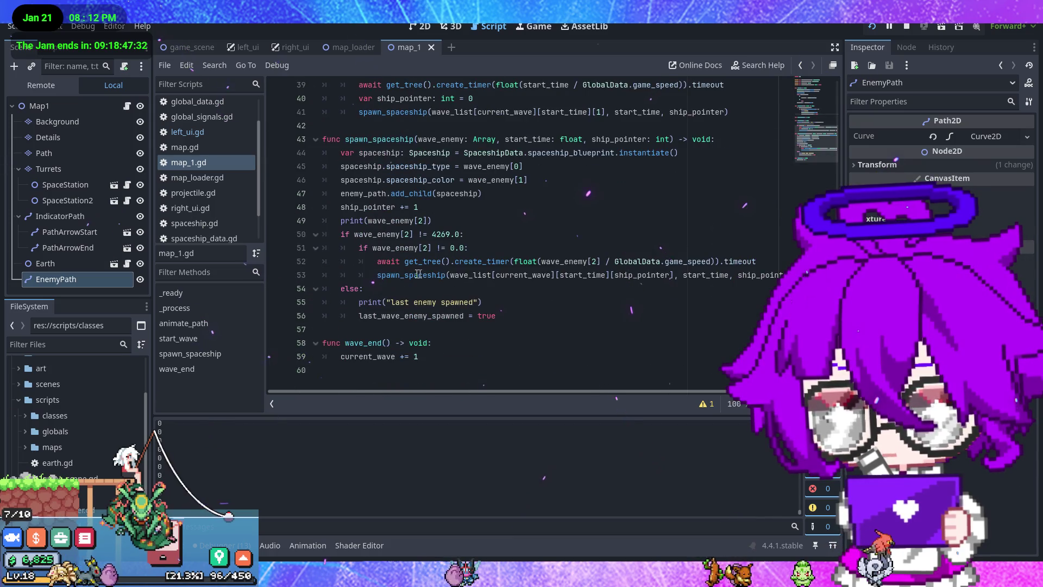
pyautogui.click(429, 355)
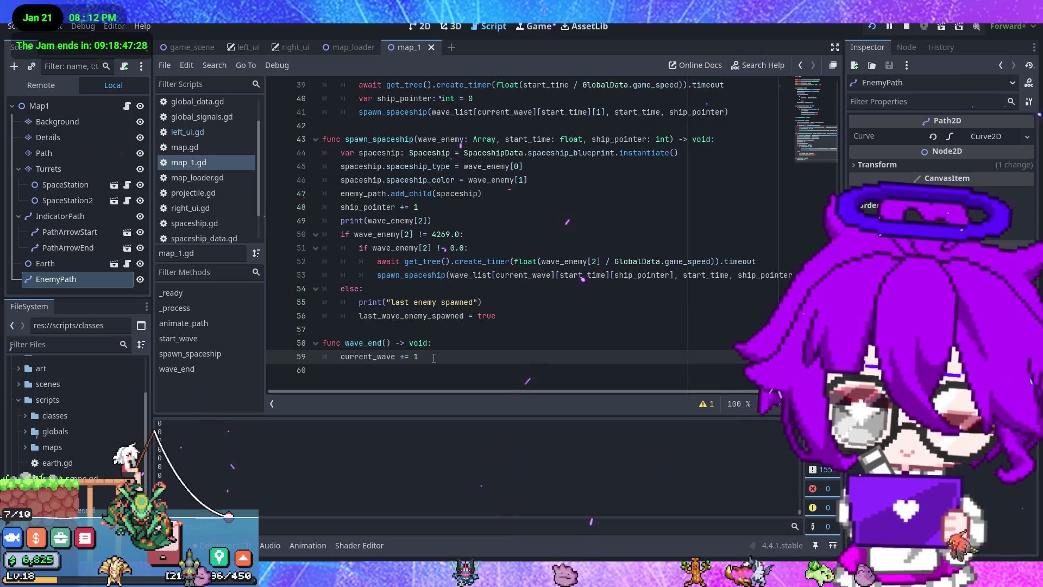
pyautogui.press('Return')
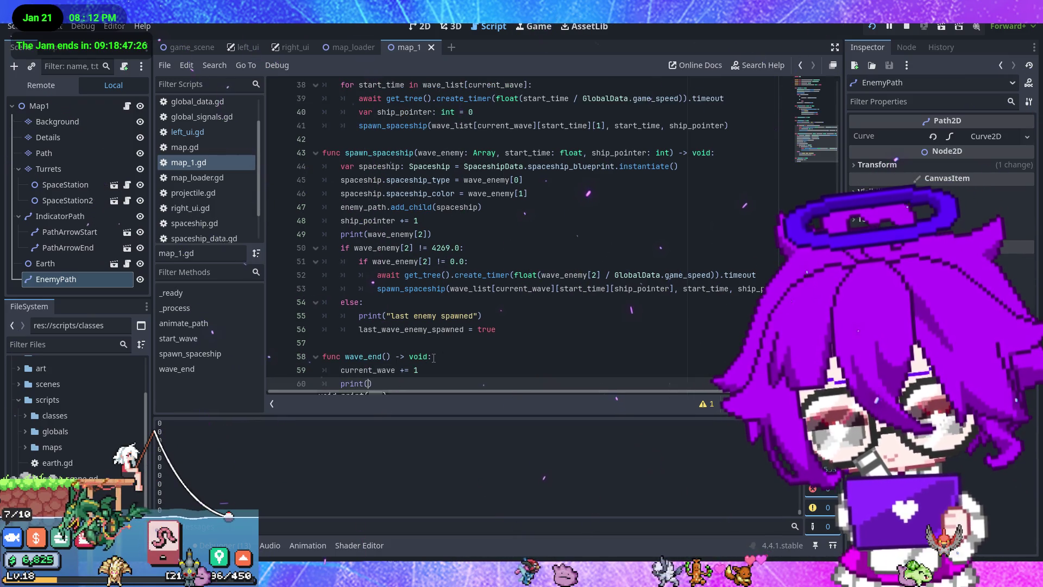
pyautogui.scroll(-5, 434, 357)
pyautogui.press('Escape')
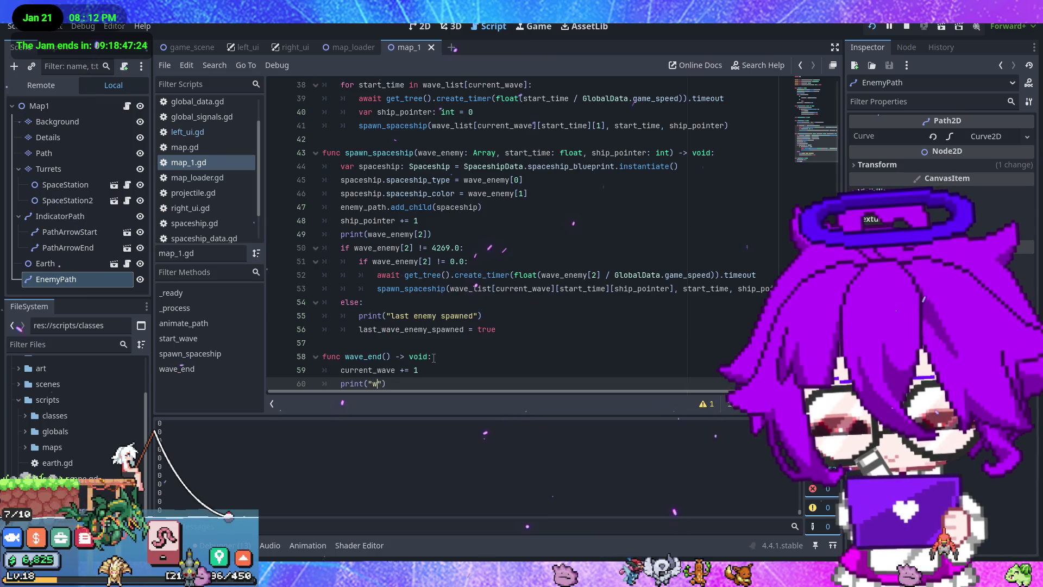
pyautogui.write('end')
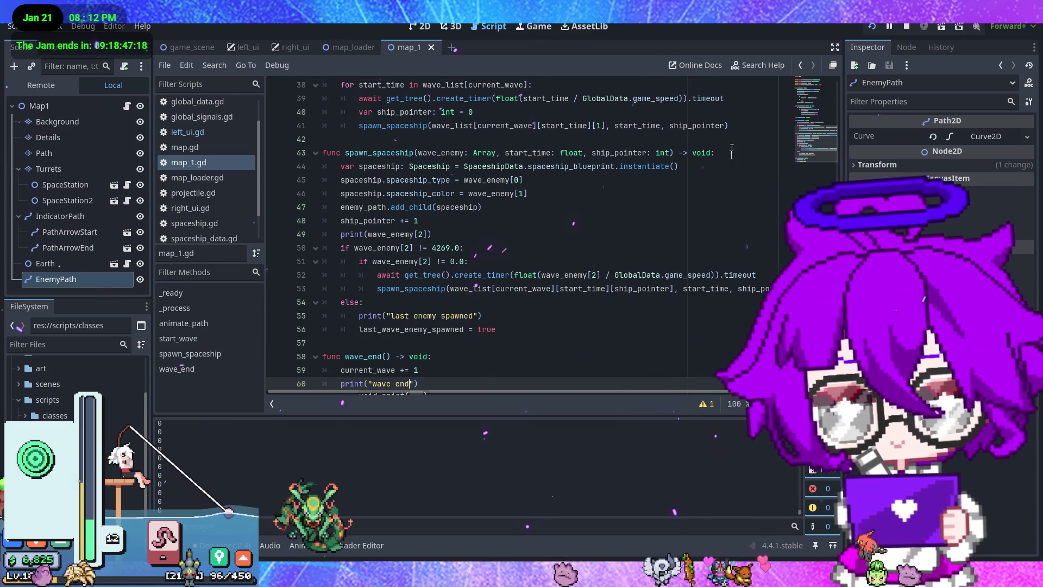
# - Delete the print("emit") line from _process, save, and run the project with F5
pyautogui.scroll(4, 614, 228)
pyautogui.scroll(2, 615, 228)
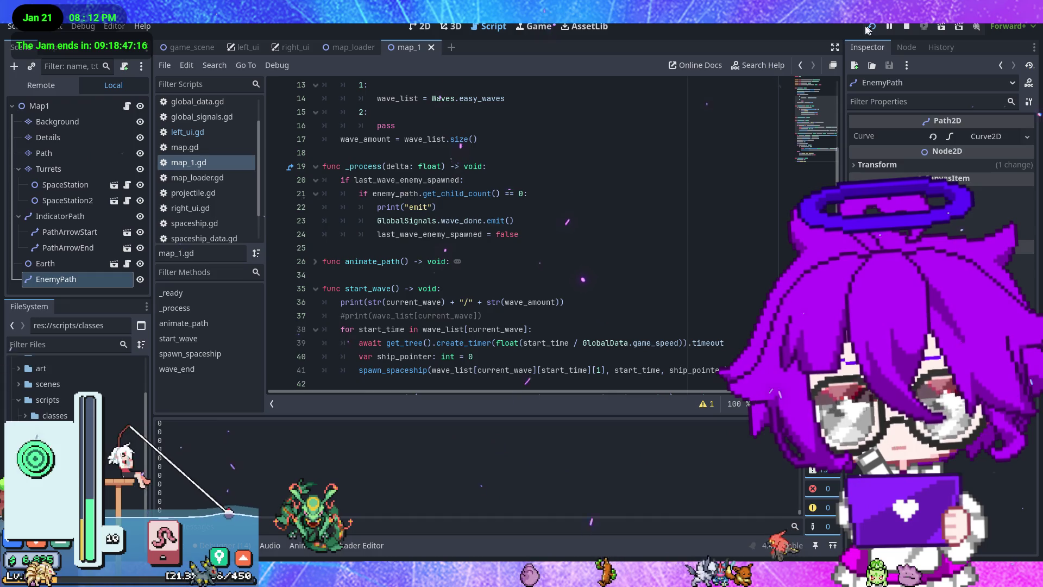
pyautogui.keyDown('shift'); pyautogui.click(311, 211); pyautogui.keyUp('shift')
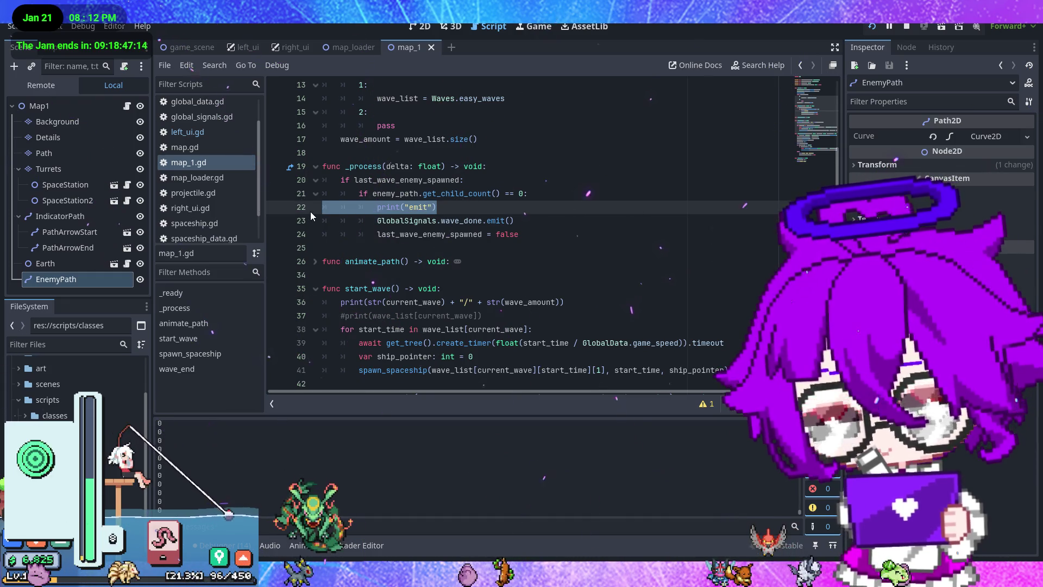
pyautogui.press('BackSpace')
pyautogui.press('BackSpace')
pyautogui.hotkey('ctrl', 's')
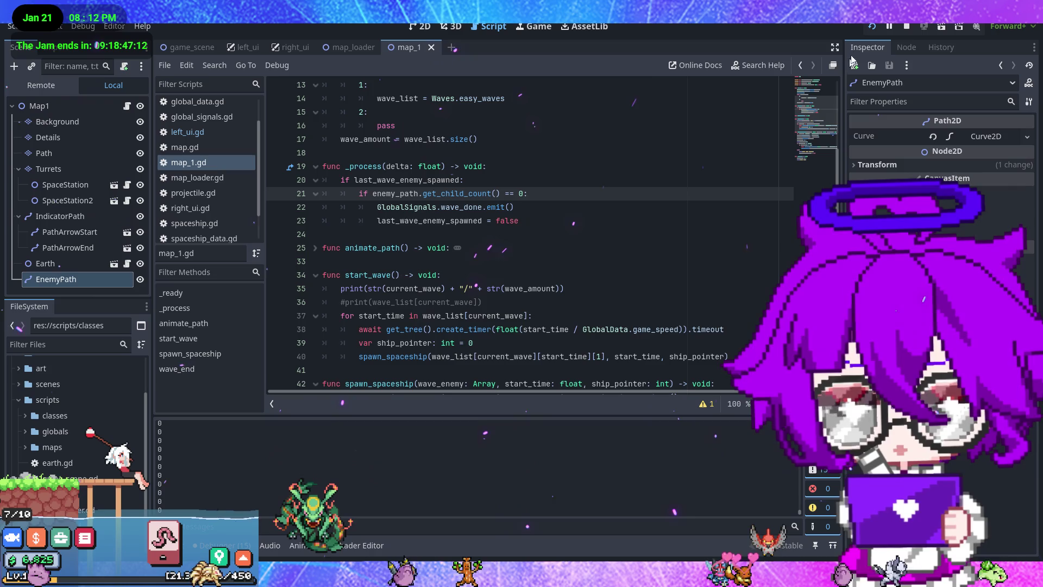
pyautogui.press('F5')
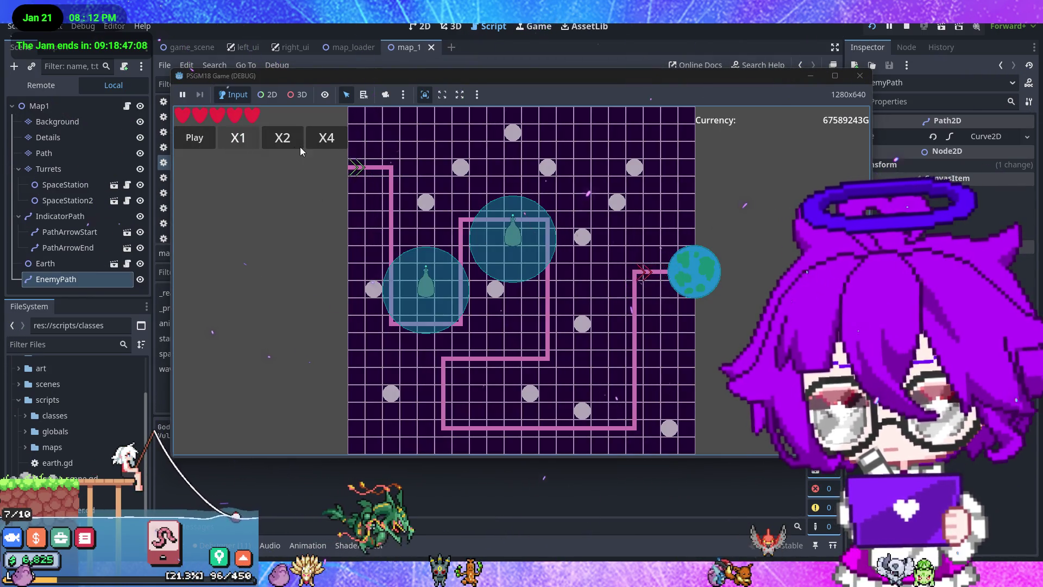
# - Play one enemy wave through to its end, then stop the running game
pyautogui.click(194, 137)
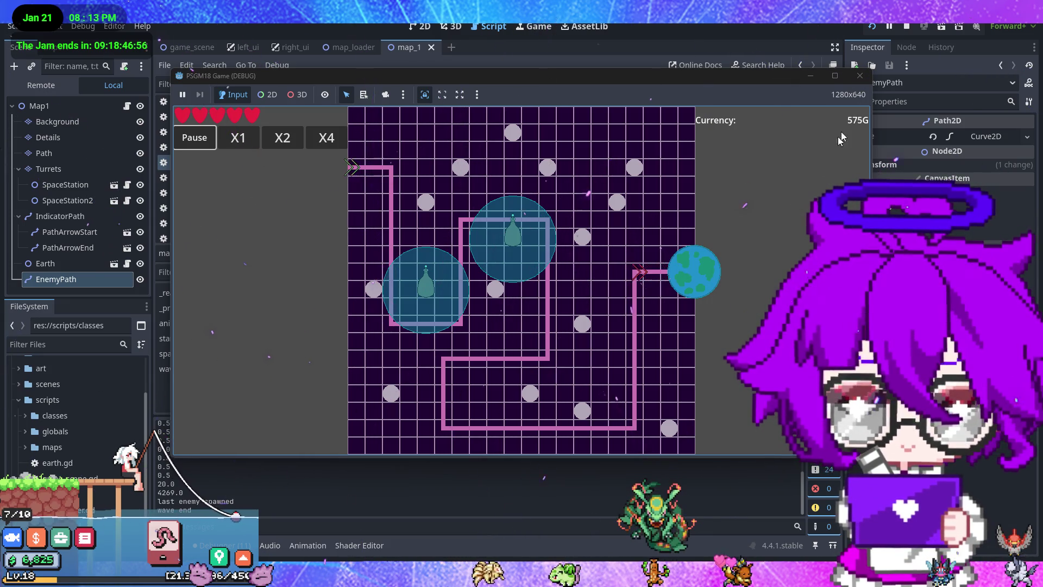
pyautogui.click(860, 81)
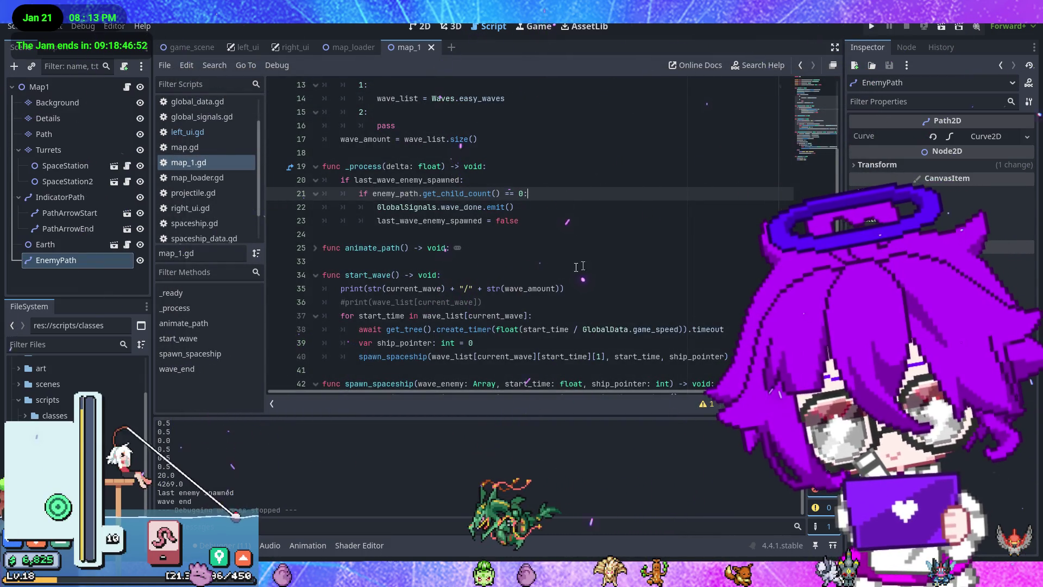
# - Delete print("wave end") from wave_end and print("last enemy spawned") from spawn_spaceship, then save
pyautogui.scroll(-9, 572, 265)
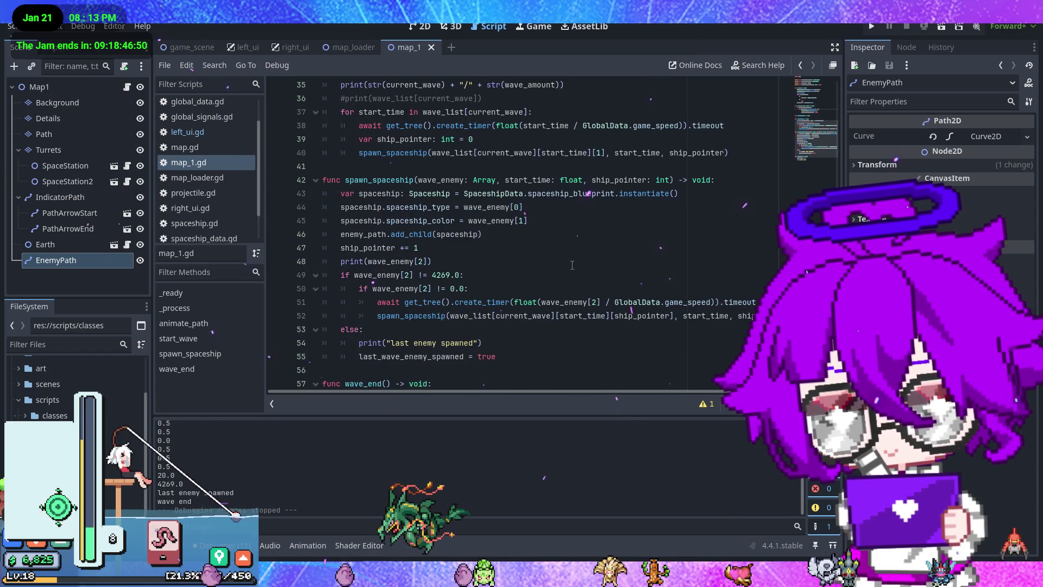
pyautogui.click(529, 289)
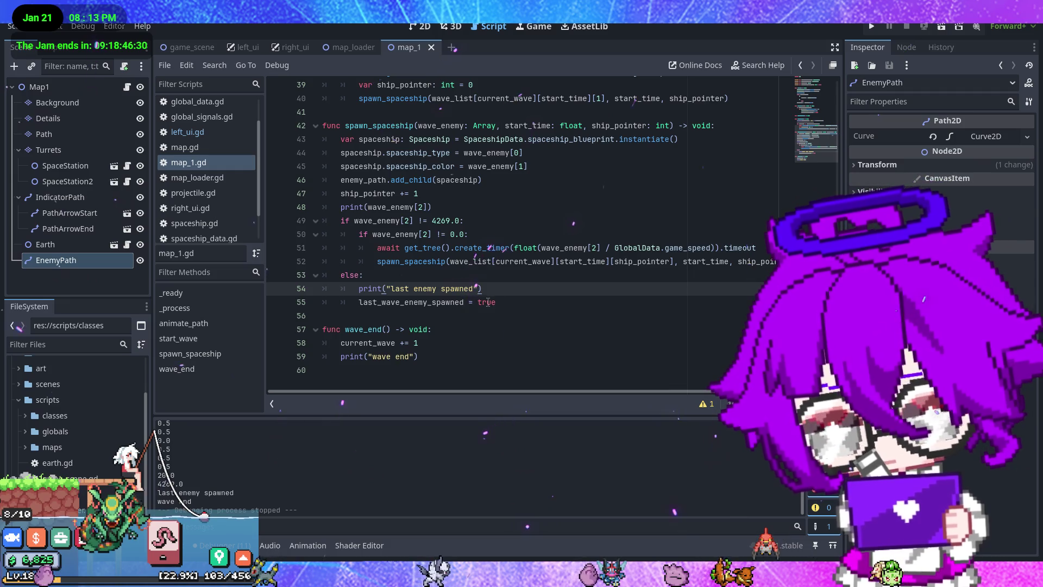
pyautogui.moveTo(434, 357); pyautogui.dragTo(330, 358)
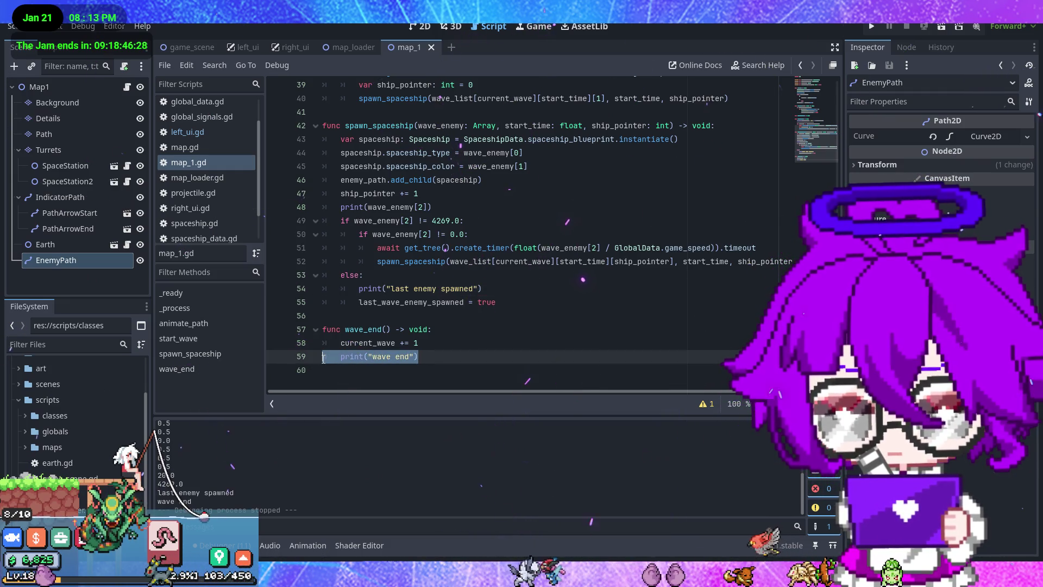
pyautogui.press('BackSpace')
pyautogui.press('BackSpace')
pyautogui.press('BackSpace')
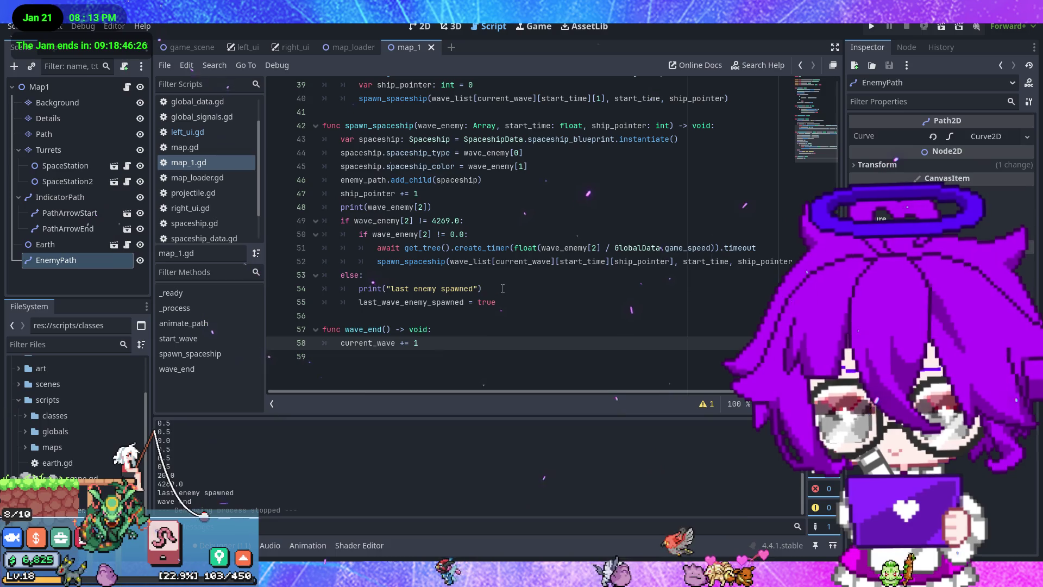
pyautogui.moveTo(482, 289); pyautogui.dragTo(313, 292)
pyautogui.press('BackSpace')
pyautogui.press('BackSpace')
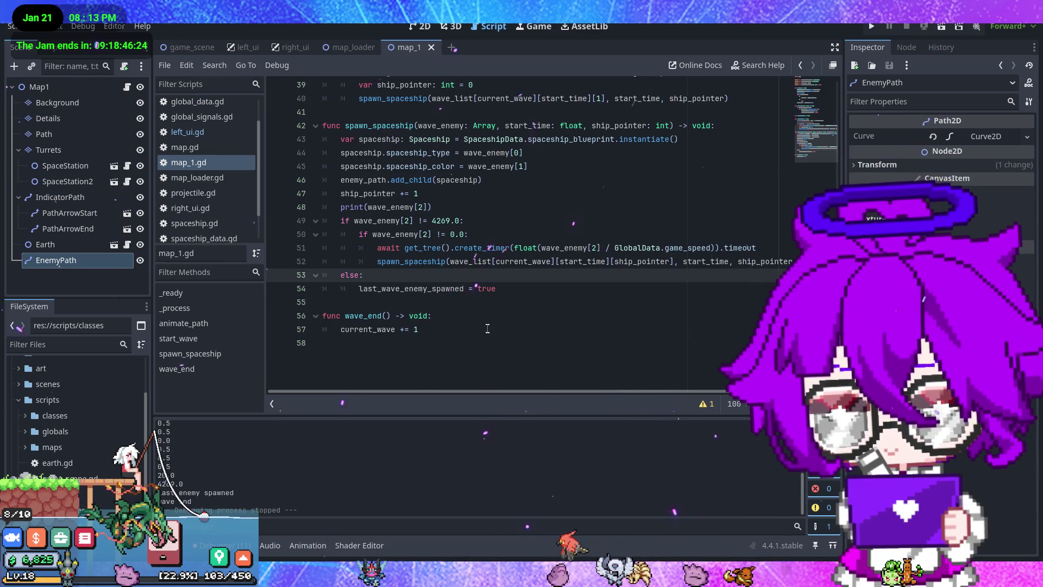
pyautogui.scroll(2, 479, 333)
pyautogui.hotkey('ctrl', 's')
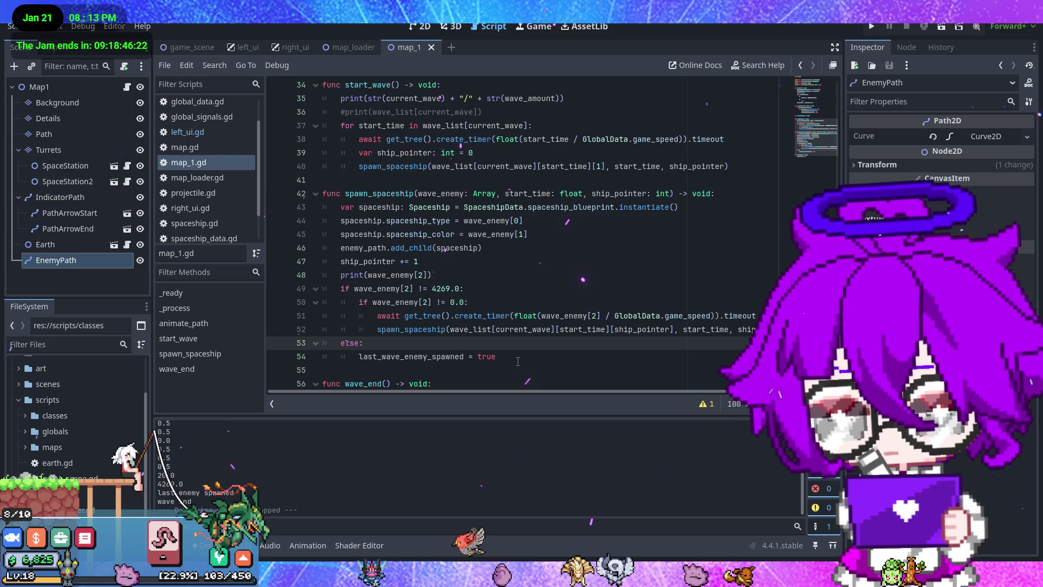
pyautogui.scroll(-1, 499, 359)
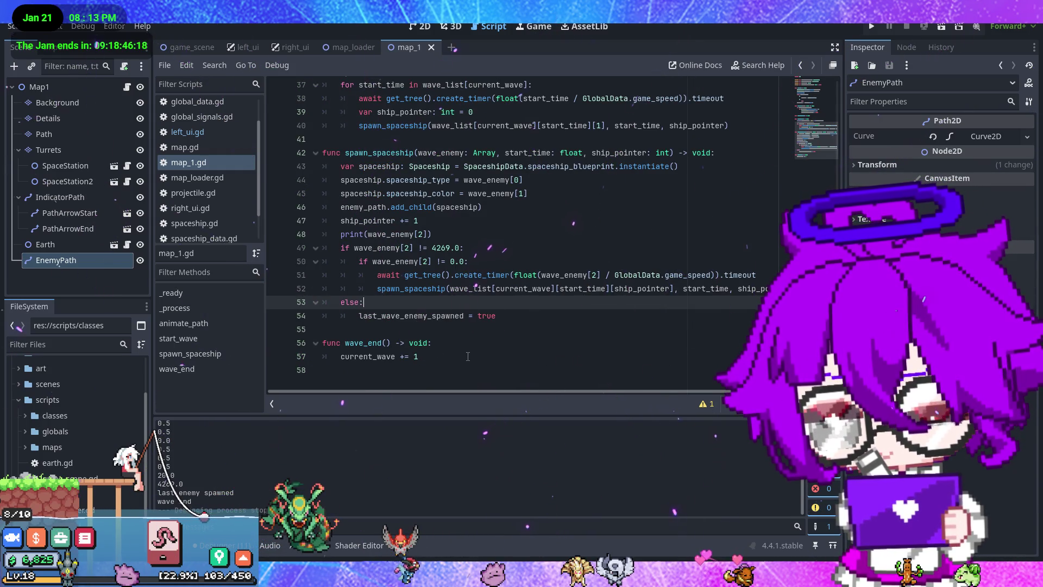
pyautogui.scroll(5, 468, 356)
pyautogui.scroll(2, 488, 339)
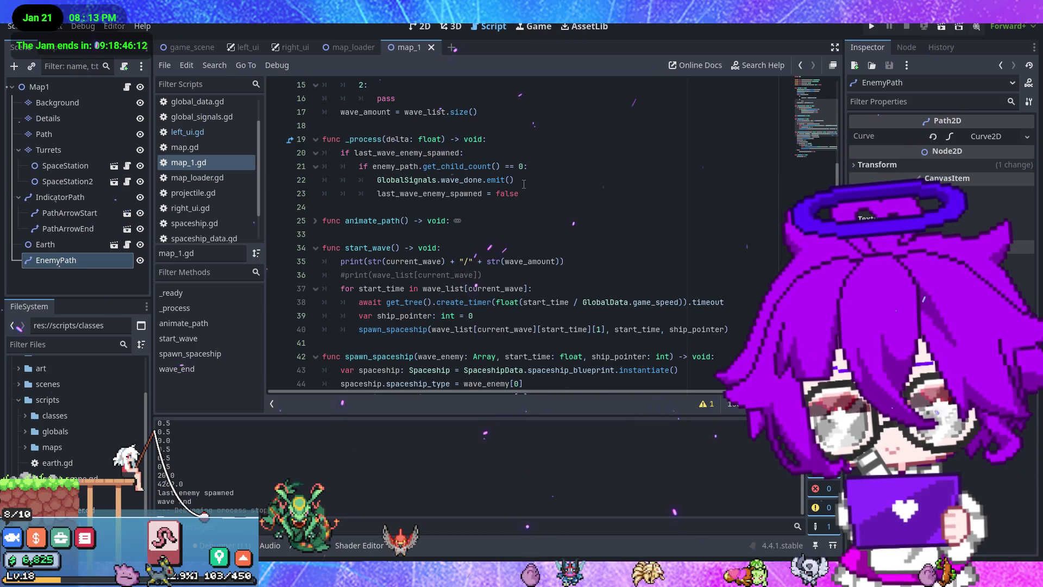
# - Move the GlobalSignals.wave_done.emit() call from line 22 into the end of wave_end and save
pyautogui.moveTo(524, 182); pyautogui.dragTo(377, 181)
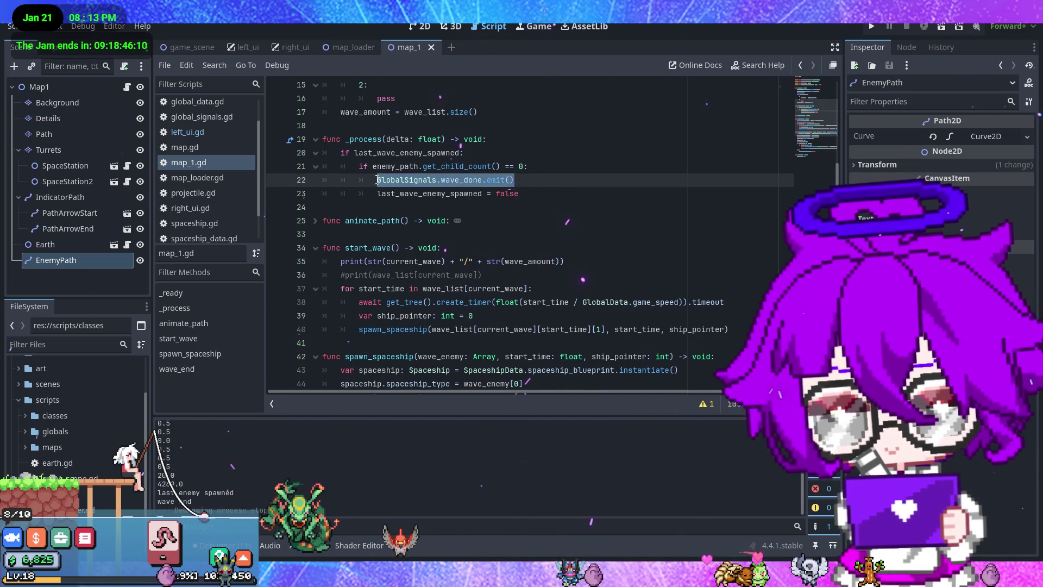
pyautogui.hotkey('ctrl', 'x')
pyautogui.press('BackSpace')
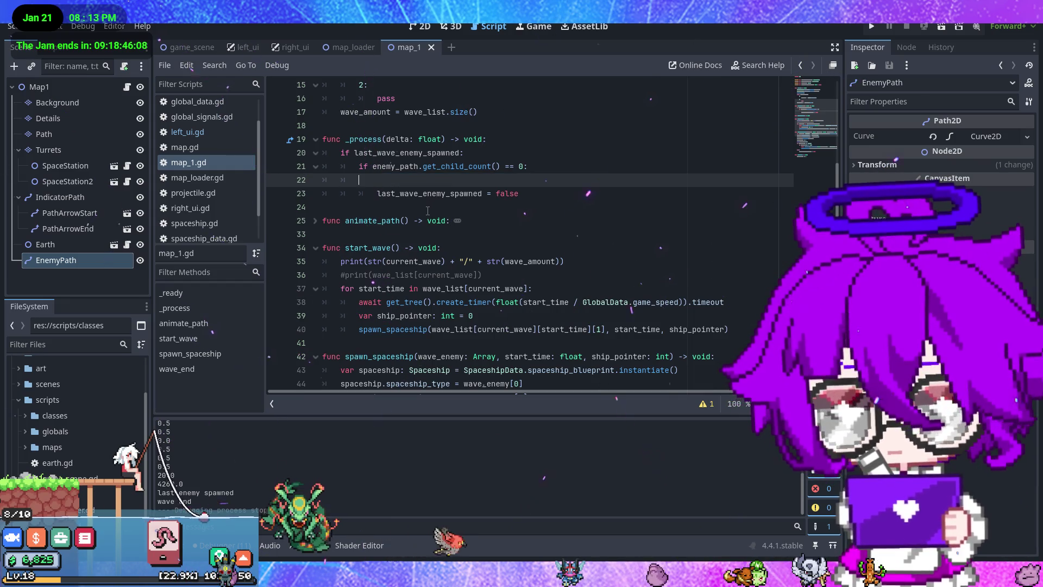
pyautogui.press('BackSpace')
pyautogui.scroll(-7, 427, 218)
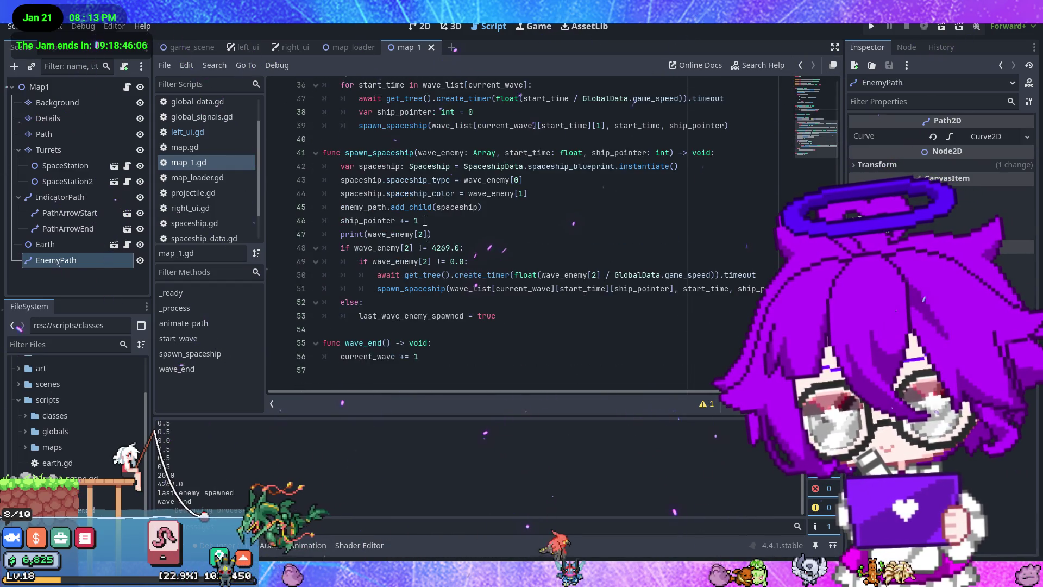
pyautogui.moveTo(429, 350); pyautogui.dragTo(363, 354)
pyautogui.scroll(1, 363, 367)
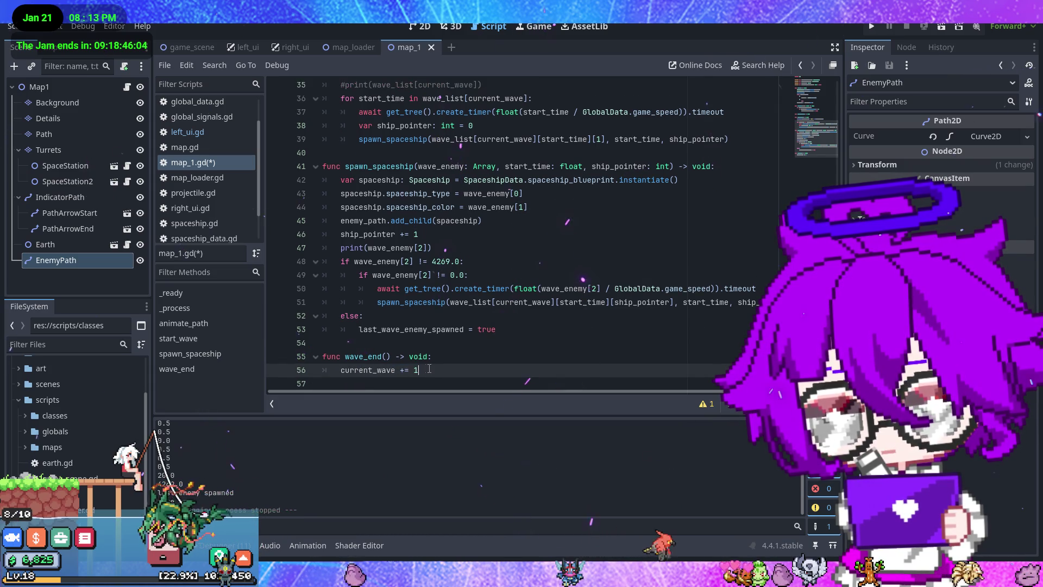
pyautogui.press('Return')
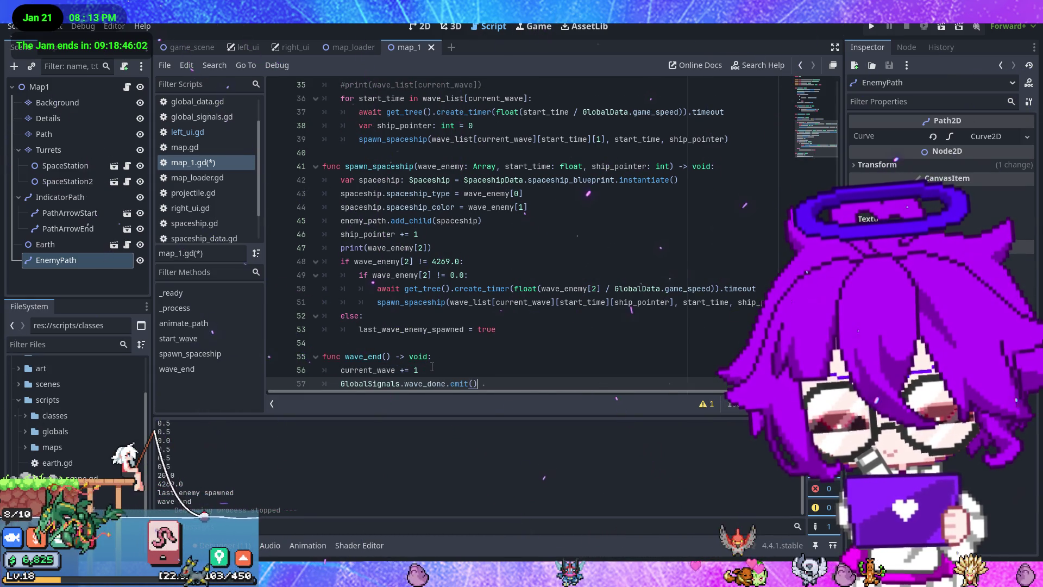
pyautogui.scroll(-1, 432, 367)
pyautogui.hotkey('ctrl', 's')
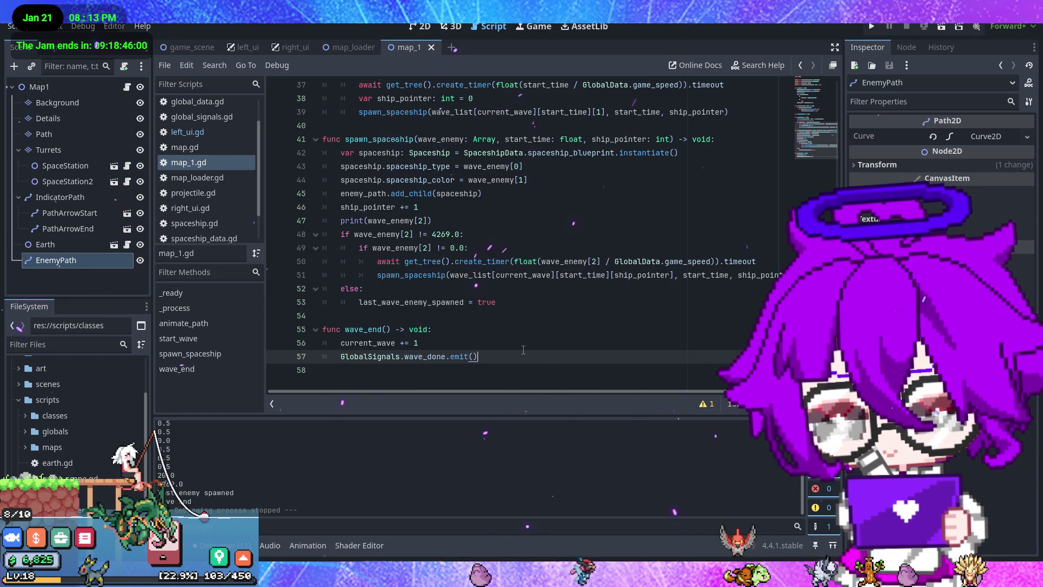
pyautogui.scroll(12, 478, 304)
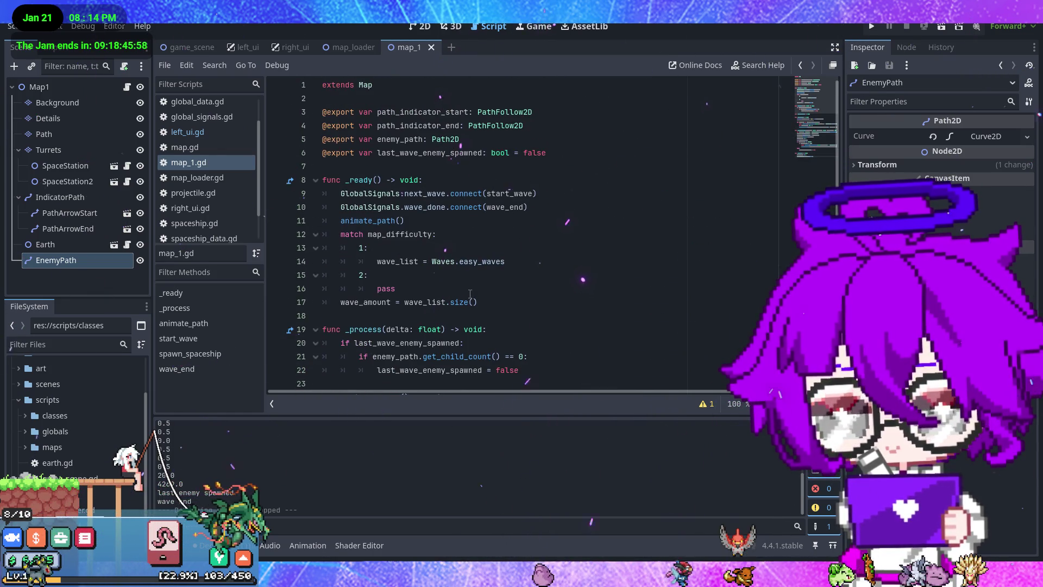
pyautogui.scroll(-2, 472, 293)
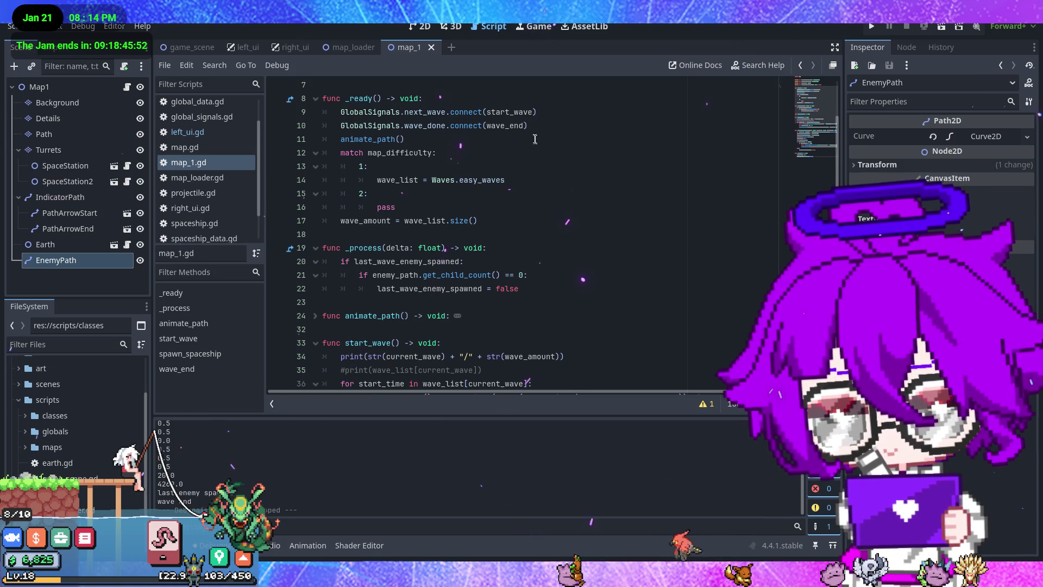
# - Delete the wave_done.connect line from _ready
pyautogui.moveTo(539, 130); pyautogui.dragTo(332, 130)
pyautogui.press('BackSpace')
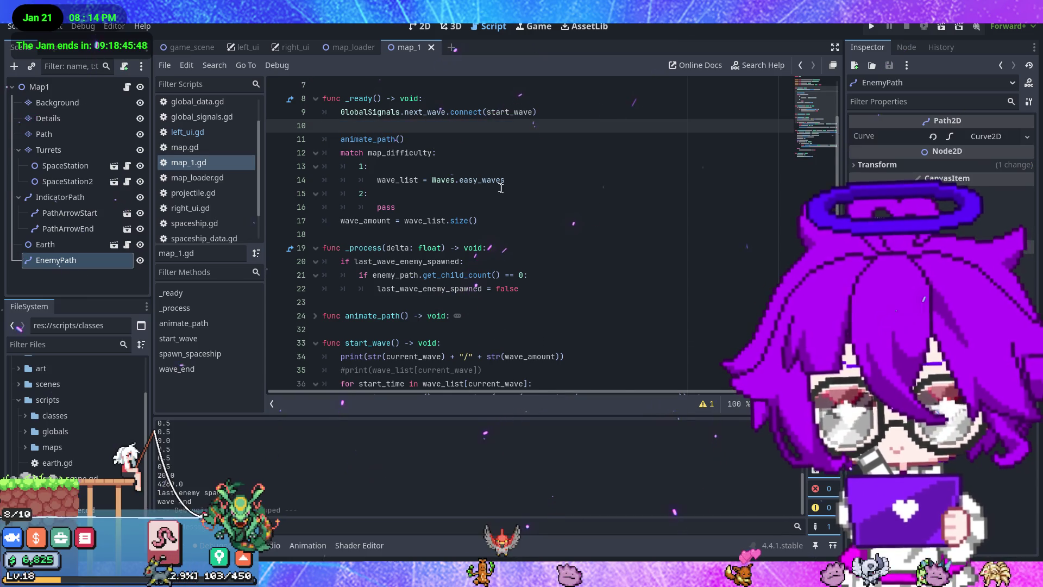
pyautogui.press('BackSpace')
# - Call wave_end() after last_wave_enemy_spawned = false in _process and save
pyautogui.click(543, 277)
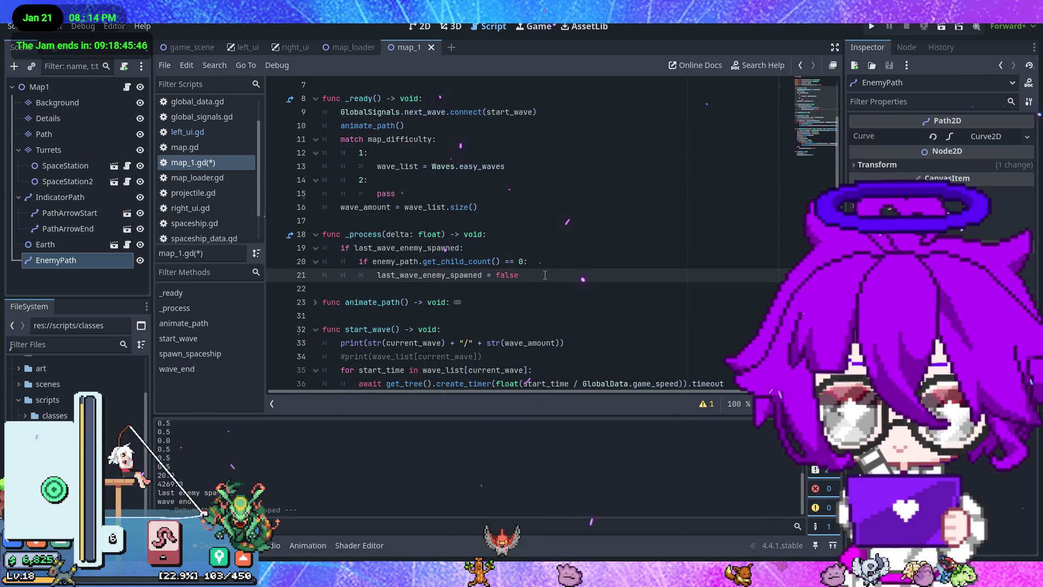
pyautogui.press('Return')
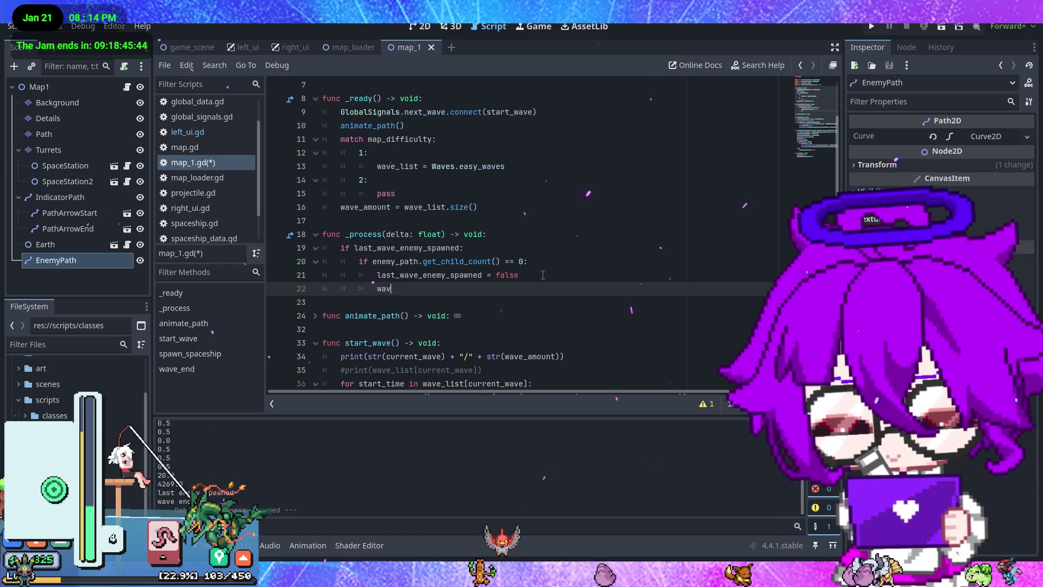
pyautogui.write('e')
pyautogui.press('Return')
pyautogui.hotkey('ctrl', 's')
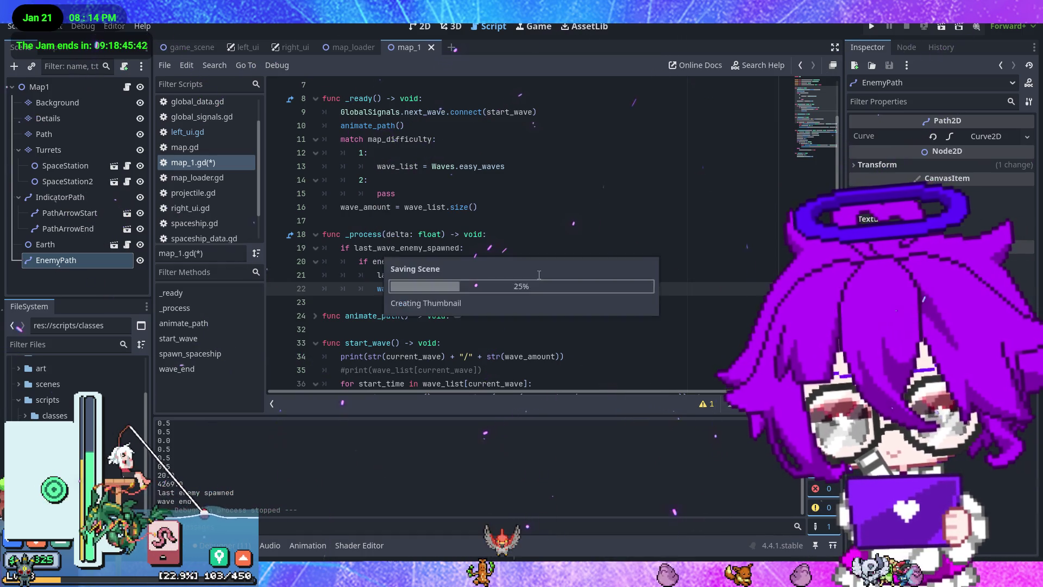
# - Check the emit call in wave_end, then open the right_ui.gd script
pyautogui.scroll(-8, 537, 281)
pyautogui.scroll(-2, 537, 281)
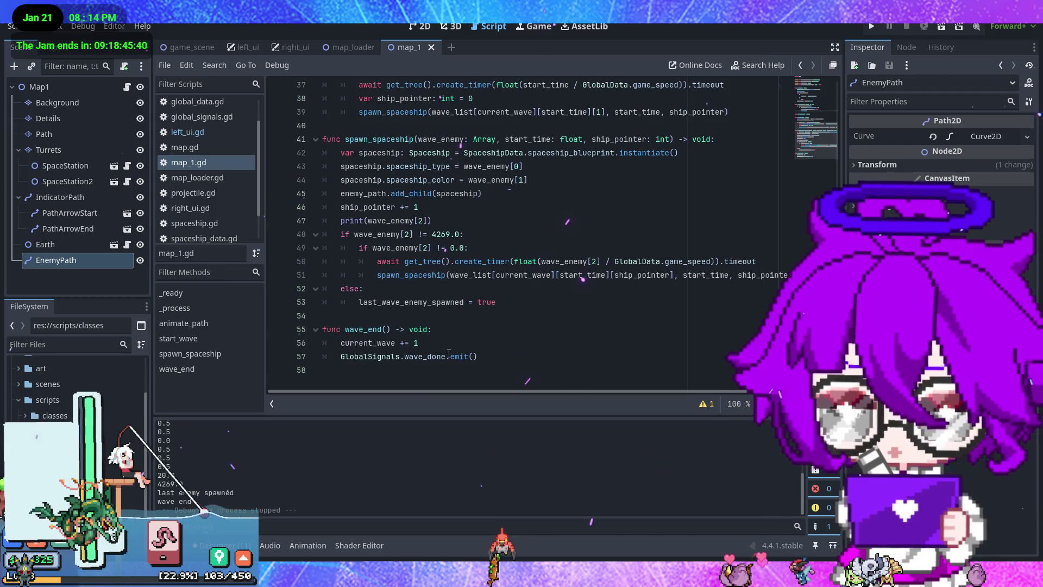
pyautogui.click(515, 343)
pyautogui.click(515, 357)
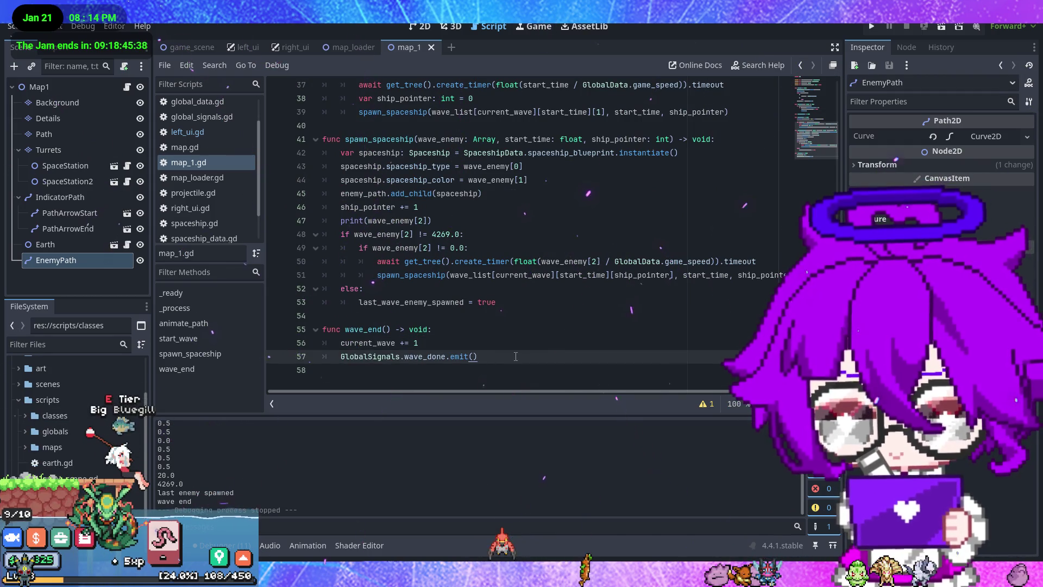
pyautogui.click(227, 215)
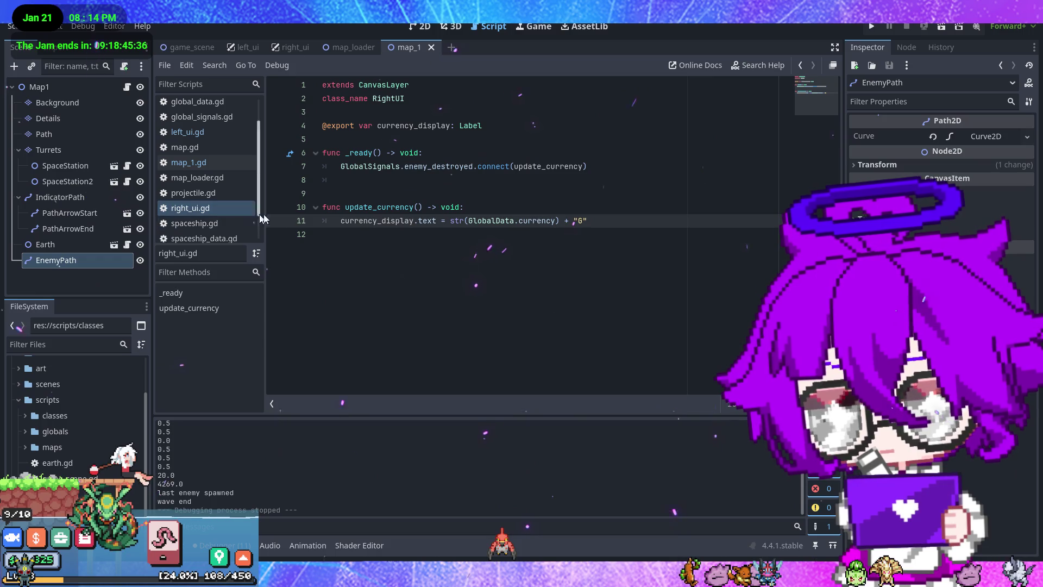
# - Open the right_ui scene in the 2D view
pyautogui.click(416, 32)
pyautogui.scroll(-5, 495, 193)
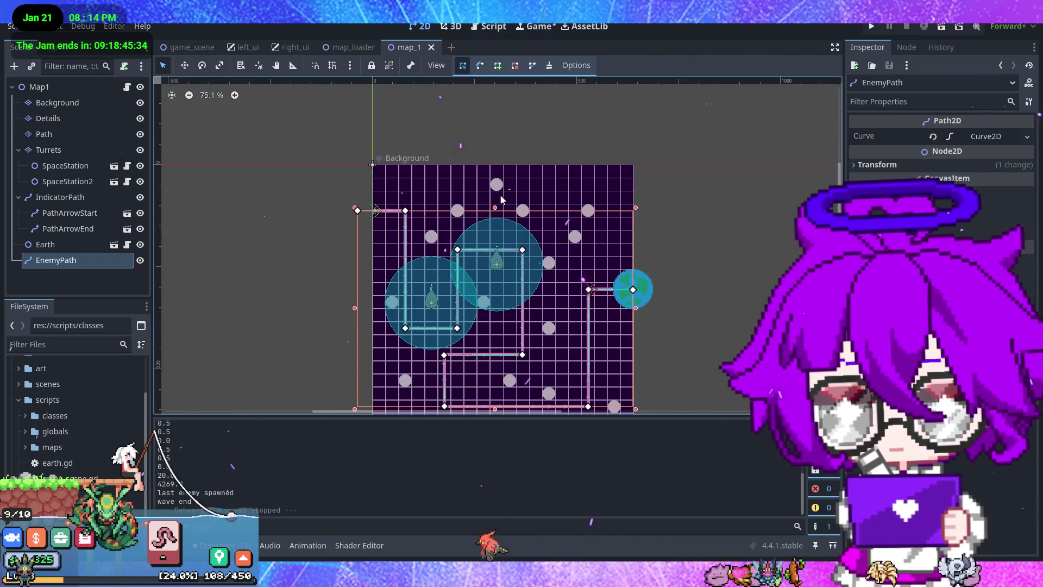
pyautogui.click(292, 49)
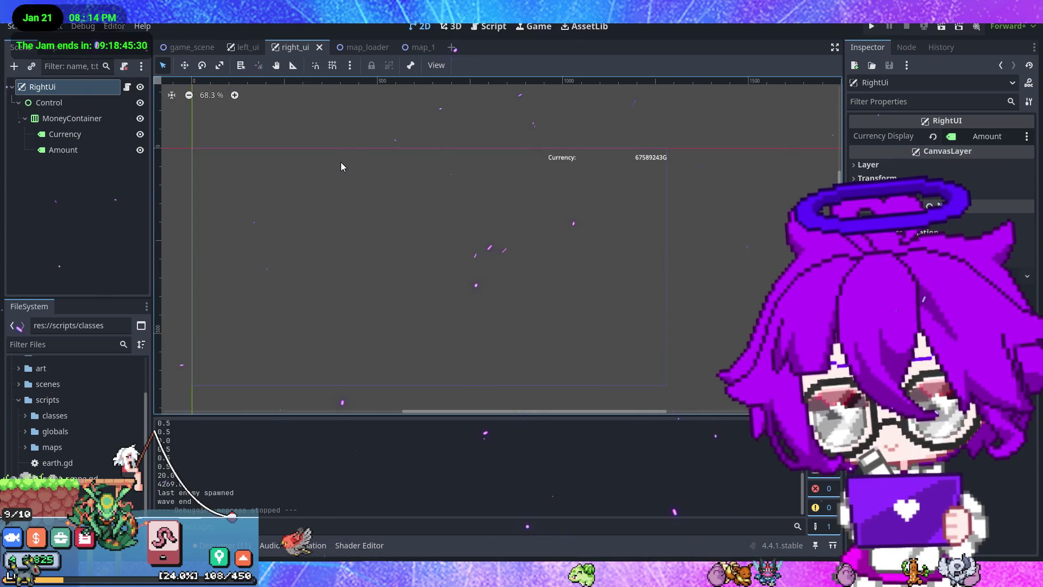
# - Add a VBoxContainer under Control and move MoneyContainer inside it
pyautogui.click(94, 121)
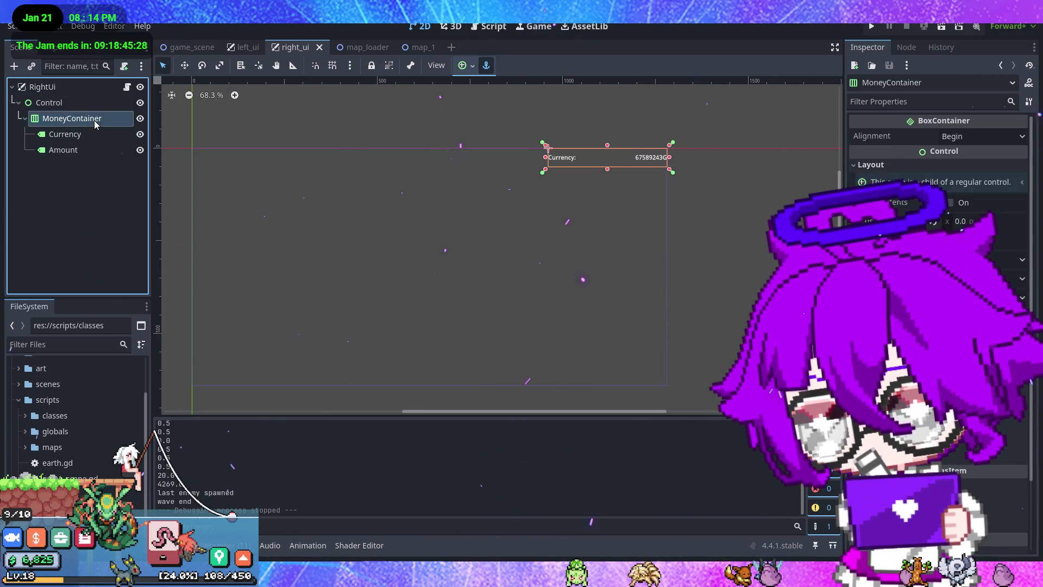
pyautogui.click(94, 109)
pyautogui.rightClick(93, 107)
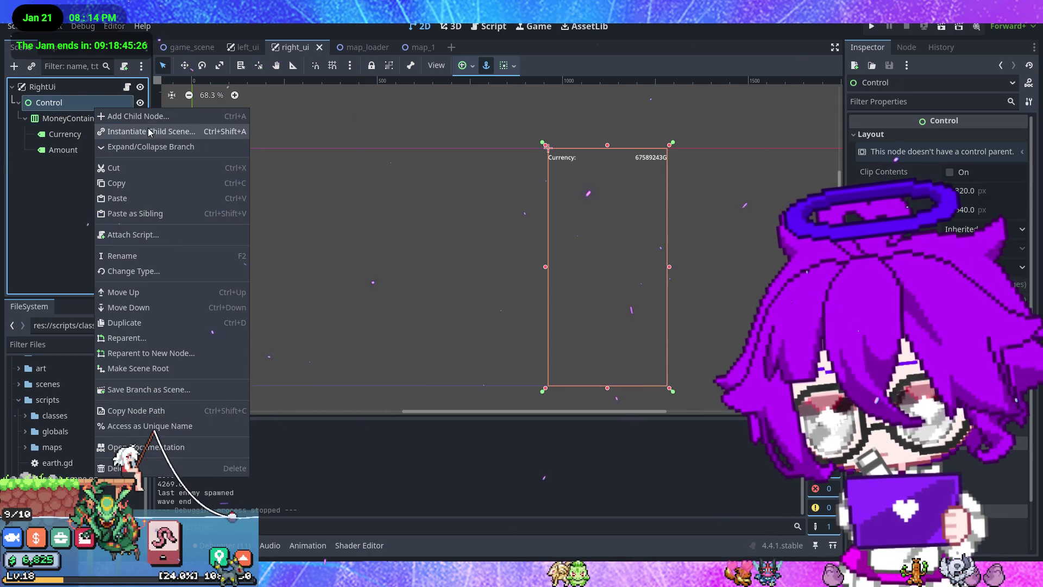
pyautogui.click(141, 115)
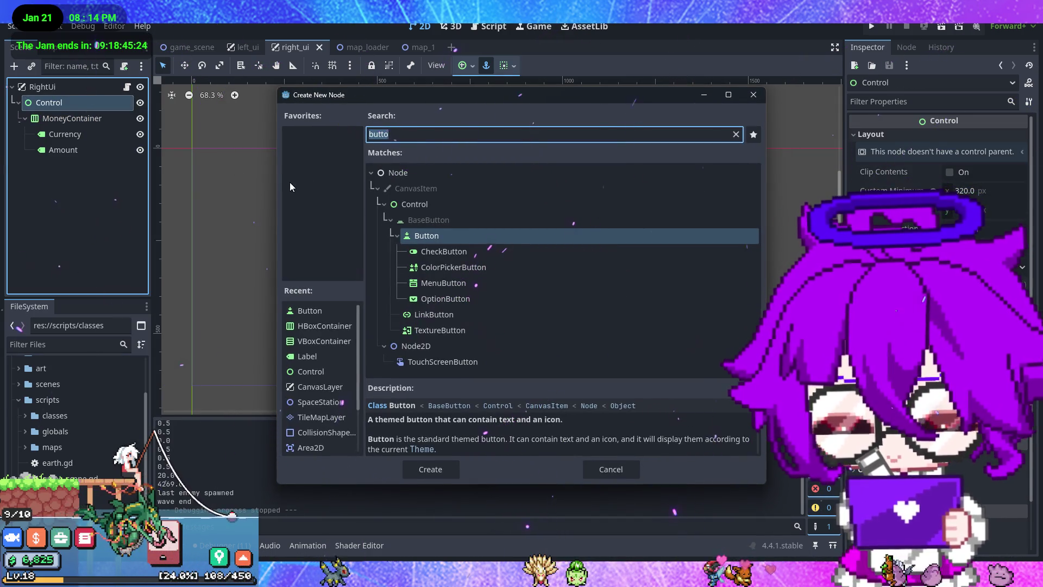
pyautogui.write('vbox')
pyautogui.press('Return')
pyautogui.moveTo(75, 118); pyautogui.dragTo(95, 166)
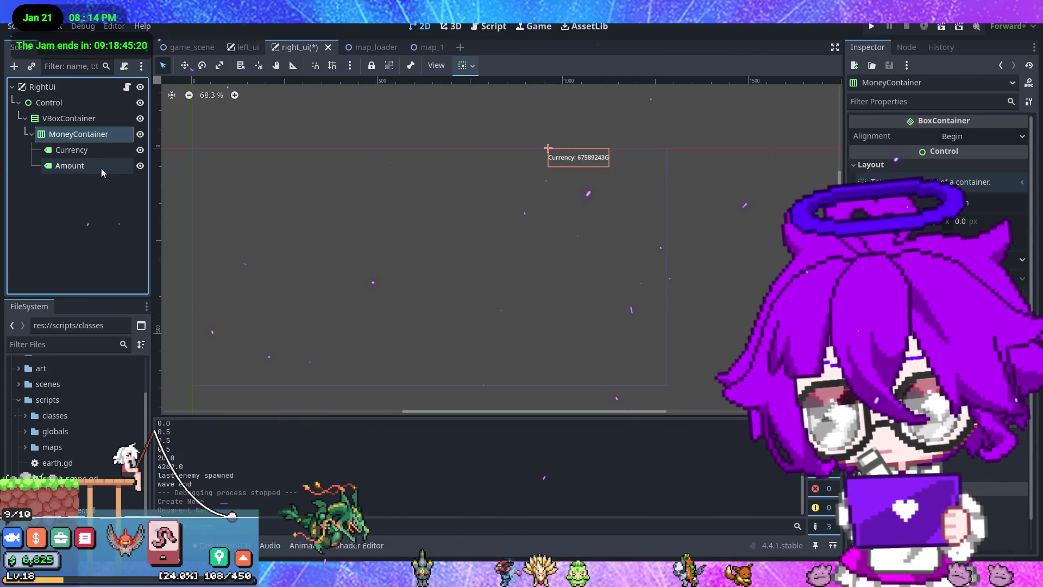
# - Anchor the VBoxContainer across the top of the screen, then to its current ratio
pyautogui.click(98, 119)
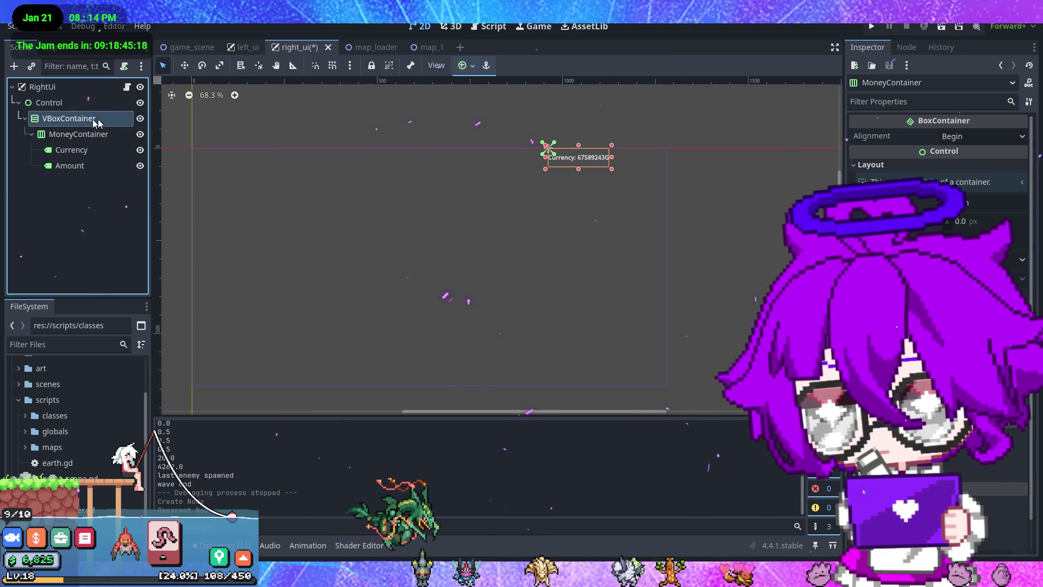
pyautogui.click(465, 66)
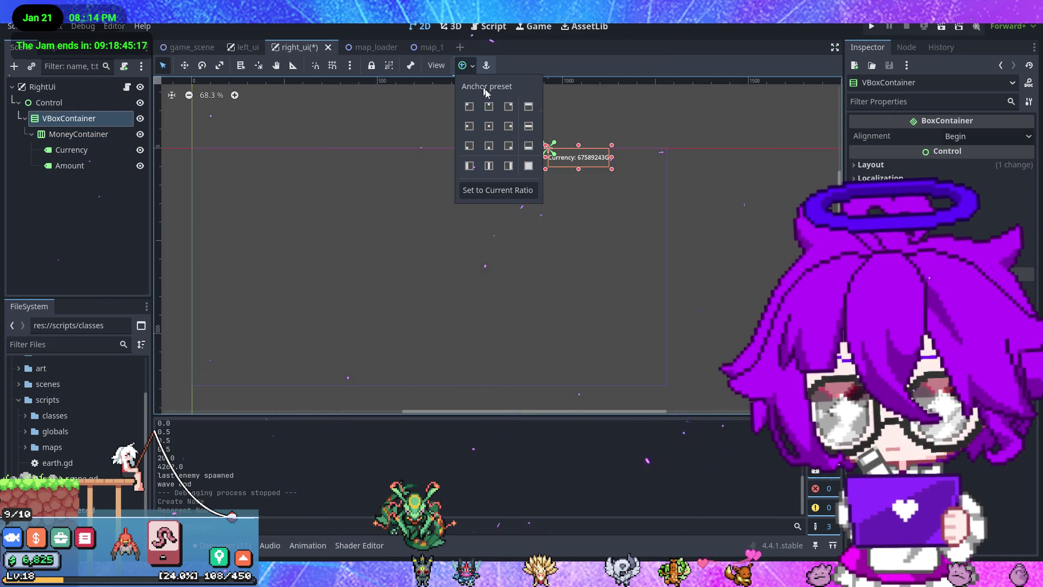
pyautogui.click(529, 107)
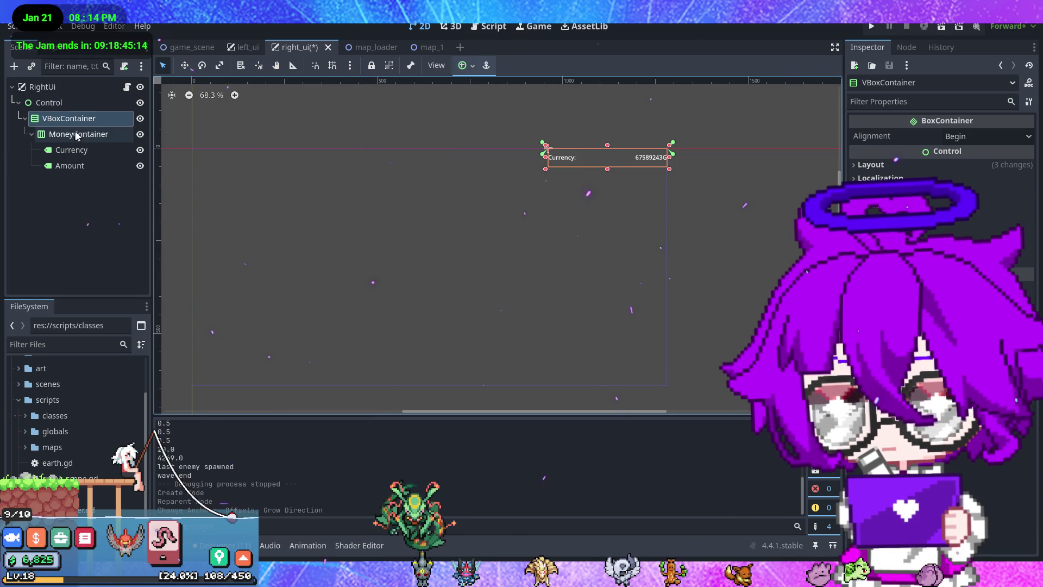
pyautogui.click(87, 124)
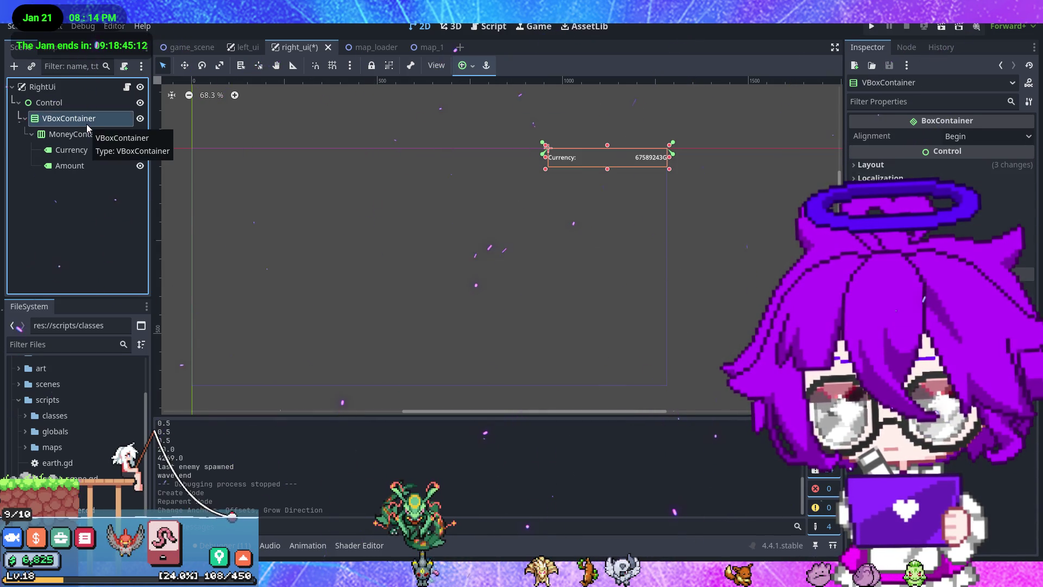
pyautogui.click(465, 66)
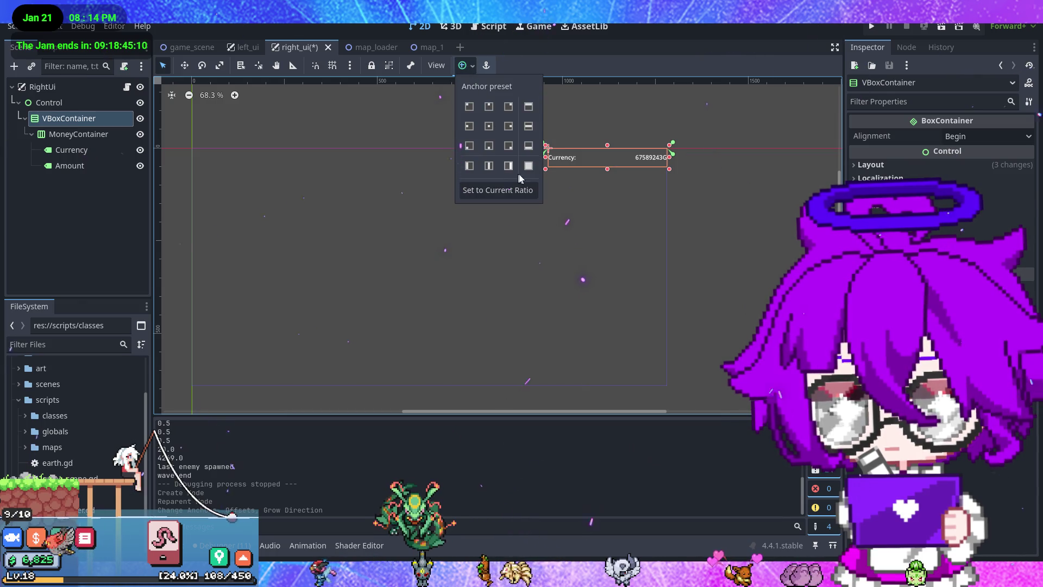
pyautogui.click(84, 106)
pyautogui.click(92, 119)
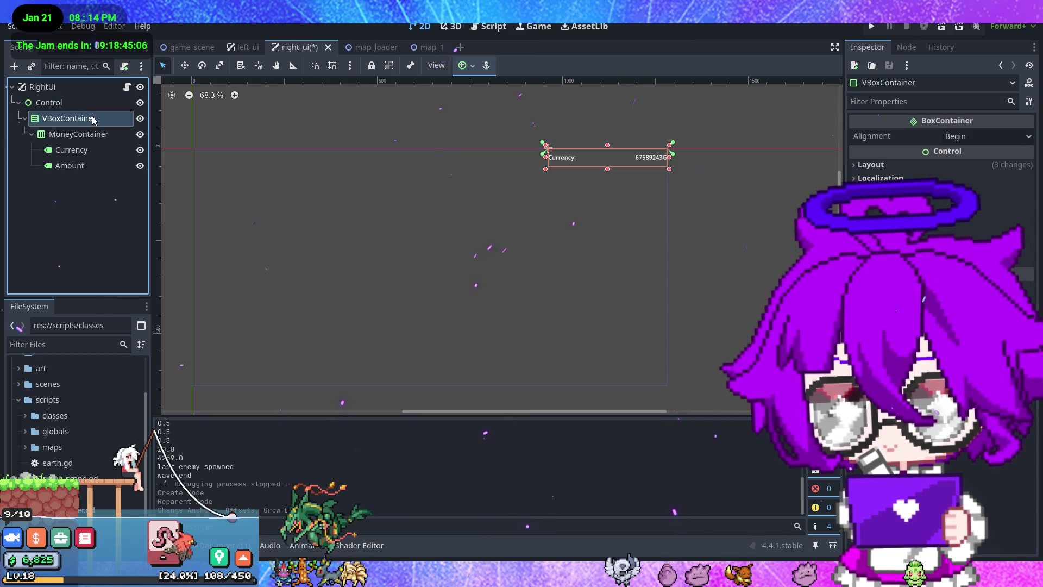
pyautogui.click(473, 66)
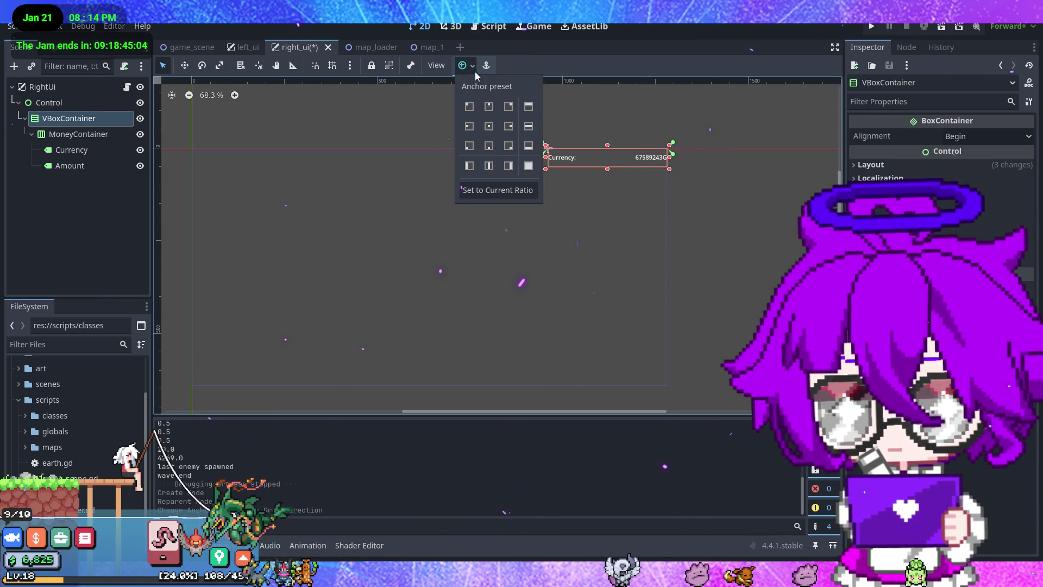
pyautogui.click(511, 190)
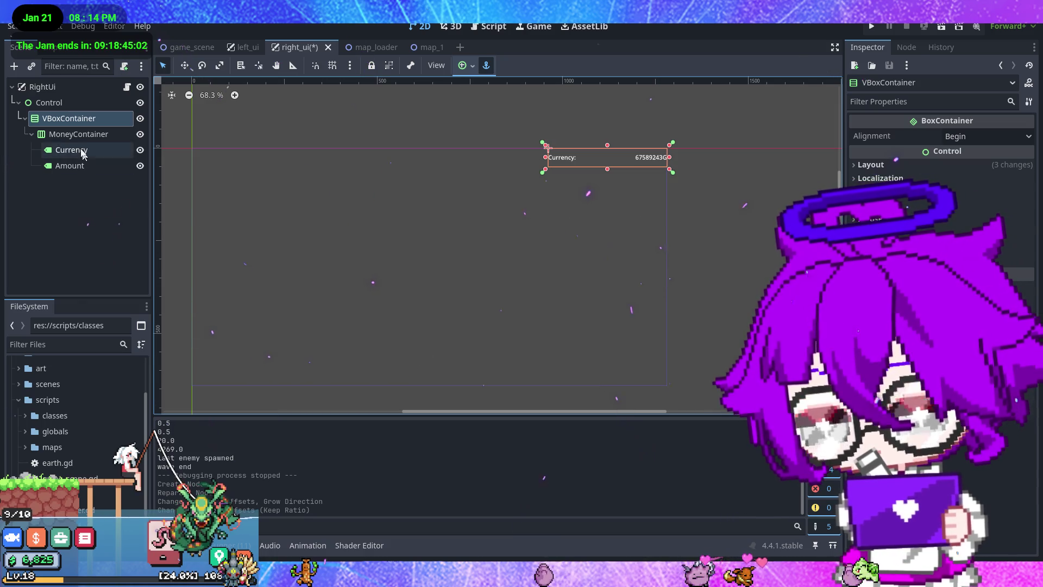
# - Add an HBoxContainer as a child of the VBoxContainer
pyautogui.rightClick(90, 119)
pyautogui.click(128, 129)
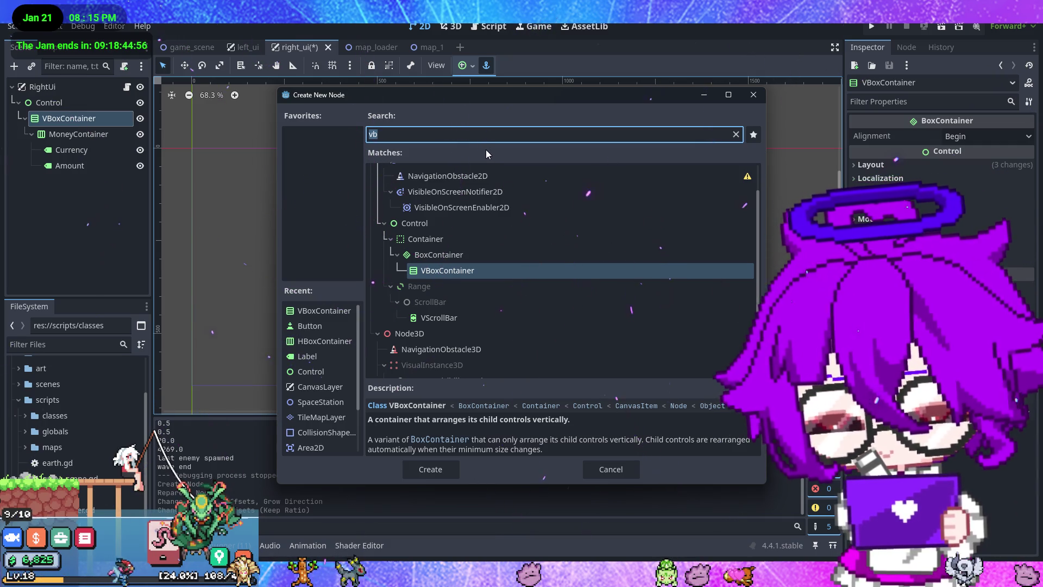
pyautogui.write('lab')
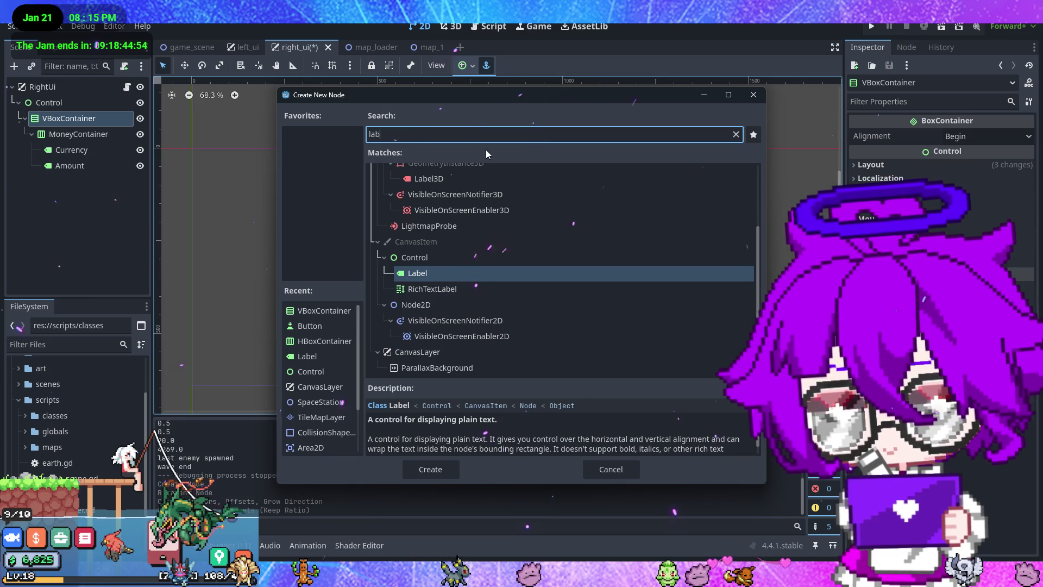
pyautogui.press('BackSpace')
pyautogui.press('BackSpace')
pyautogui.press('BackSpace')
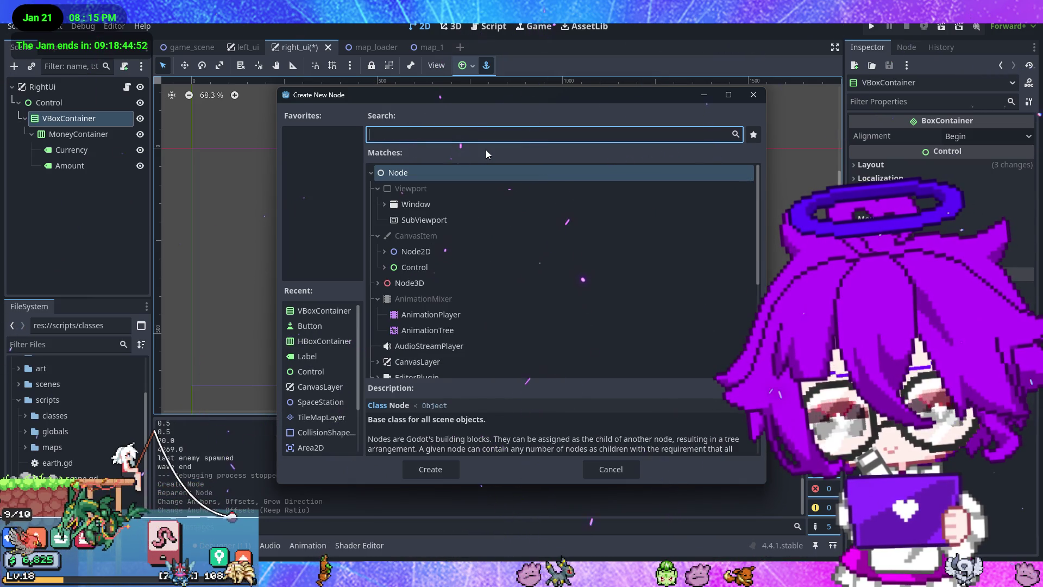
pyautogui.doubleClick(324, 336)
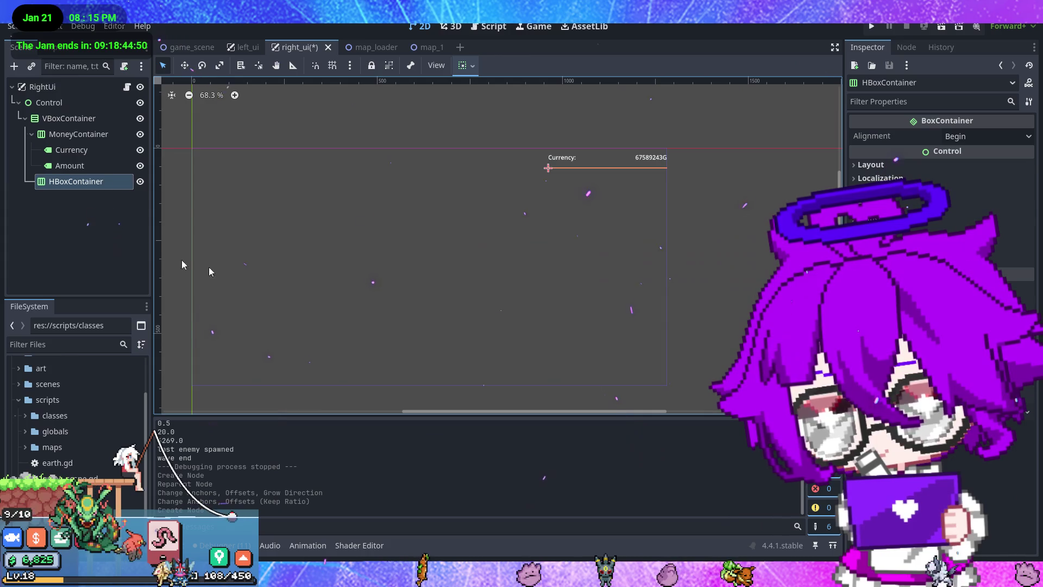
pyautogui.hotkey('ctrl', 'a')
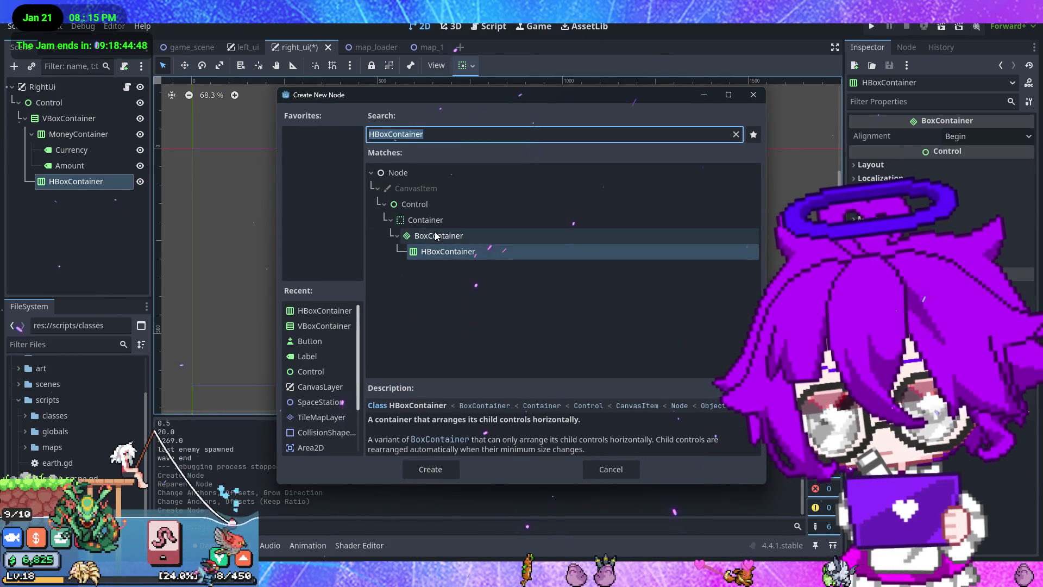
pyautogui.write('lab')
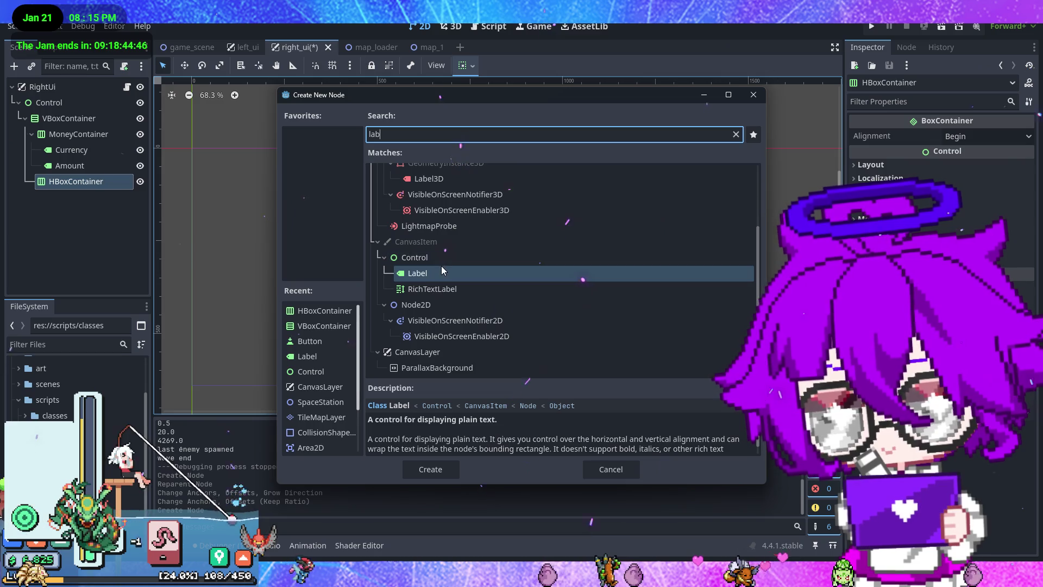
pyautogui.press('Escape')
# - Duplicate the Label in the container and rename the HBoxContainer to WaveCounter
pyautogui.click(86, 198)
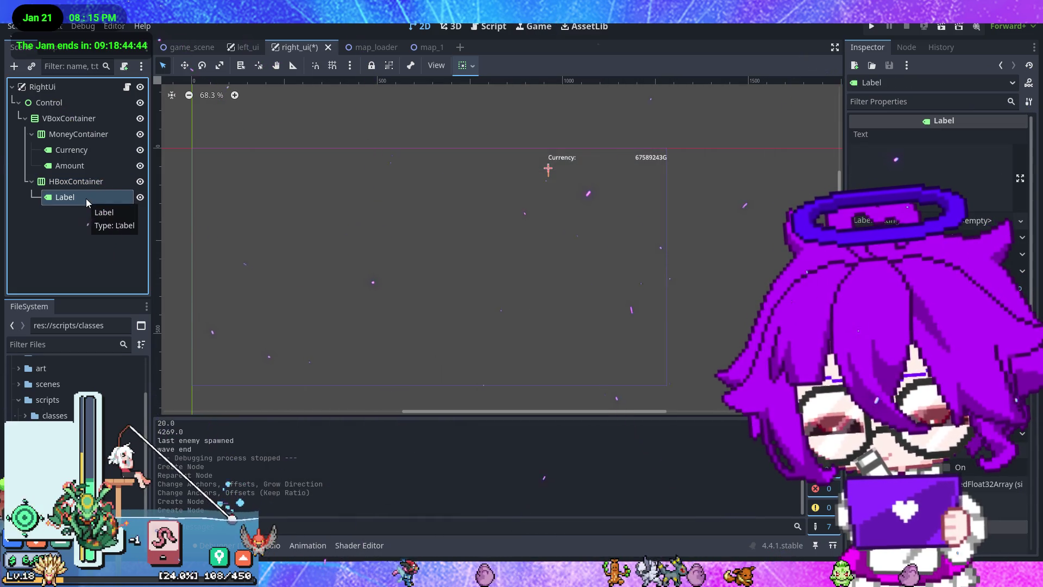
pyautogui.hotkey('ctrl', 'c')
pyautogui.hotkey('ctrl', 'shift', 'v')
pyautogui.hotkey('ctrl', 'shift', 'v')
pyautogui.doubleClick(111, 182)
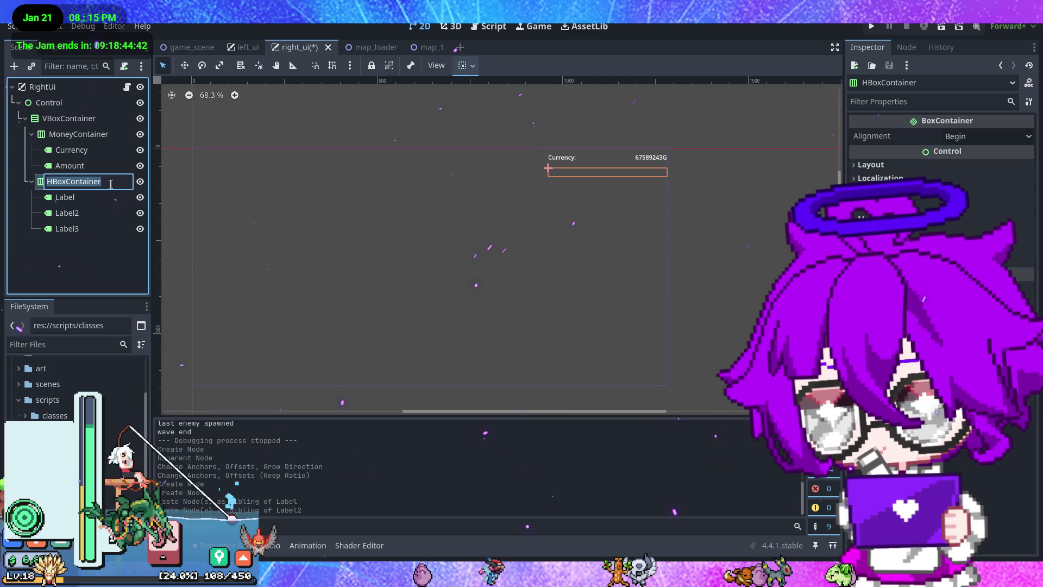
pyautogui.press('BackSpace')
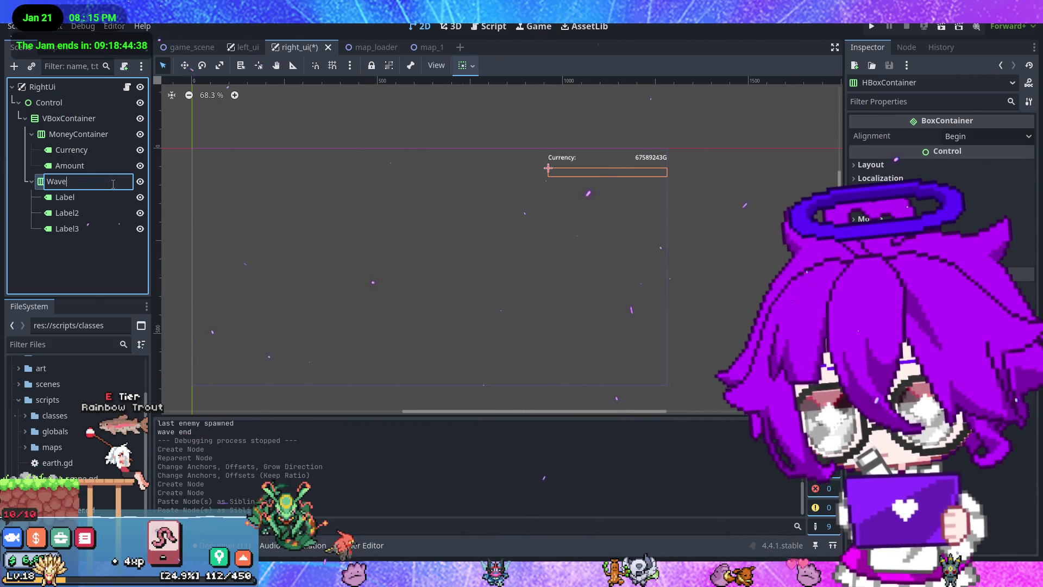
pyautogui.write('Counter')
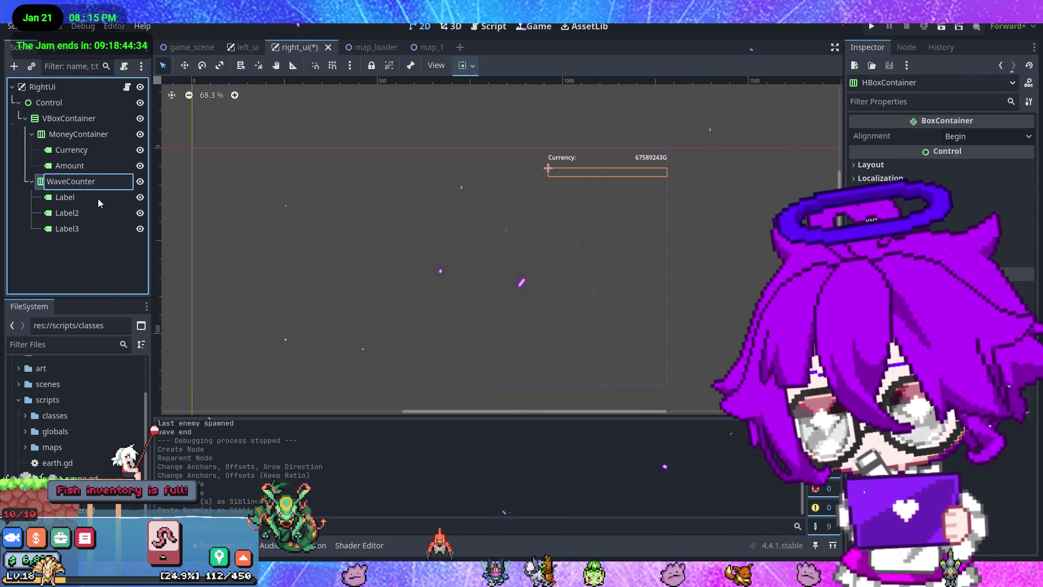
# - Rename the first label to CurrentWave
pyautogui.doubleClick(103, 197)
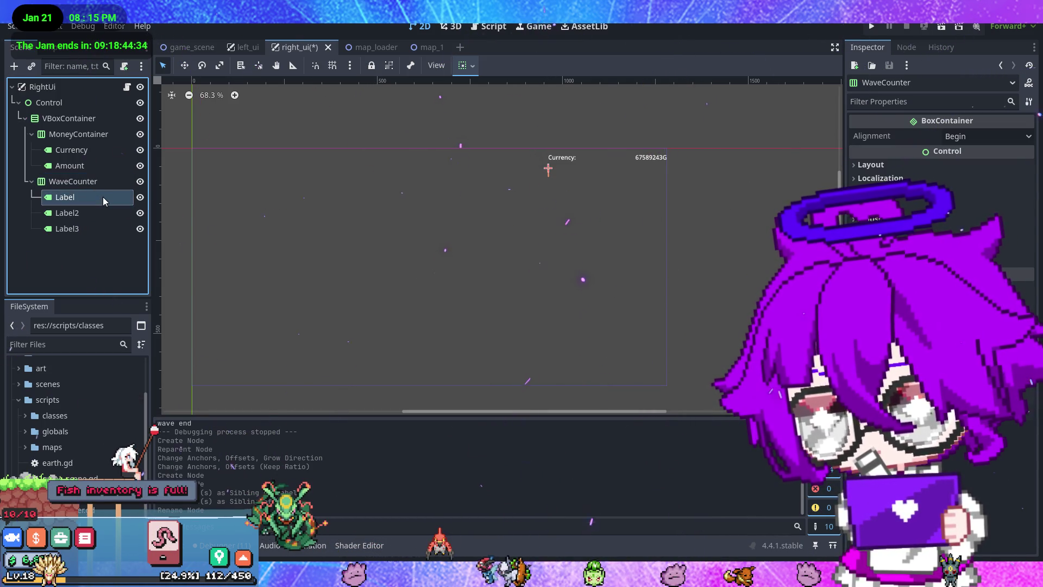
pyautogui.write('CurrentW')
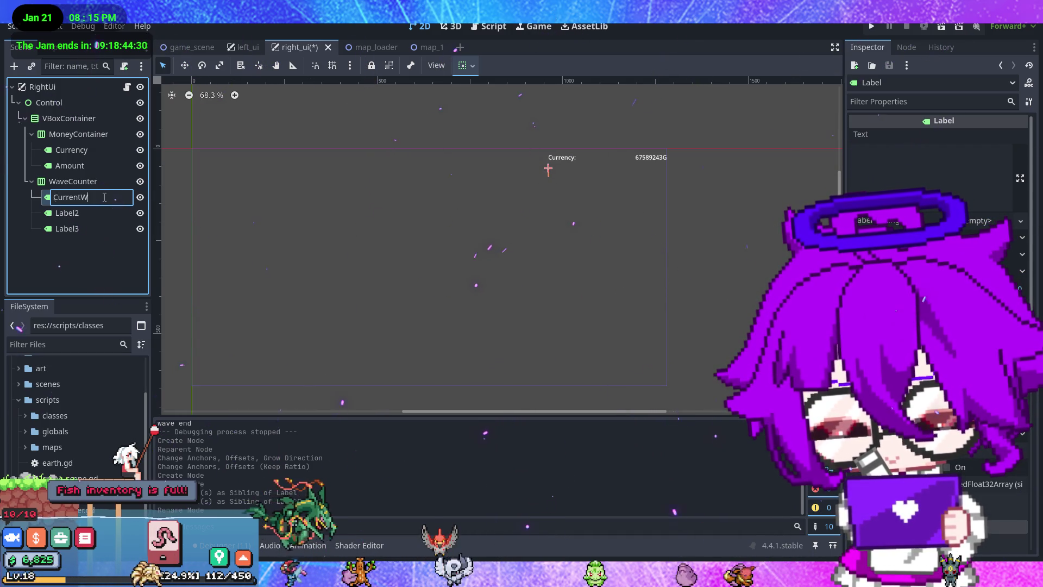
pyautogui.press('Return')
pyautogui.doubleClick(87, 216)
pyautogui.write('.')
pyautogui.press('Return')
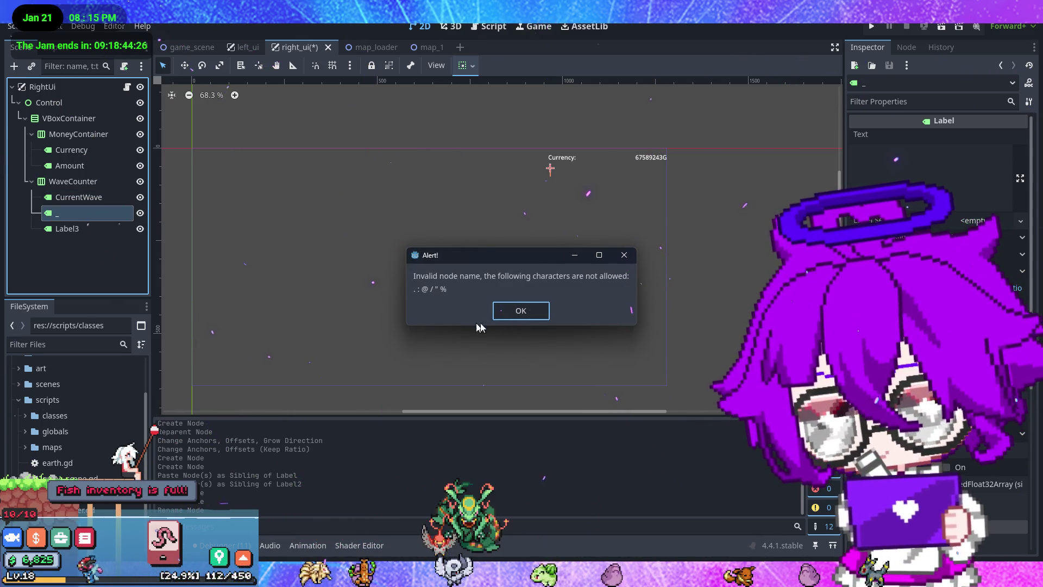
pyautogui.press('Return')
# - Rename the remaining labels to Seperator and MaximumWave
pyautogui.doubleClick(95, 216)
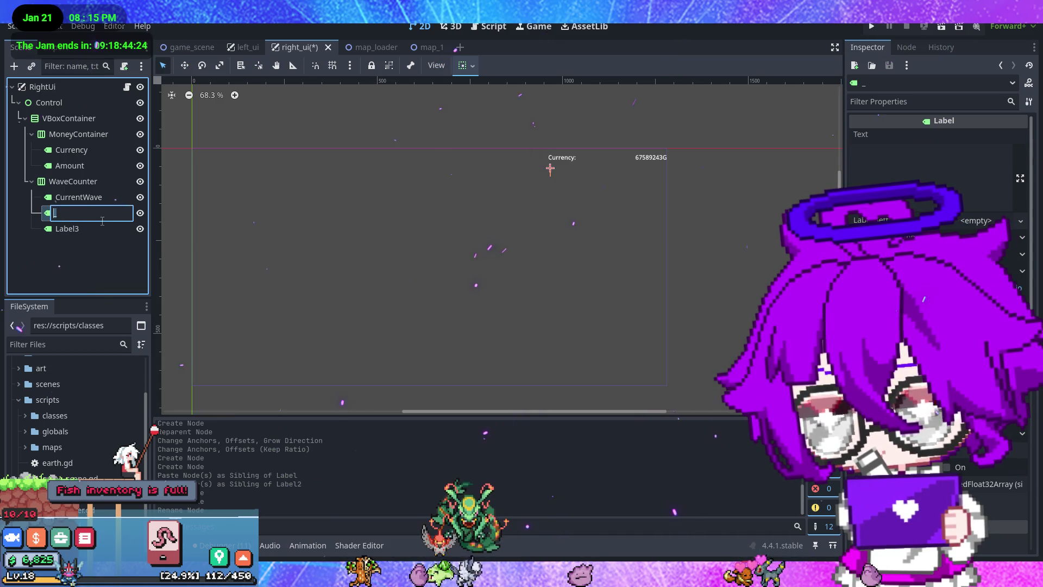
pyautogui.write('Seperator')
pyautogui.press('Return')
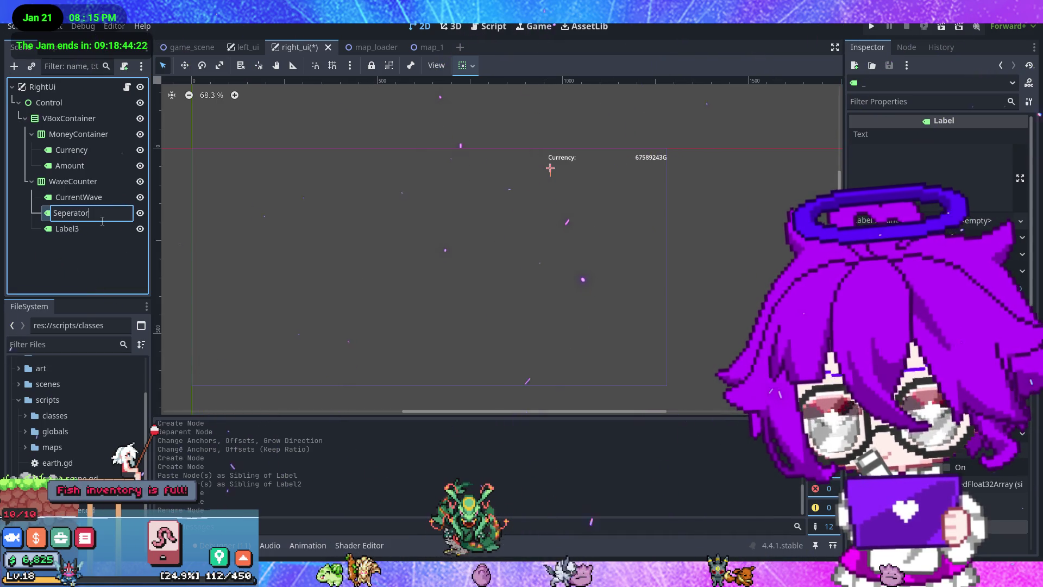
pyautogui.click(93, 228)
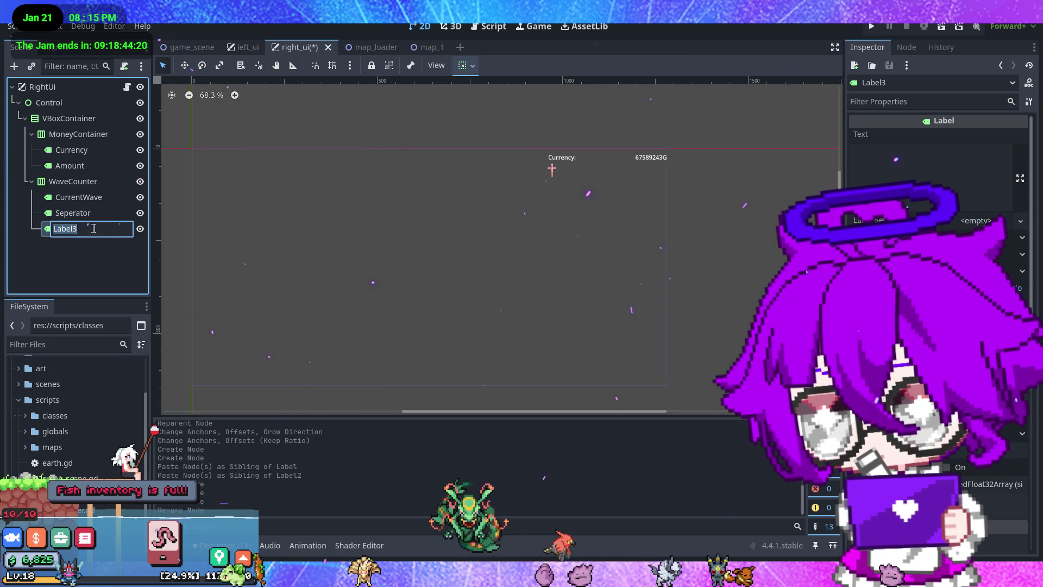
pyautogui.doubleClick(93, 229)
pyautogui.write('MaximumWave')
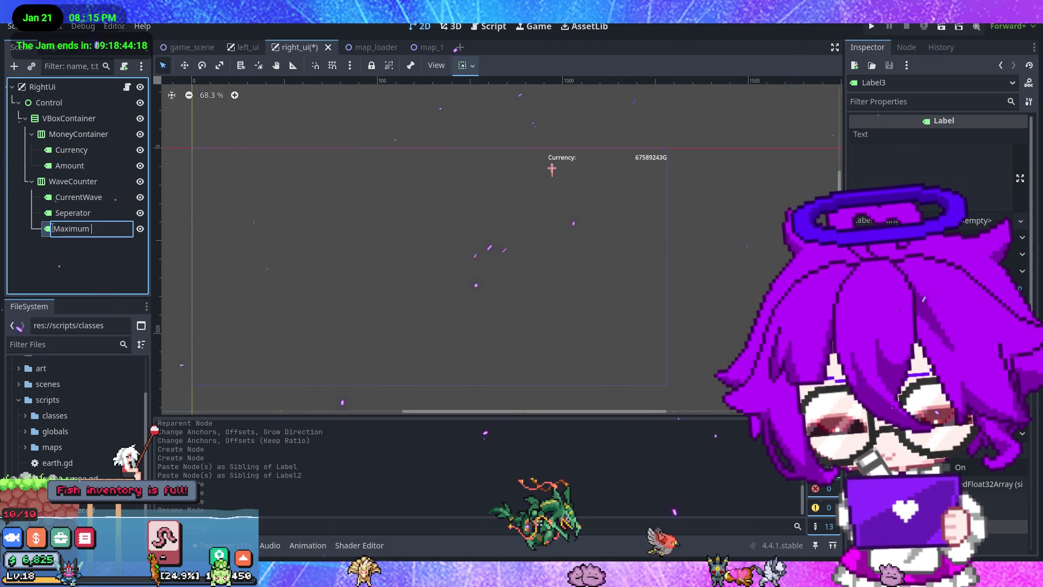
pyautogui.press('Return')
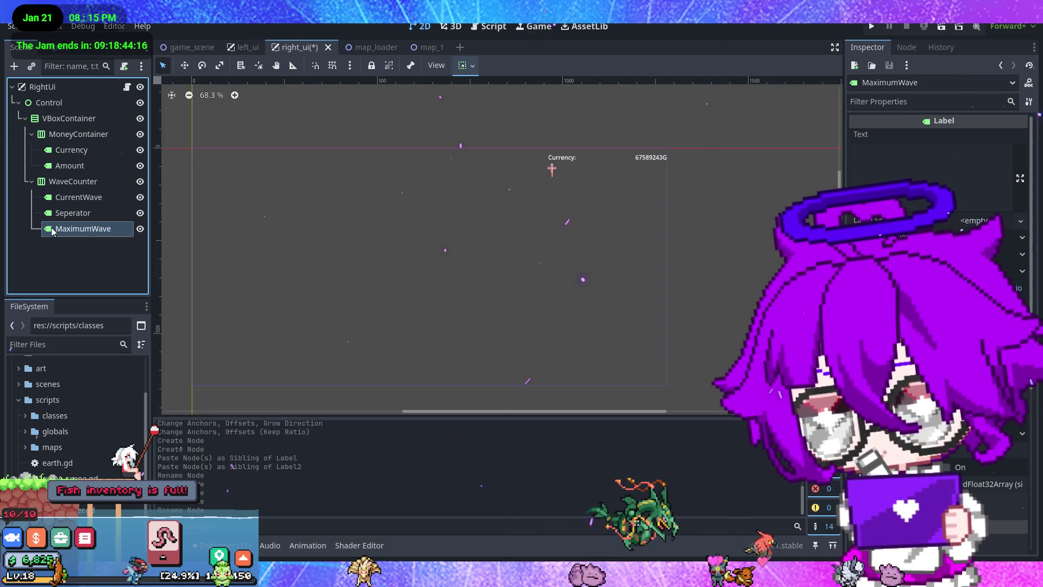
pyautogui.press('Up')
pyautogui.click(878, 167)
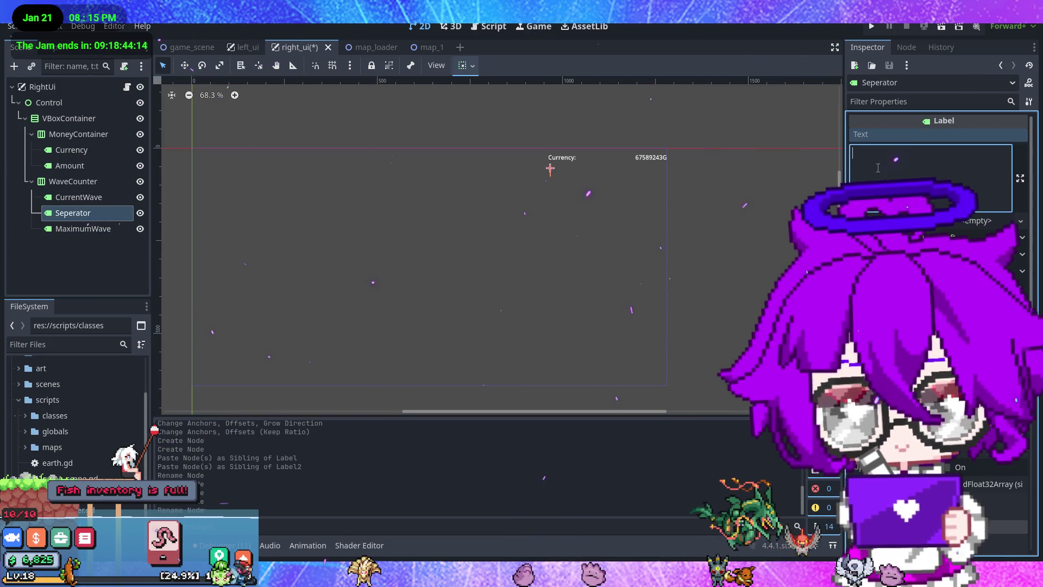
# - Set the Seperator label's text to "/" and check the Currency label's settings
pyautogui.write('/')
pyautogui.click(703, 207)
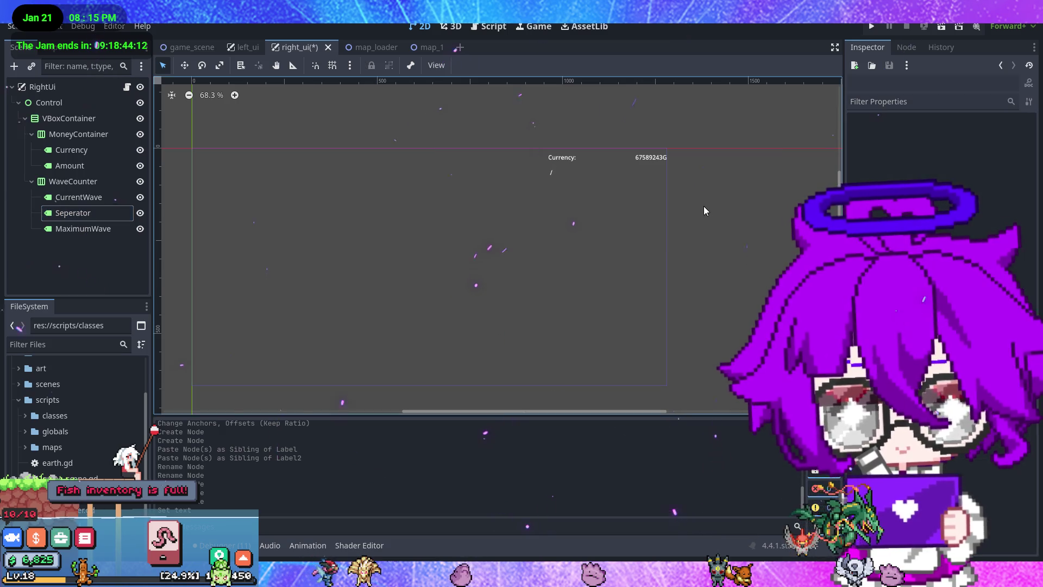
pyautogui.scroll(5, 635, 198)
pyautogui.click(71, 150)
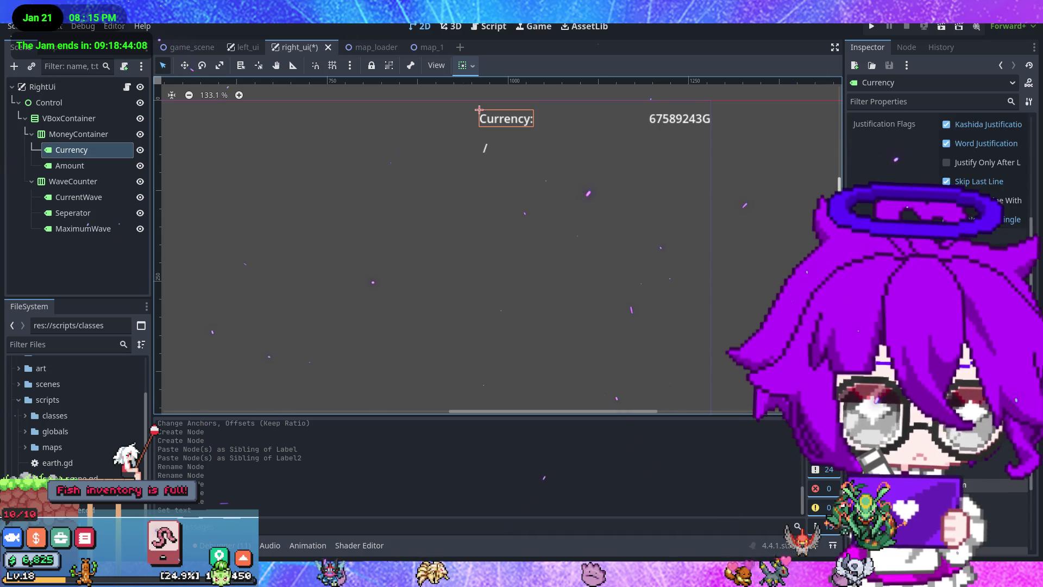
pyautogui.scroll(-3, 940, 163)
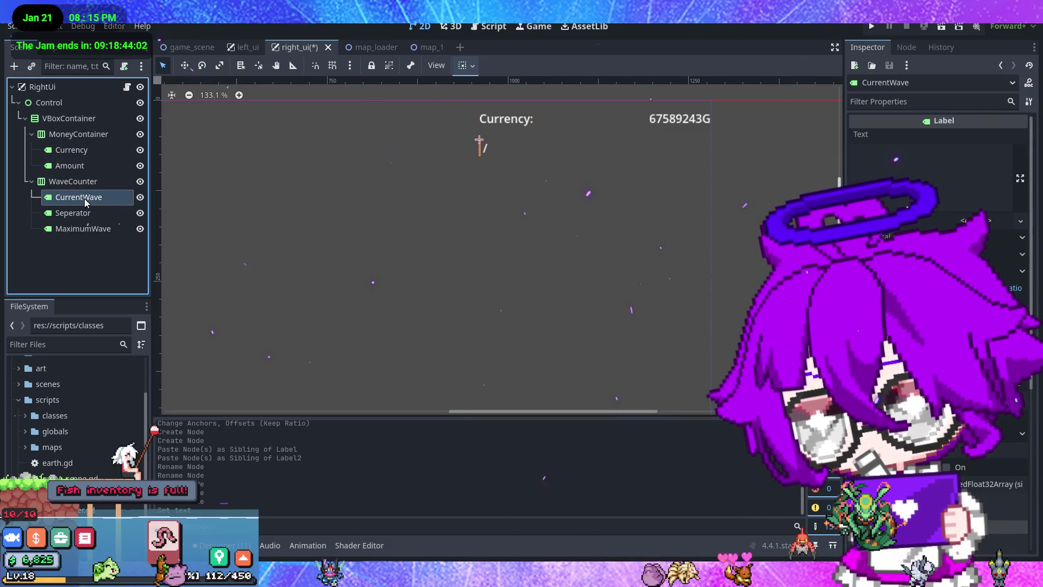
# - Make WaveCounter shrink to its contents horizontally
pyautogui.click(73, 181)
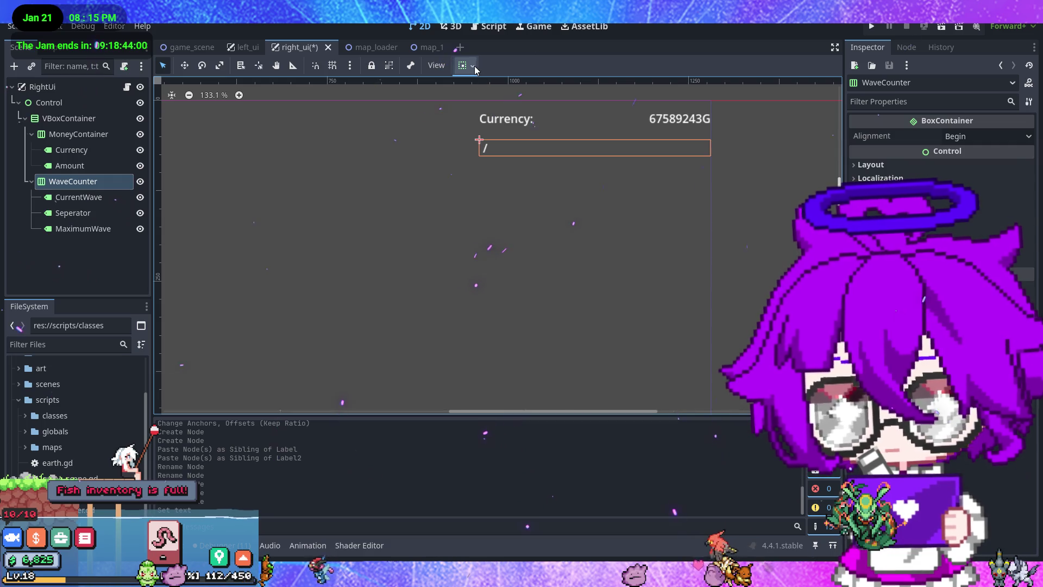
pyautogui.click(466, 65)
pyautogui.click(469, 107)
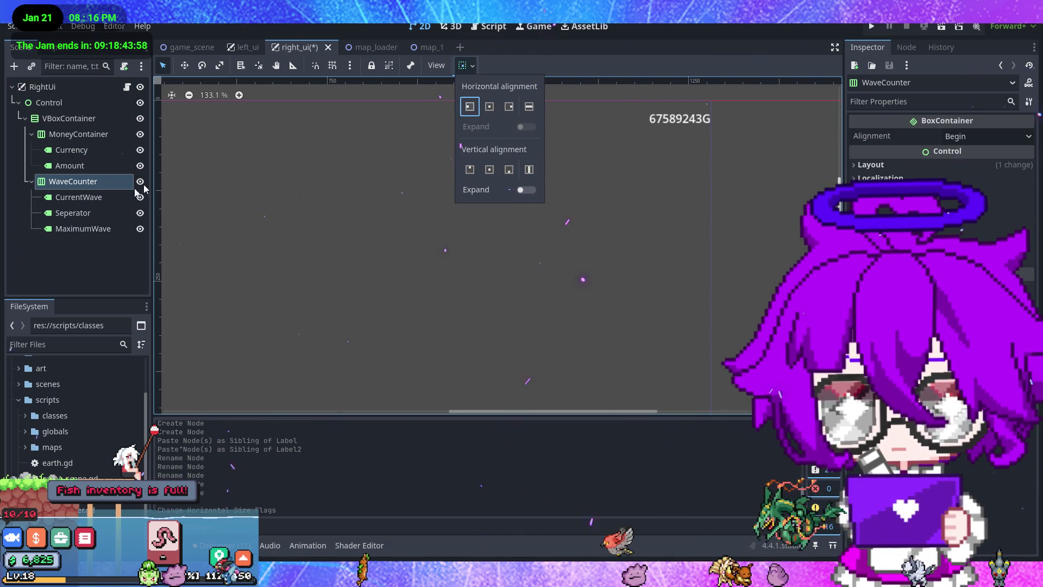
# - Set CurrentWave's text to 1 and MaximumWave's to 2, then save right_ui
pyautogui.click(105, 199)
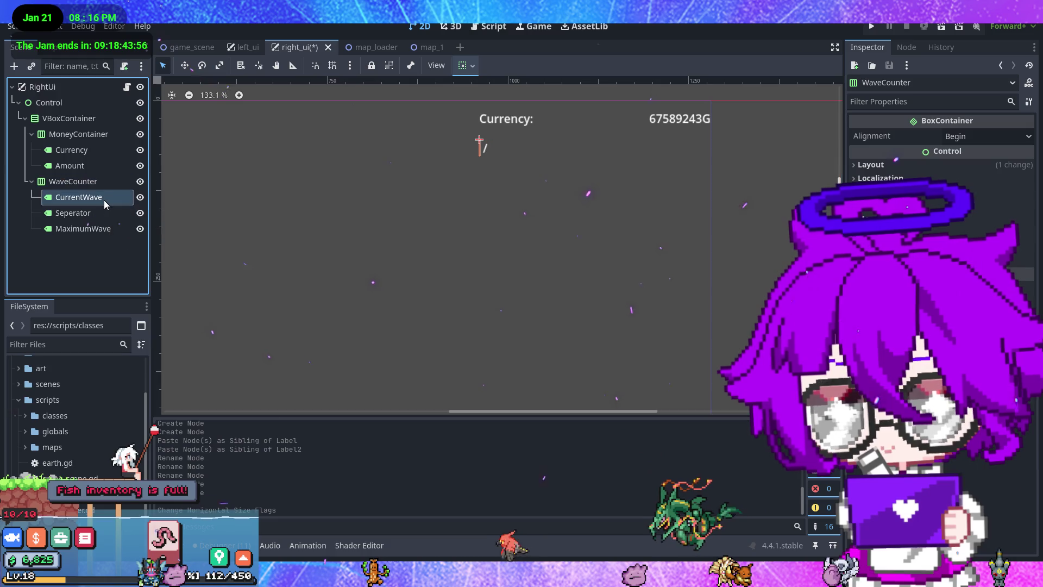
pyautogui.click(899, 167)
pyautogui.write('1')
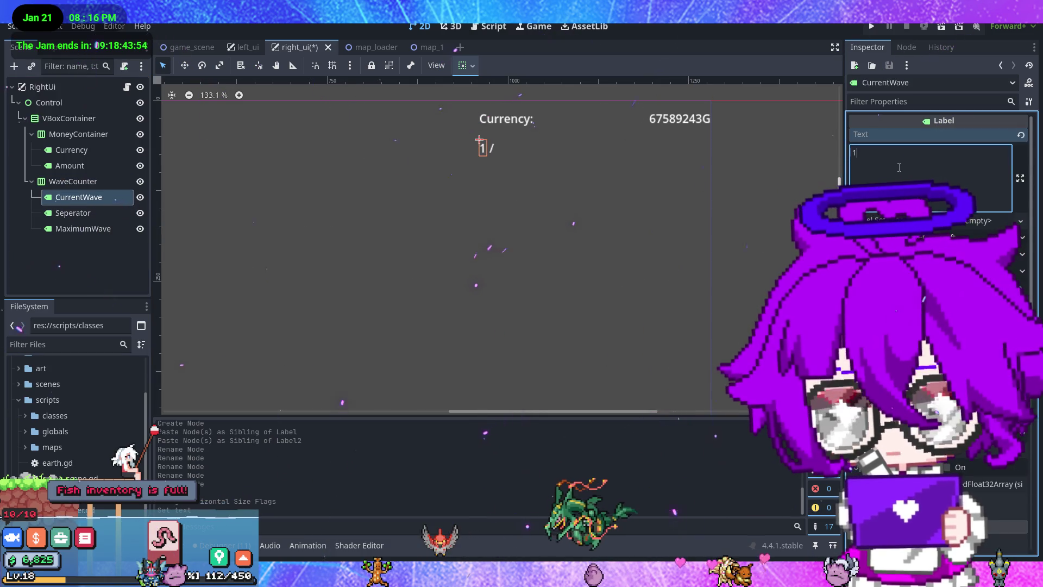
pyautogui.click(92, 229)
pyautogui.click(868, 179)
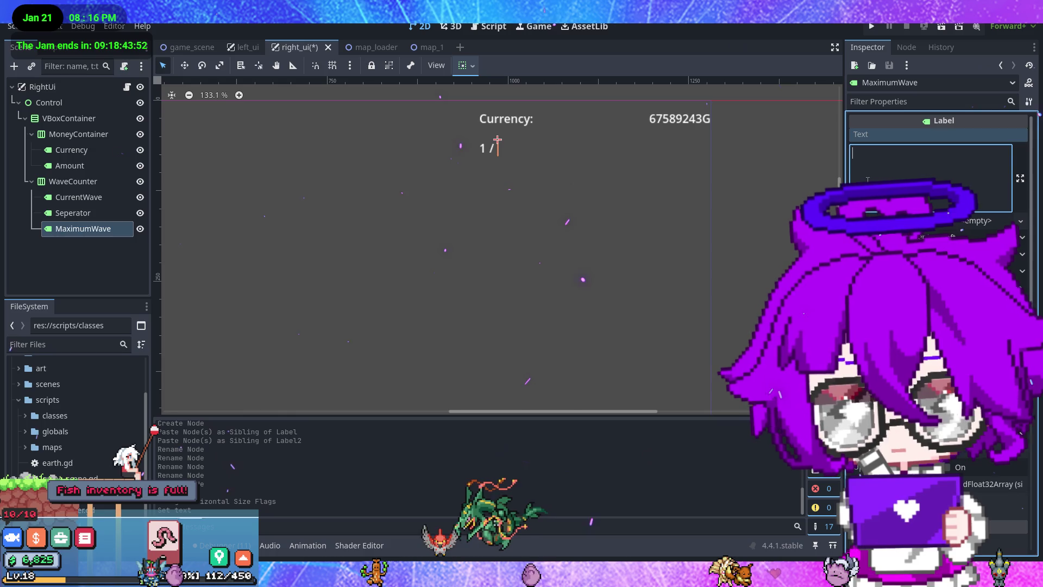
pyautogui.click(756, 190)
pyautogui.hotkey('ctrl', 's')
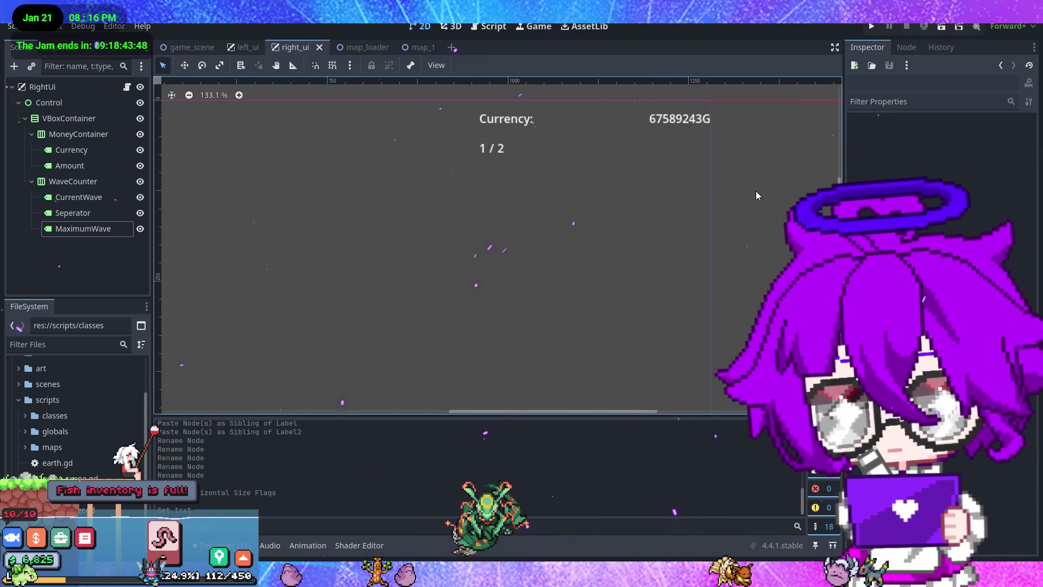
pyautogui.click(96, 185)
pyautogui.rightClick(97, 185)
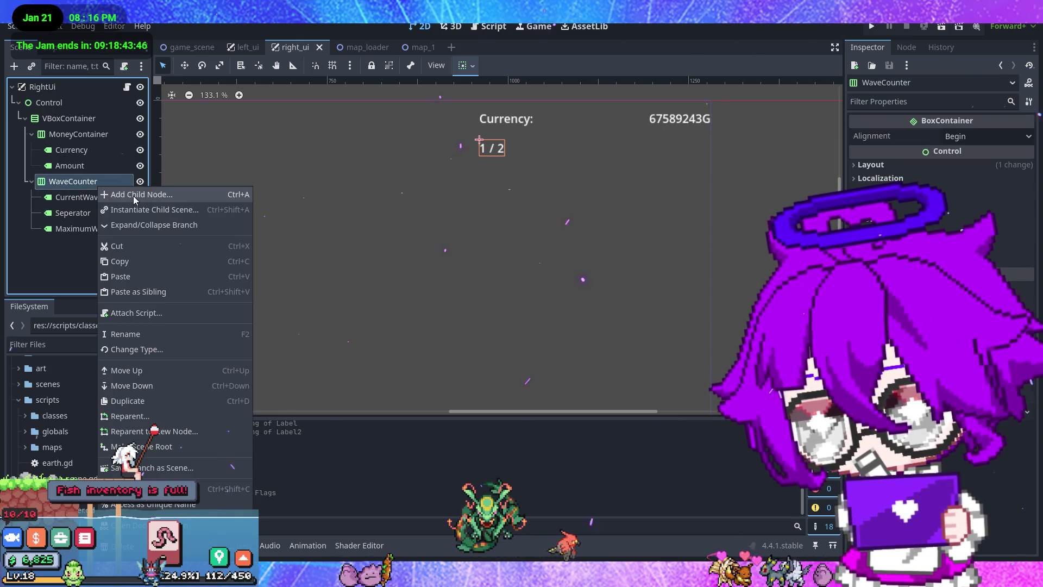
# - Add a Label to WaveCounter above CurrentWave and name it Wave
pyautogui.click(132, 195)
pyautogui.write('label')
pyautogui.press('Return')
pyautogui.moveTo(107, 245); pyautogui.dragTo(89, 199)
pyautogui.doubleClick(96, 197)
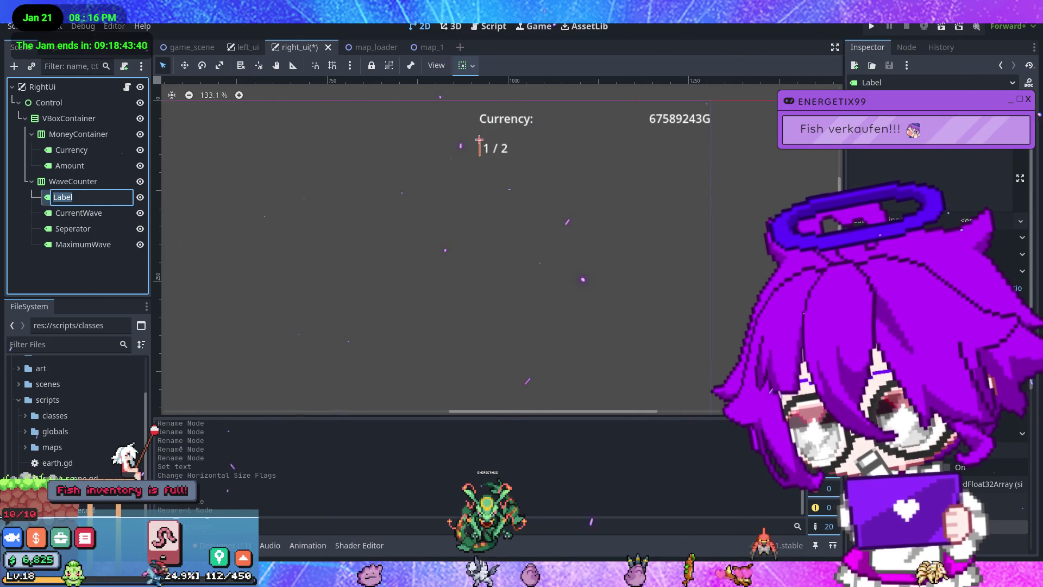
pyautogui.press('Return')
pyautogui.click(13, 538)
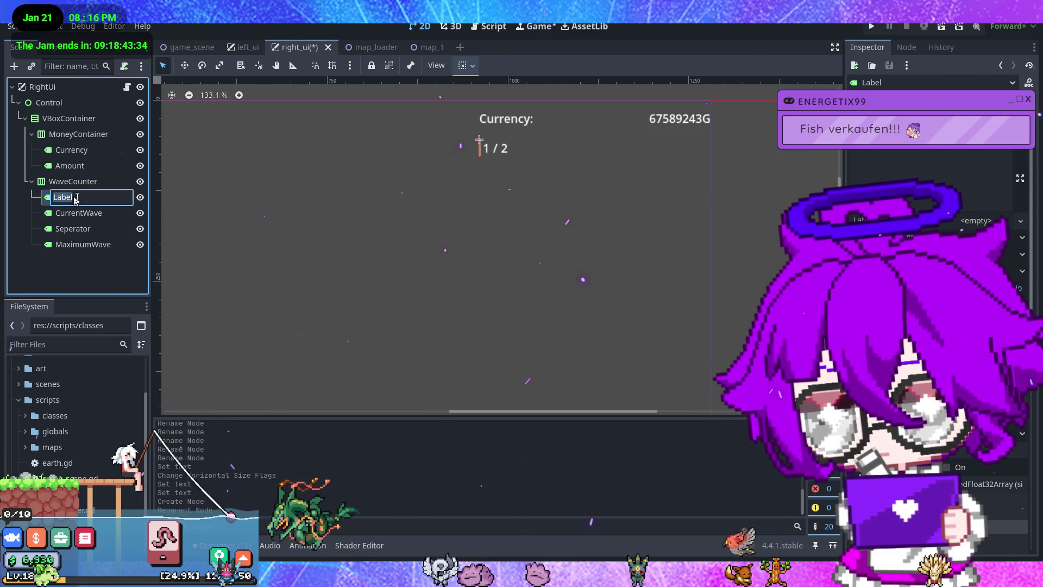
pyautogui.doubleClick(53, 198)
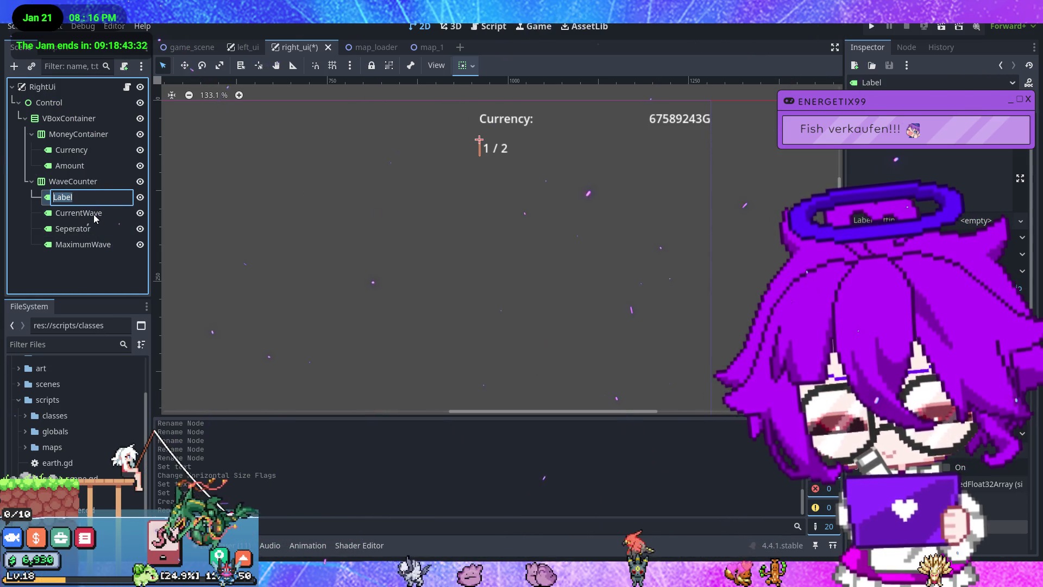
pyautogui.write('Wave')
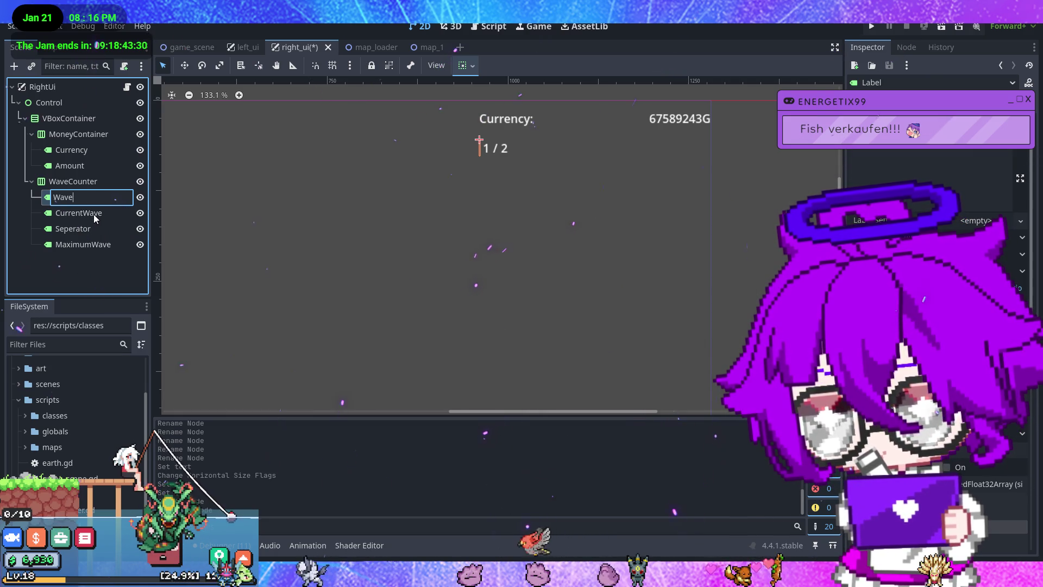
pyautogui.press('Return')
# - Set the Wave label's text to "Wave:" and save right_ui
pyautogui.click(893, 165)
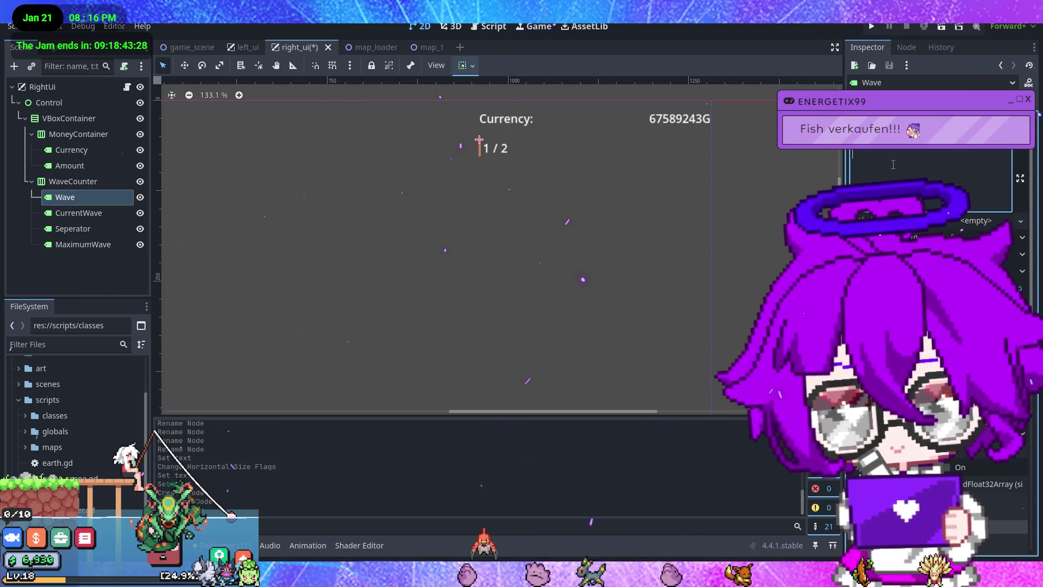
pyautogui.write('Wave')
pyautogui.press('Return')
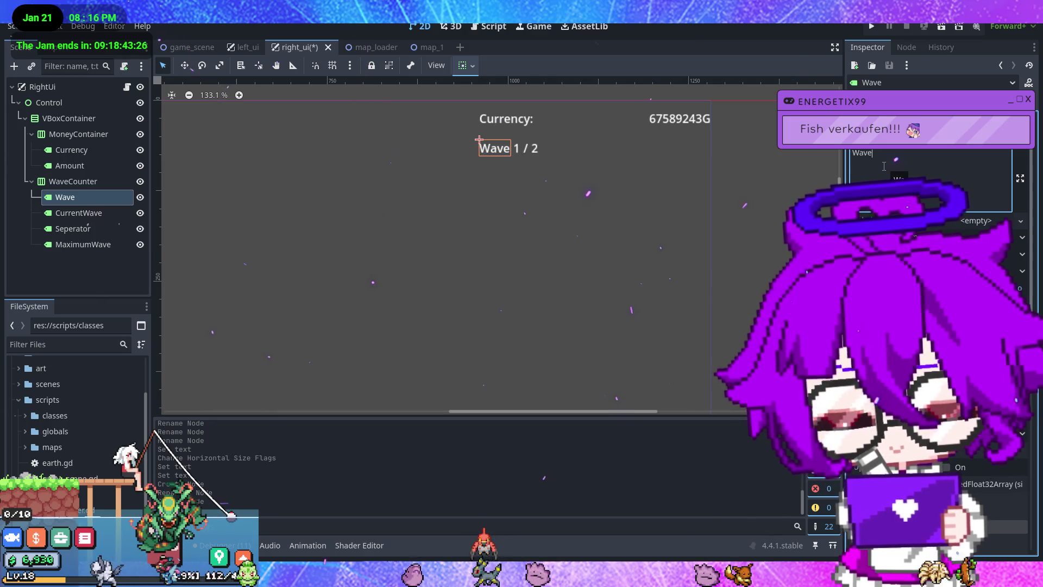
pyautogui.write(':')
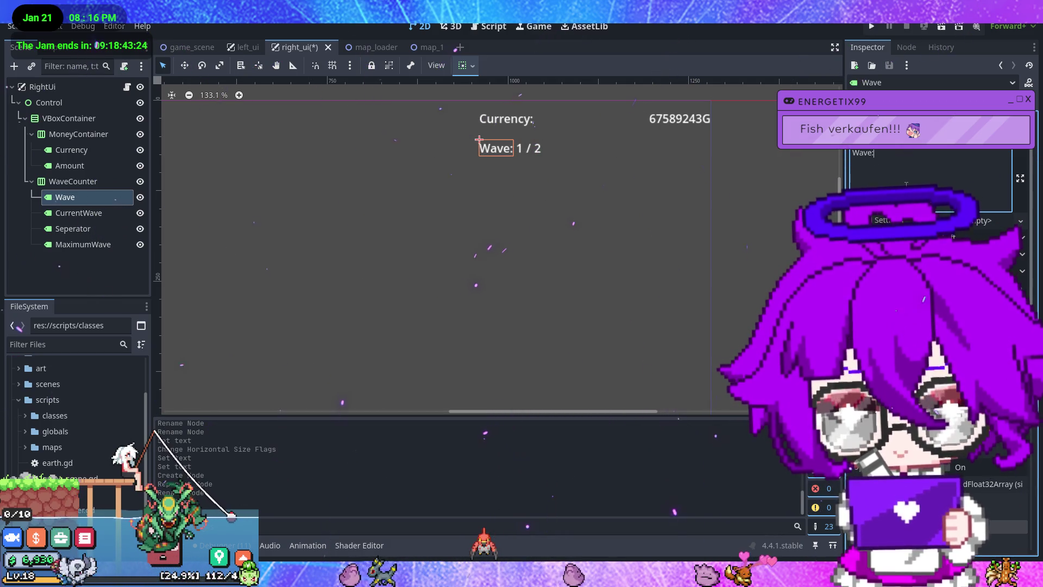
pyautogui.hotkey('ctrl', 's')
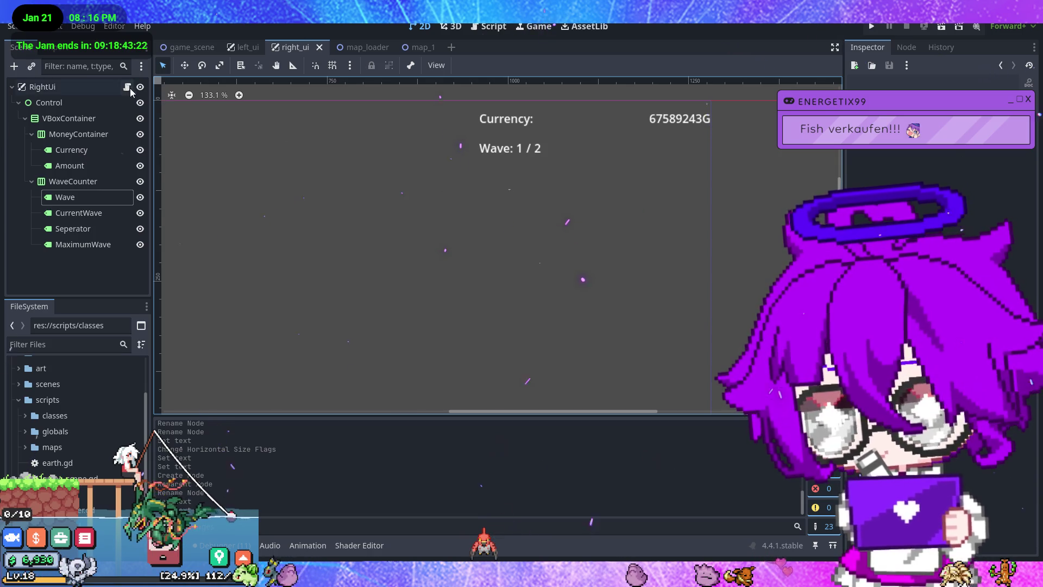
pyautogui.click(126, 87)
pyautogui.click(374, 231)
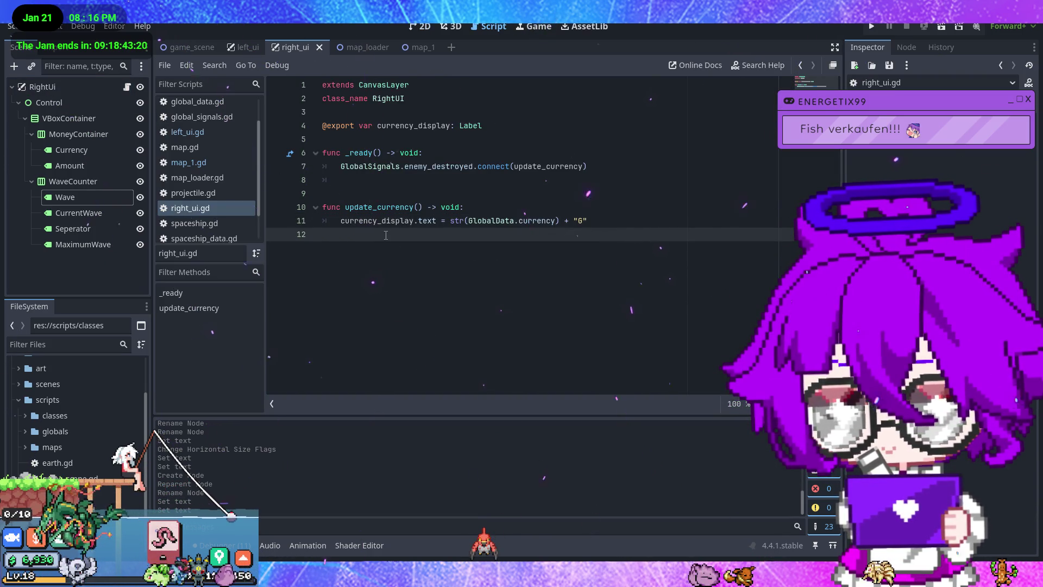
pyautogui.press('Return')
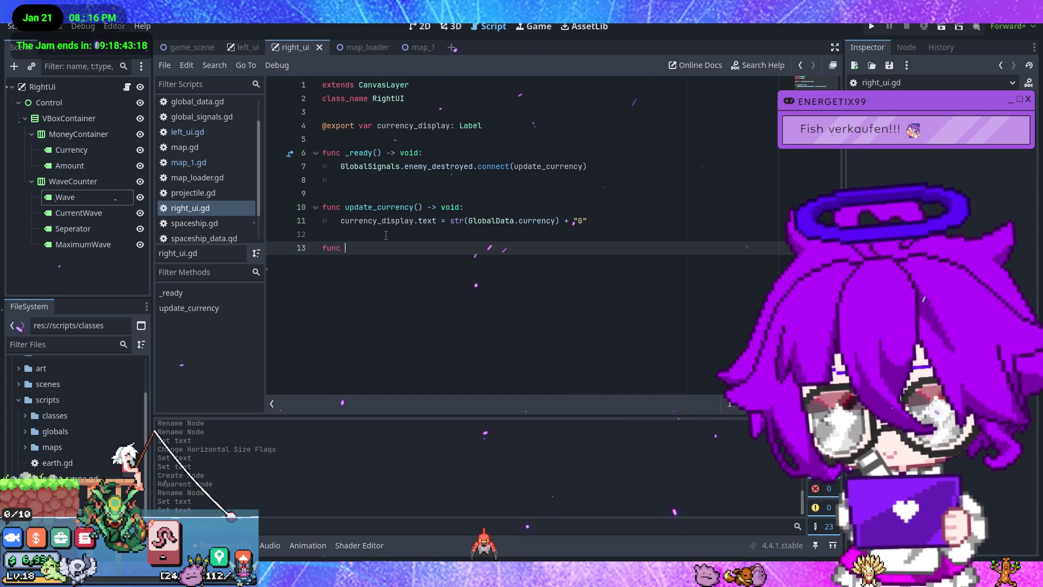
pyautogui.write('update_wave_counter')
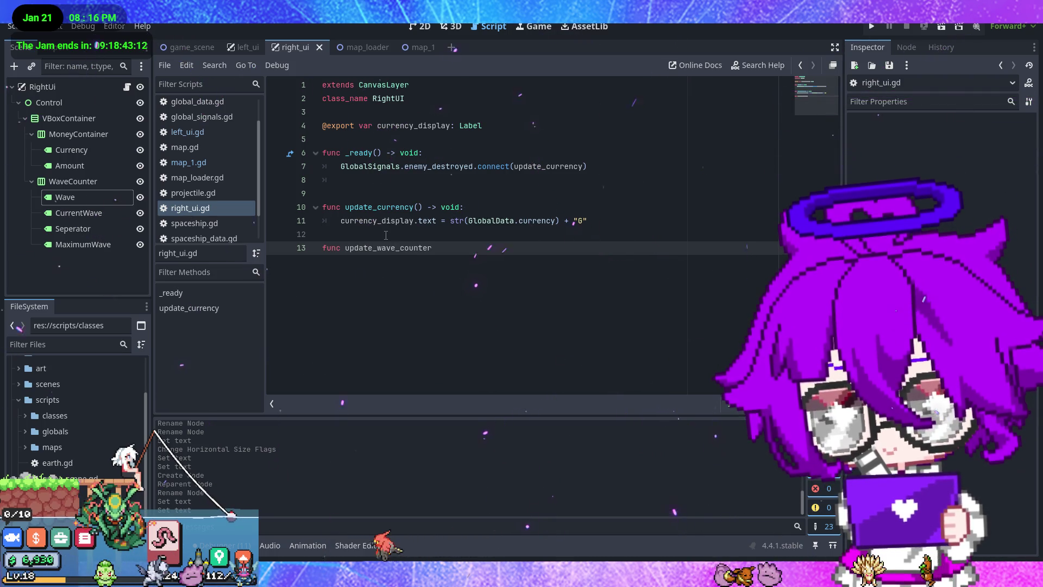
pyautogui.write('->')
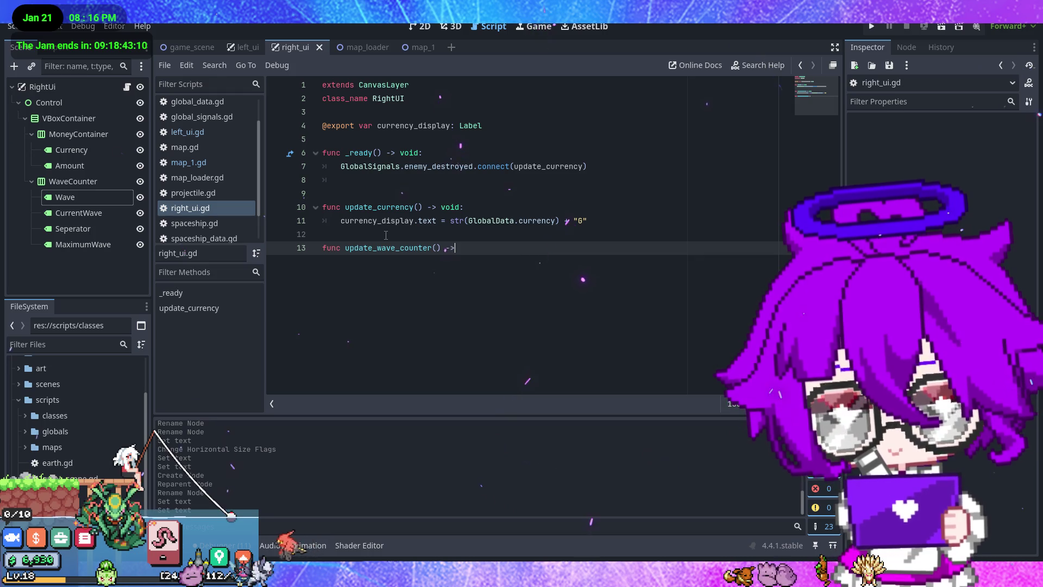
pyautogui.write(' void:')
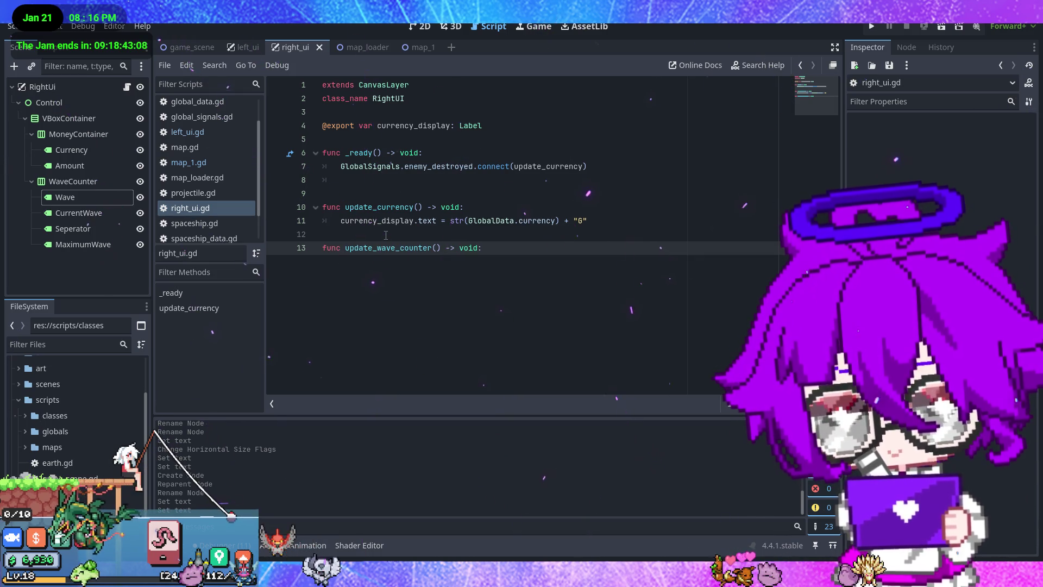
pyautogui.press('Return')
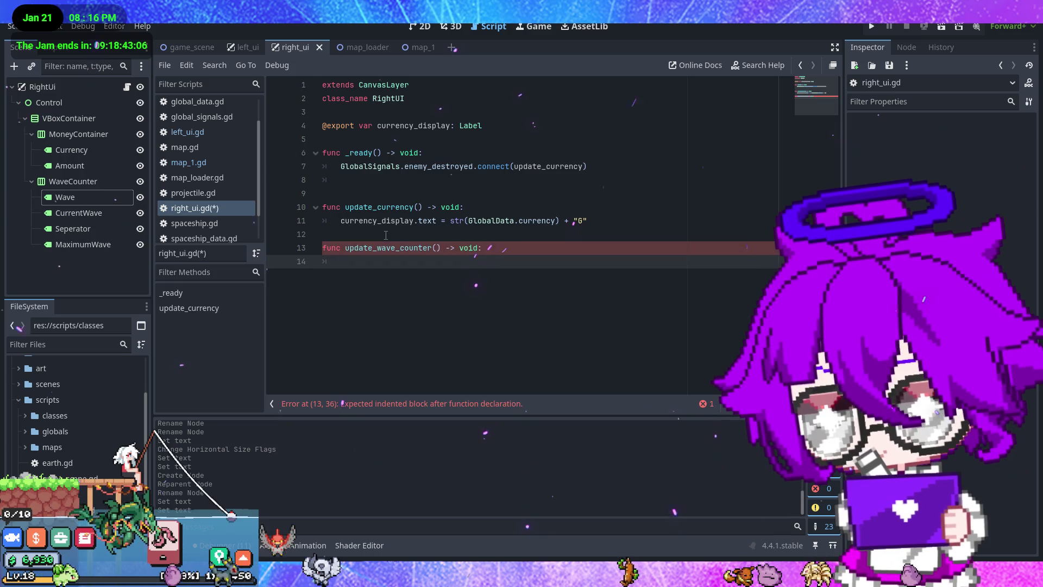
pyautogui.click(520, 128)
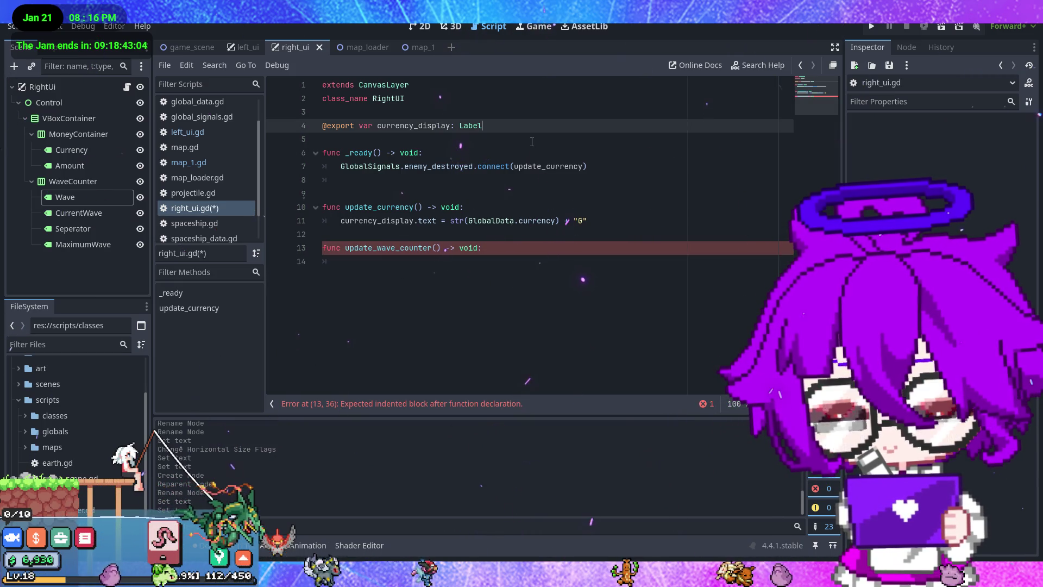
pyautogui.press('Return')
pyautogui.write('@export var')
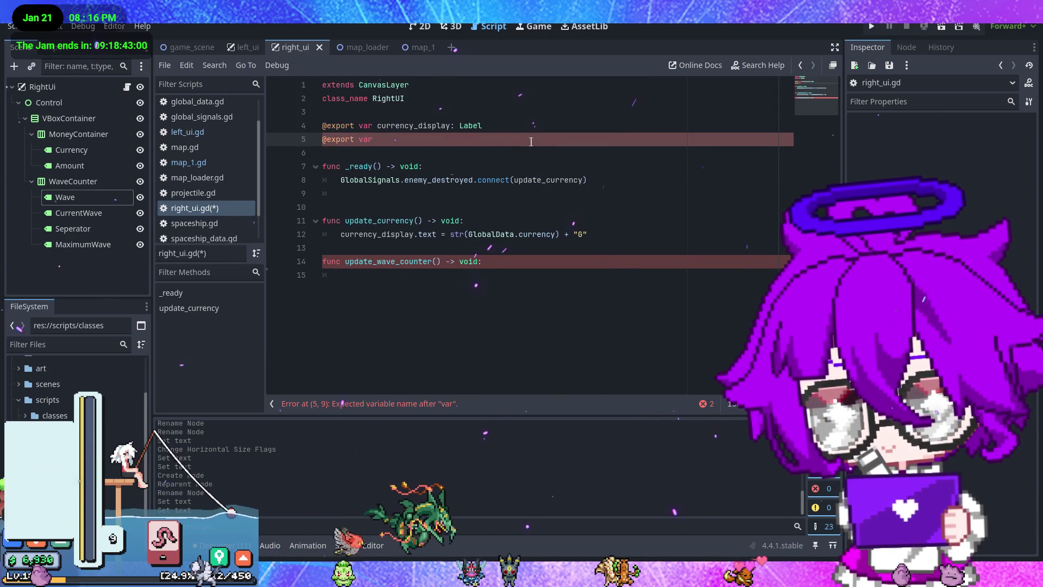
# - Insert a set_max_wave() -> void function above update_wave_counter
pyautogui.click(396, 251)
pyautogui.press('Return')
pyautogui.press('Return')
pyautogui.press('Up')
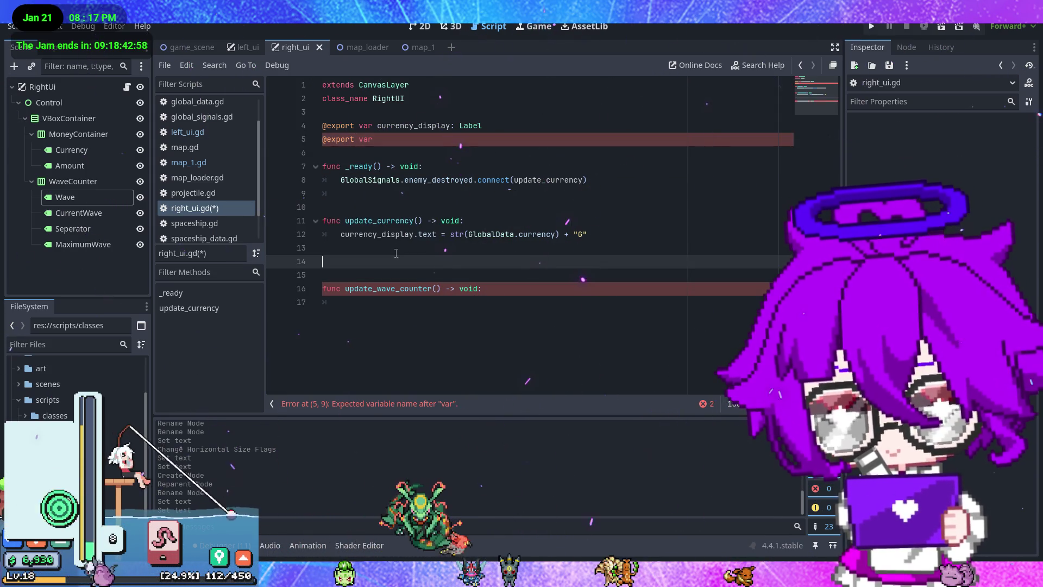
pyautogui.write('func set')
pyautogui.press('BackSpace')
pyautogui.press('BackSpace')
pyautogui.write('_')
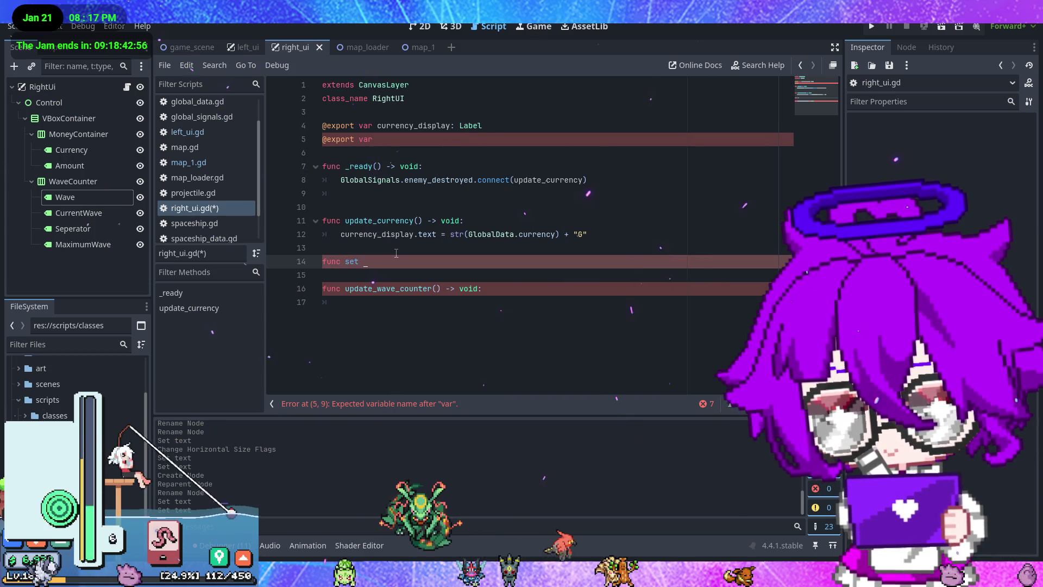
pyautogui.press('BackSpace')
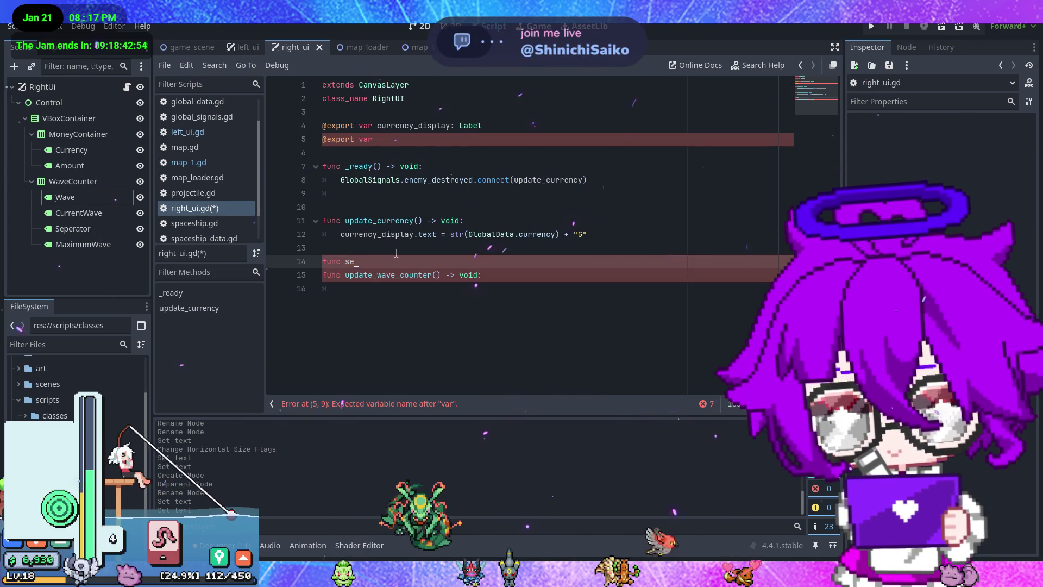
pyautogui.press('Down')
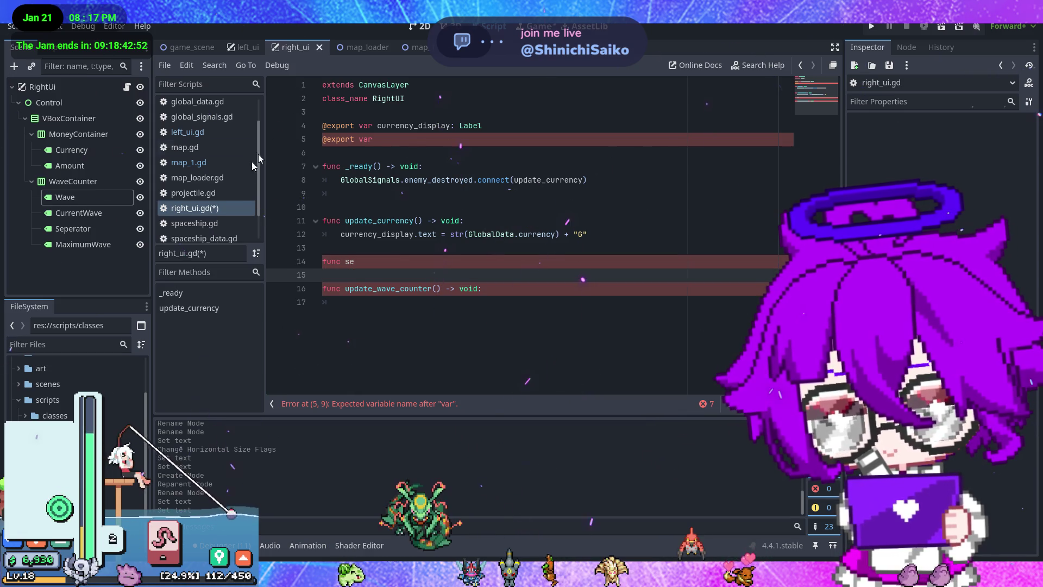
pyautogui.press('Up')
pyautogui.write('t_max')
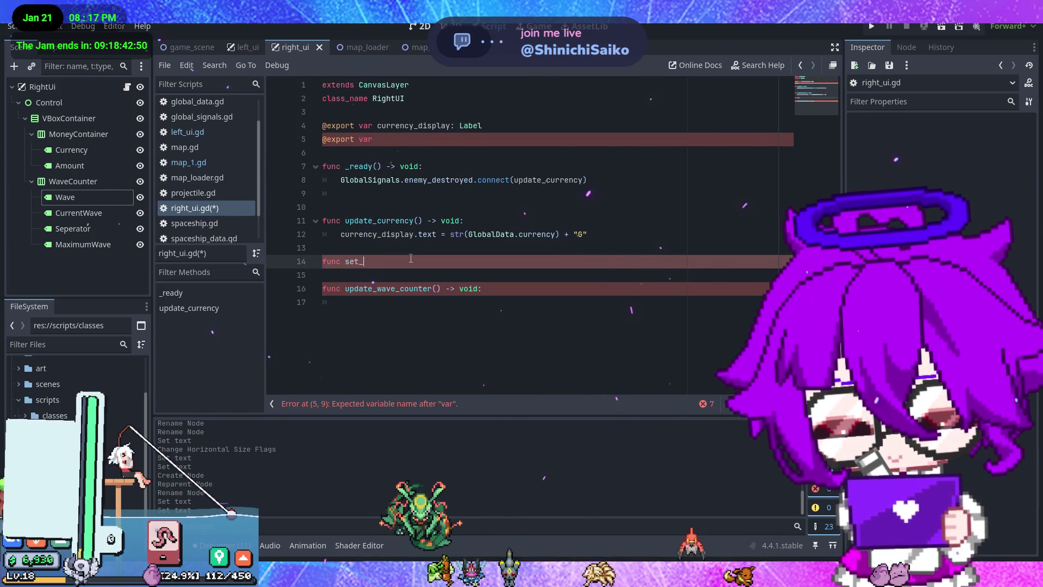
pyautogui.write('_wave() ->')
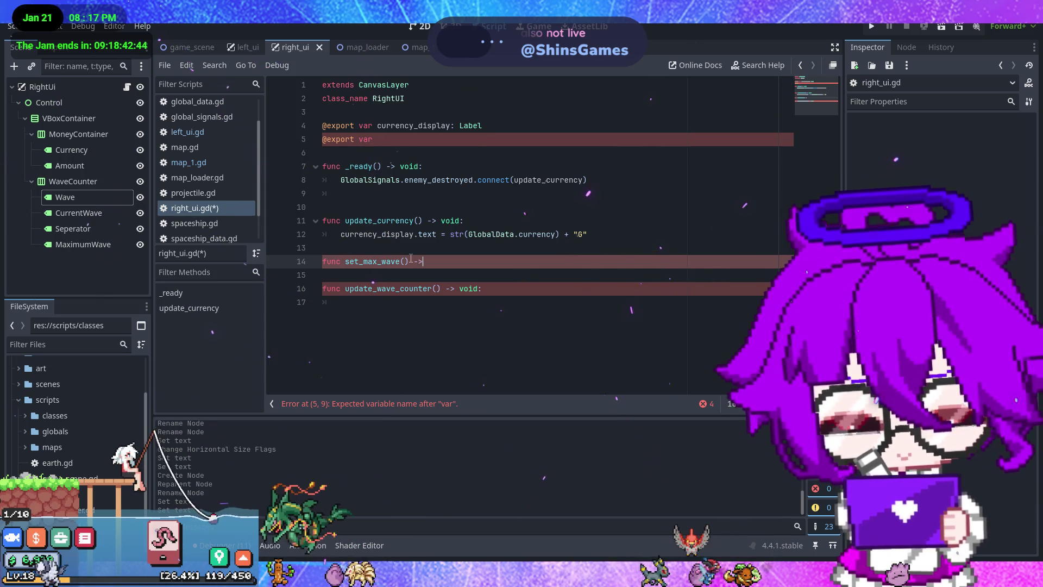
pyautogui.write(' o')
pyautogui.press('BackSpace')
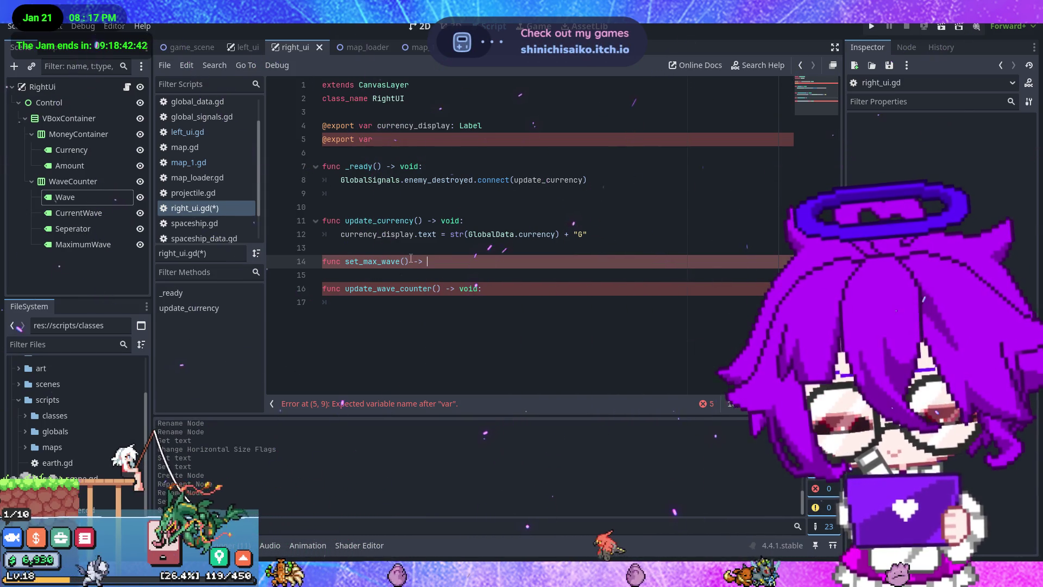
pyautogui.write(':')
pyautogui.press('Return')
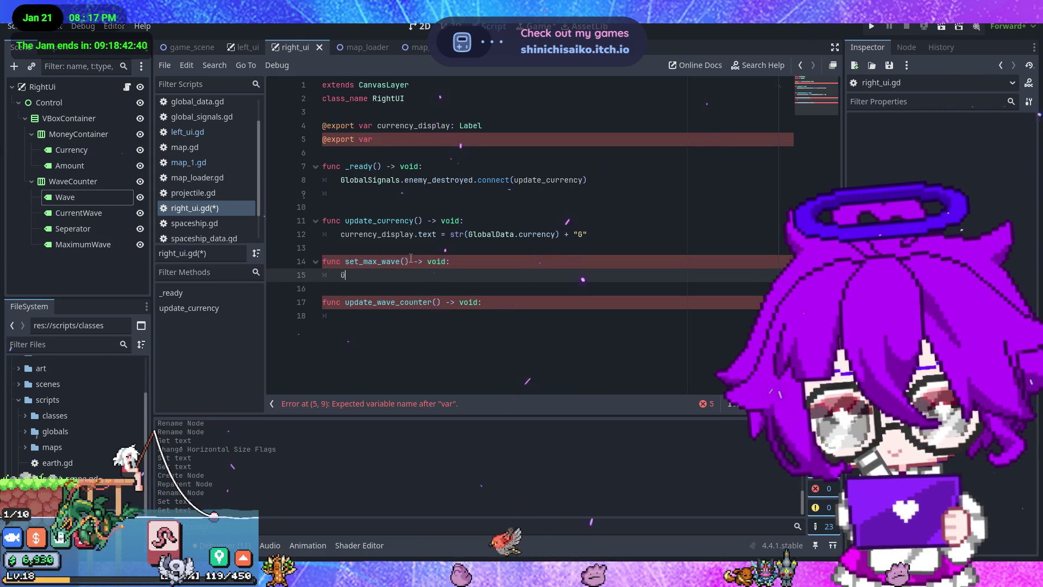
# - Declare exported current_wave_display and max_wave_display Label variables and save the script
pyautogui.click(413, 320)
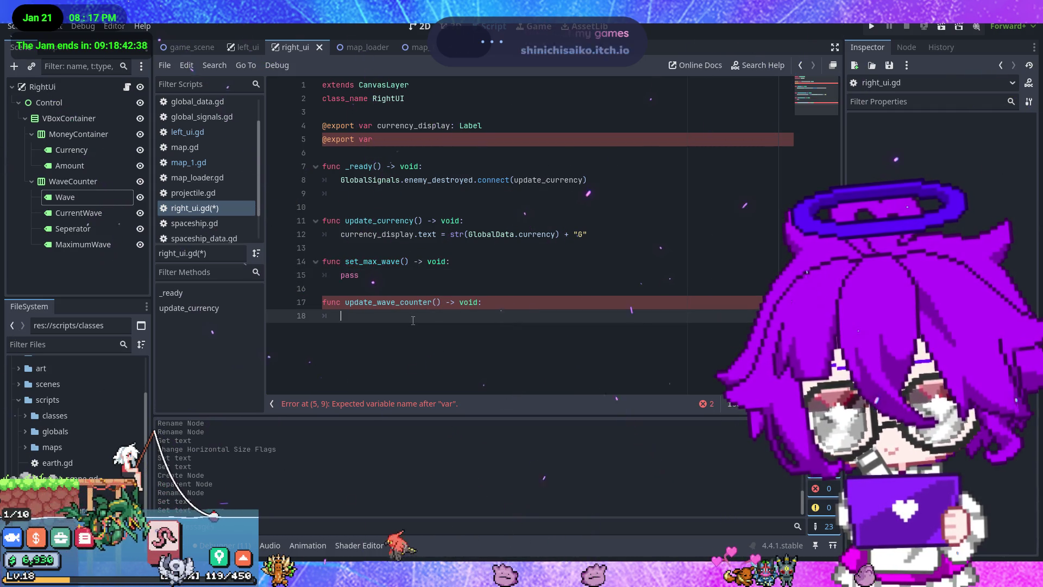
pyautogui.click(403, 142)
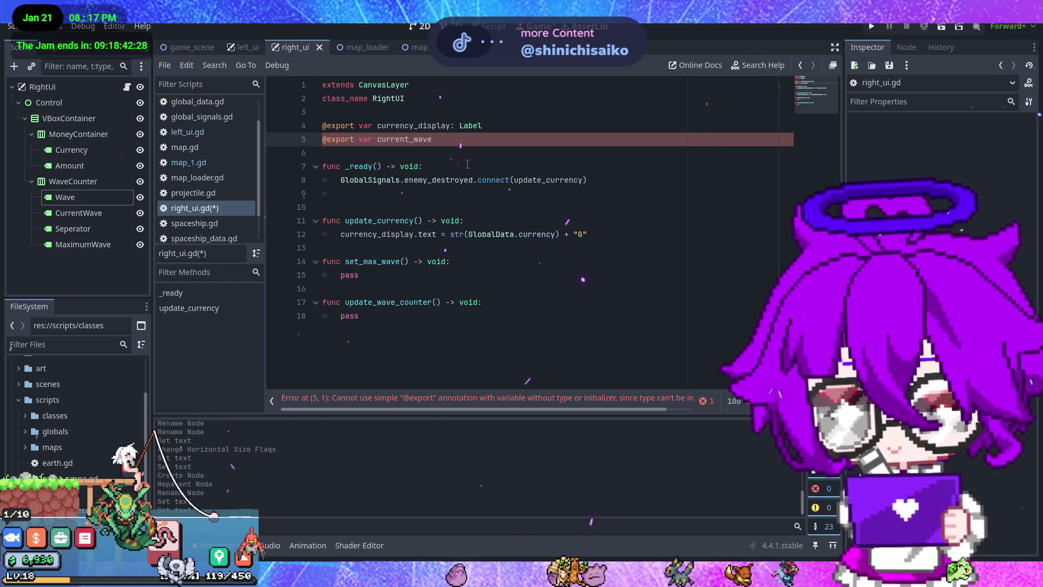
pyautogui.write('y: Lab')
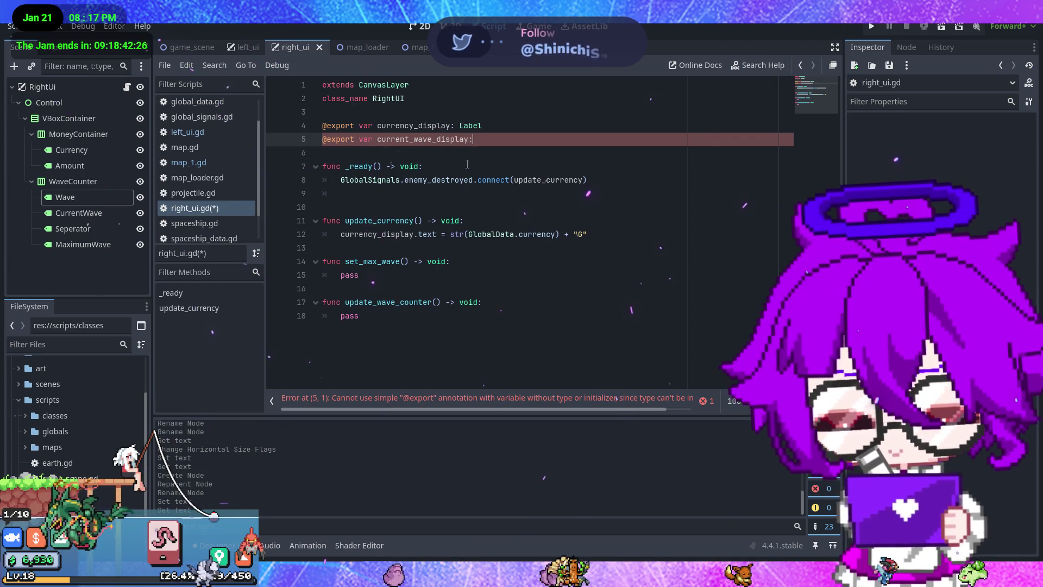
pyautogui.write('el')
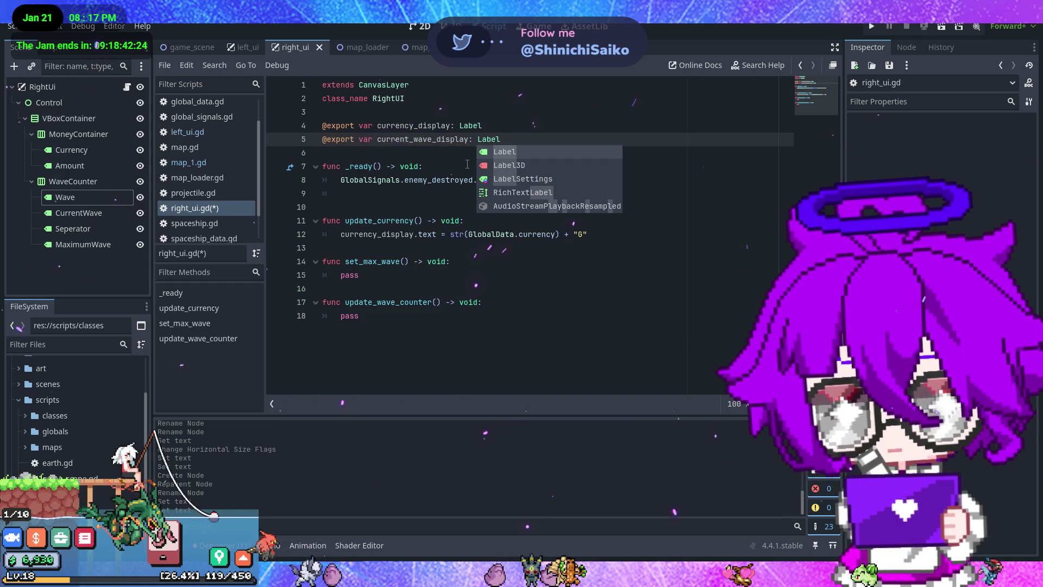
pyautogui.press('Return')
pyautogui.press('Return')
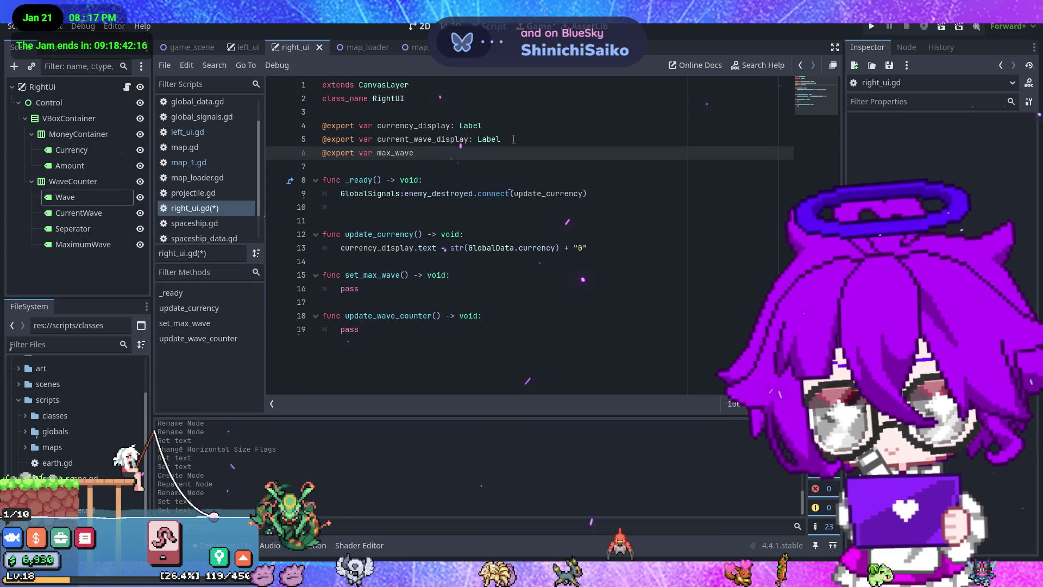
pyautogui.write('ia')
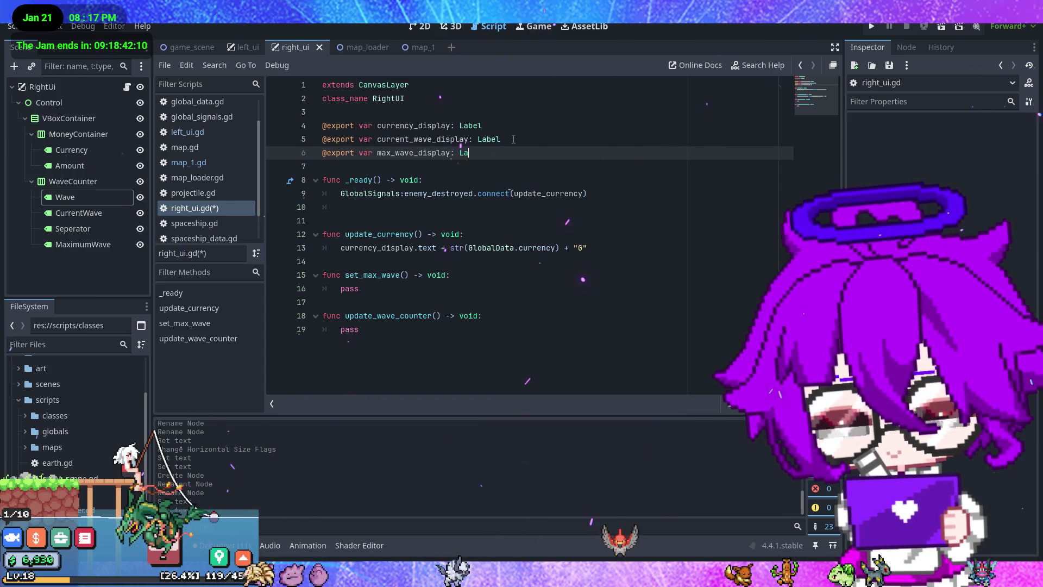
pyautogui.write('bel')
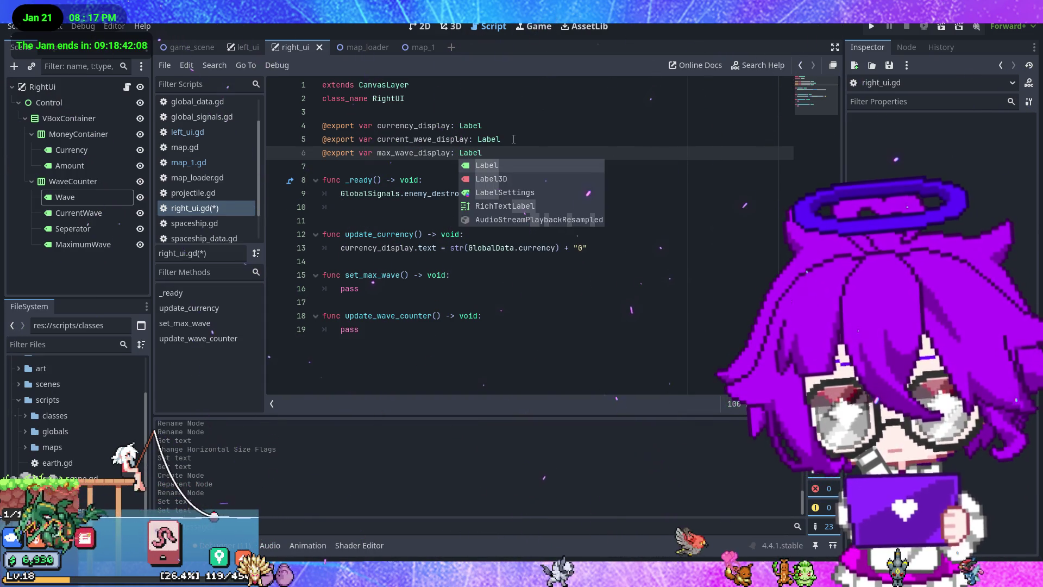
pyautogui.press('Escape')
pyautogui.hotkey('ctrl', 's')
pyautogui.click(43, 87)
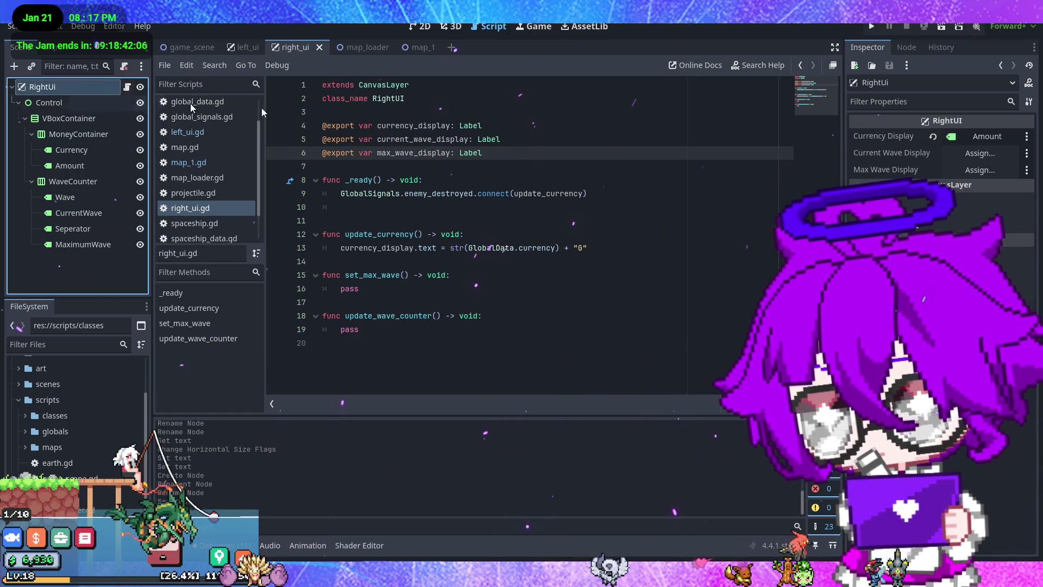
# - Drag CurrentWave into Current Wave Display and MaximumWave into Max Wave Display on RightUi
pyautogui.moveTo(68, 212); pyautogui.dragTo(972, 161)
pyautogui.moveTo(82, 244); pyautogui.dragTo(981, 169)
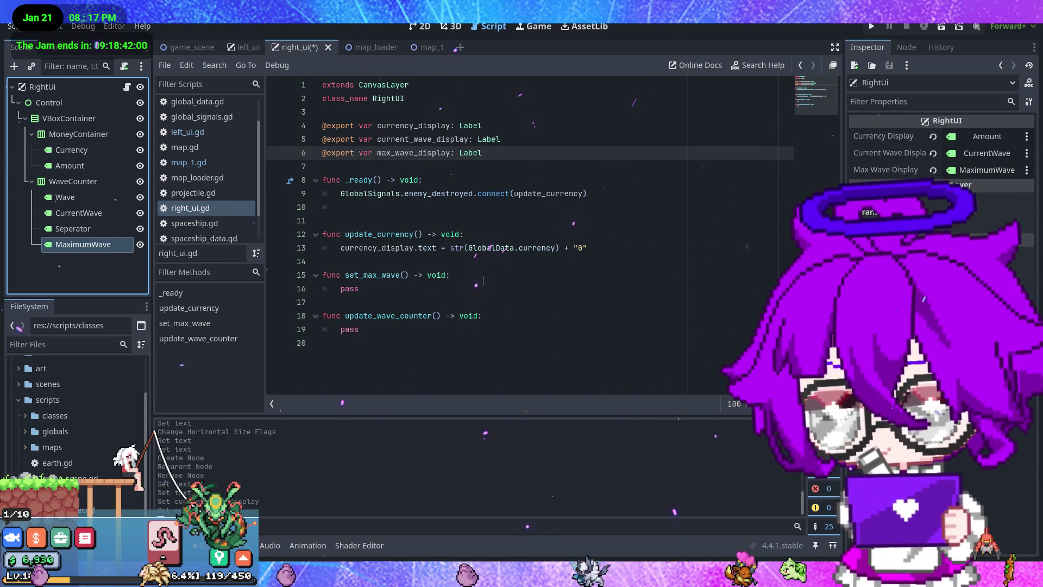
pyautogui.click(463, 211)
# - In _ready, write GlobalSignals.wave_done using autocomplete
pyautogui.write('Globa')
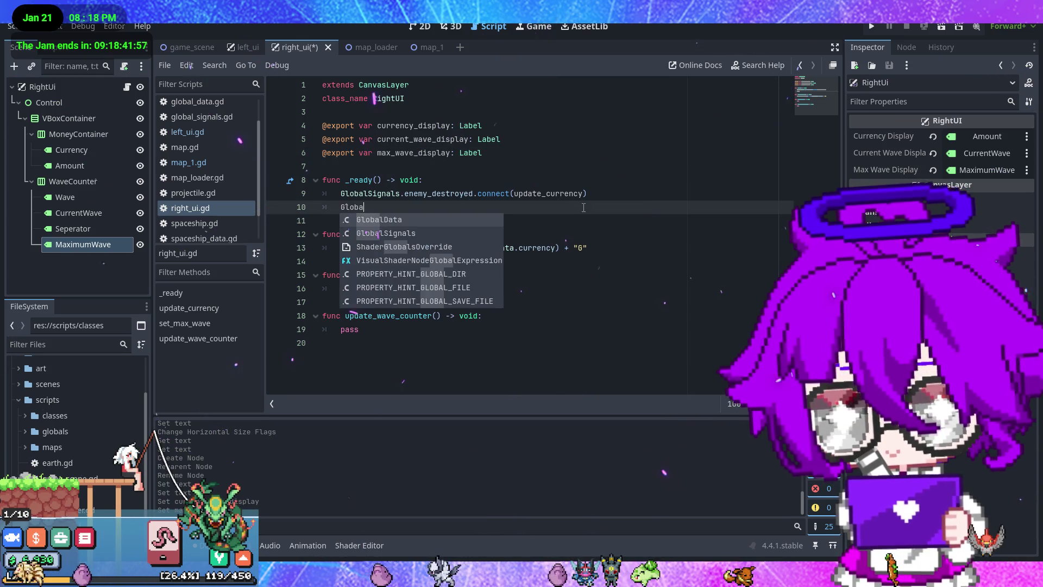
pyautogui.press('Down')
pyautogui.press('Return')
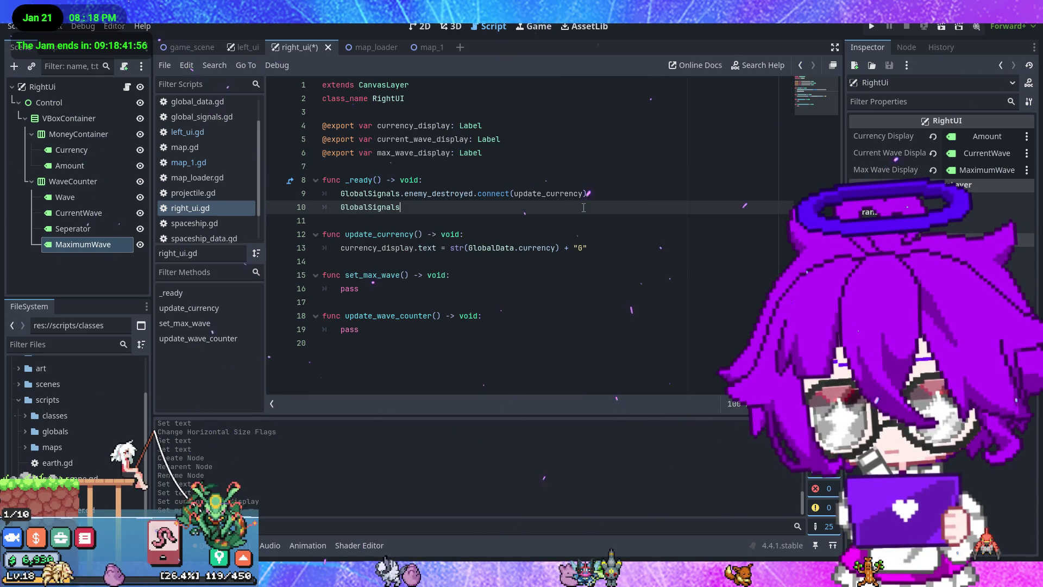
pyautogui.write('.')
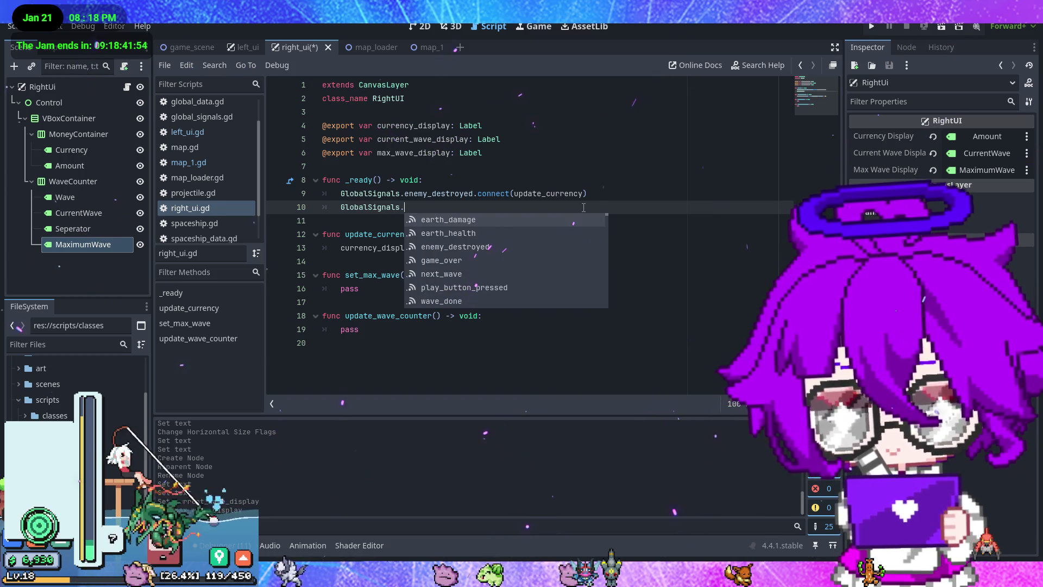
pyautogui.press('Down')
pyautogui.press('Down')
pyautogui.press('Down')
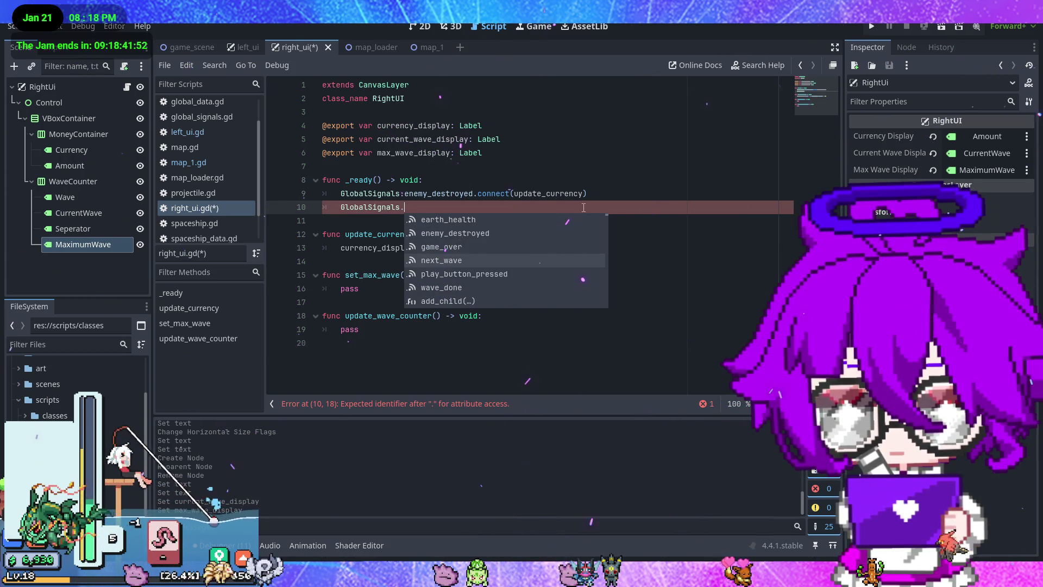
pyautogui.press('Return')
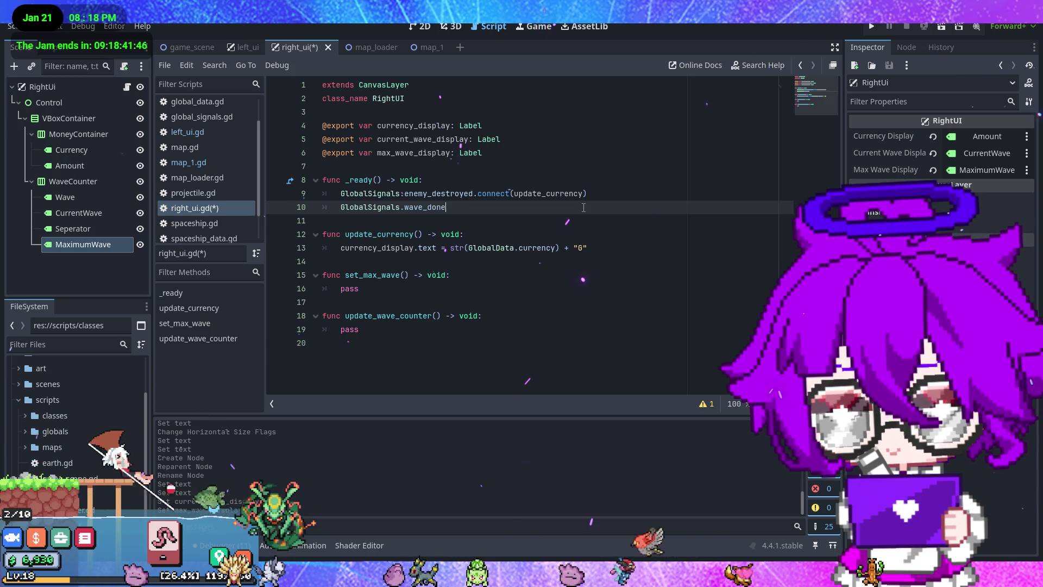
# - Connect wave_done to update_wave_counter and start a new line inside that function
pyautogui.write('.c')
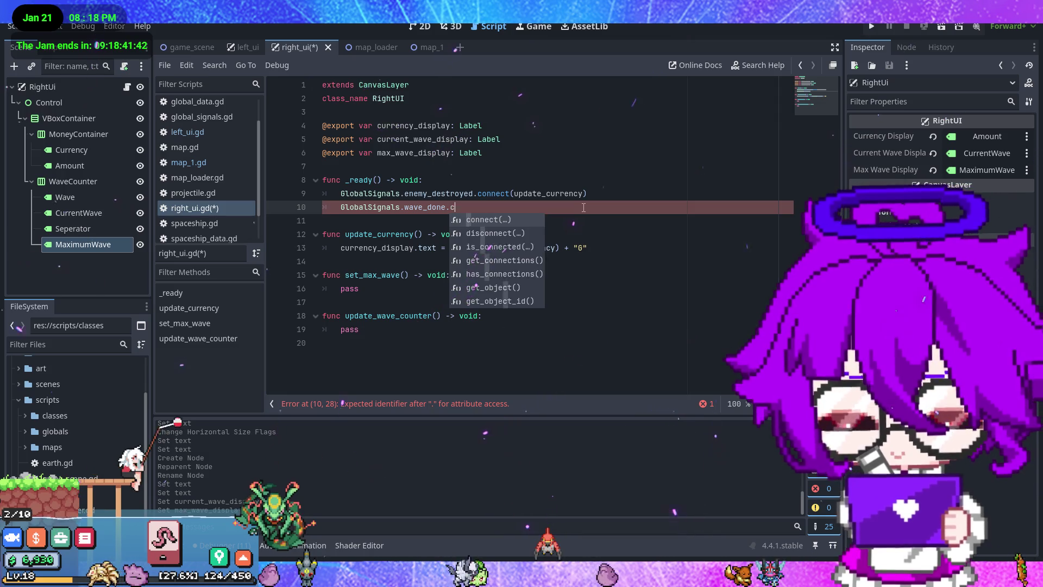
pyautogui.press('Return')
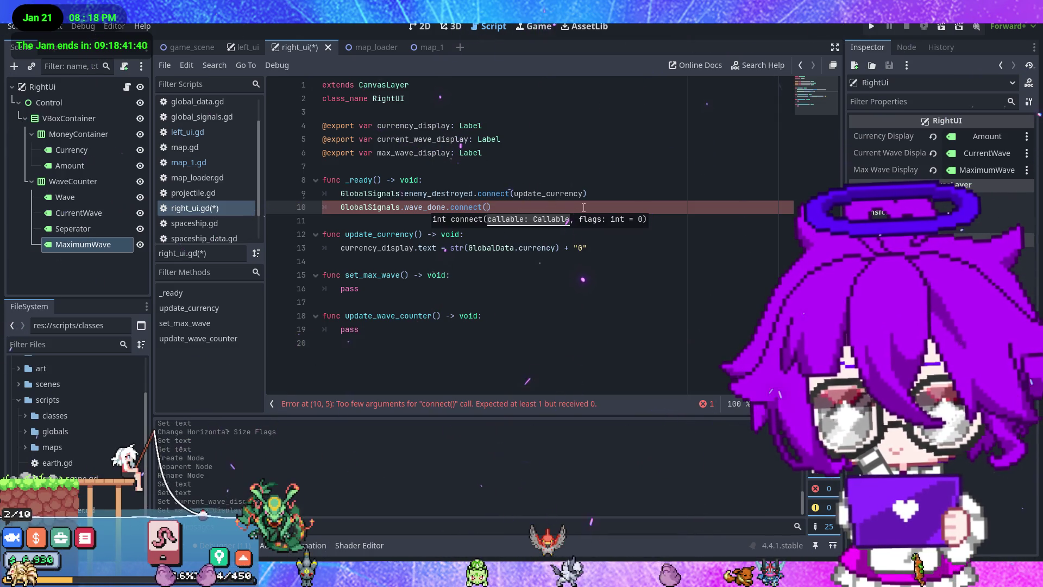
pyautogui.write('p')
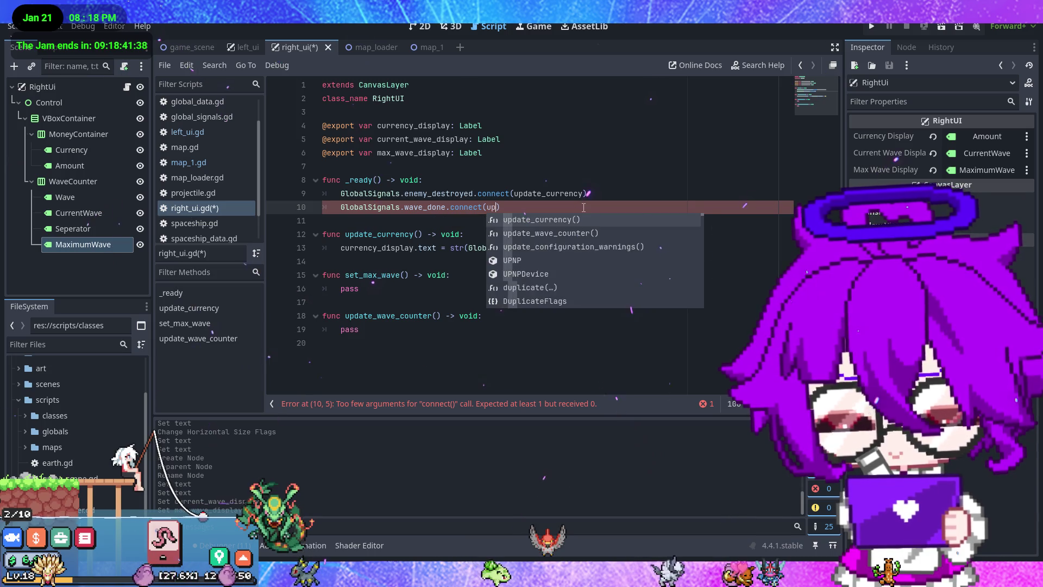
pyautogui.press('Down')
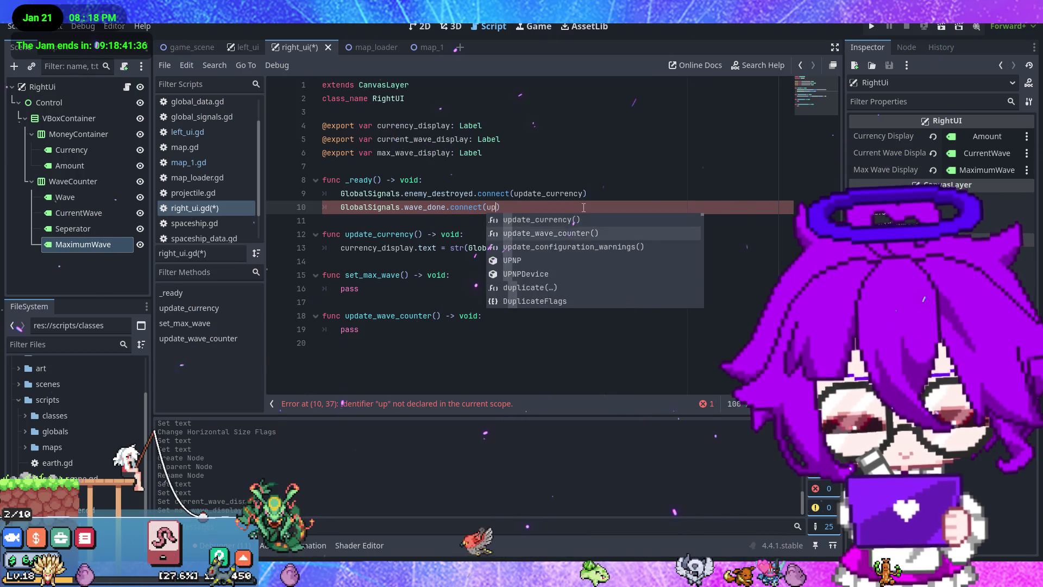
pyautogui.press('Return')
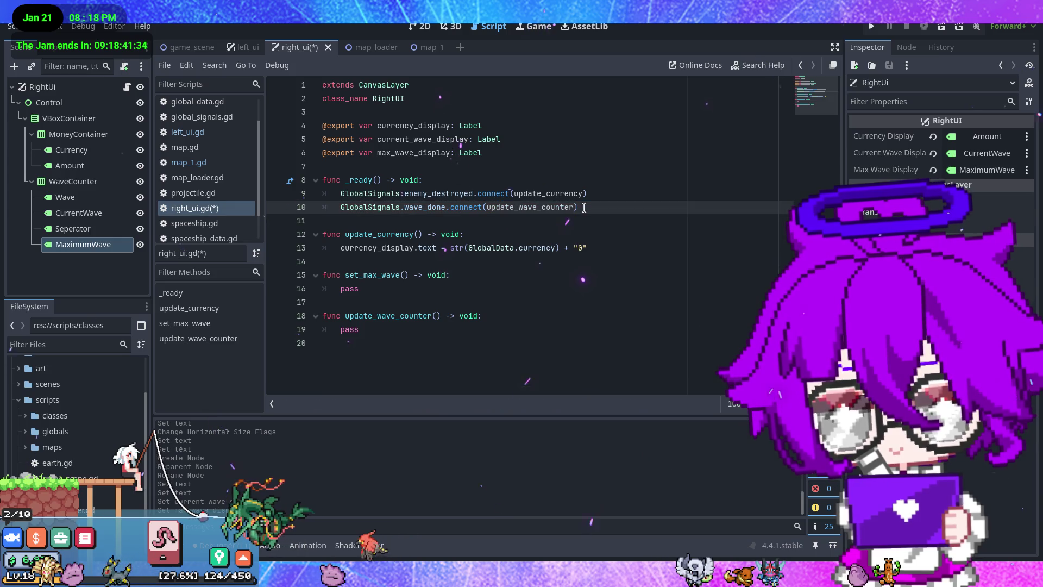
pyautogui.click(502, 321)
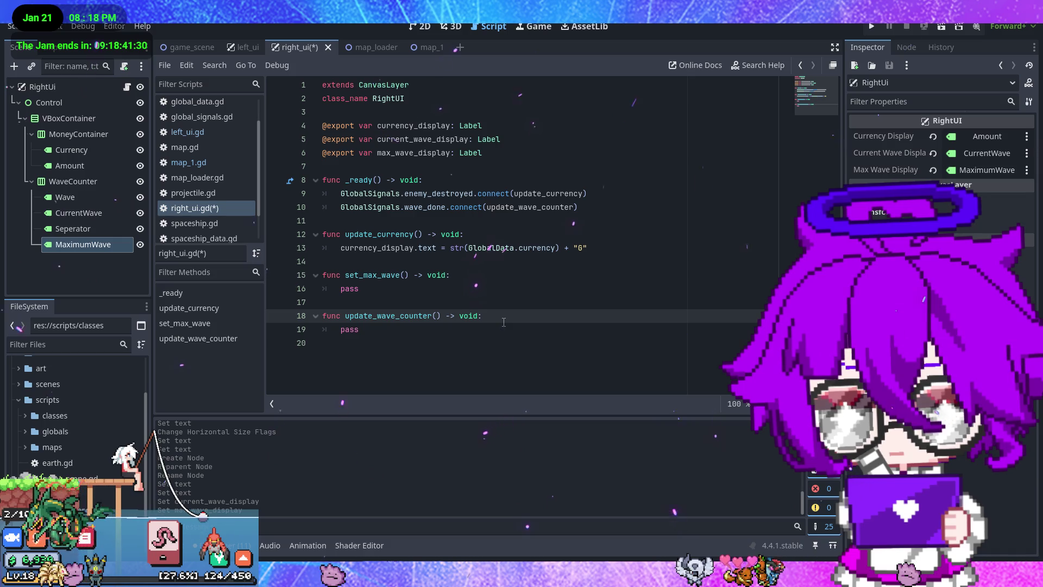
pyautogui.press('Return')
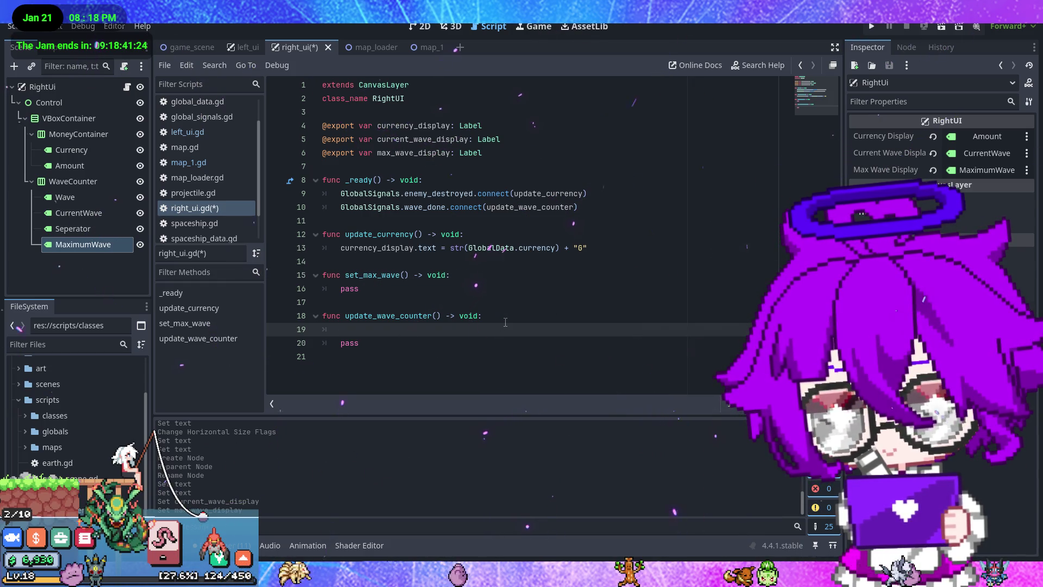
# - Write a current_wave_display assignment wrapping current_wave_display in int() on line 19
pyautogui.write('cu')
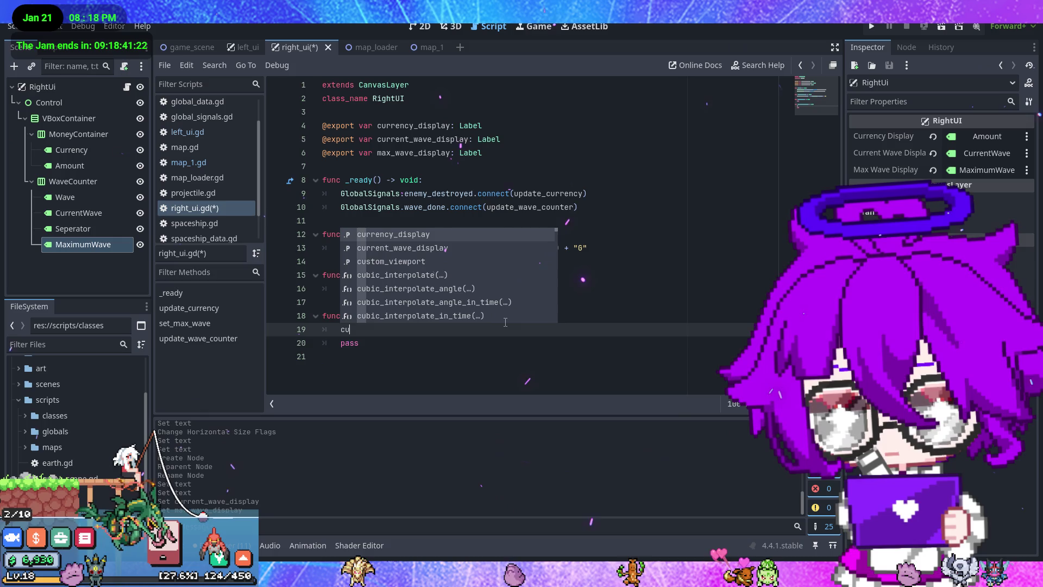
pyautogui.press('Down')
pyautogui.press('Return')
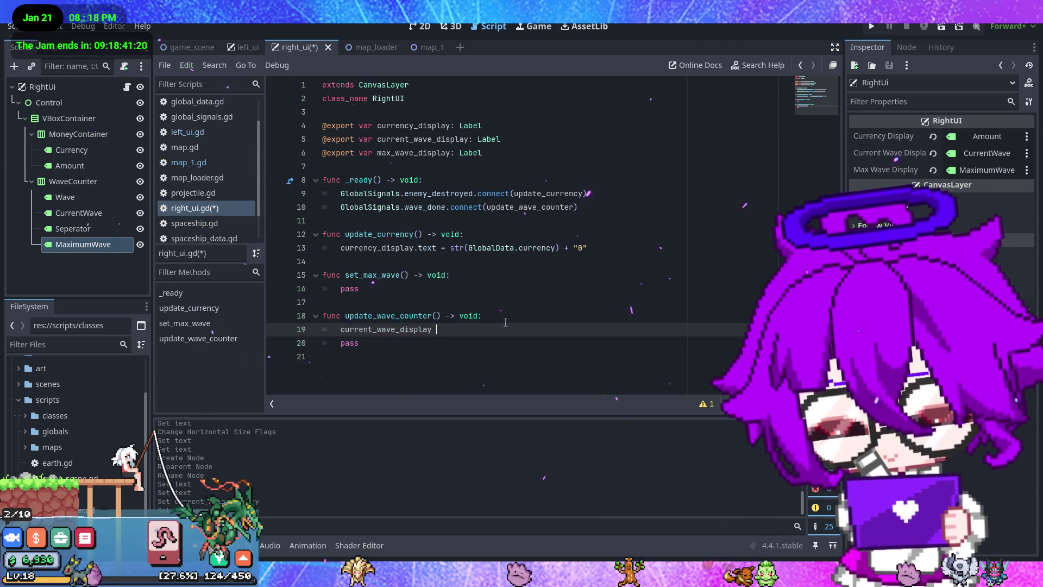
pyautogui.write('= ')
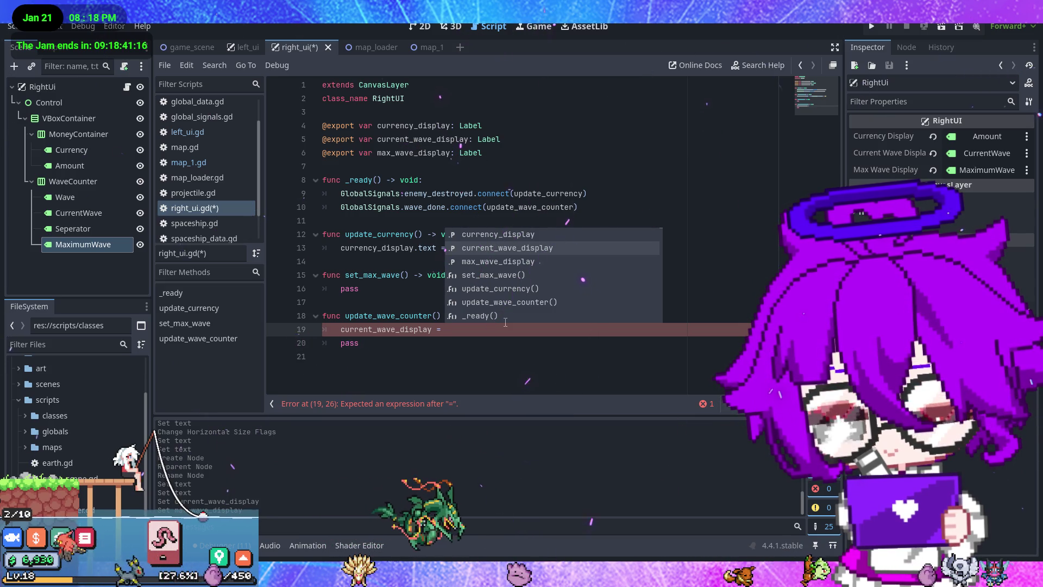
pyautogui.write('int(')
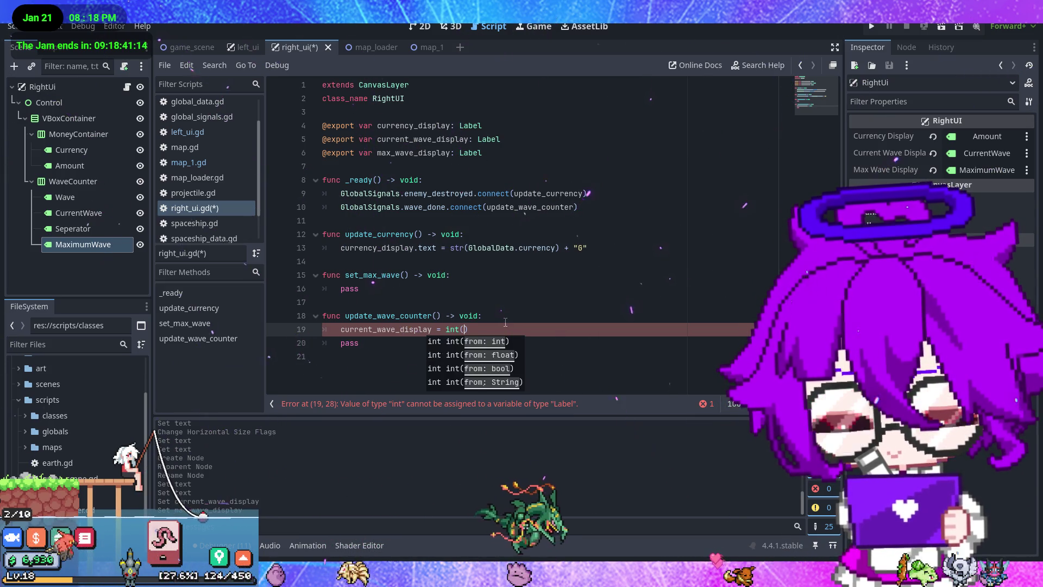
pyautogui.write('cu')
pyautogui.press('Down')
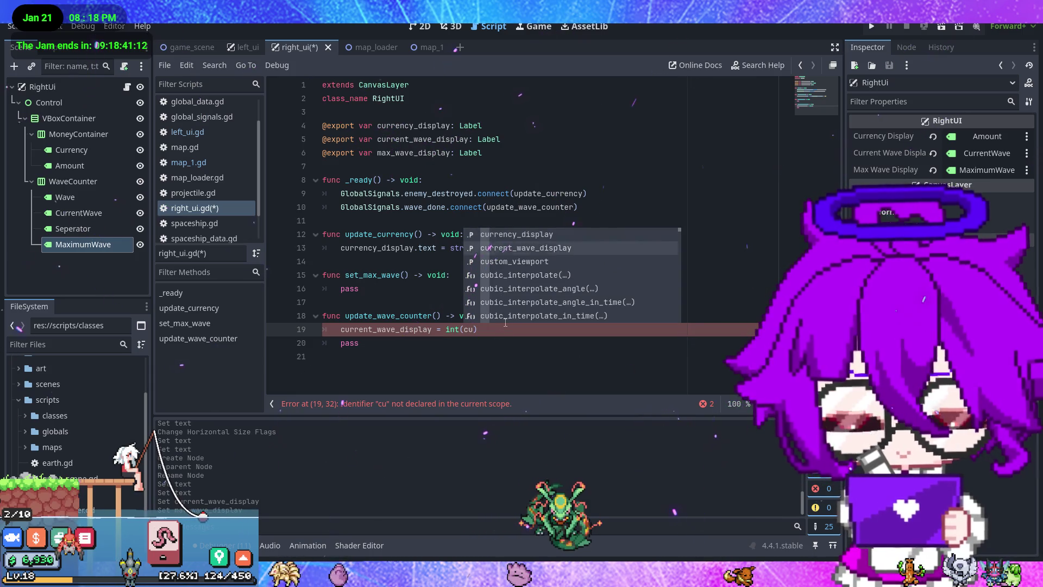
pyautogui.press('Return')
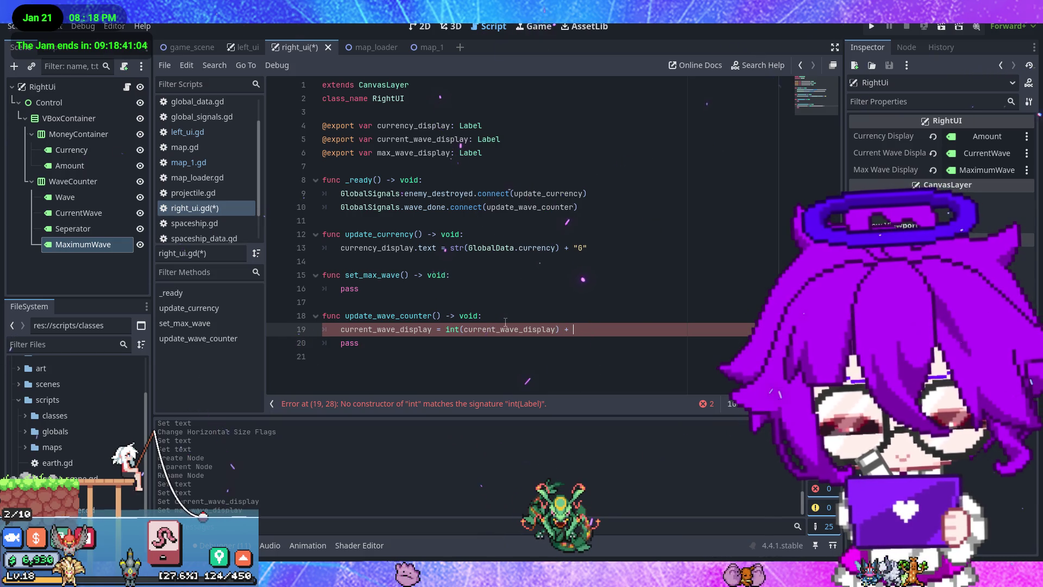
pyautogui.write('1')
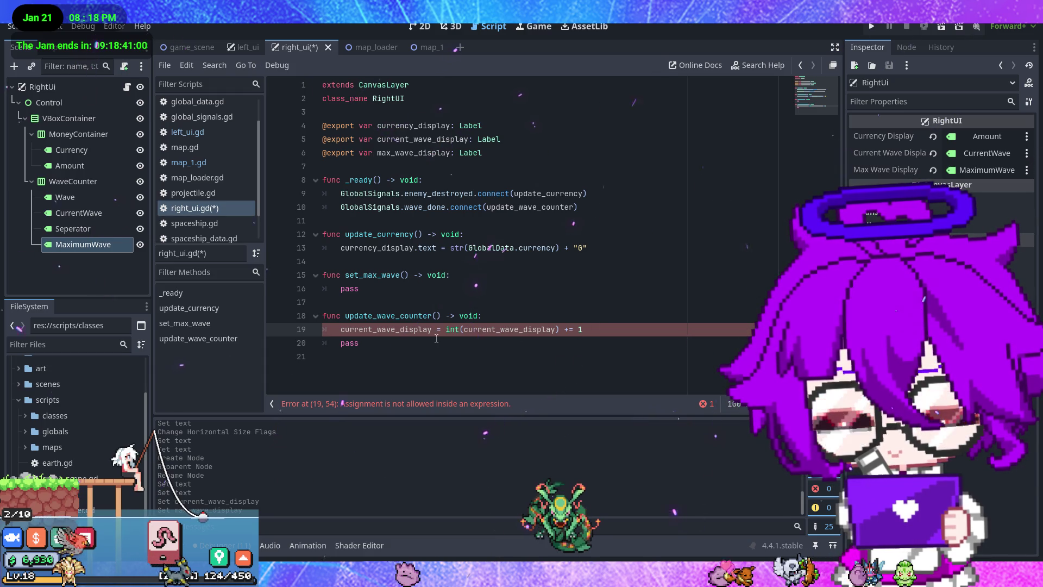
pyautogui.write('=')
pyautogui.press('BackSpace')
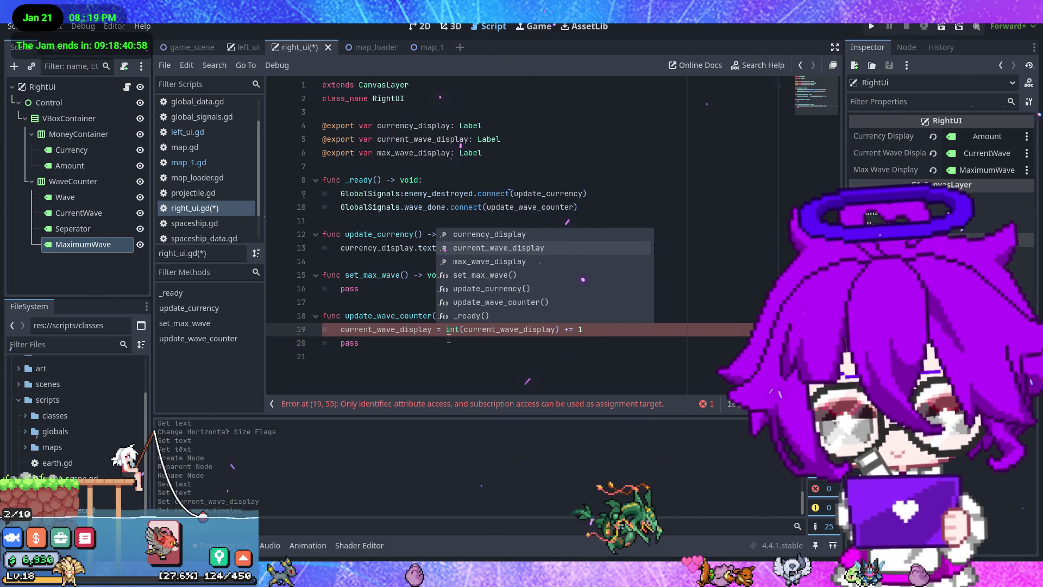
pyautogui.press('End')
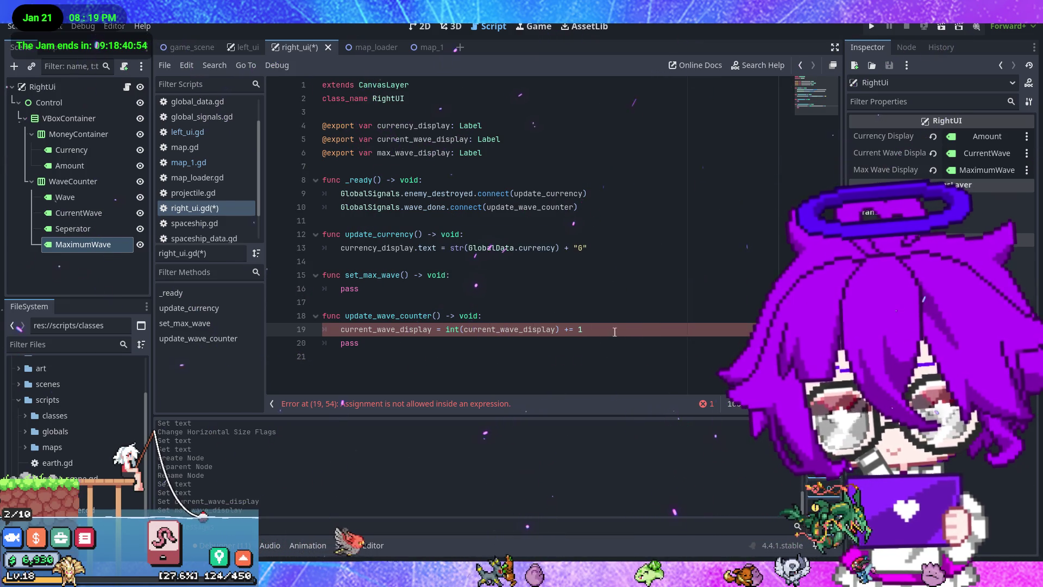
pyautogui.write('text')
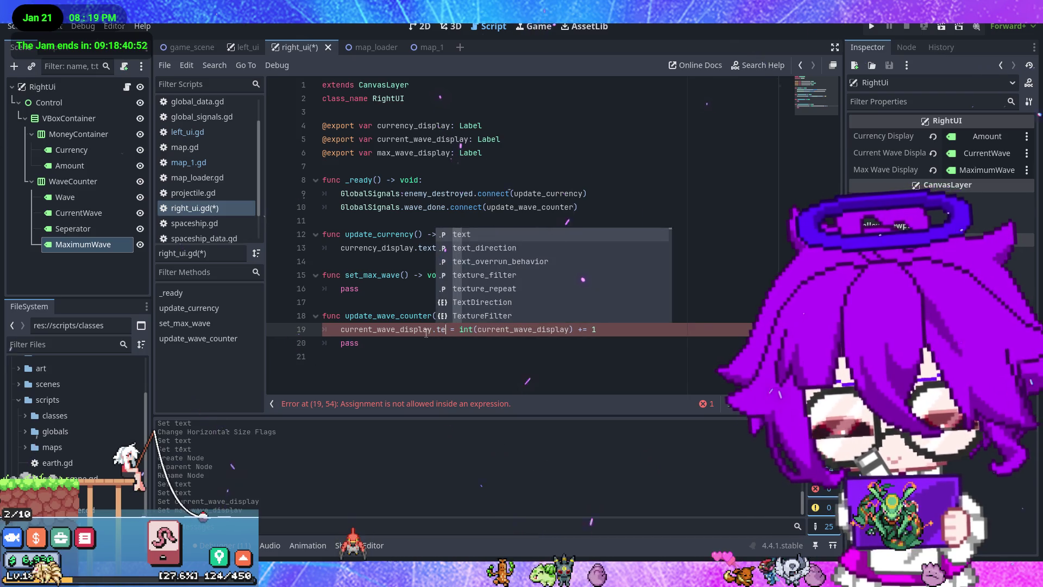
# - Make the target current_wave_display.text, comment out += 1, then delete the int(...) expression
pyautogui.click(577, 330)
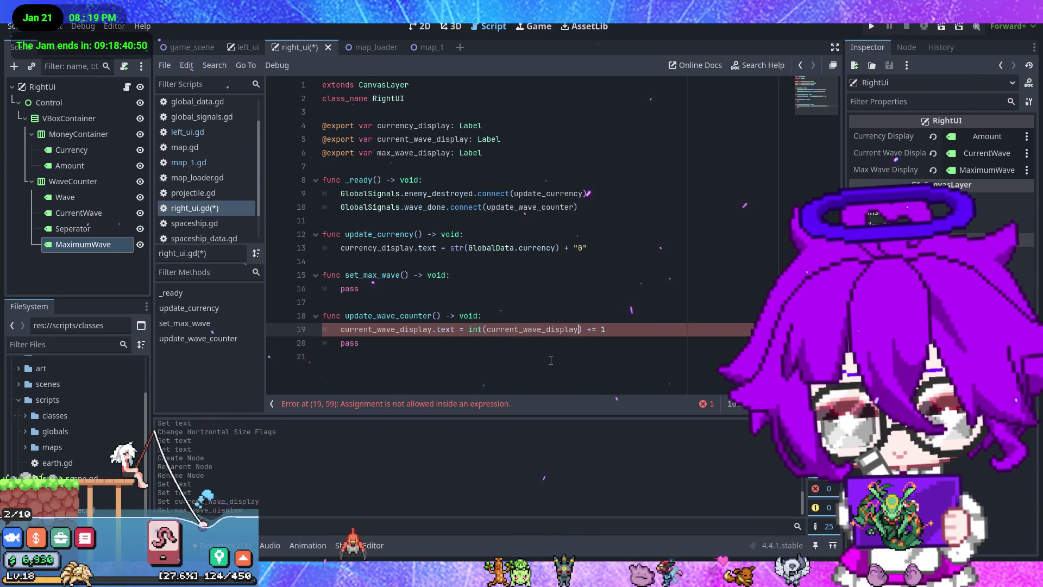
pyautogui.write('.text')
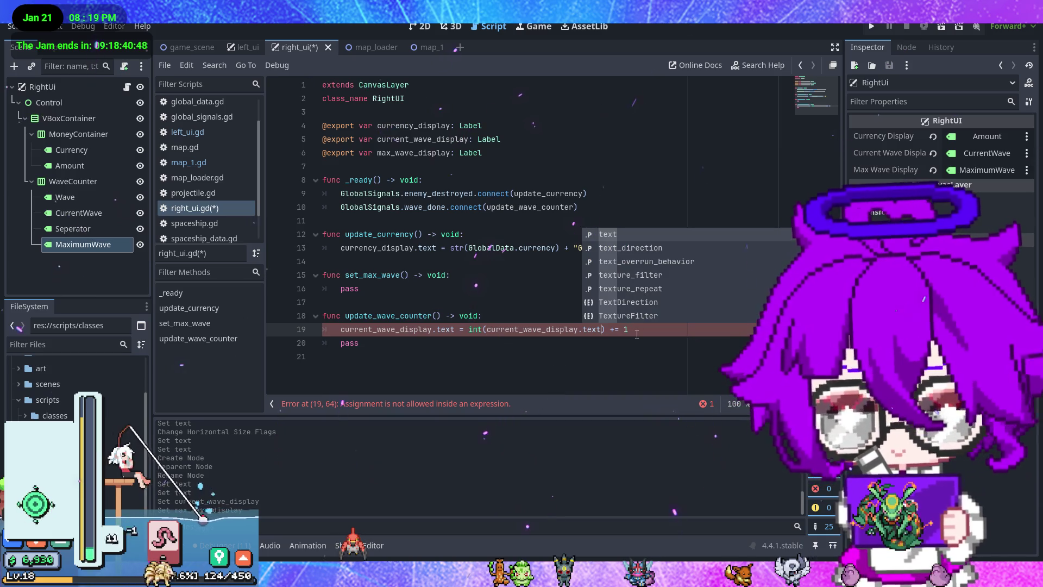
pyautogui.click(637, 334)
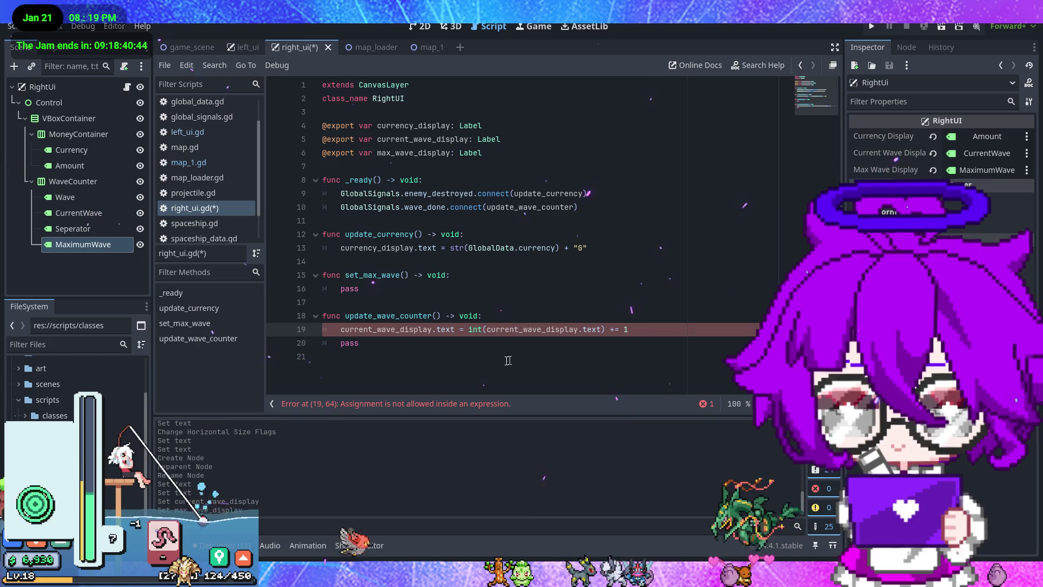
pyautogui.click(445, 346)
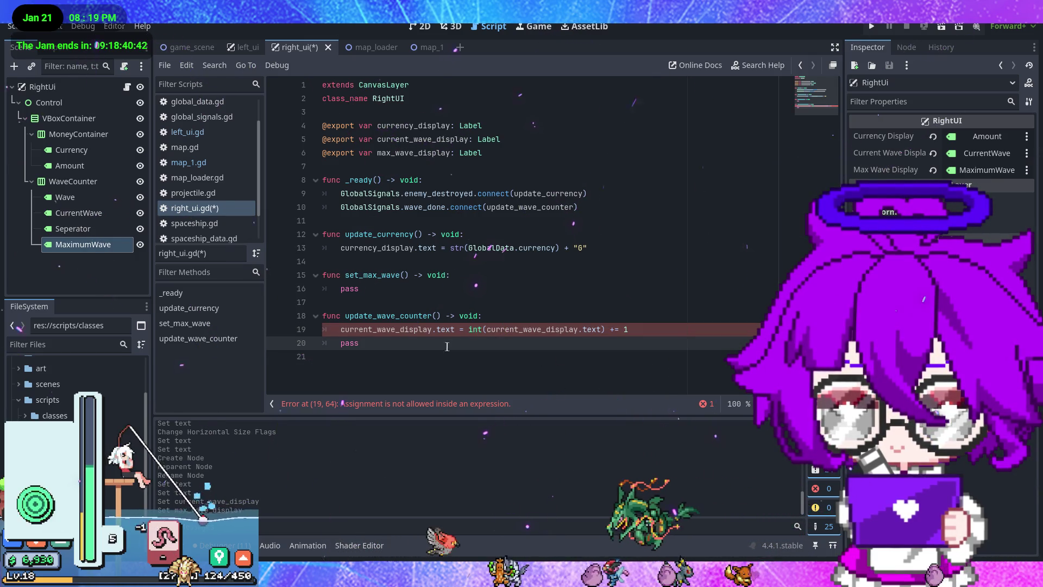
pyautogui.click(607, 332)
pyautogui.write('#')
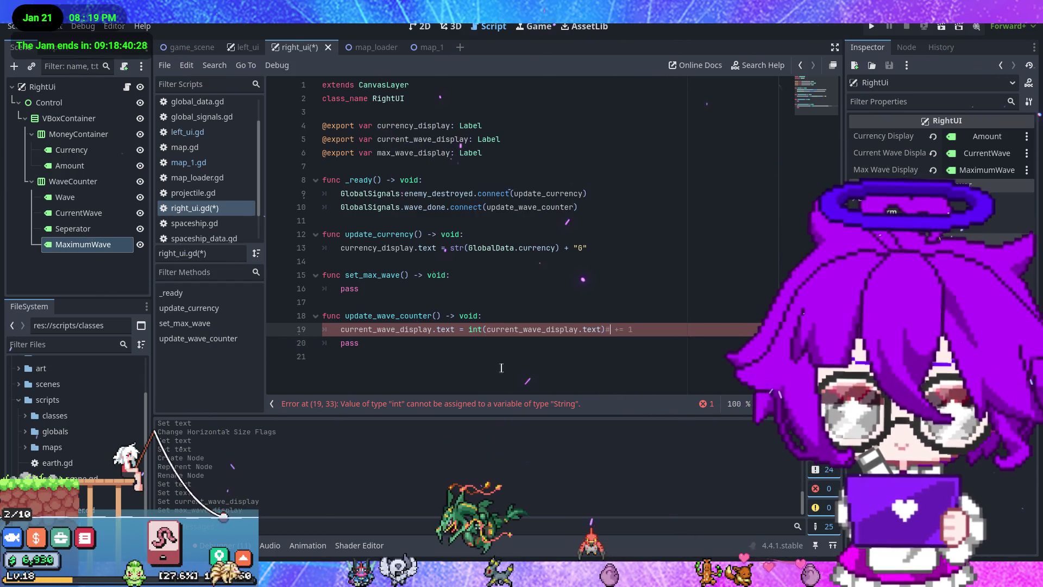
pyautogui.moveTo(635, 330); pyautogui.dragTo(471, 330)
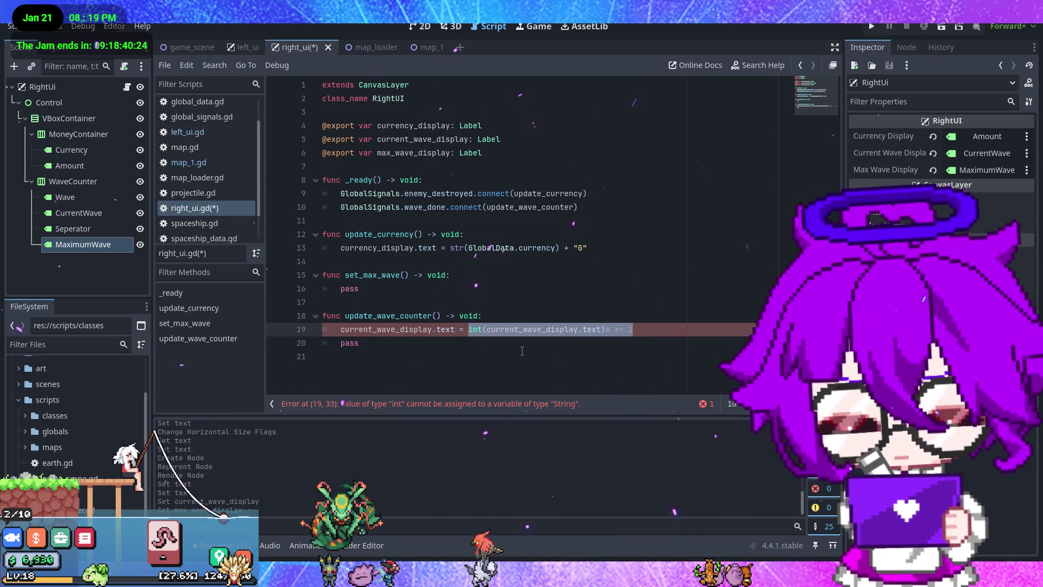
pyautogui.press('BackSpace')
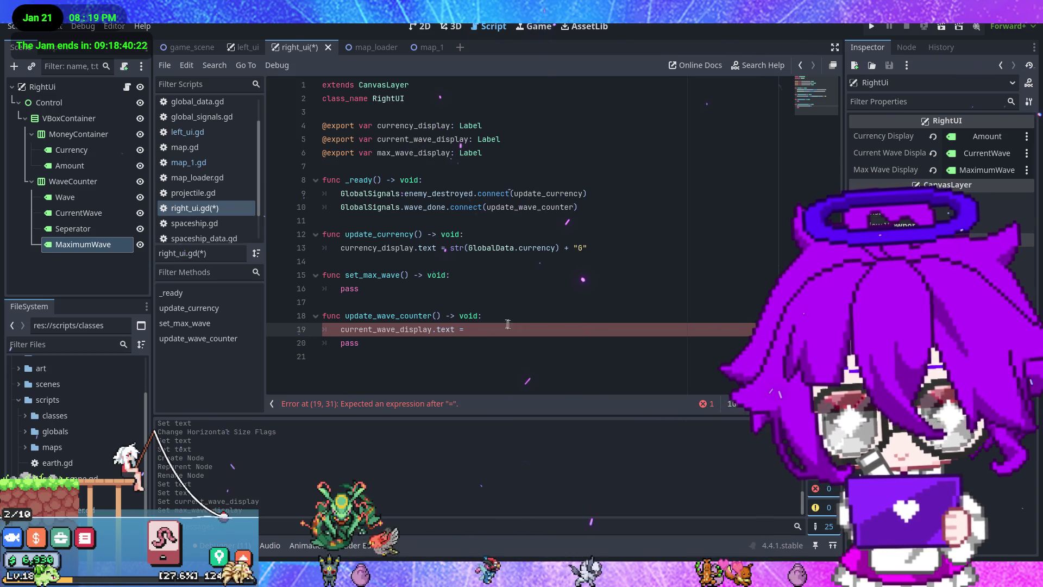
# - Give update_wave_counter a current_wave: int parameter, set the label to str(current_wave), and save right_ui.gd
pyautogui.click(437, 316)
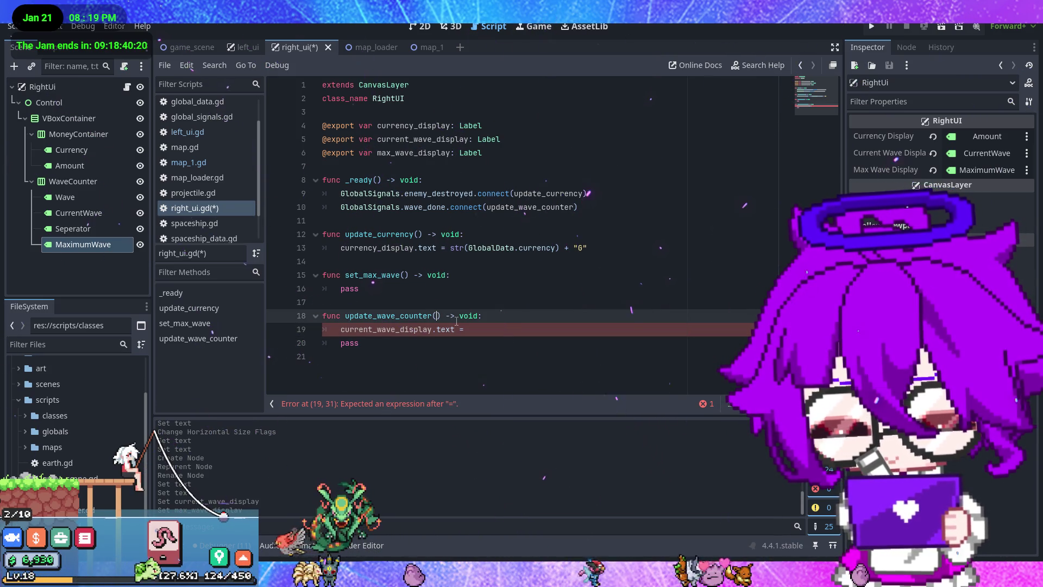
pyautogui.write('curre')
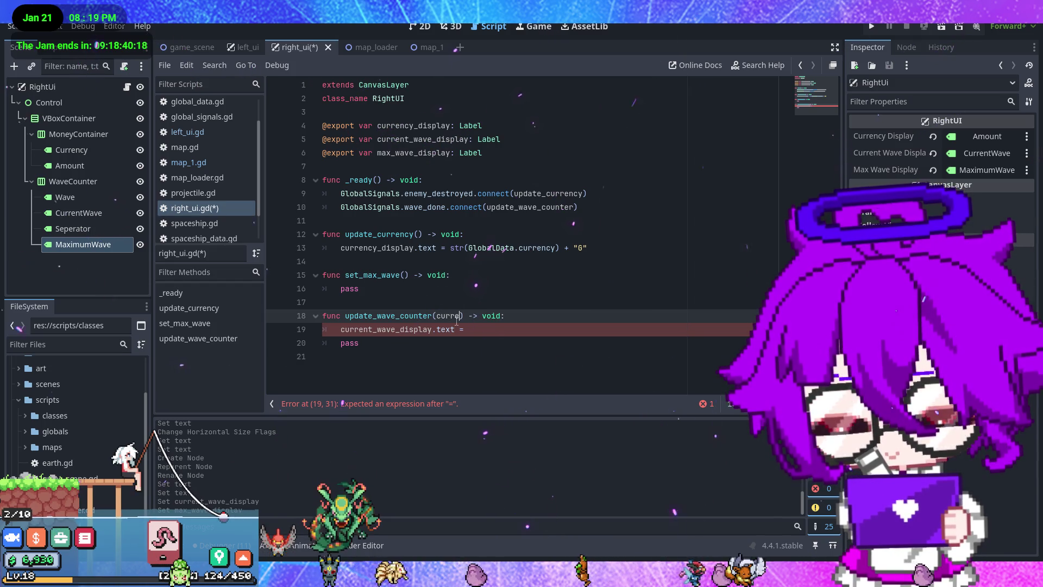
pyautogui.write('nt_wave: ')
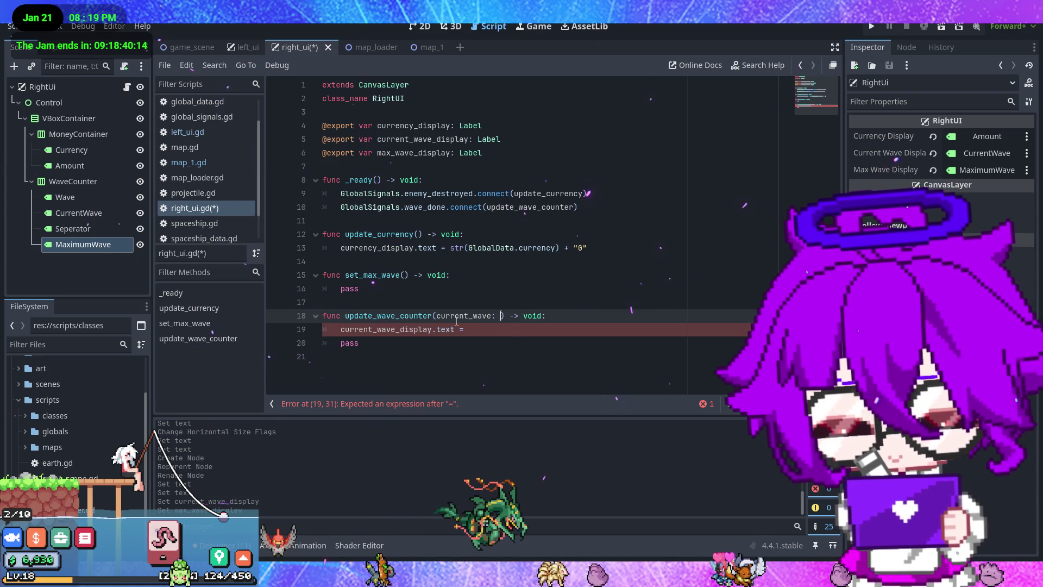
pyautogui.write('int')
pyautogui.click(489, 329)
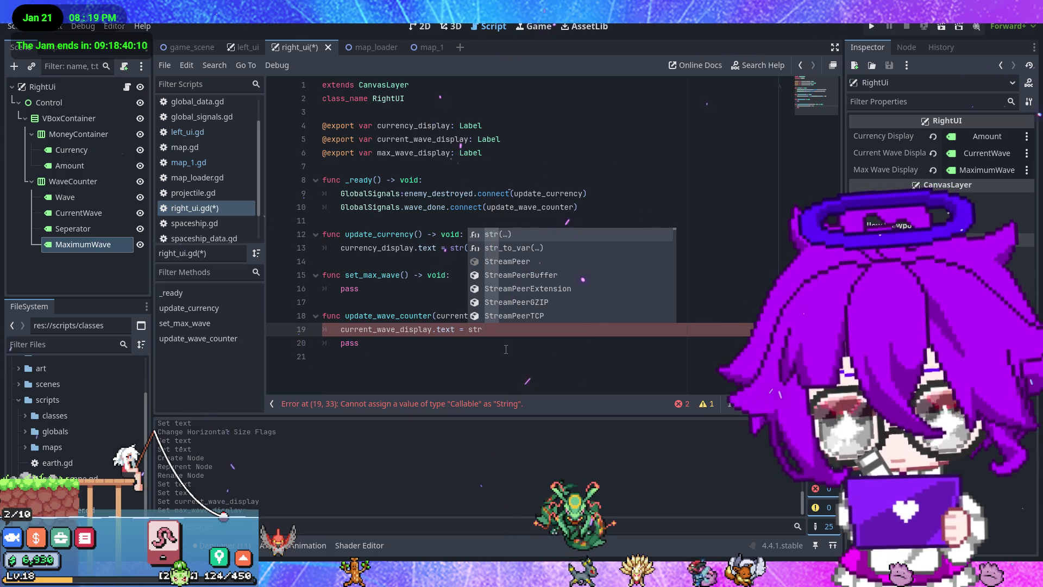
pyautogui.write('(c')
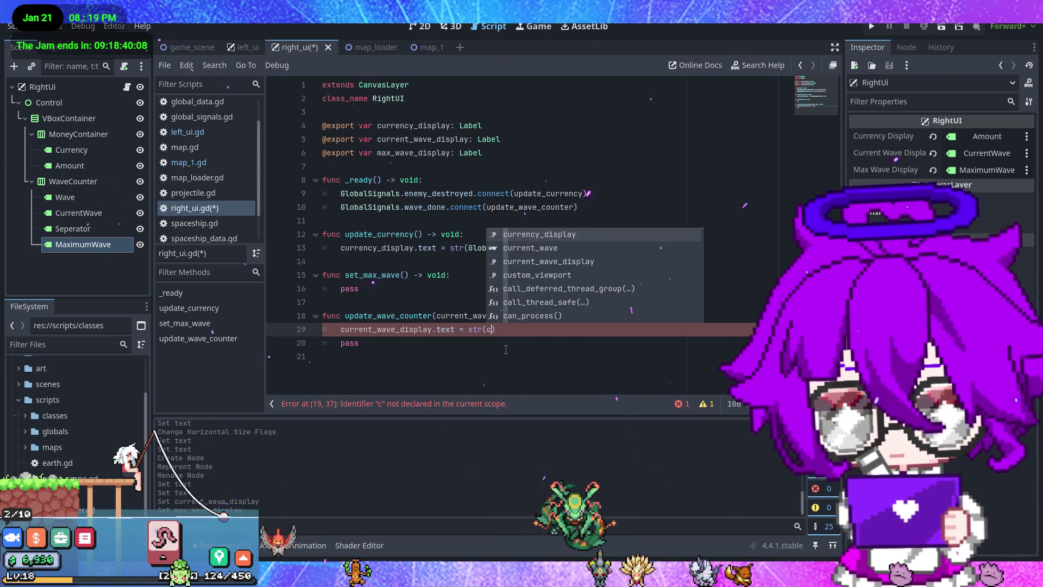
pyautogui.write('urr')
pyautogui.press('Down')
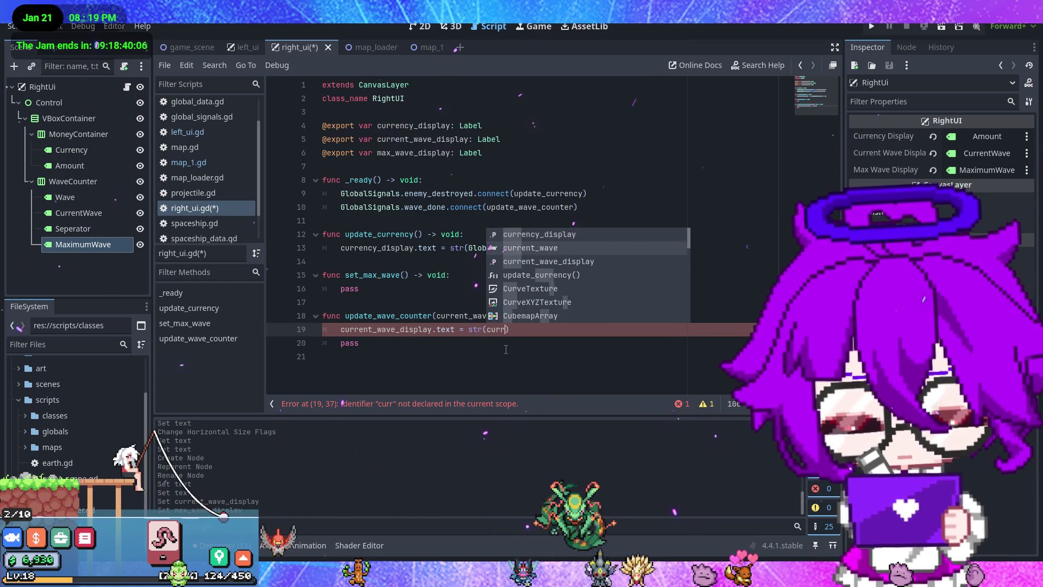
pyautogui.press('Return')
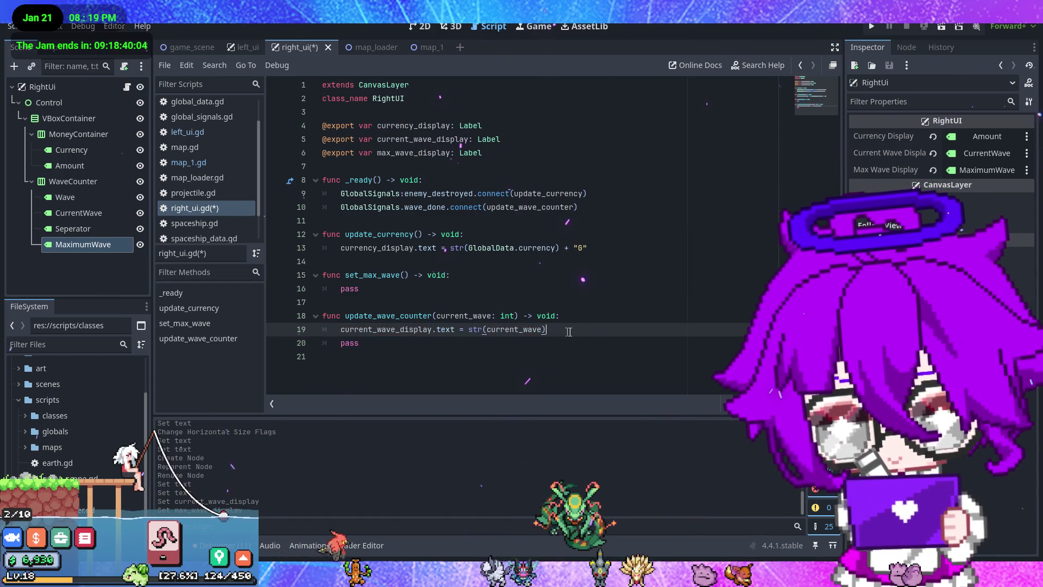
pyautogui.hotkey('ctrl', 's')
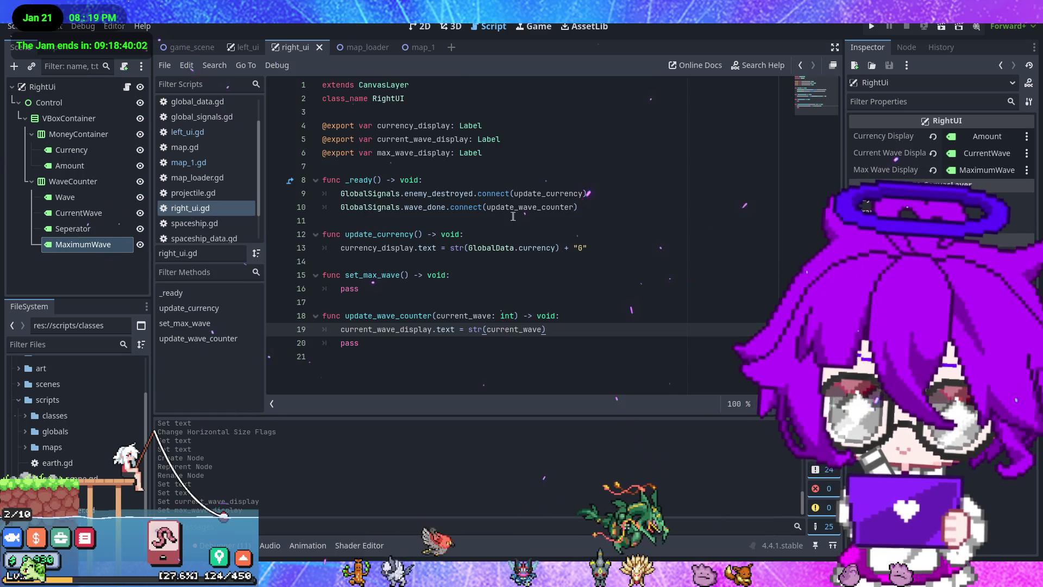
pyautogui.click(210, 161)
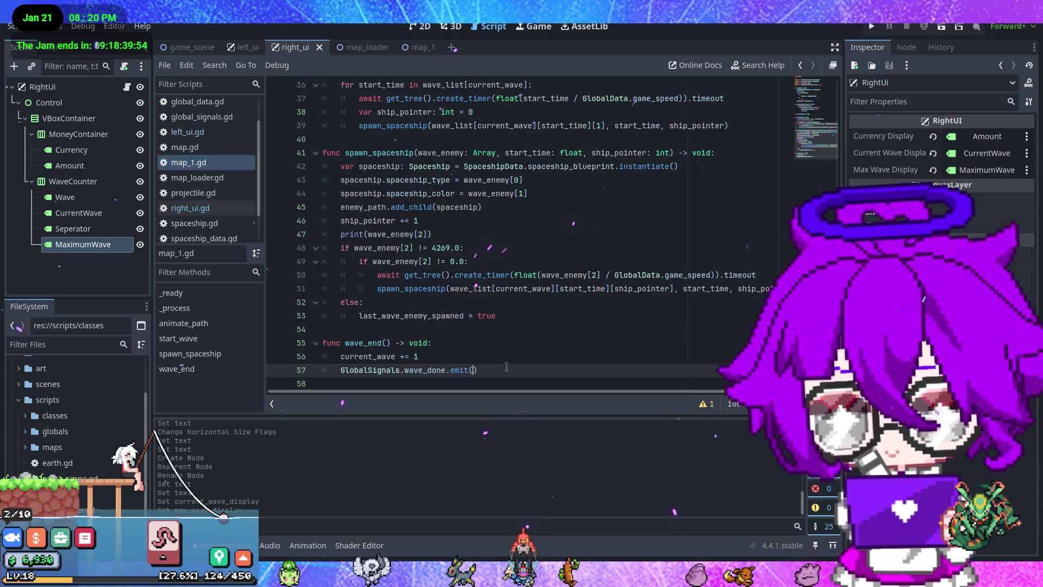
# - Pass current_wave as the argument to GlobalSignals.wave_done.emit on line 57 of map_1.gd
pyautogui.write('re')
pyautogui.press('Return')
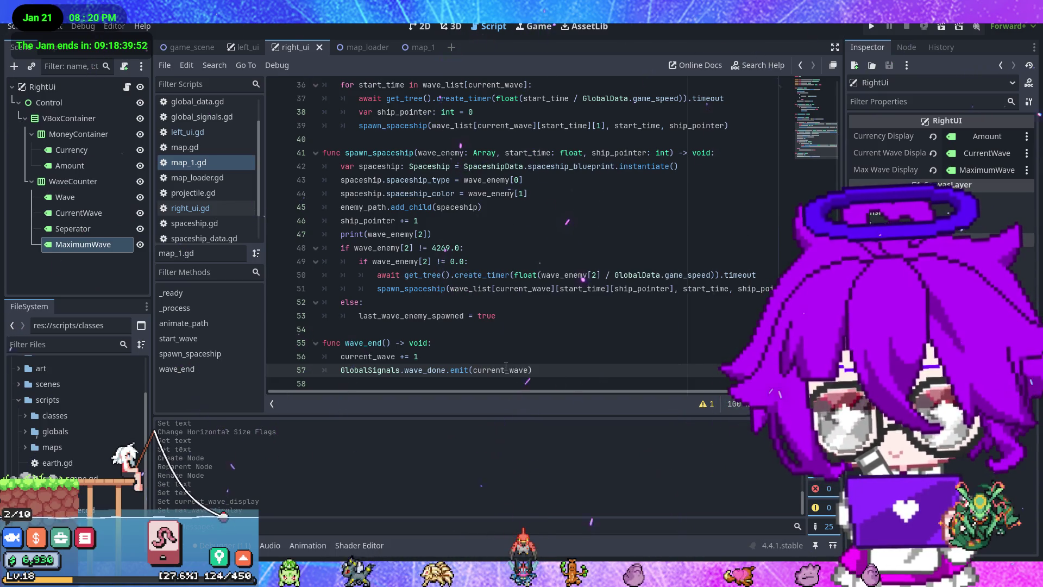
pyautogui.click(547, 372)
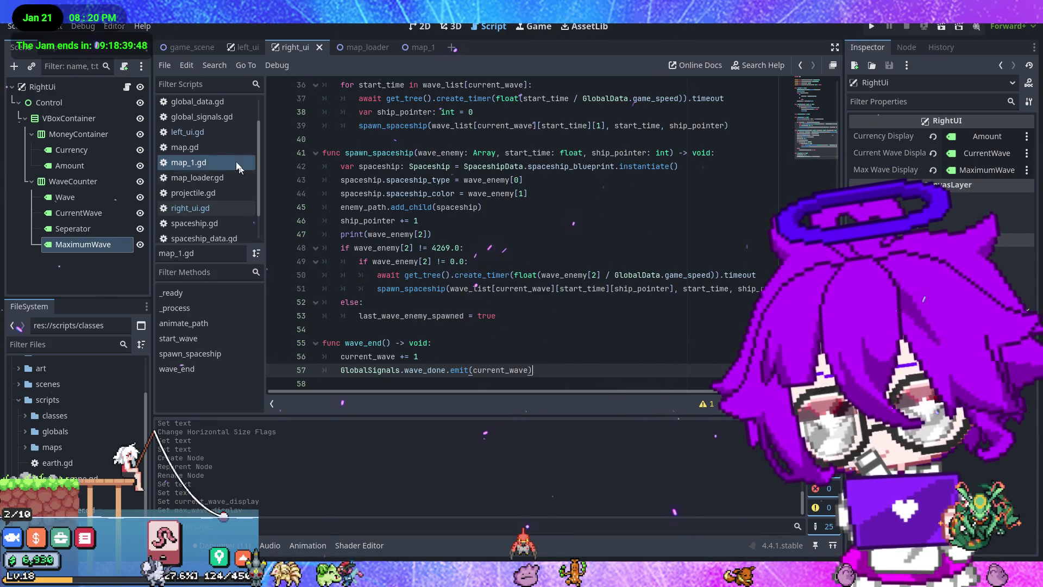
# - In right_ui.gd, add max_wave_display.text = str(max_wave) to set_max_wave's body
pyautogui.click(222, 143)
pyautogui.click(224, 136)
pyautogui.click(227, 207)
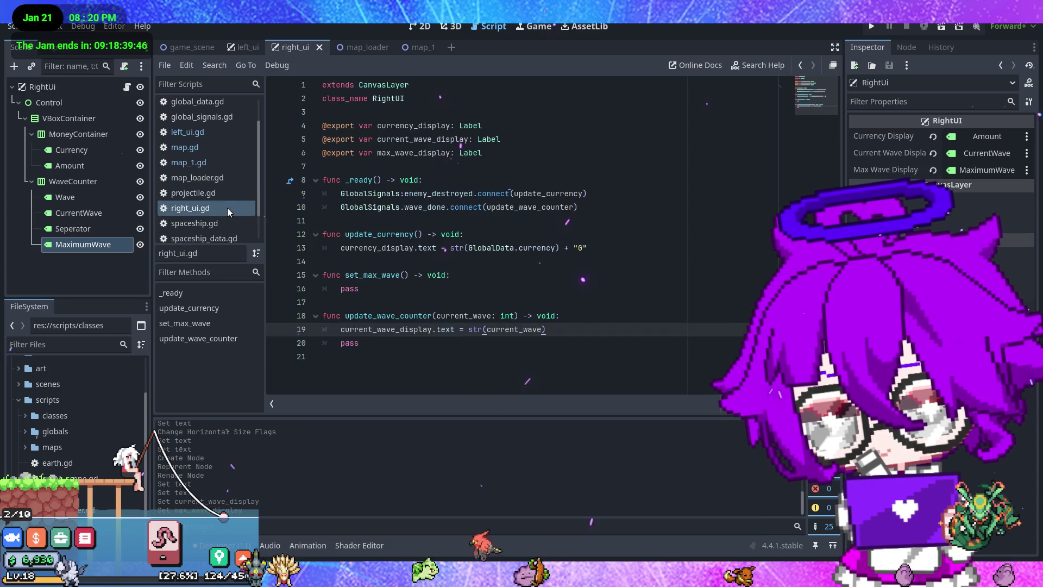
pyautogui.click(479, 279)
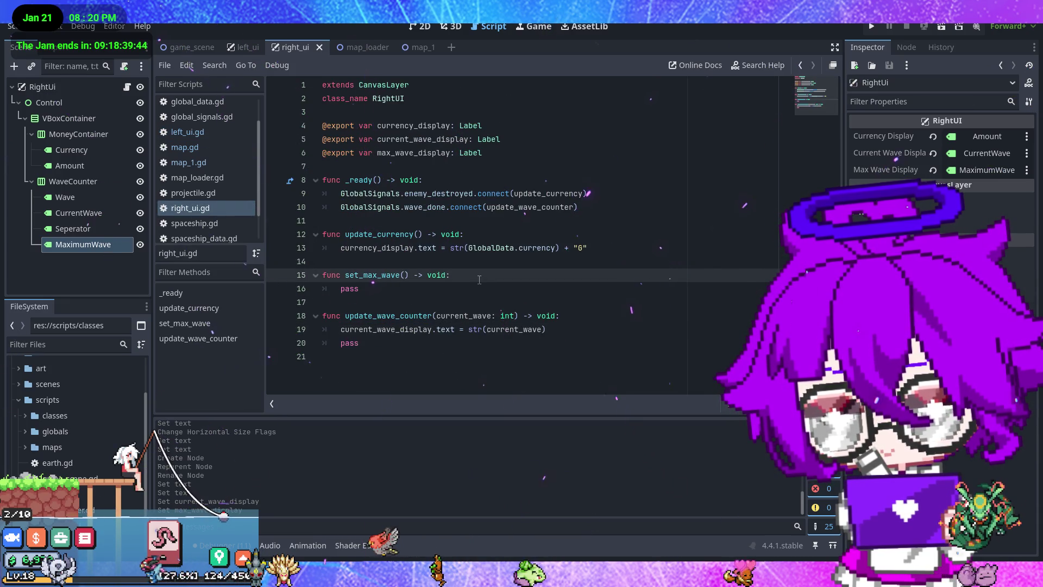
pyautogui.press('Return')
pyautogui.write('x')
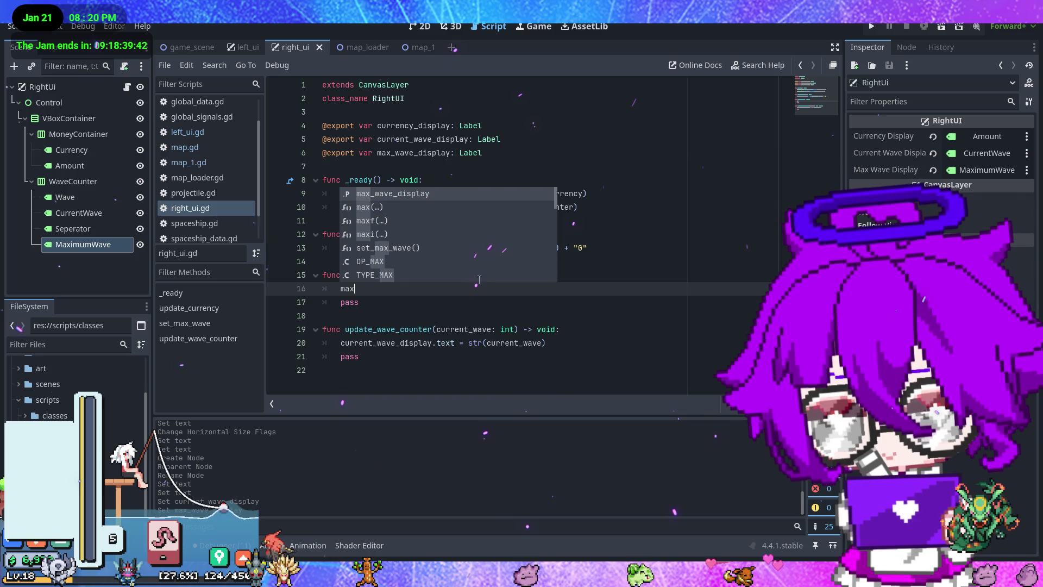
pyautogui.press('Return')
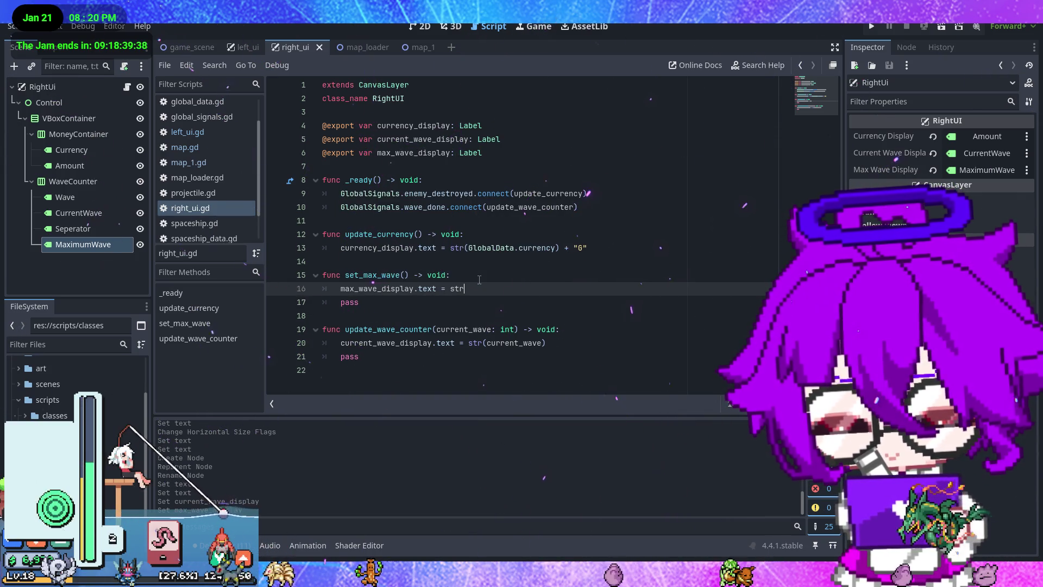
pyautogui.write('(ma')
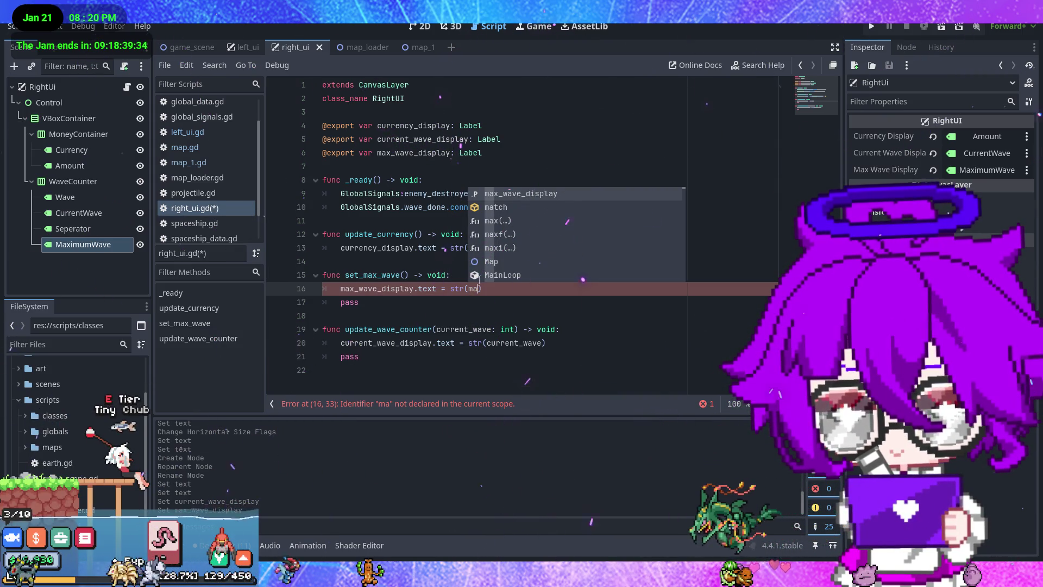
pyautogui.press('Return')
pyautogui.press('BackSpace')
pyautogui.press('BackSpace')
pyautogui.press('BackSpace')
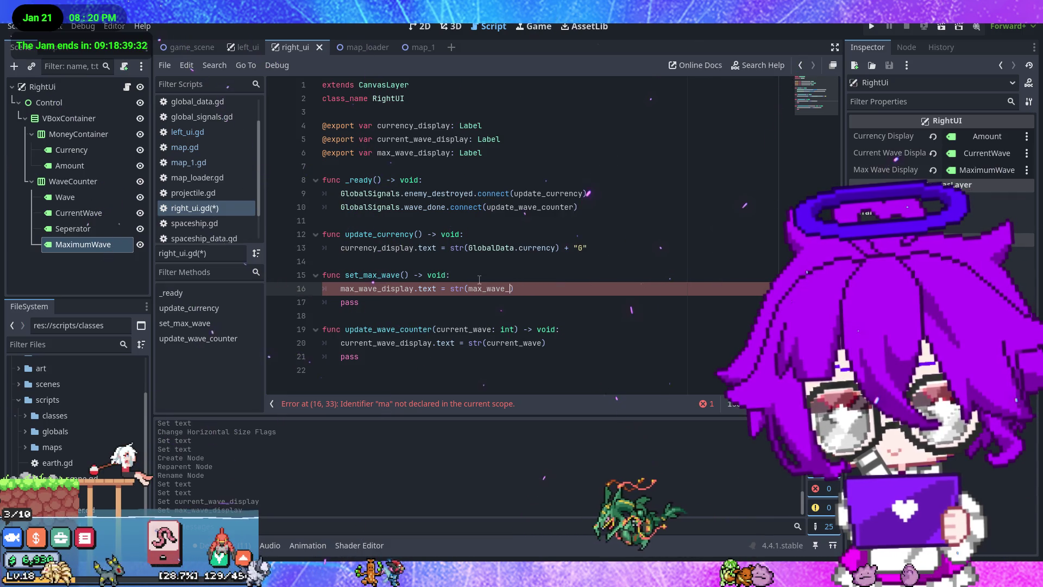
# - Give set_max_wave a max_wave: int parameter and save right_ui.gd
pyautogui.click(408, 276)
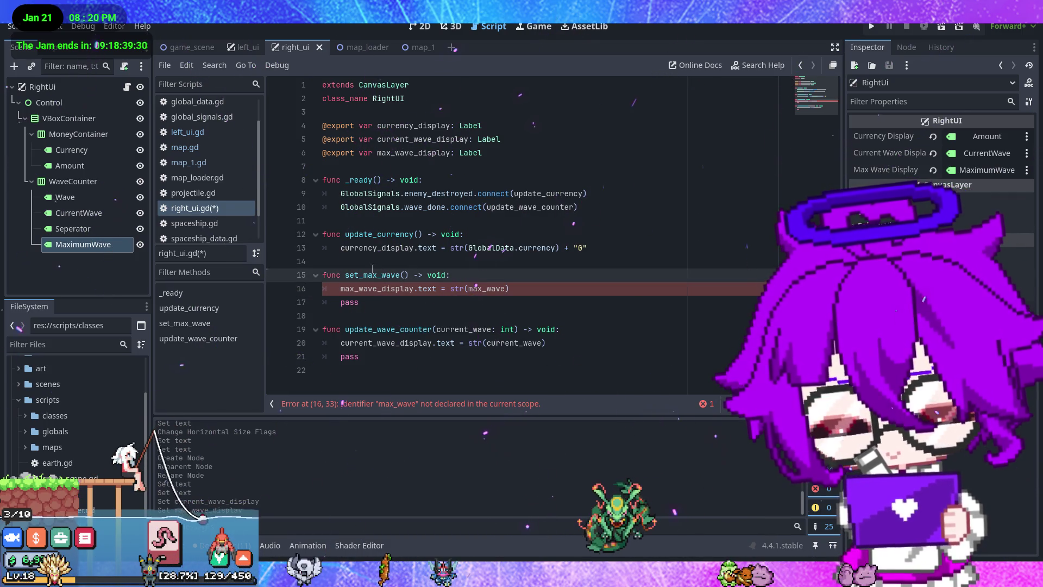
pyautogui.write('max')
pyautogui.write('_wave: int')
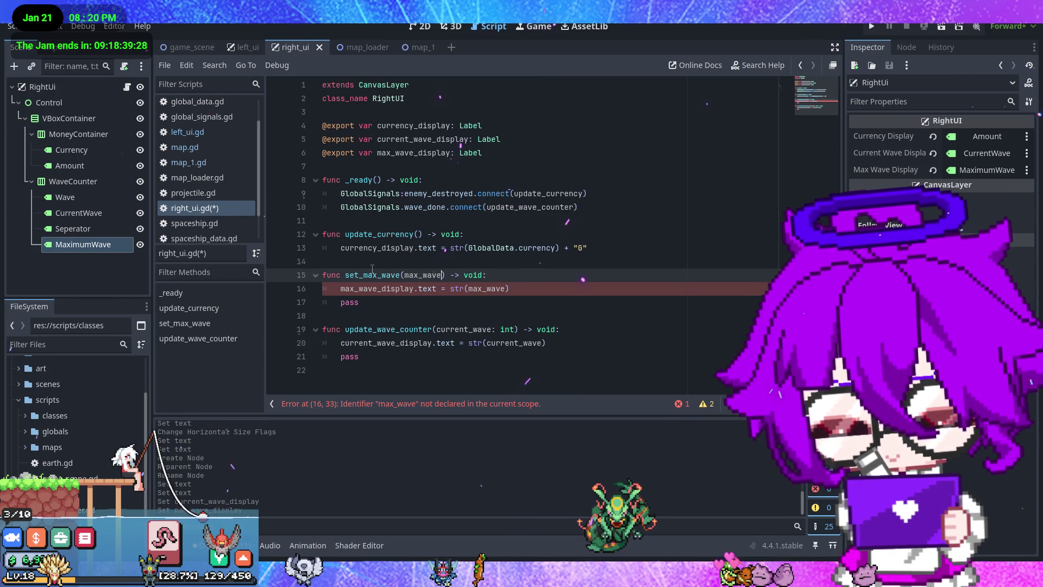
pyautogui.press('Escape')
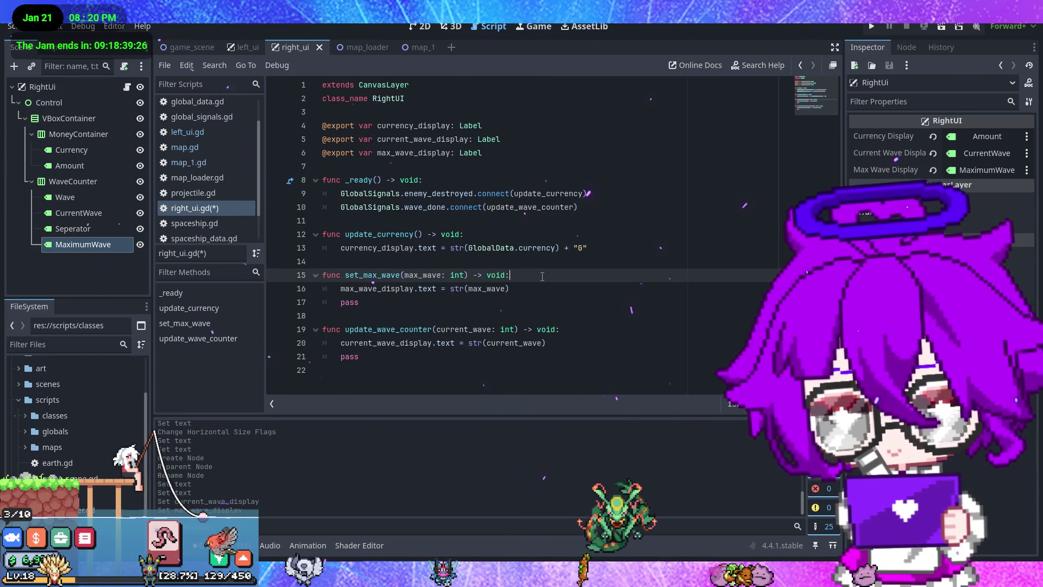
pyautogui.hotkey('ctrl', 's')
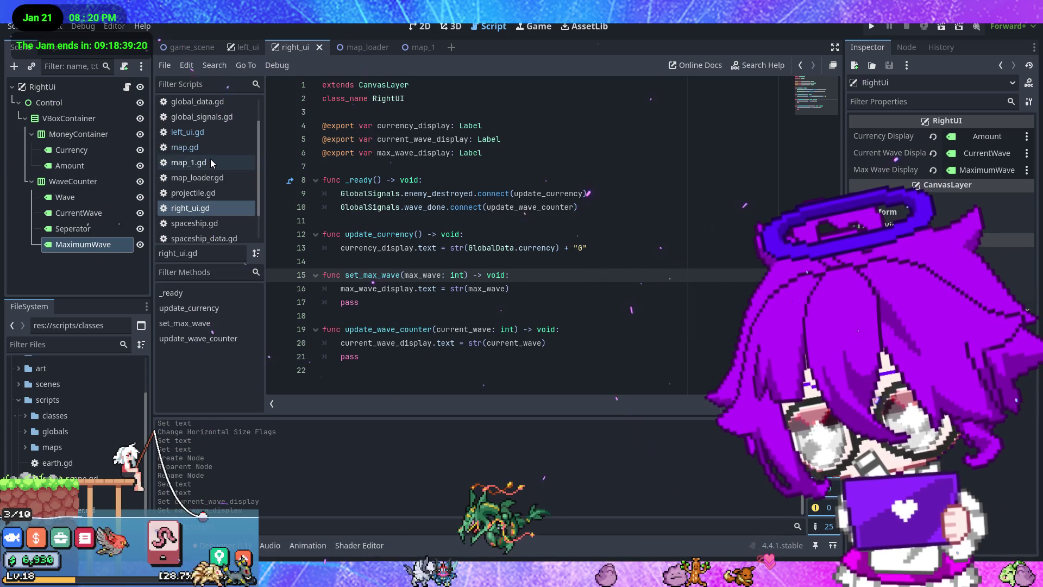
# - Look up the wave_amount line in map_1.gd's _ready function
pyautogui.click(208, 163)
pyautogui.scroll(6, 490, 232)
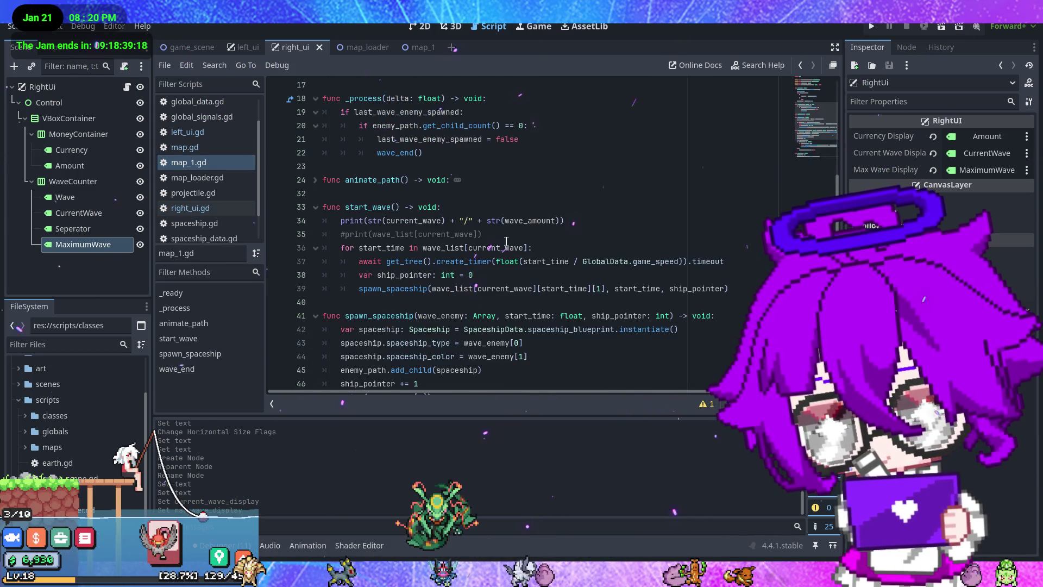
pyautogui.scroll(4, 543, 249)
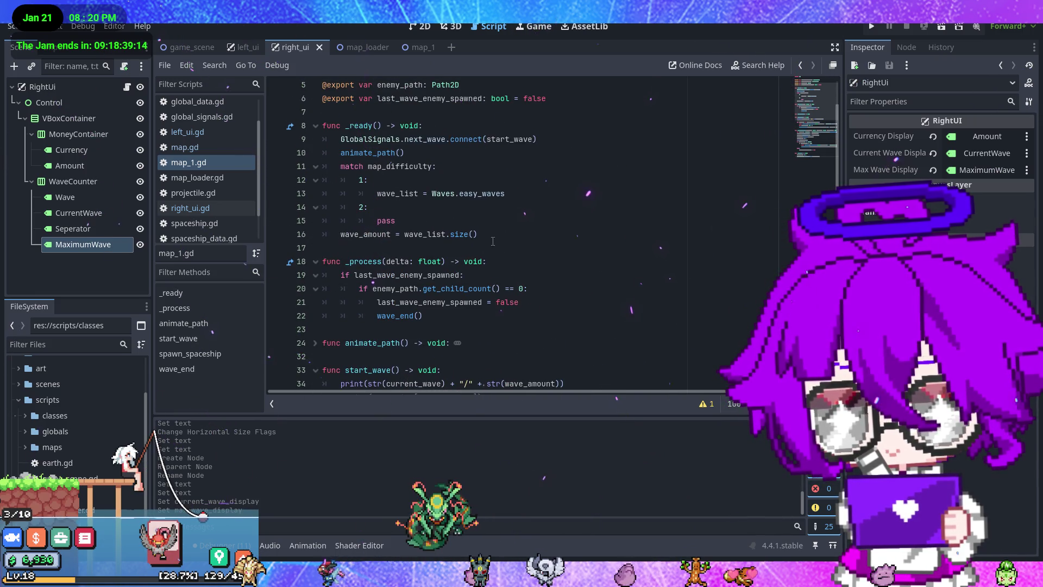
pyautogui.click(500, 237)
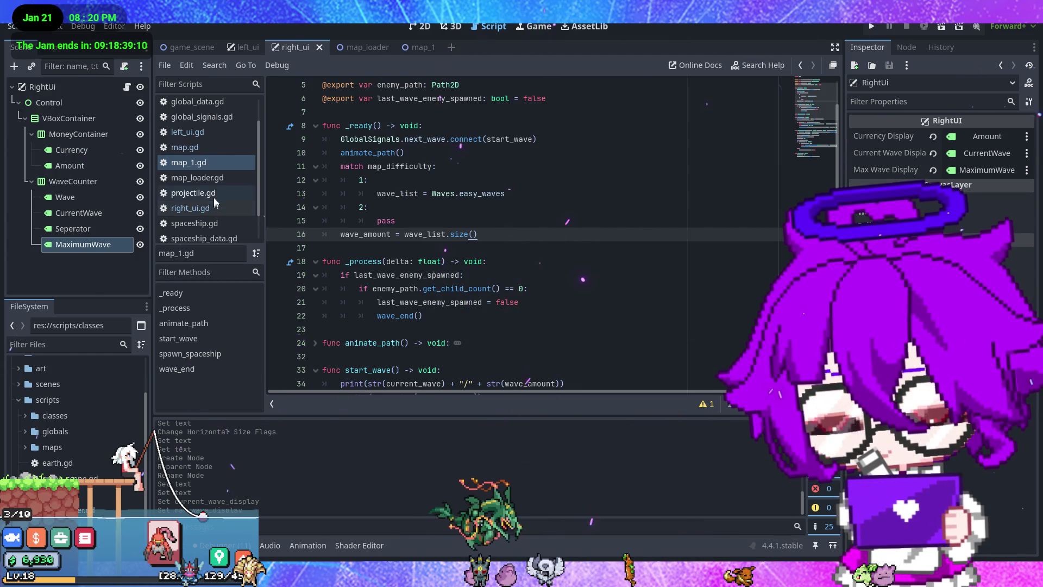
# - Declare a signal wave_amount_set in global_signals.gd, then go back to map_1.gd
pyautogui.click(202, 117)
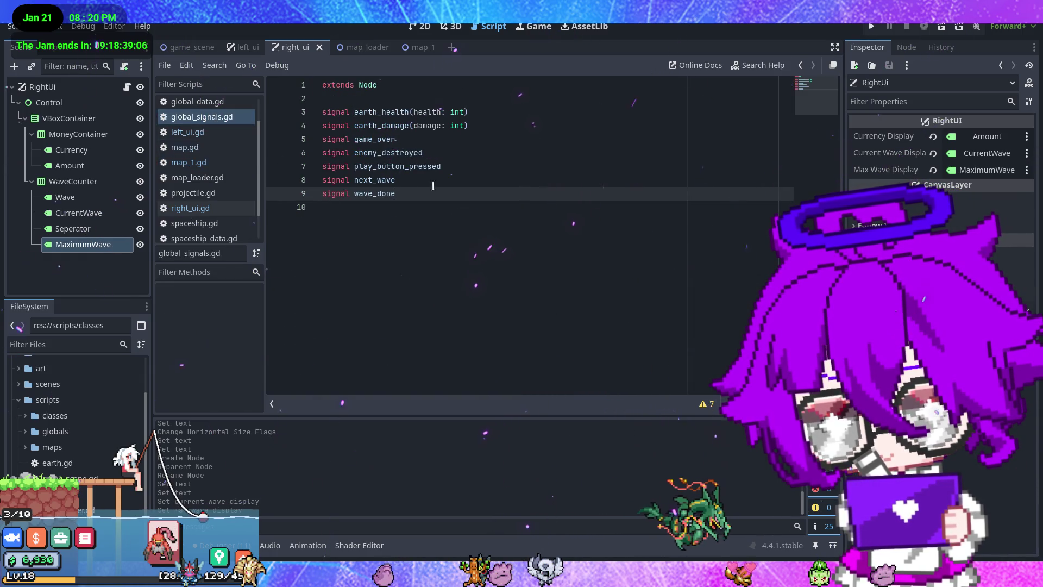
pyautogui.click(408, 210)
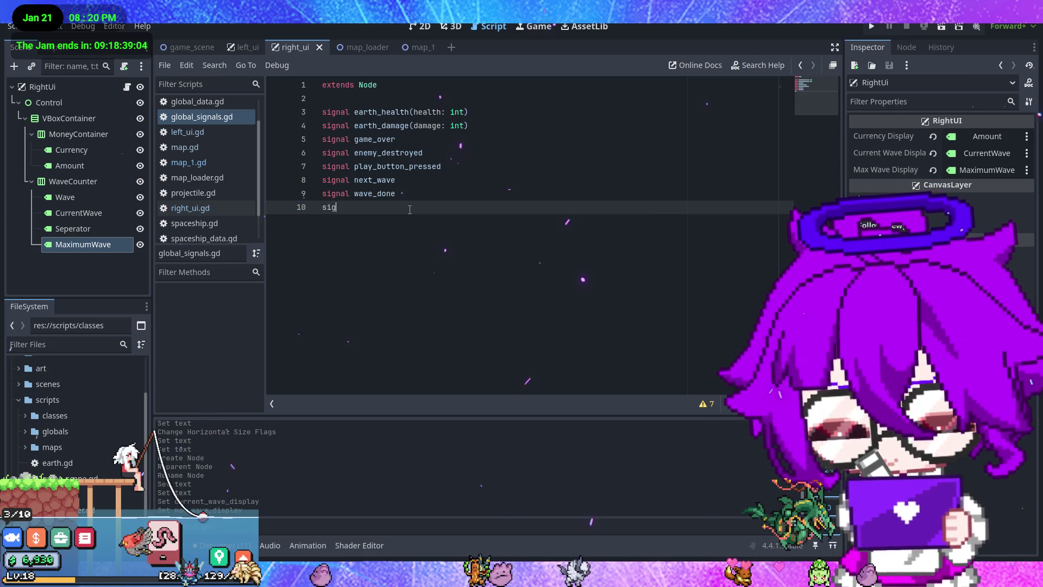
pyautogui.write('l ')
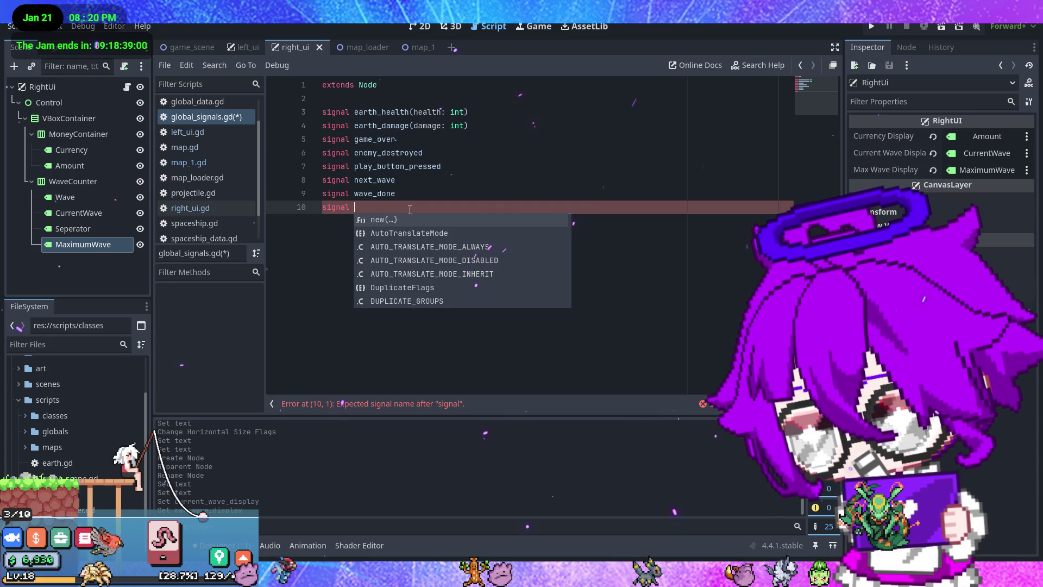
pyautogui.write('wave_amount_set')
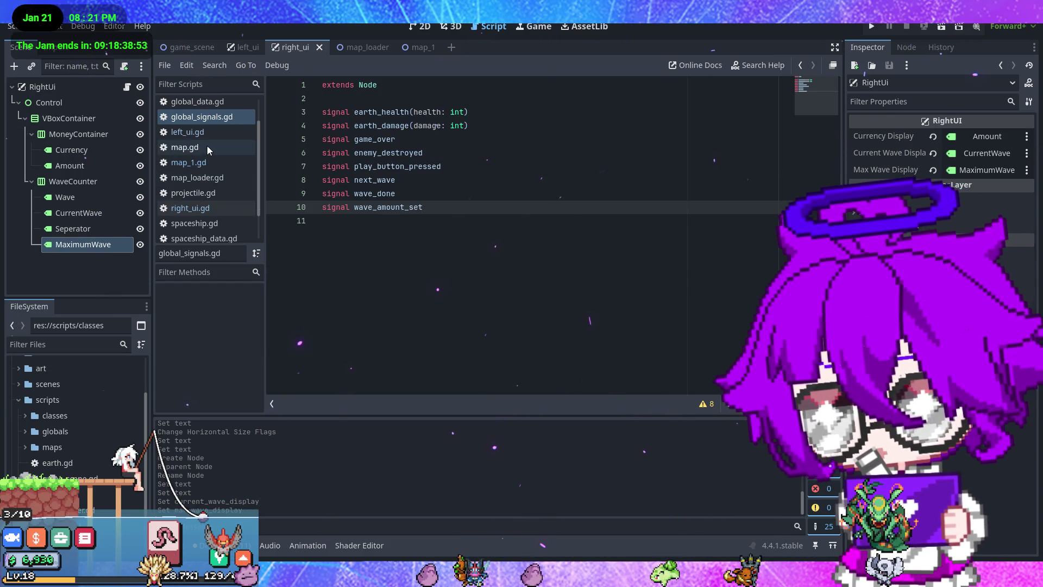
pyautogui.click(206, 146)
pyautogui.click(207, 160)
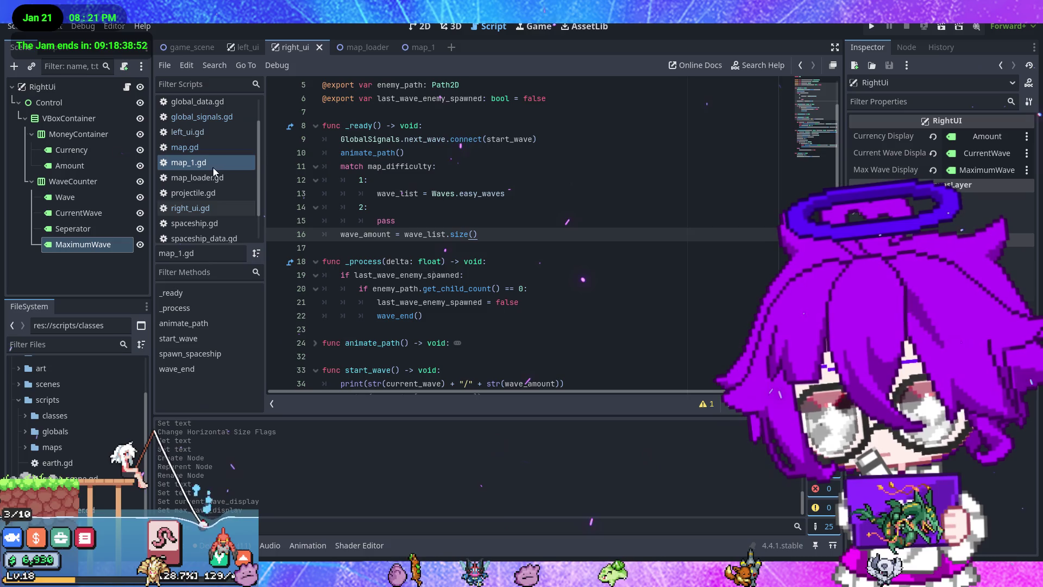
# - Add GlobalSignals.wave_amount_set.emit(wave_amount) after the wave_amount line in _ready and save map_1.gd
pyautogui.press('Return')
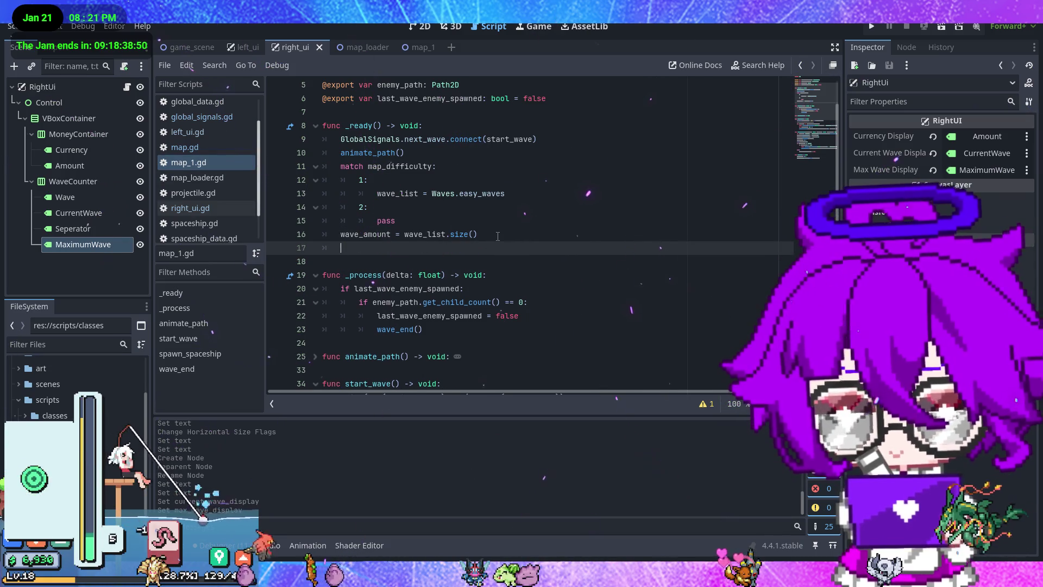
pyautogui.write('g')
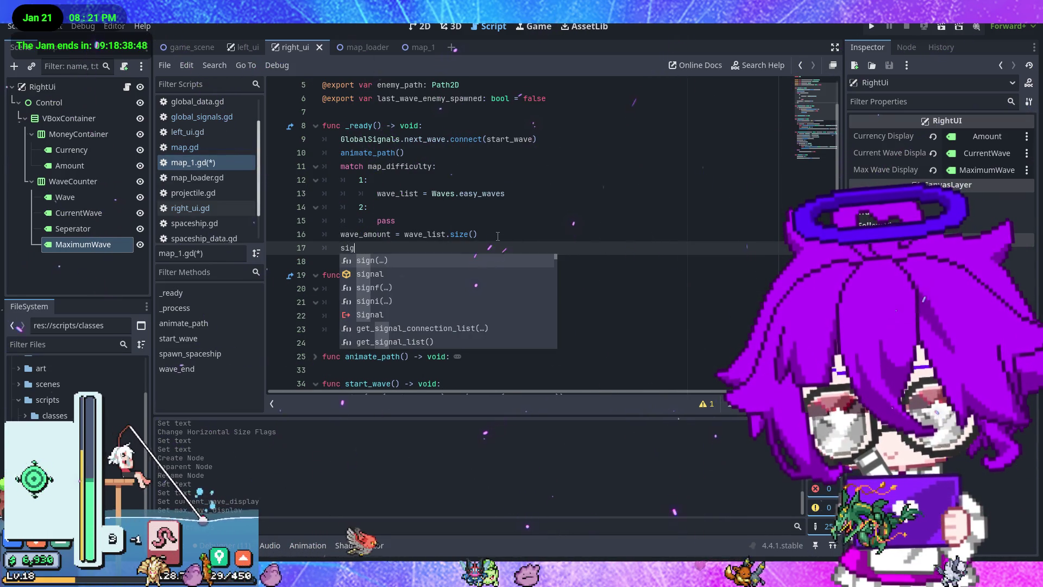
pyautogui.press('BackSpace')
pyautogui.press('BackSpace')
pyautogui.press('BackSpace')
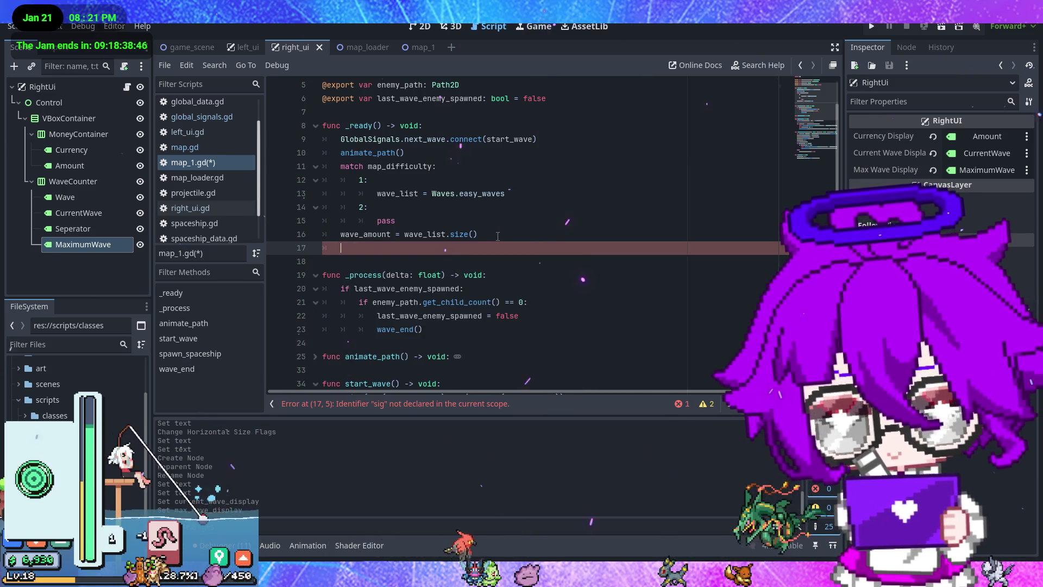
pyautogui.write('Global')
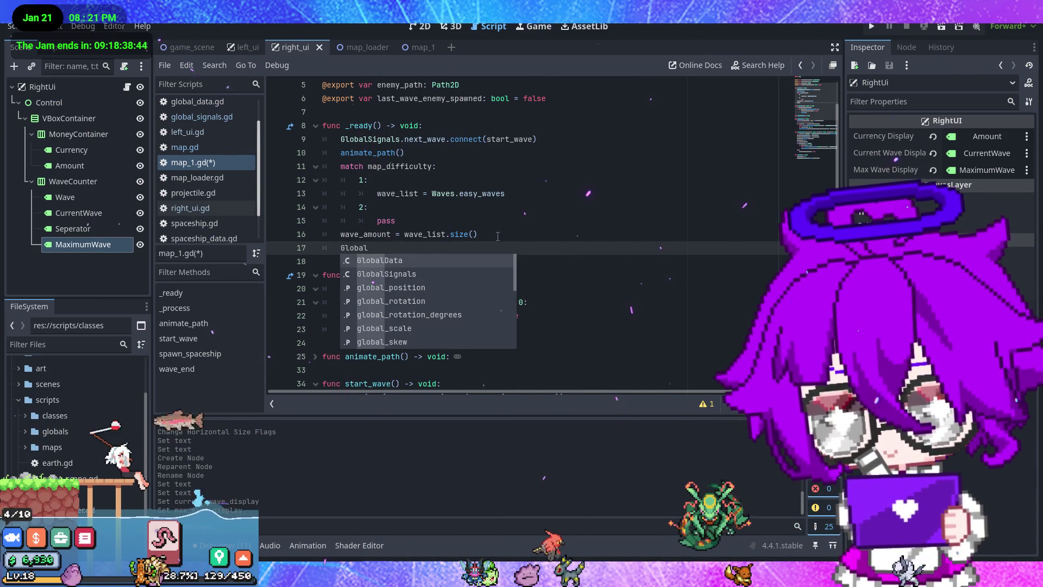
pyautogui.press('Return')
pyautogui.write('.')
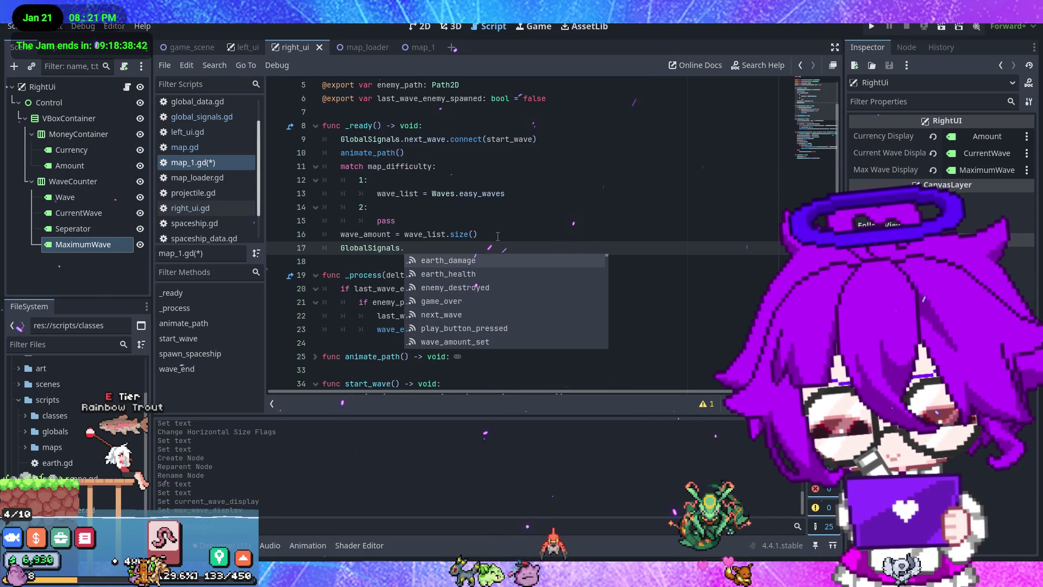
pyautogui.write('w')
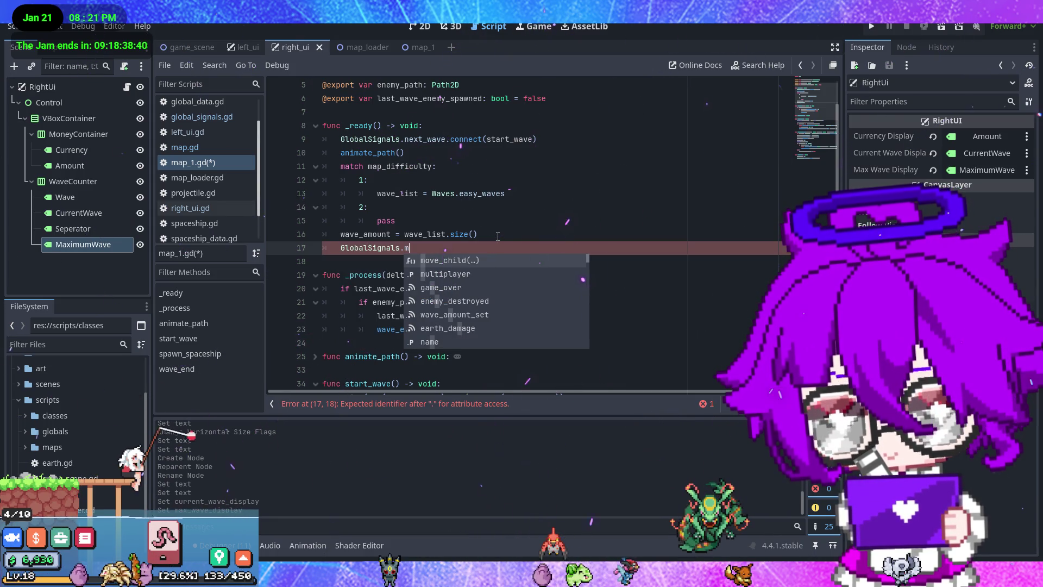
pyautogui.write('a')
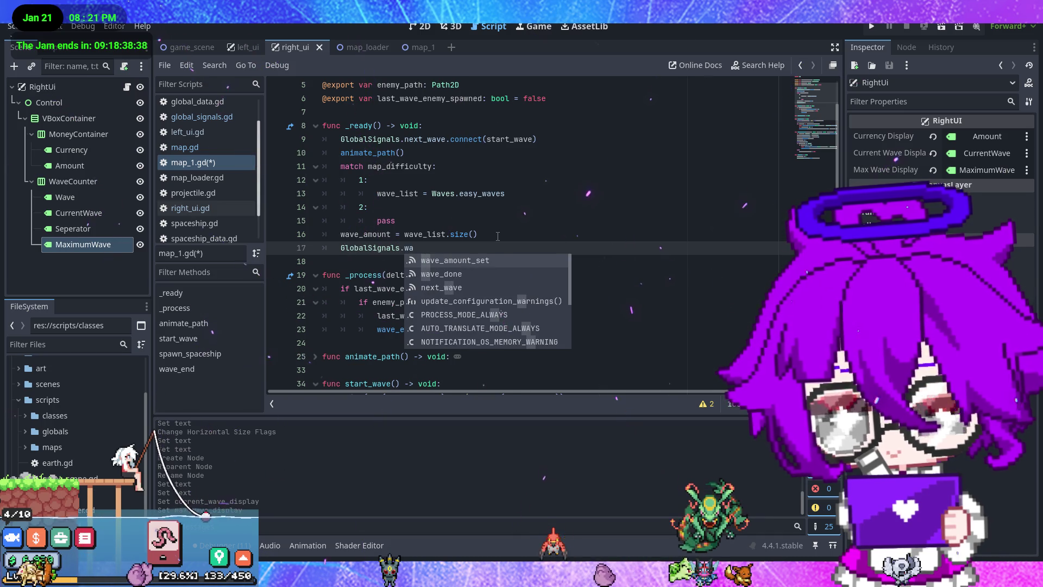
pyautogui.press('Return')
pyautogui.write('.')
pyautogui.write('e_amount_set.emit(')
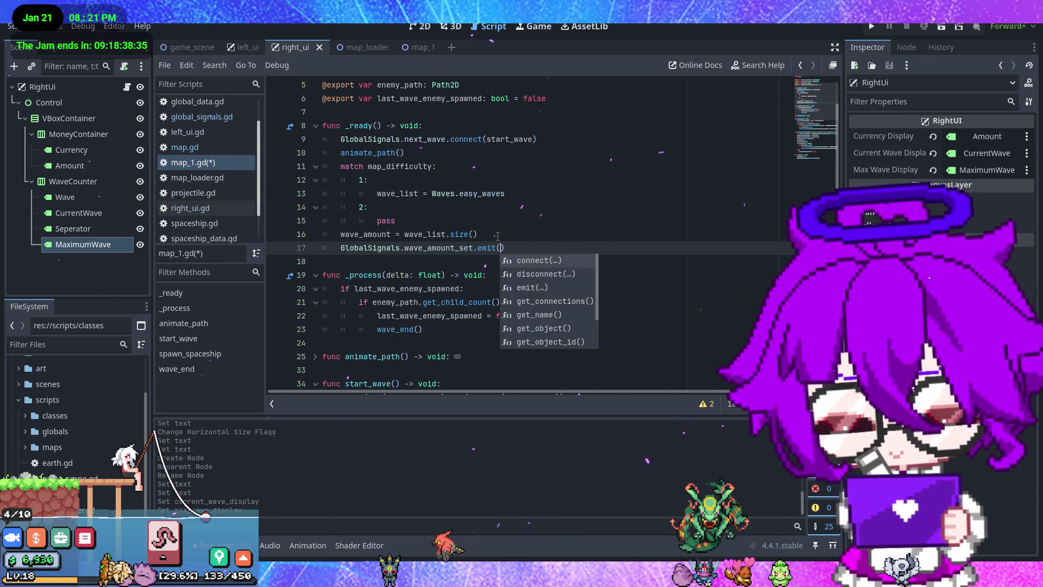
pyautogui.press('Return')
pyautogui.write('wave')
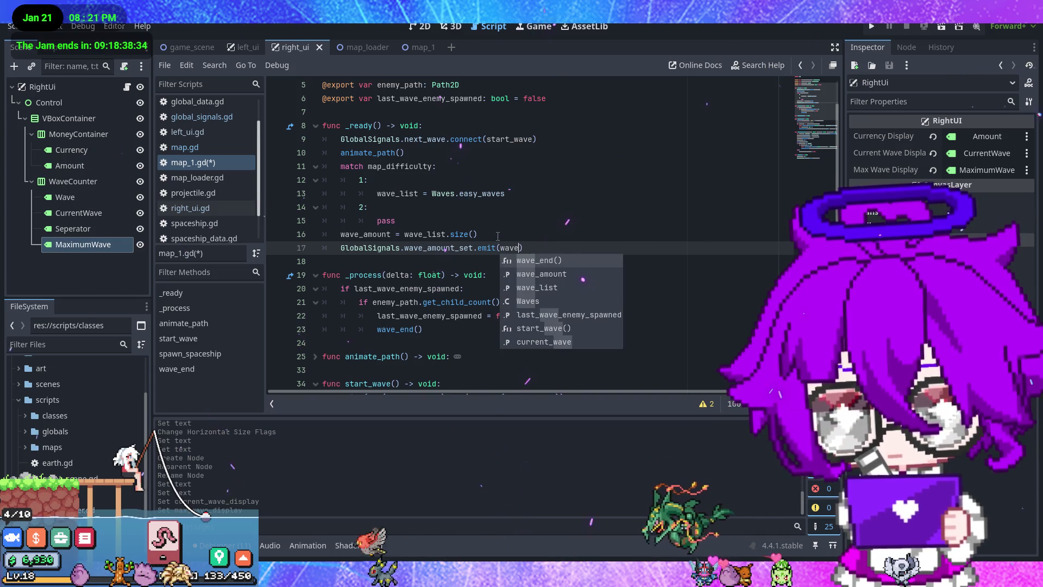
pyautogui.press('Return')
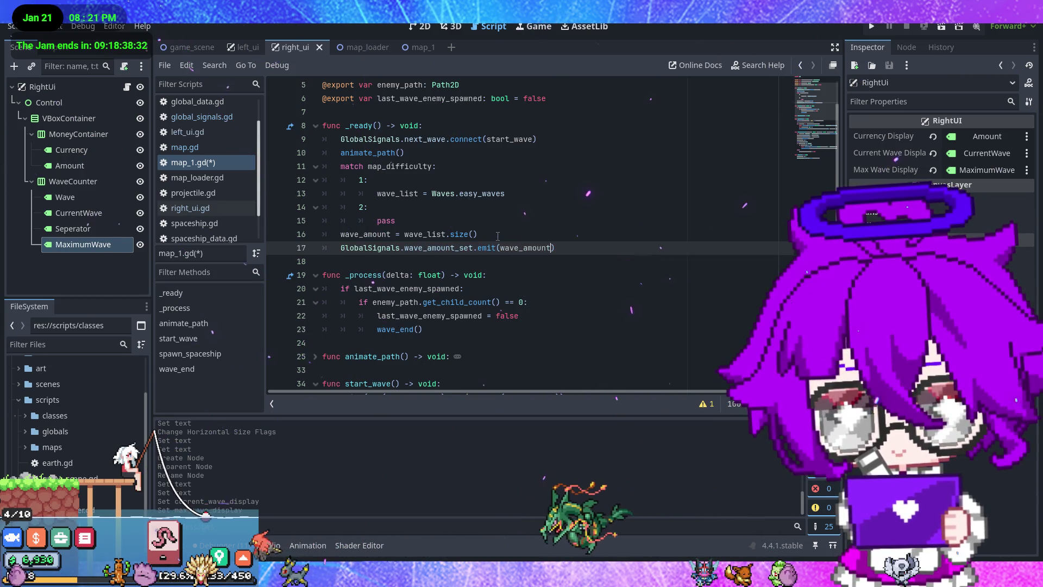
pyautogui.hotkey('ctrl', 's')
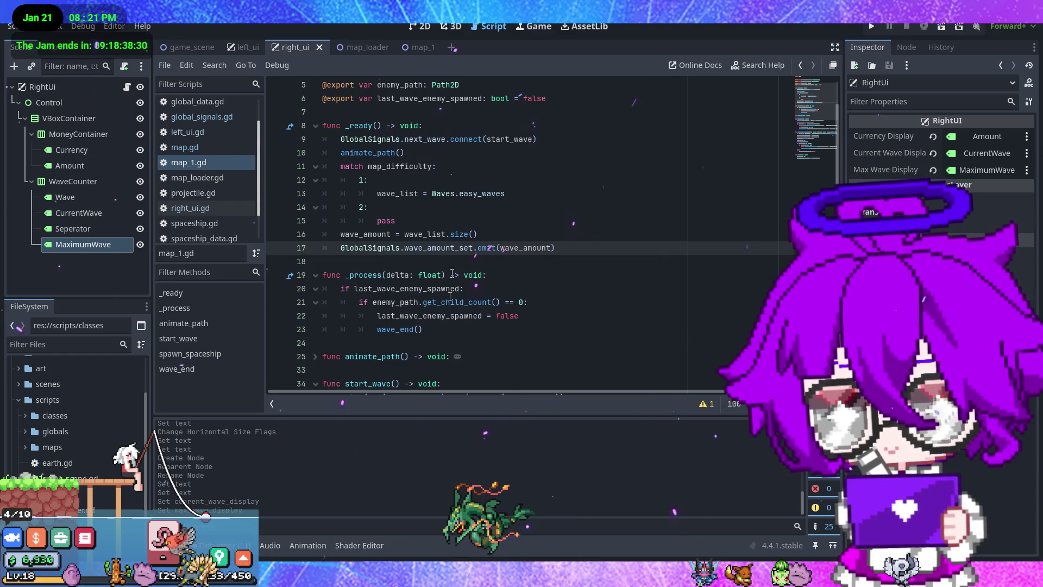
# - In right_ui.gd's _ready, add a new line referencing GlobalSignals.wave_amount_set
pyautogui.click(211, 208)
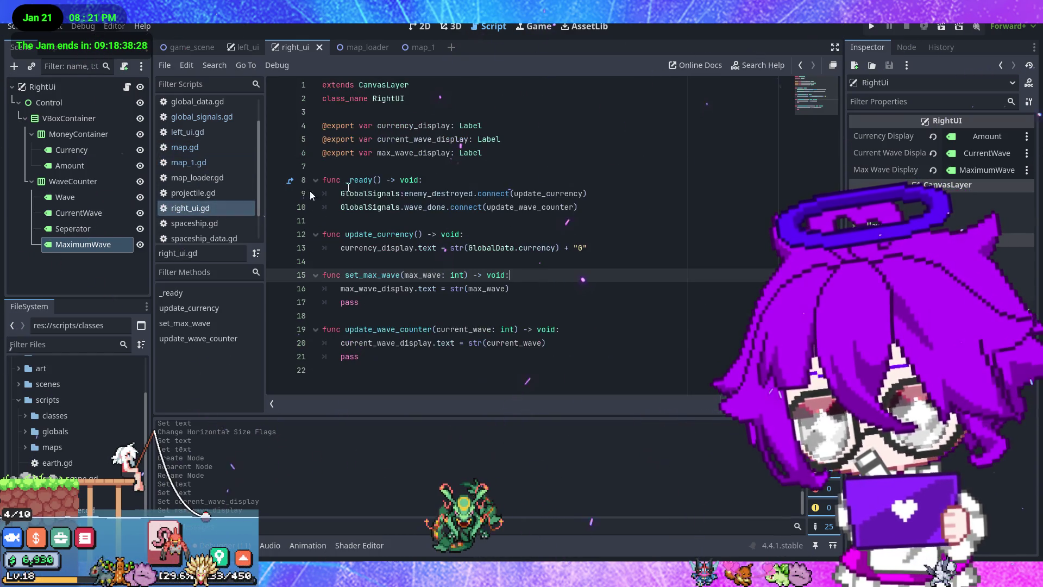
pyautogui.click(603, 210)
pyautogui.press('Return')
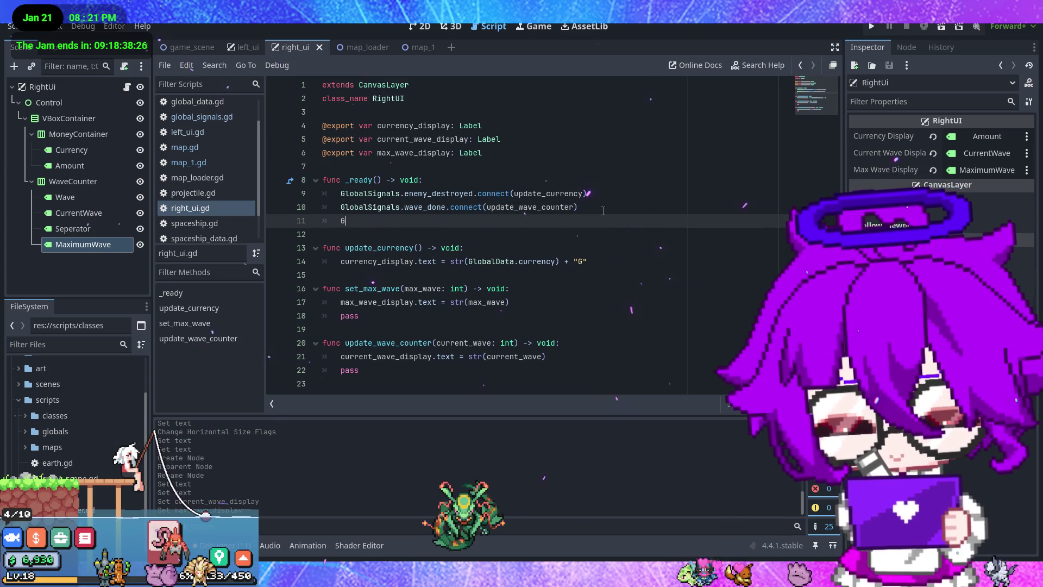
pyautogui.write('lo')
pyautogui.press('Down')
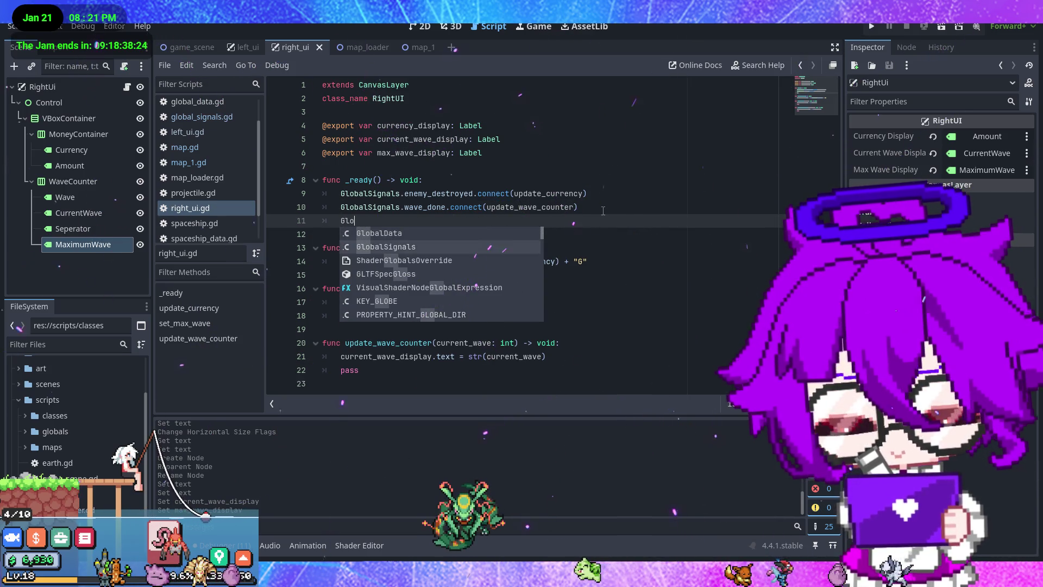
pyautogui.press('Return')
pyautogui.write('.')
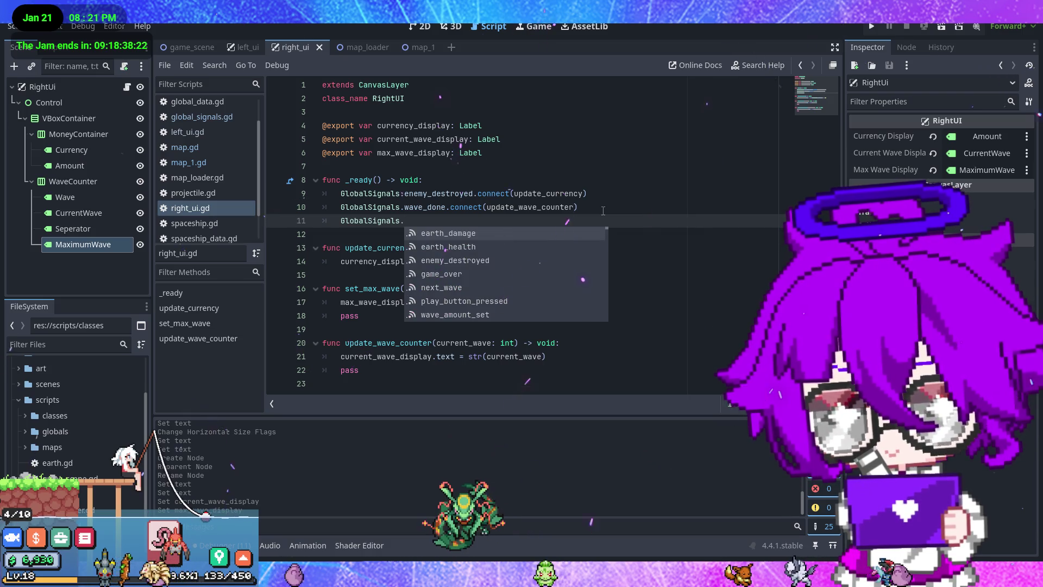
pyautogui.press('Down')
pyautogui.press('Down')
pyautogui.press('Down')
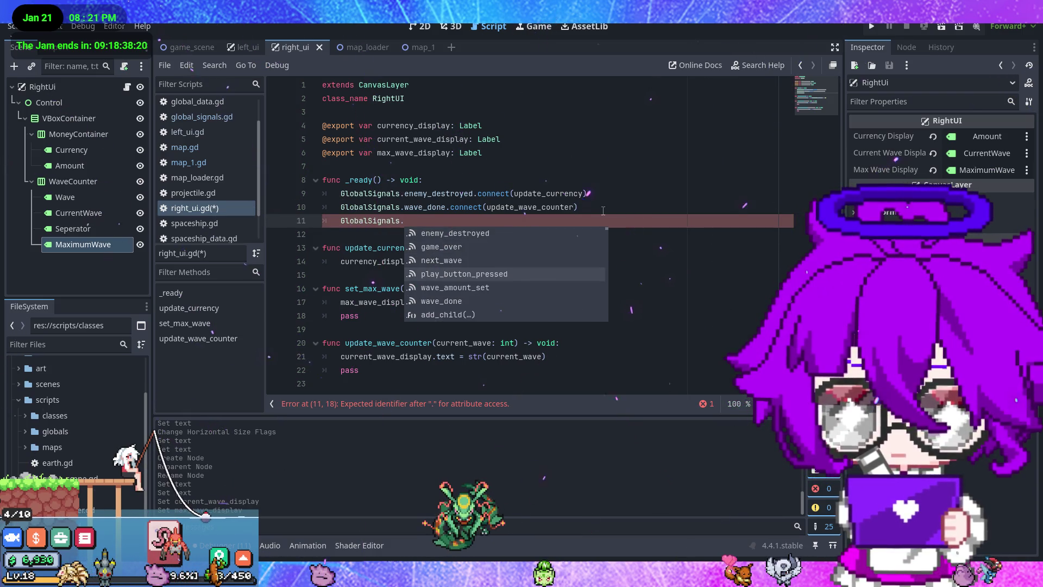
pyautogui.press('Return')
# - Finish it as .connect(set_max_wave) without parentheses, save, and run the game to test
pyautogui.write('.conn')
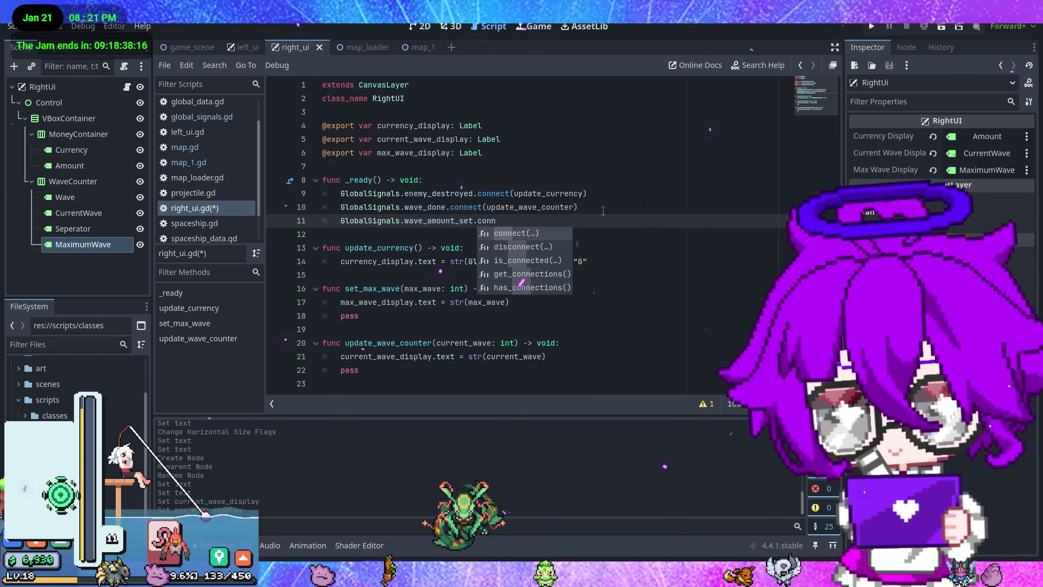
pyautogui.press('Return')
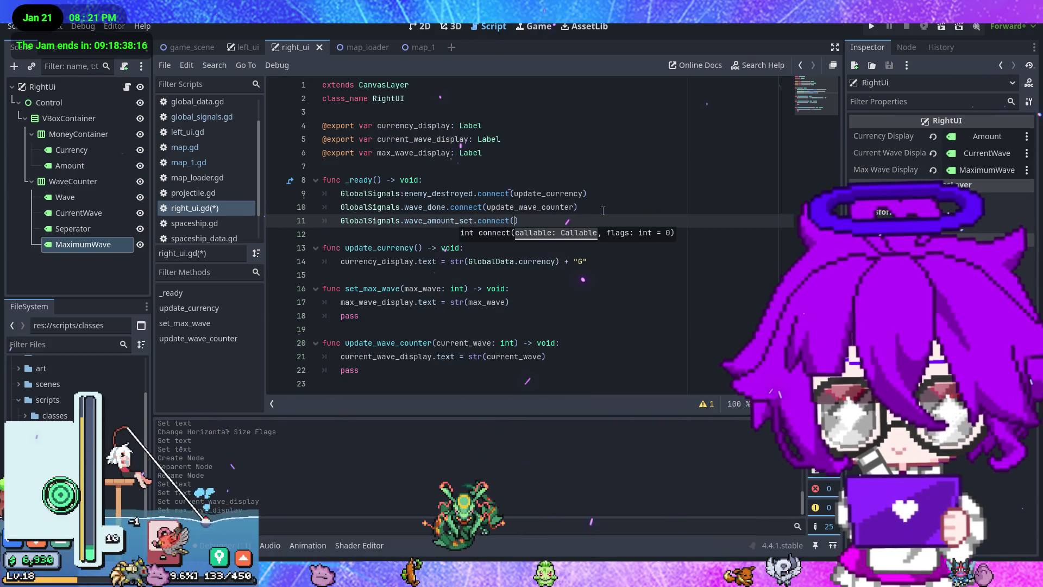
pyautogui.write('et')
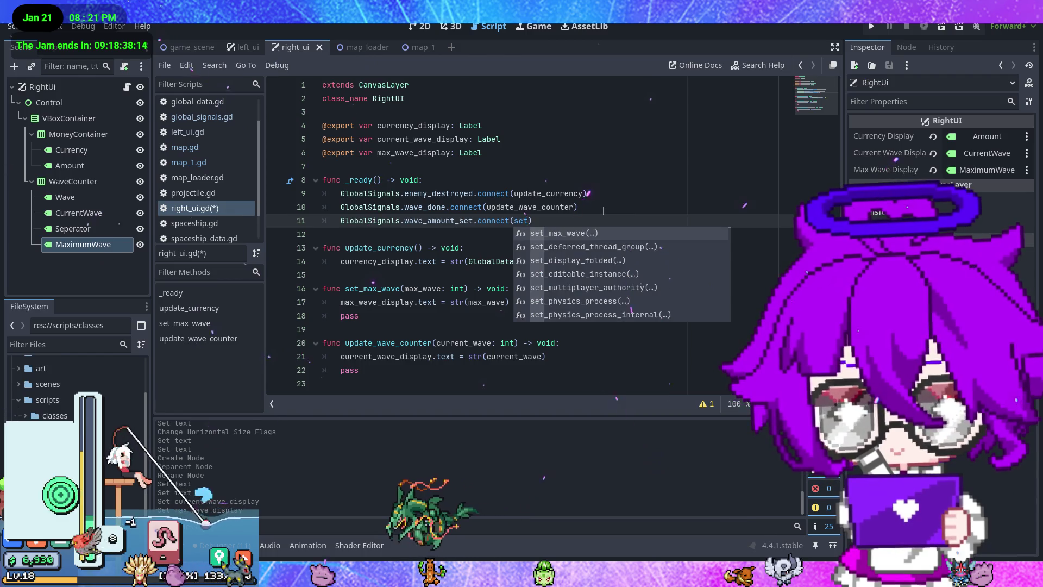
pyautogui.press('Return')
pyautogui.press('BackSpace')
pyautogui.press('BackSpace')
pyautogui.hotkey('ctrl', 's')
pyautogui.click(871, 27)
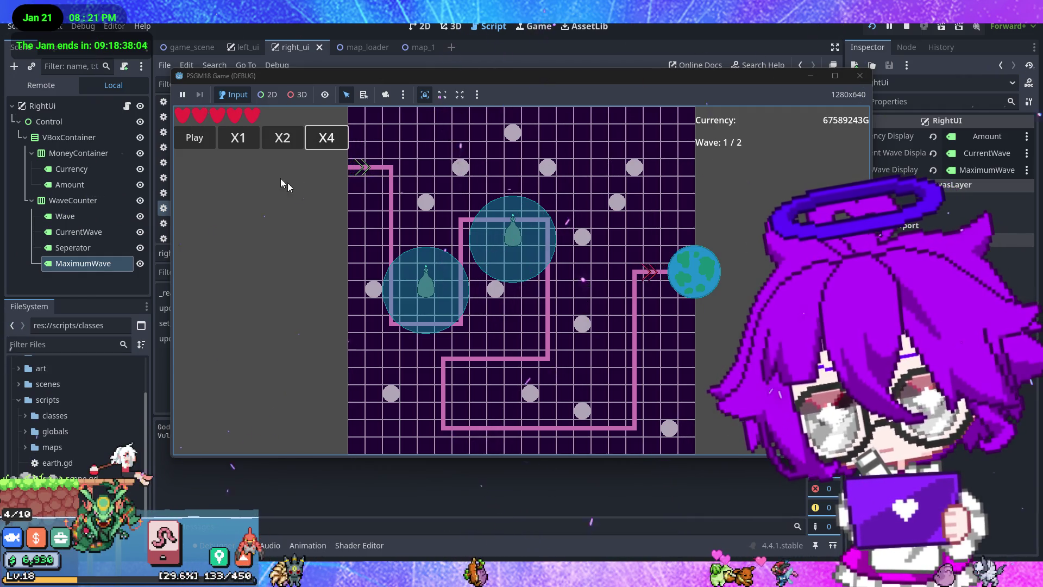
pyautogui.click(194, 137)
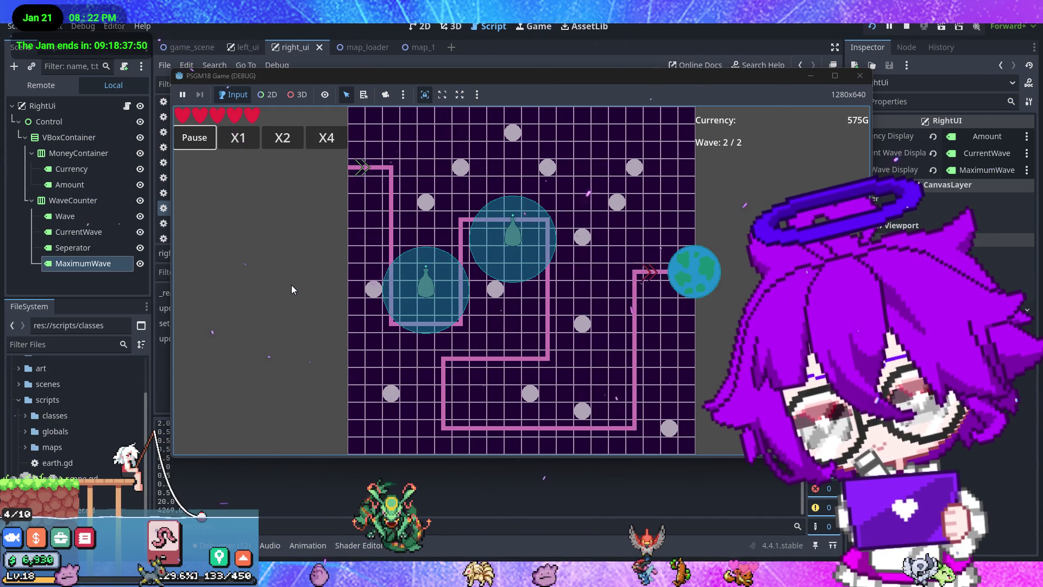
pyautogui.click(859, 76)
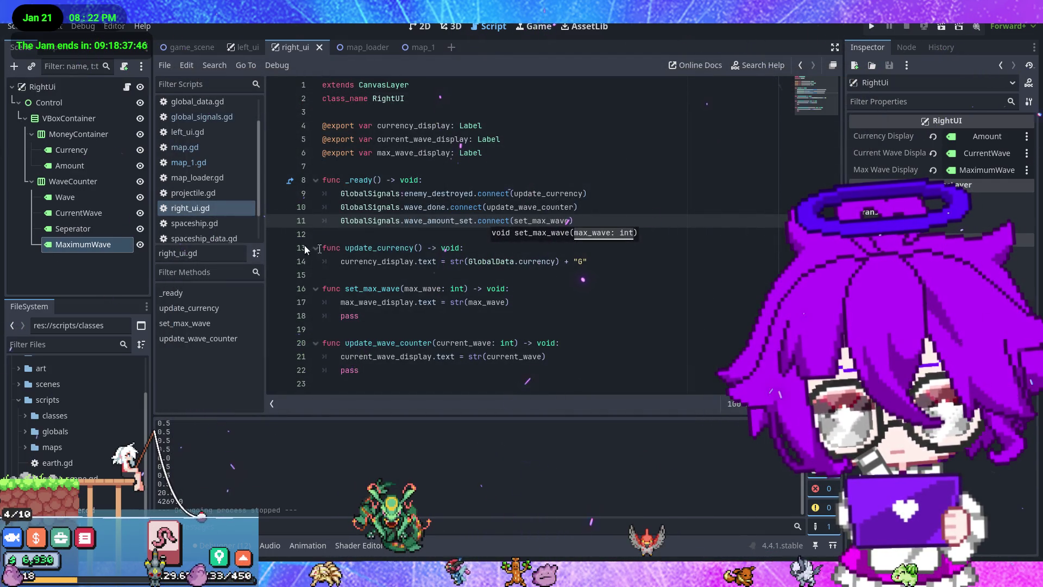
# - In waves.gd, change the last Pink entry's delay from 4269 to 0.0
pyautogui.scroll(-2, 212, 221)
pyautogui.click(212, 233)
pyautogui.scroll(-5, 442, 297)
pyautogui.click(489, 247)
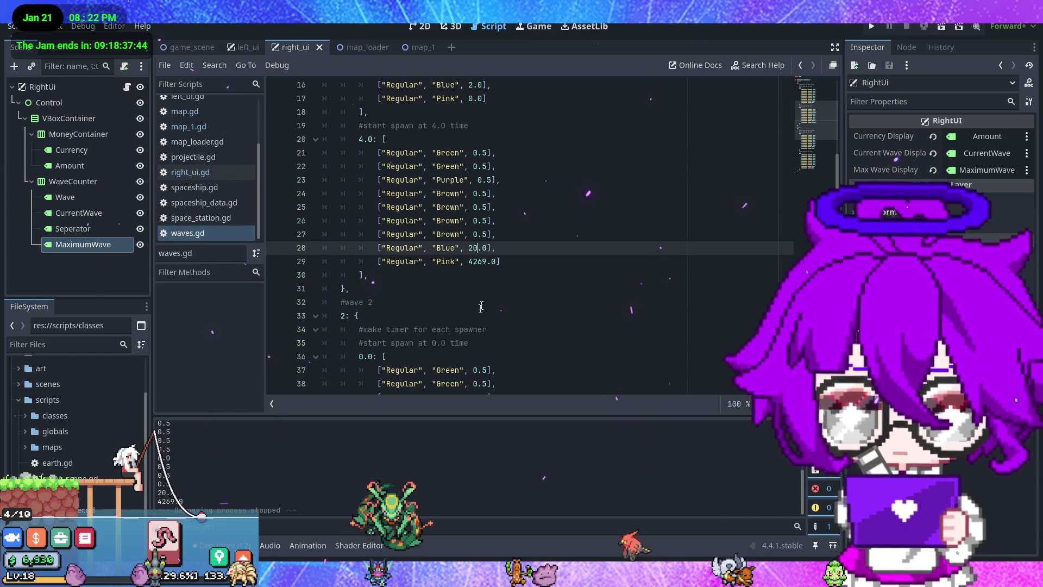
pyautogui.click(488, 261)
pyautogui.press('BackSpace')
pyautogui.press('BackSpace')
pyautogui.press('BackSpace')
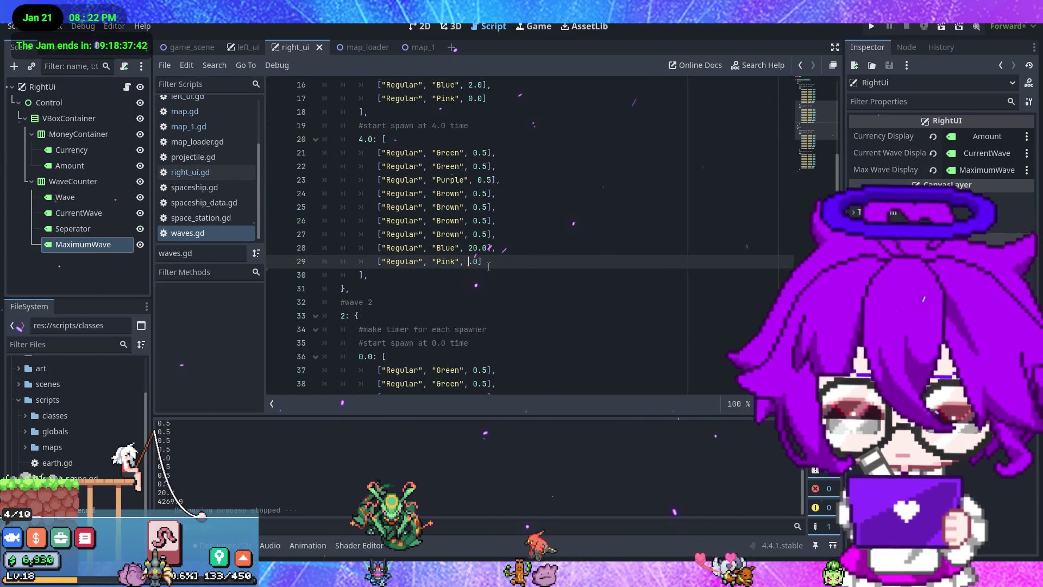
pyautogui.write('0')
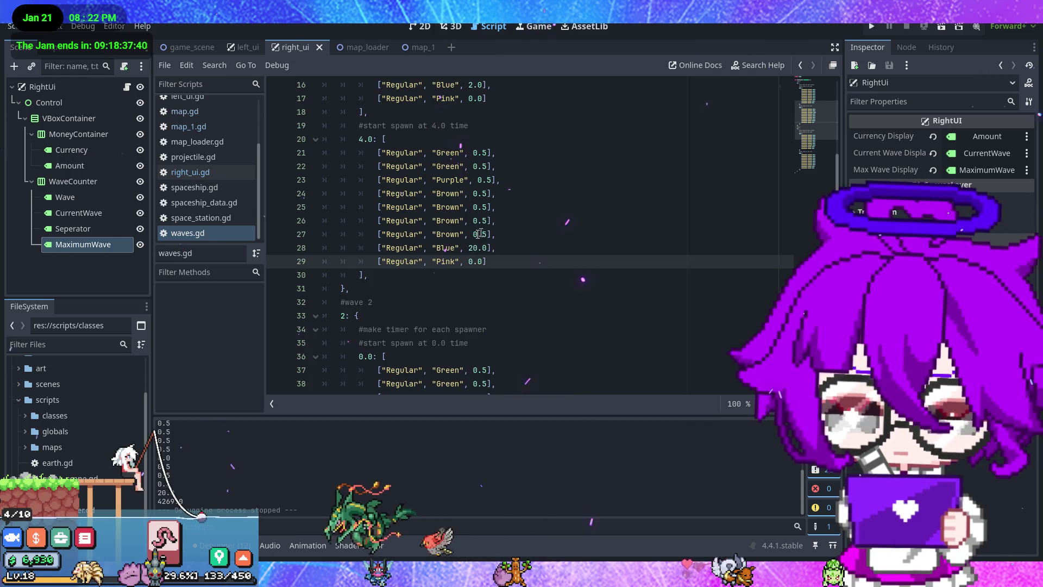
# - Change the Blue entry's delay from 20 to 8.0, save waves.gd, and return to map_1.gd
pyautogui.click(476, 247)
pyautogui.press('BackSpace')
pyautogui.press('BackSpace')
pyautogui.write('8')
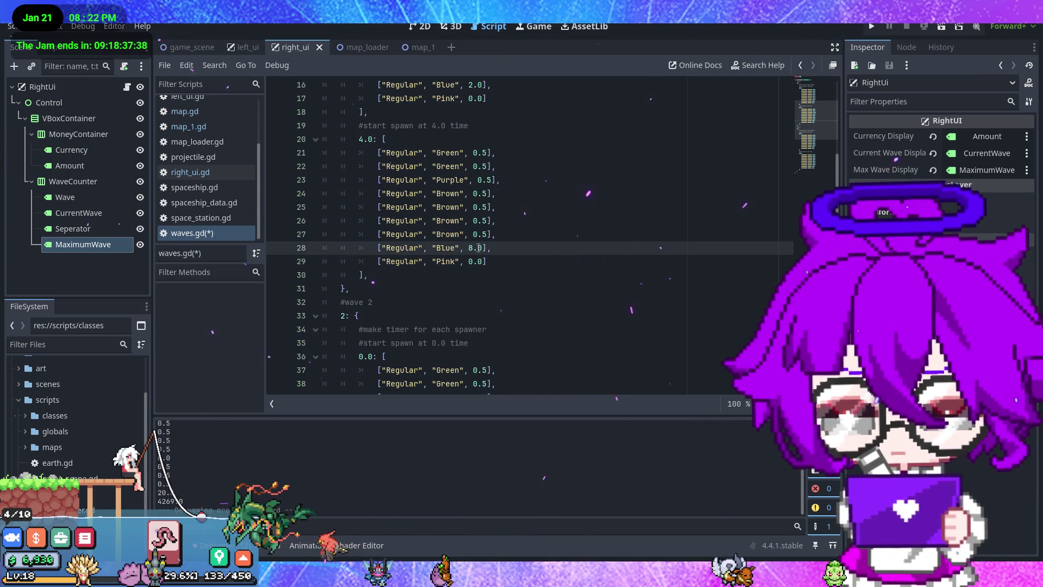
pyautogui.click(509, 266)
pyautogui.hotkey('ctrl', 's')
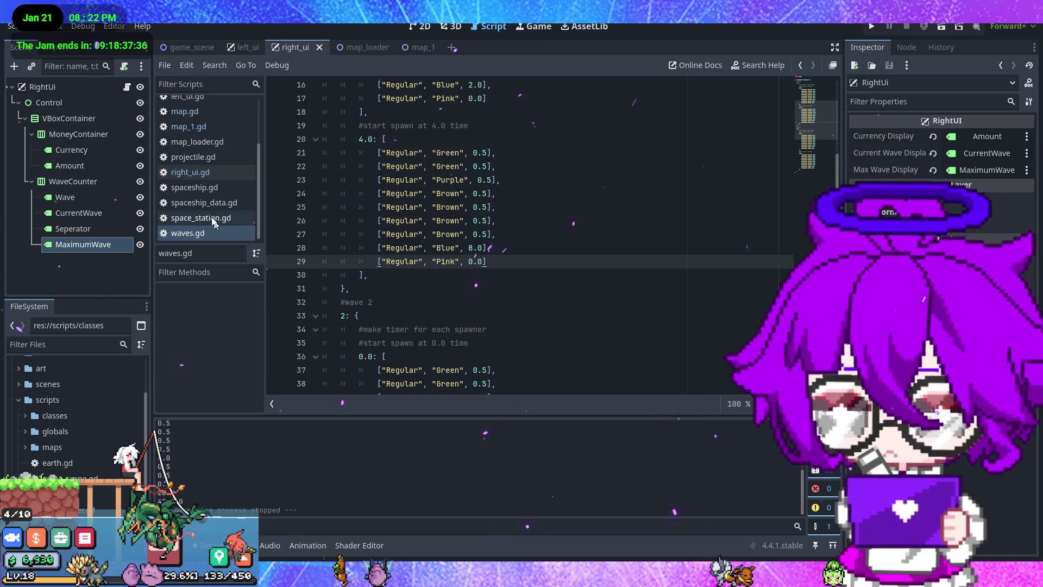
pyautogui.scroll(1, 201, 151)
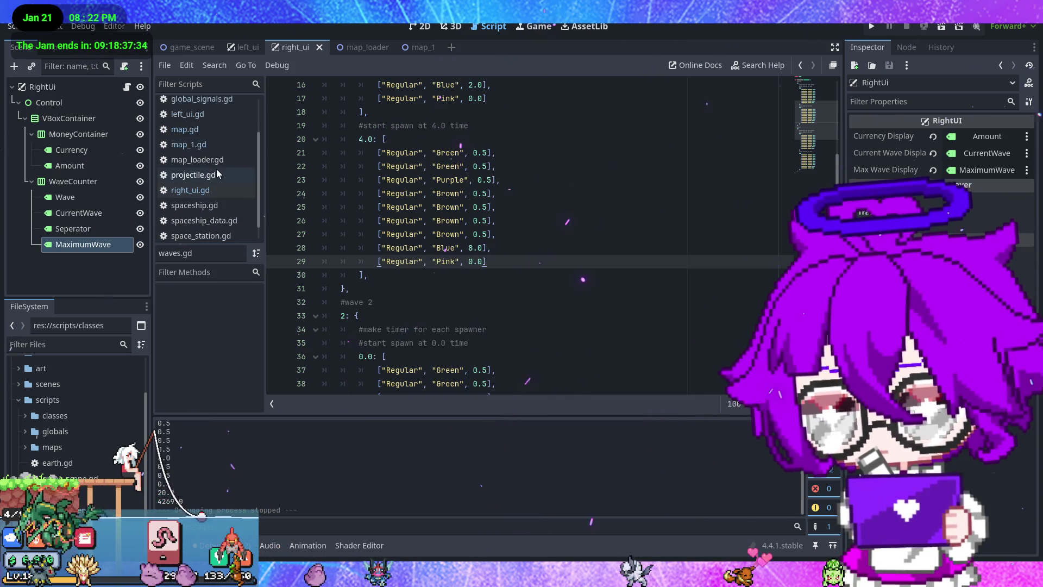
pyautogui.click(221, 147)
pyautogui.scroll(-4, 474, 276)
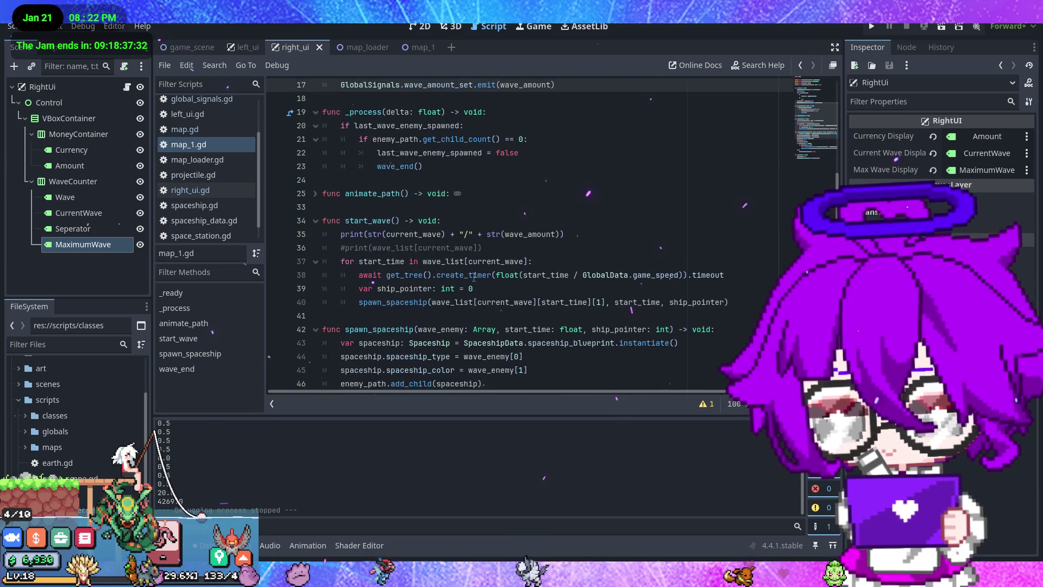
pyautogui.scroll(-4, 473, 277)
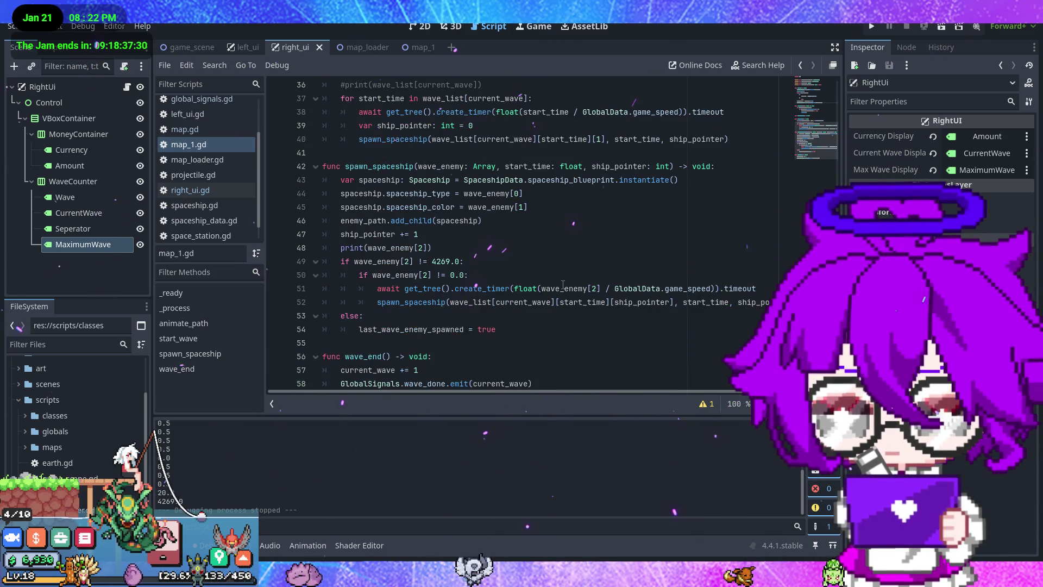
# - Scroll through map_1.gd and expand the folded animate_path function to reveal its tween code
pyautogui.scroll(-1, 545, 252)
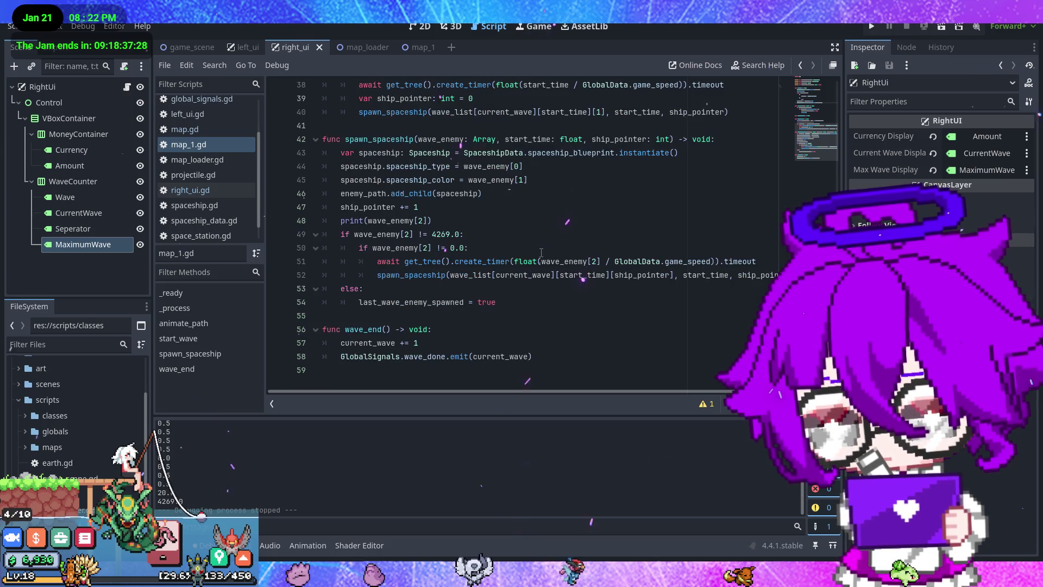
pyautogui.scroll(3, 539, 263)
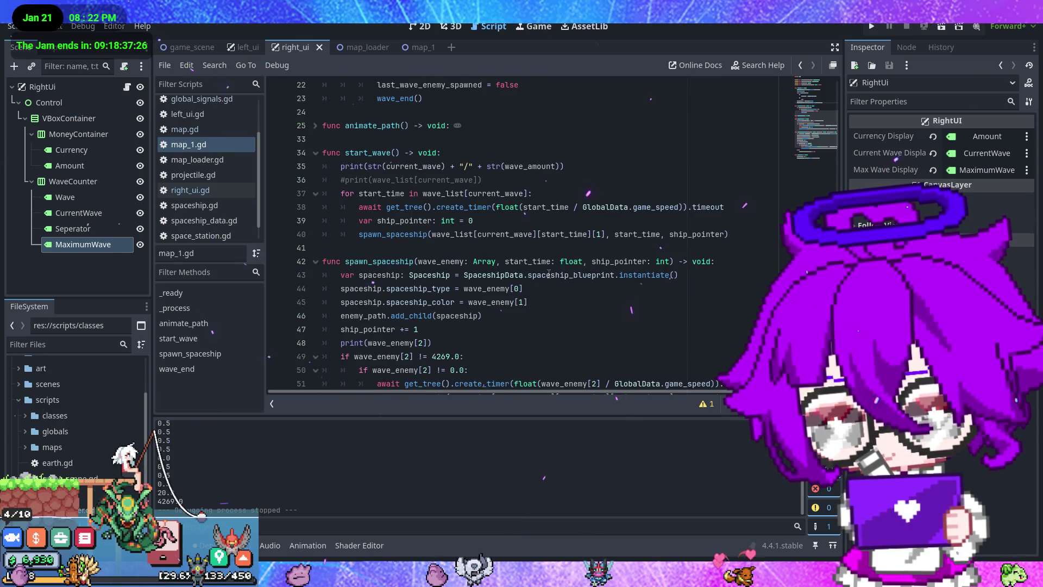
pyautogui.scroll(2, 549, 275)
pyautogui.scroll(2, 552, 279)
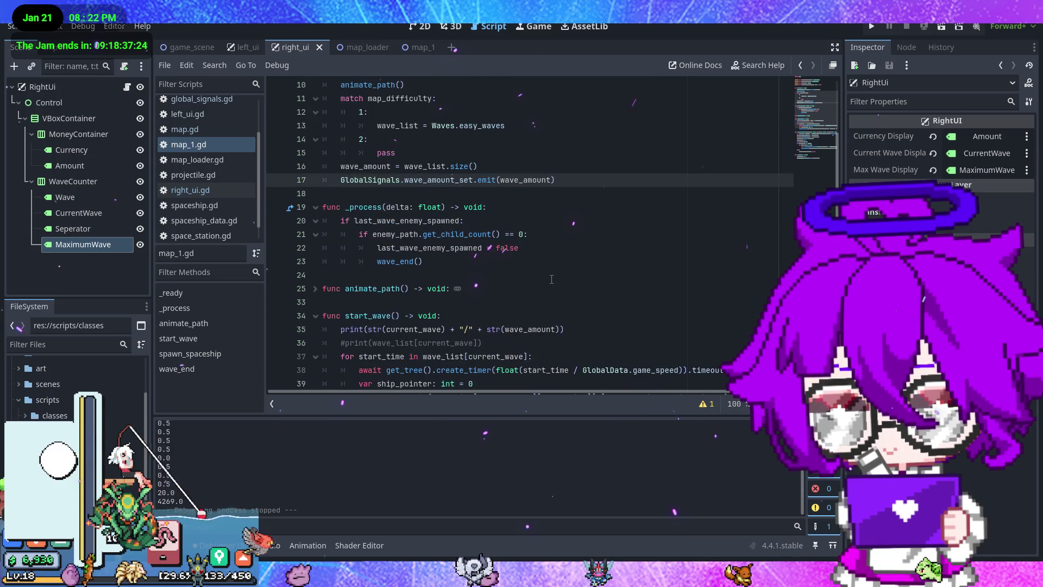
pyautogui.scroll(2, 551, 279)
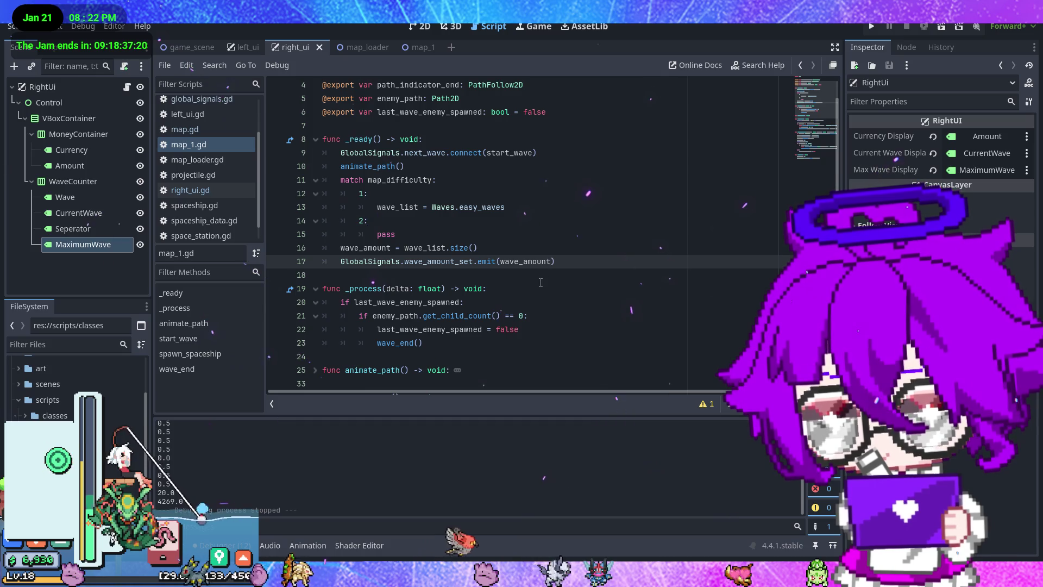
pyautogui.scroll(-2, 541, 282)
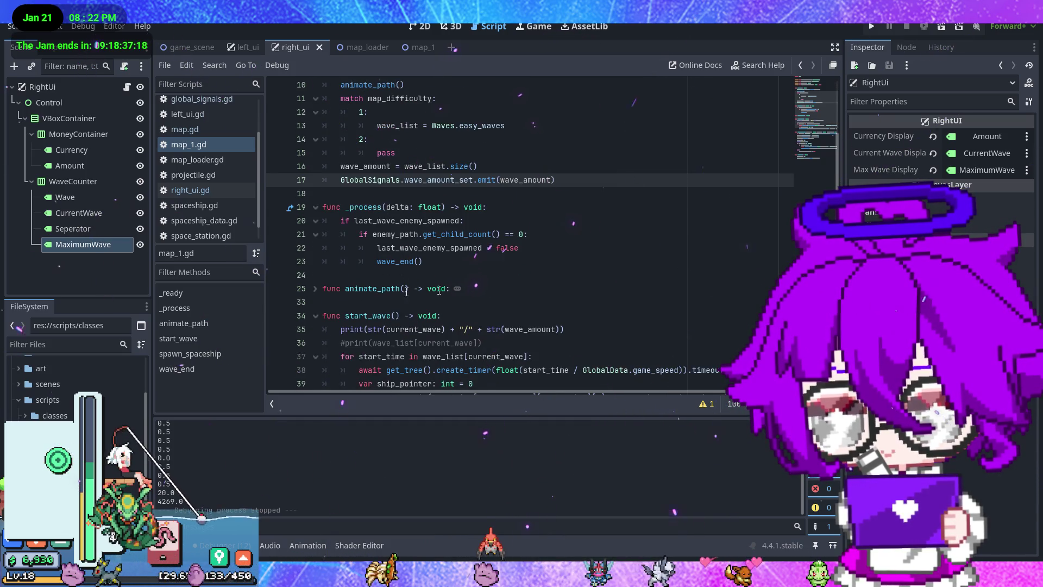
pyautogui.click(317, 289)
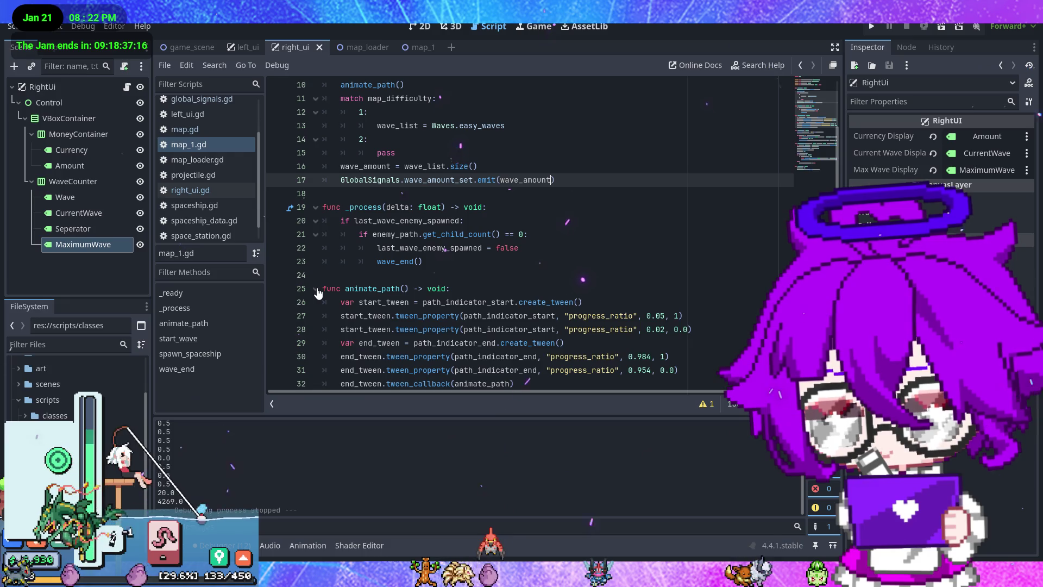
pyautogui.scroll(-3, 317, 292)
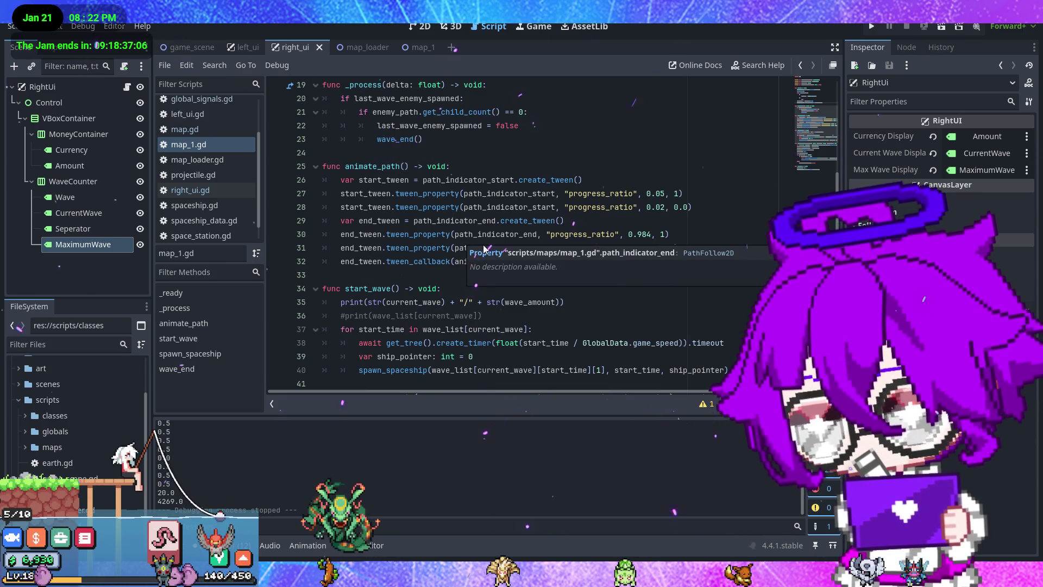
pyautogui.click(627, 302)
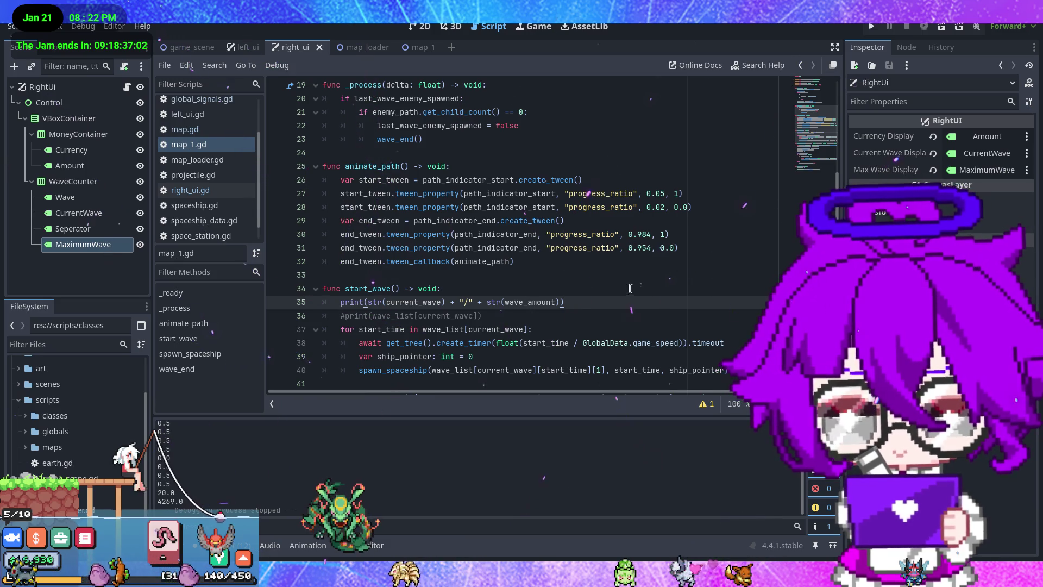
# - Remove the wave progress and print(wave_enemy[2]) debug lines plus an empty line, then save map_1.gd
pyautogui.moveTo(588, 303); pyautogui.dragTo(323, 304)
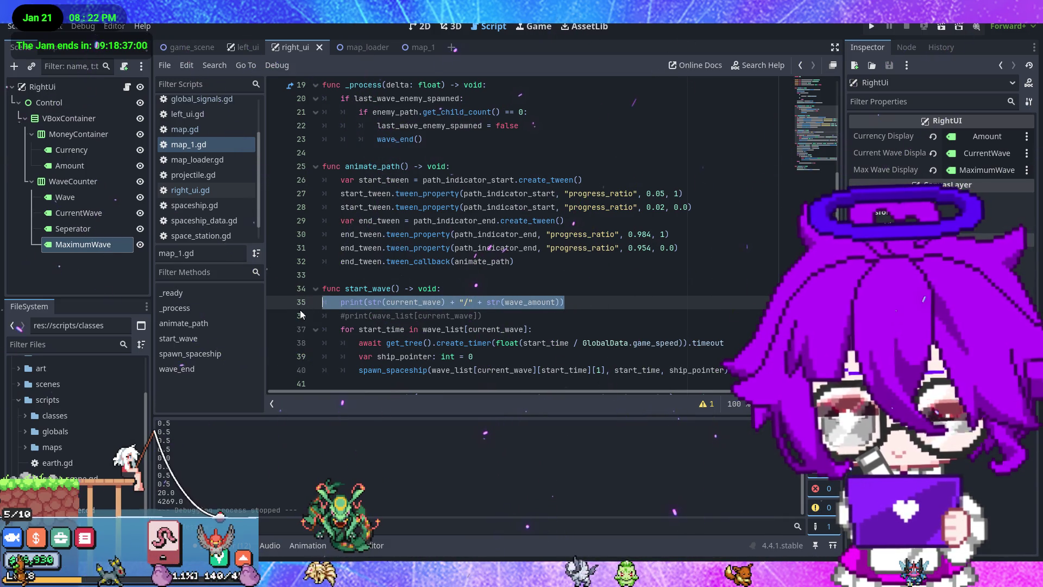
pyautogui.press('BackSpace')
pyautogui.scroll(-5, 380, 299)
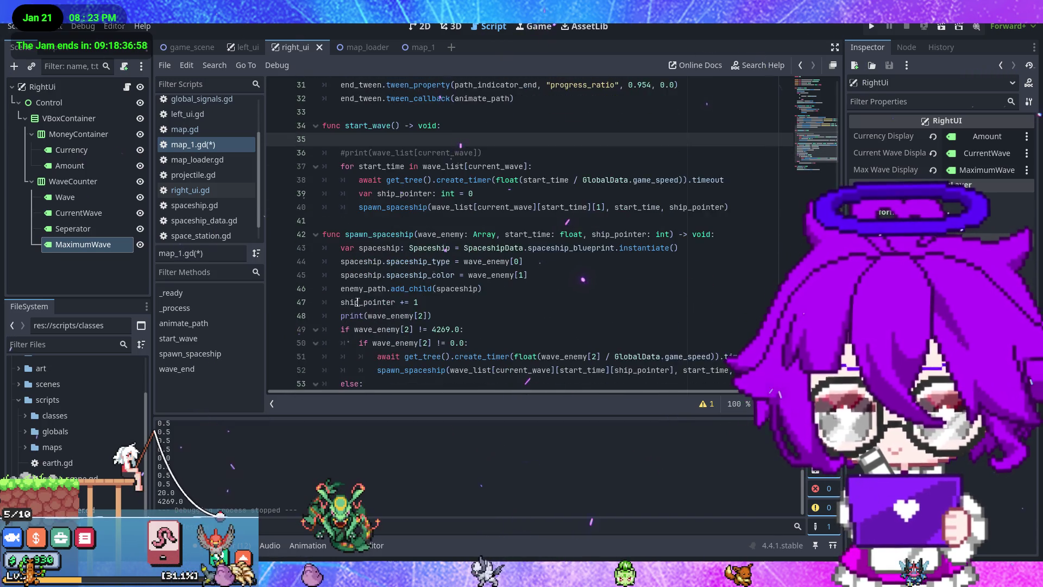
pyautogui.moveTo(448, 277); pyautogui.dragTo(324, 276)
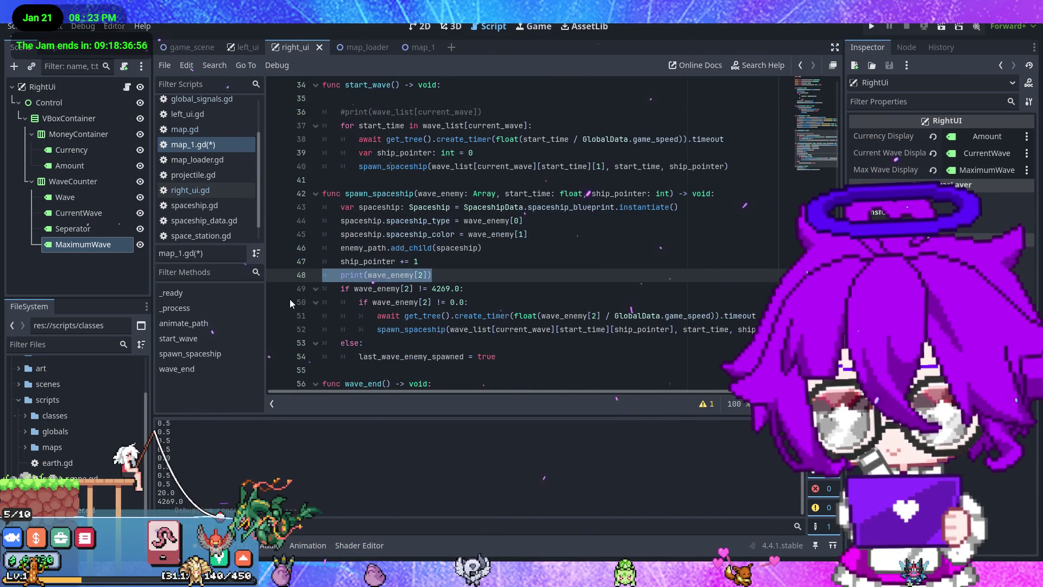
pyautogui.press('BackSpace')
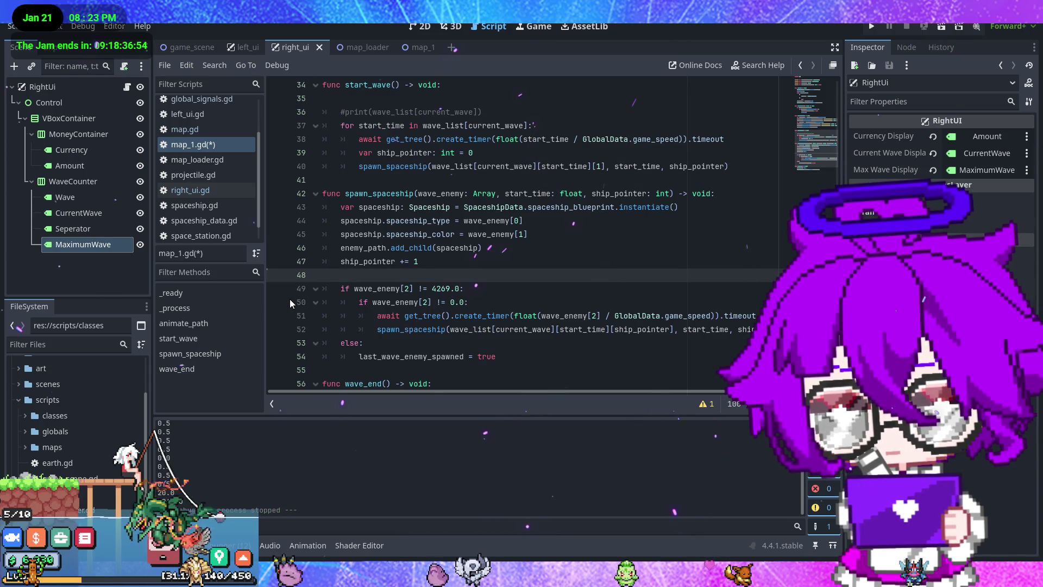
pyautogui.press('BackSpace')
pyautogui.press('BackSpace')
pyautogui.click(342, 98)
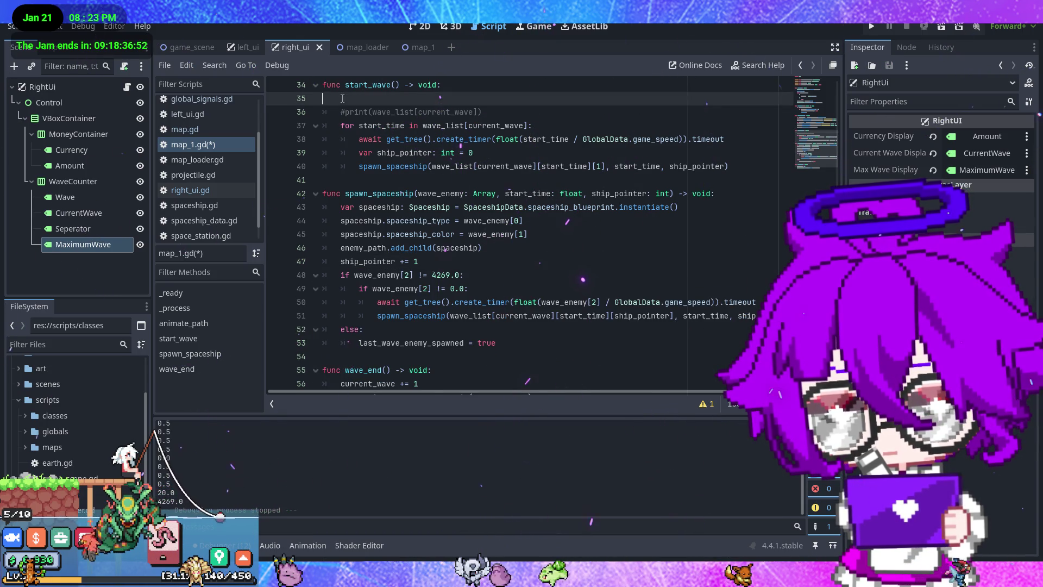
pyautogui.press('BackSpace')
pyautogui.hotkey('ctrl', 's')
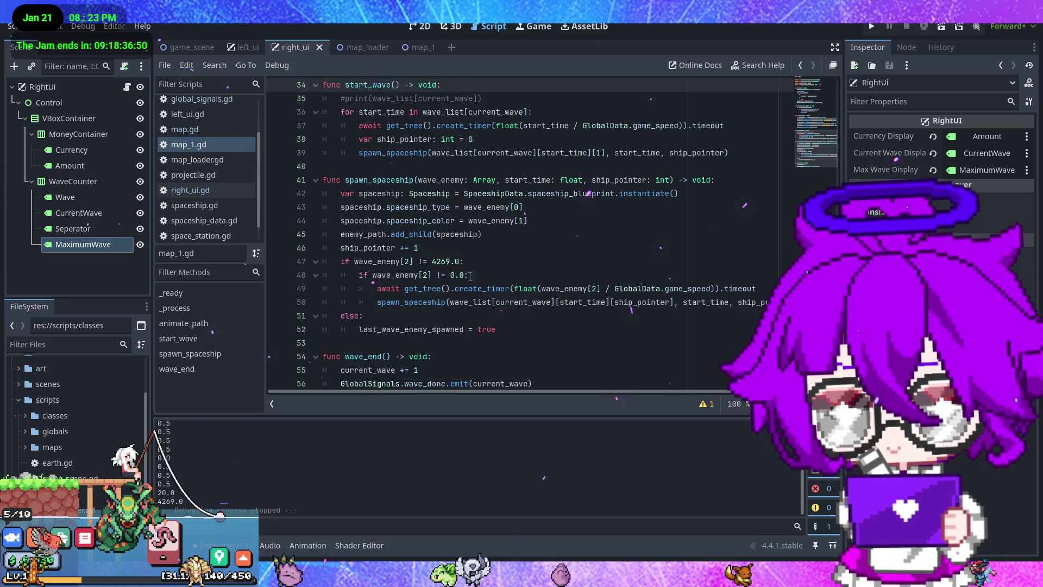
# - Un-indent the spawn-delay lines 48-50, keeping the wave_enemy[2] != 4269.0 check after undoing its deletion
pyautogui.moveTo(360, 275); pyautogui.dragTo(379, 302)
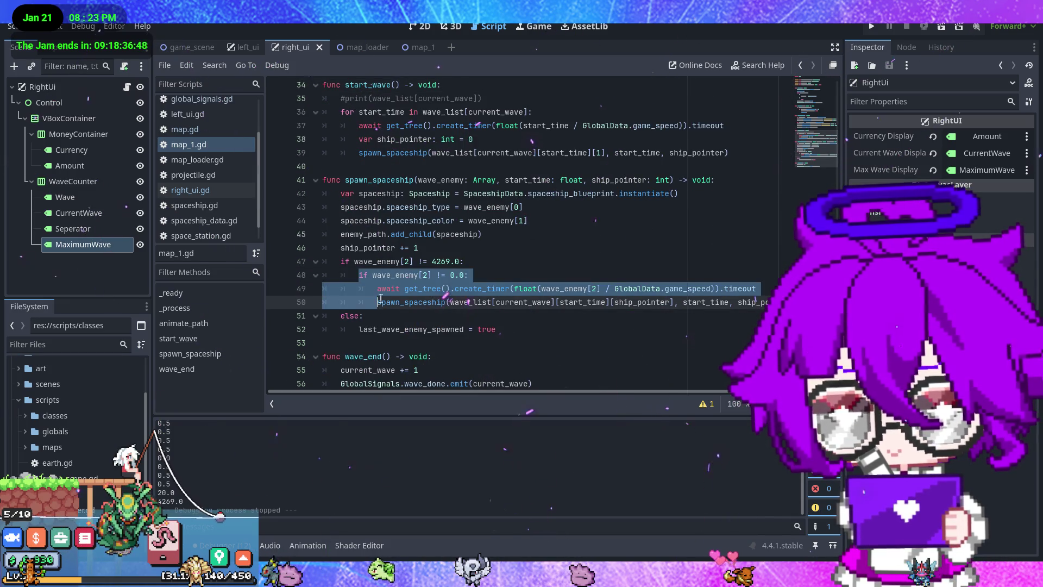
pyautogui.hotkey('shift', 'Tab')
pyautogui.tripleClick(482, 263)
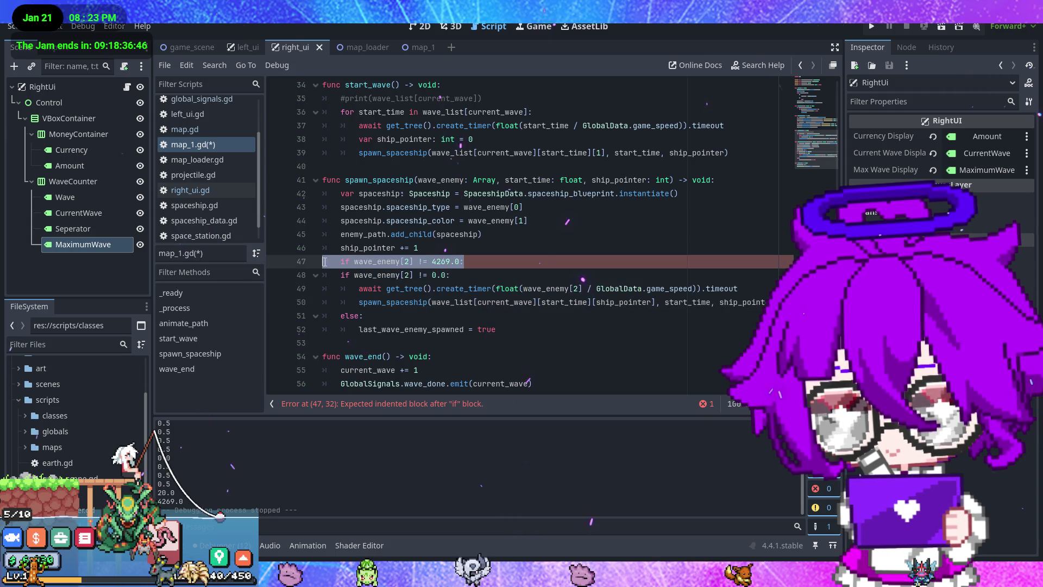
pyautogui.press('BackSpace')
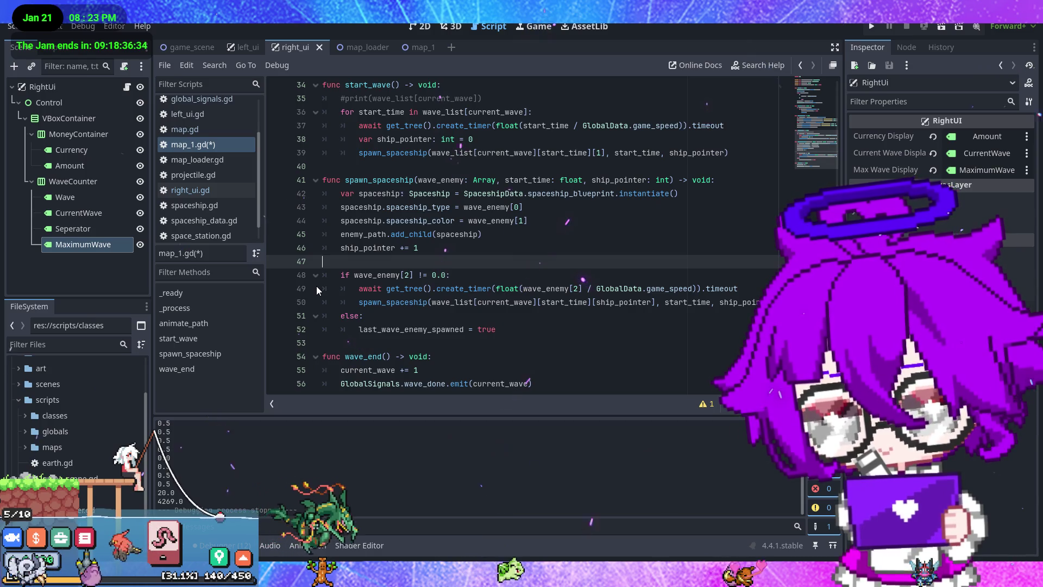
pyautogui.hotkey('ctrl', 'z')
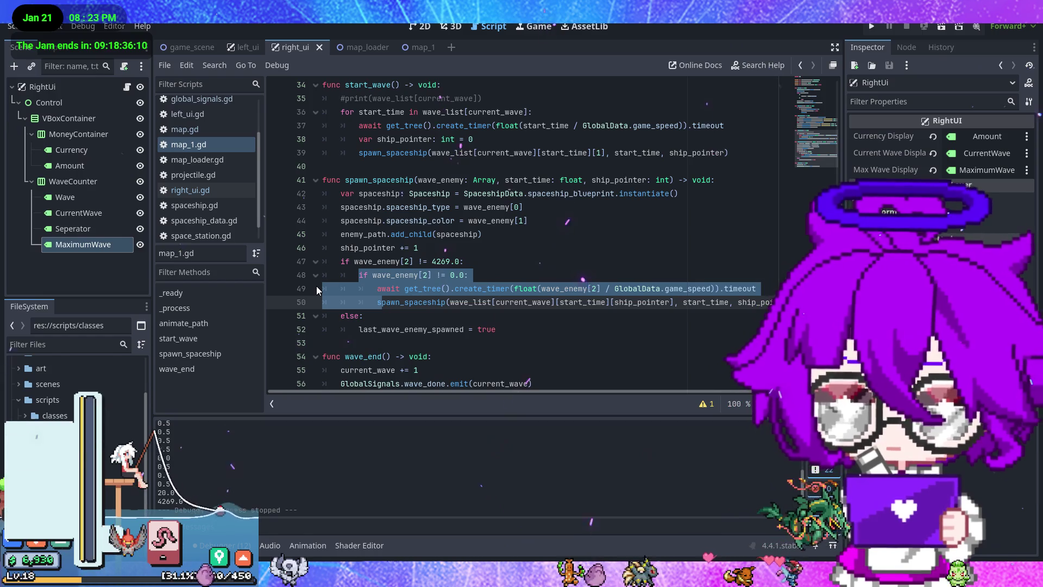
# - Undo recent edits in map_1.gd to restore the start_wave and spawn_spaceship debug prints
pyautogui.scroll(5, 458, 281)
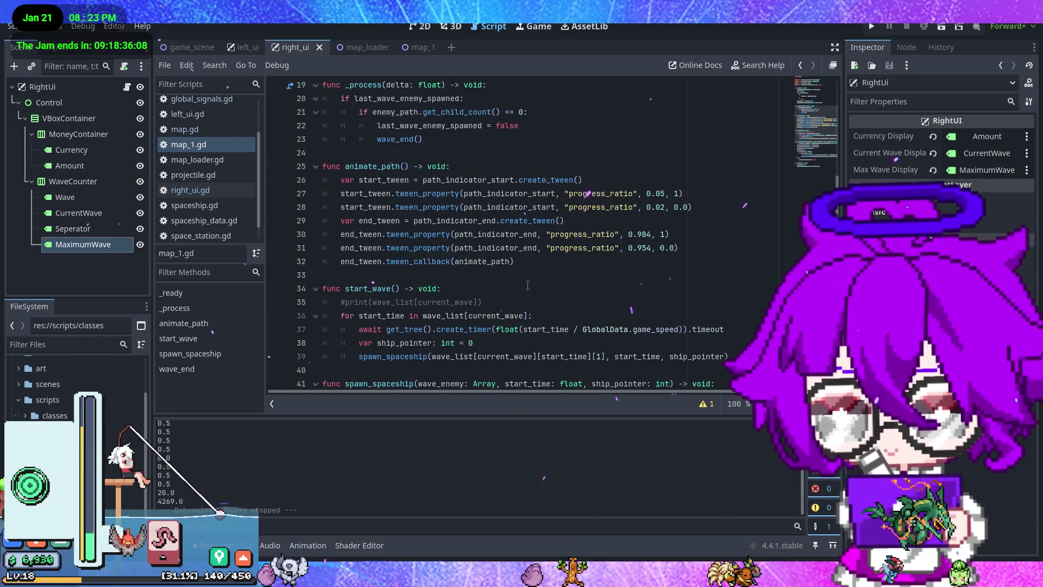
pyautogui.click(530, 292)
pyautogui.hotkey('ctrl', 'z')
pyautogui.scroll(-2, 531, 294)
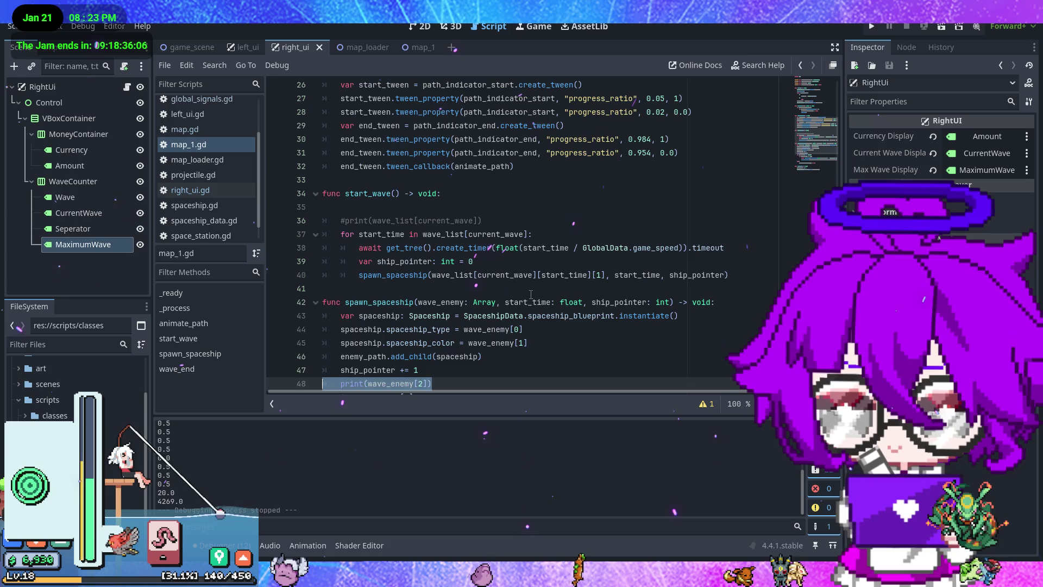
pyautogui.hotkey('ctrl', 'z')
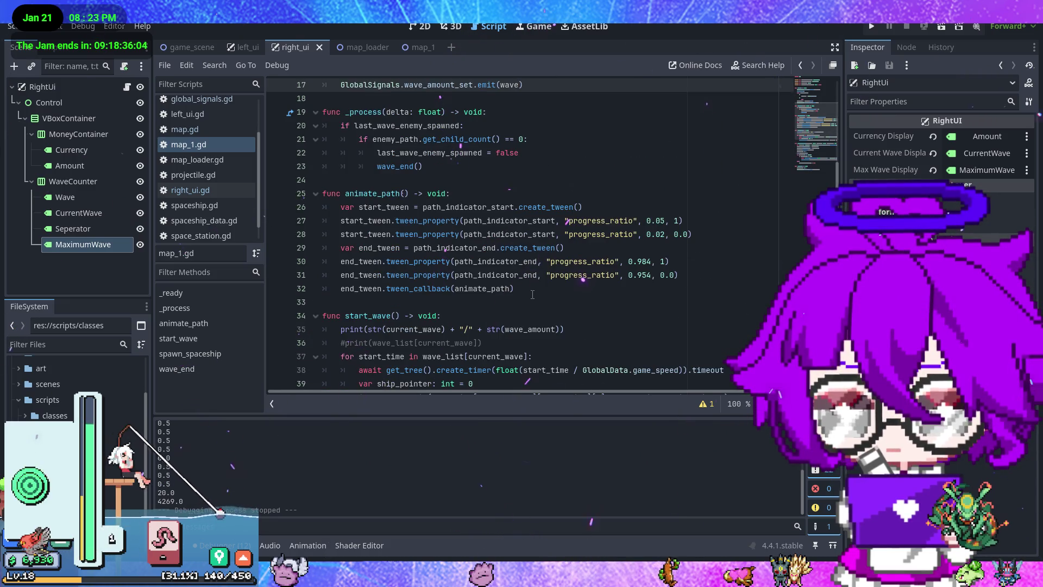
pyautogui.hotkey('ctrl', 'z')
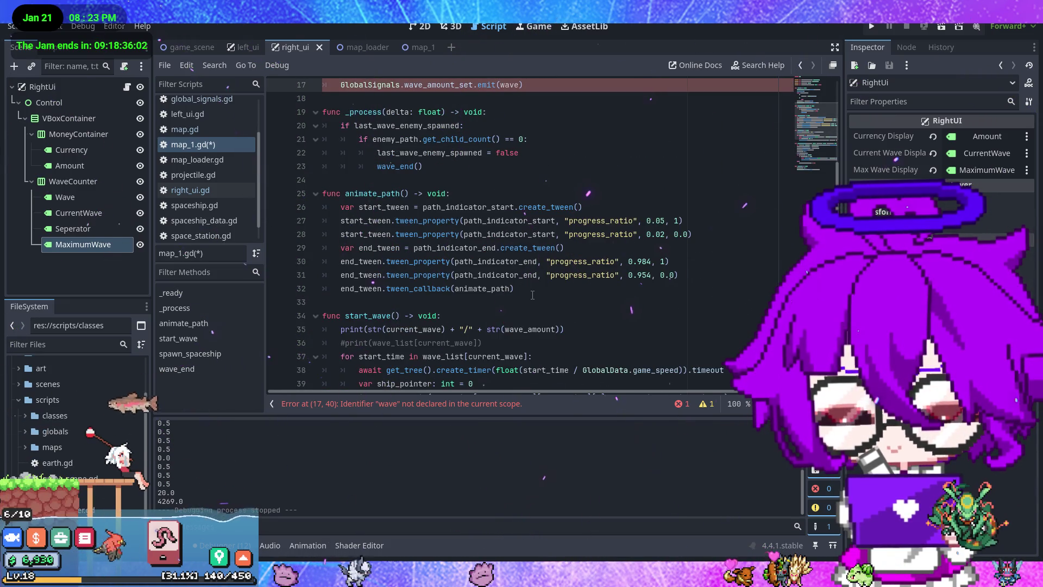
# - Make line 17 emit wave_amount and save map_1.gd
pyautogui.write('_')
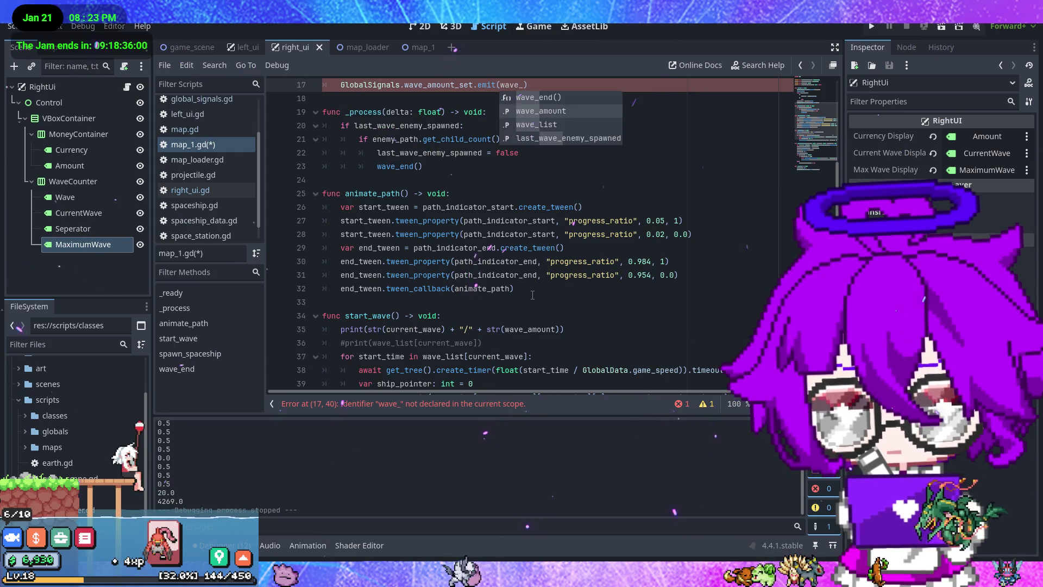
pyautogui.press('Return')
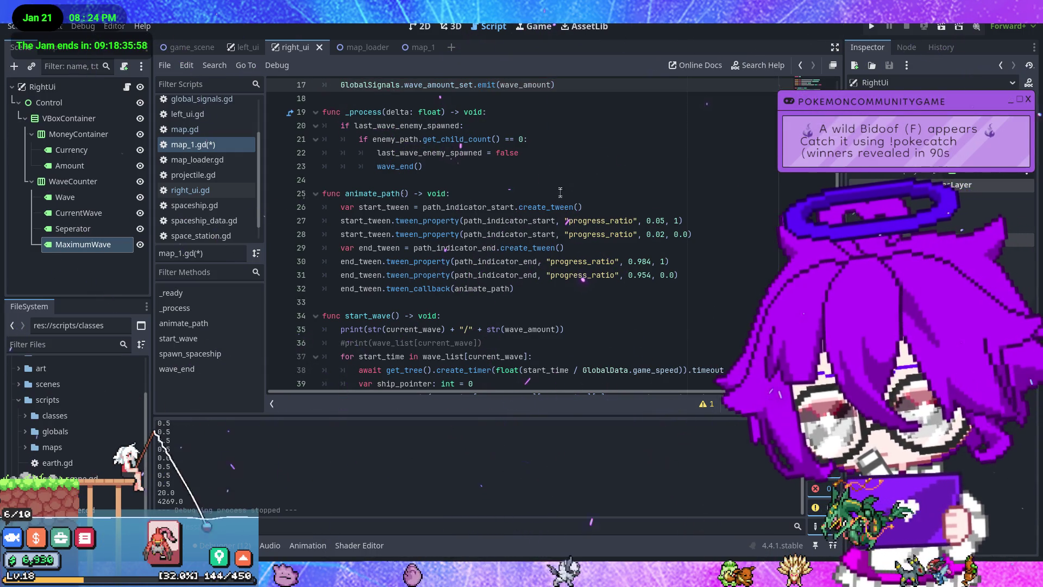
pyautogui.click(591, 190)
pyautogui.scroll(4, 591, 189)
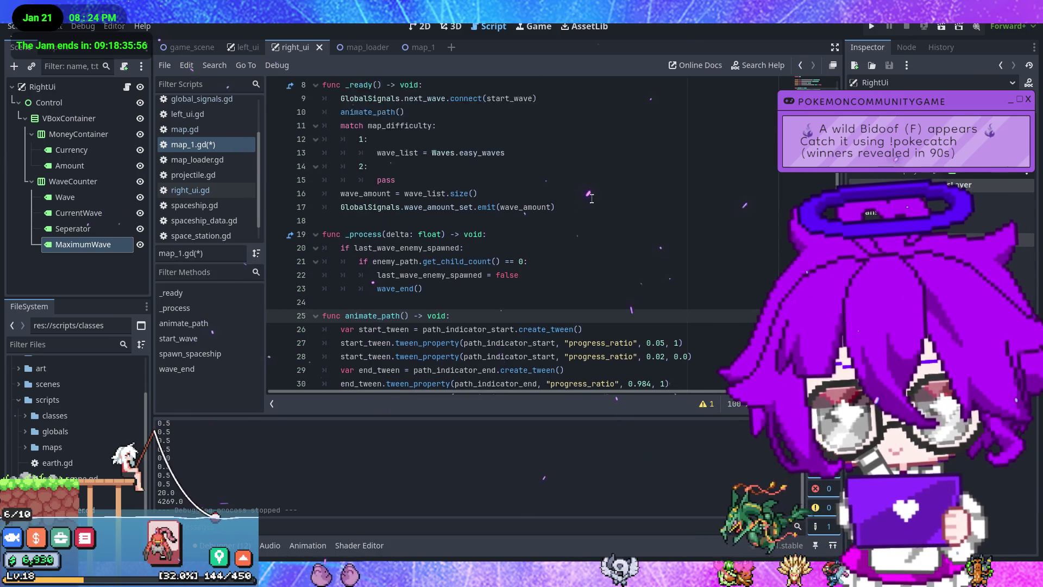
pyautogui.click(592, 248)
pyautogui.hotkey('ctrl', 's')
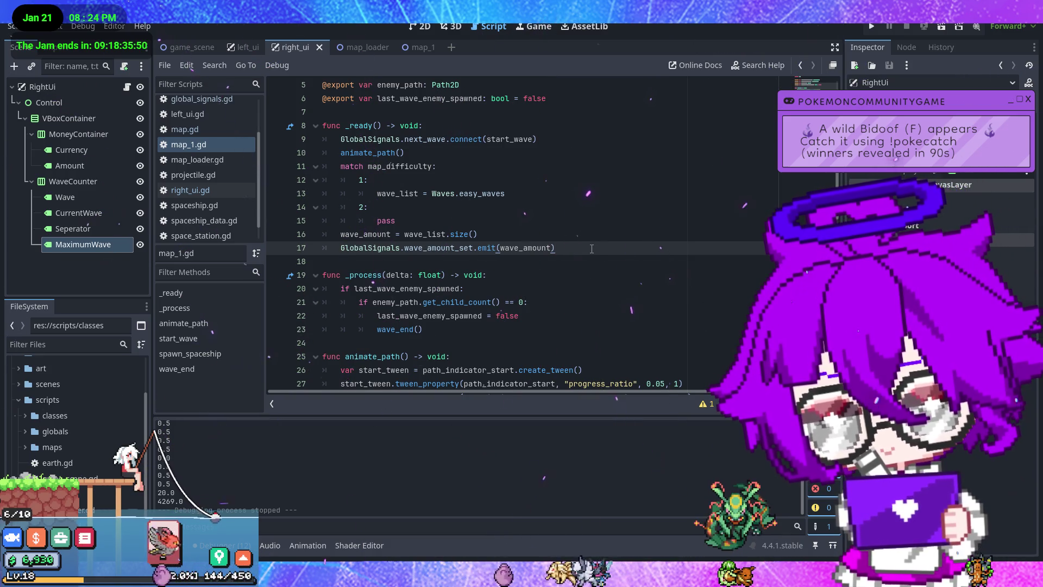
# - Compare the 4269.0 spawn delay in the output log with line 54's last_wave_enemy_spawned statement
pyautogui.scroll(-8, 581, 249)
pyautogui.scroll(-3, 572, 252)
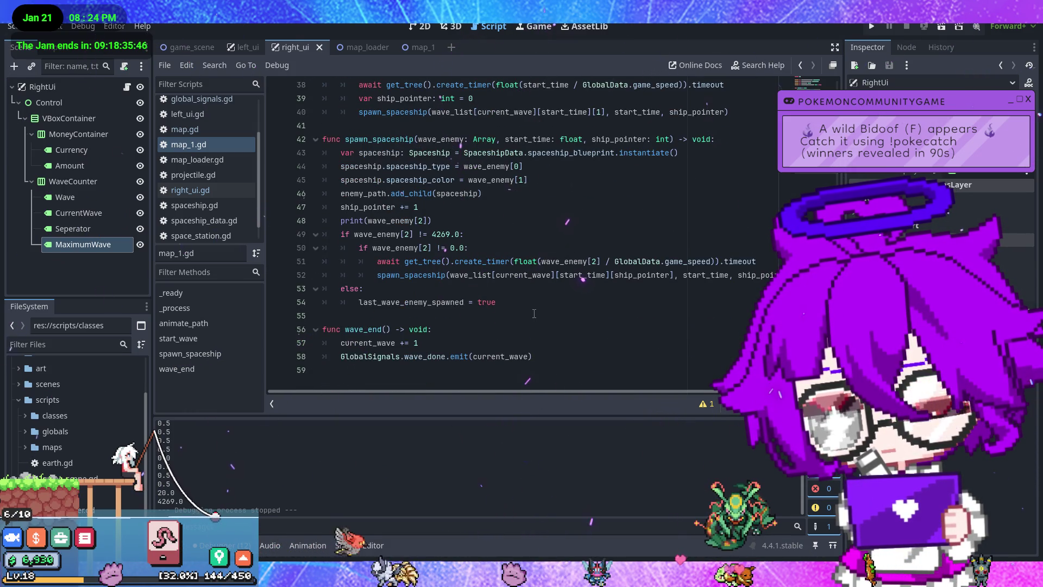
pyautogui.click(519, 308)
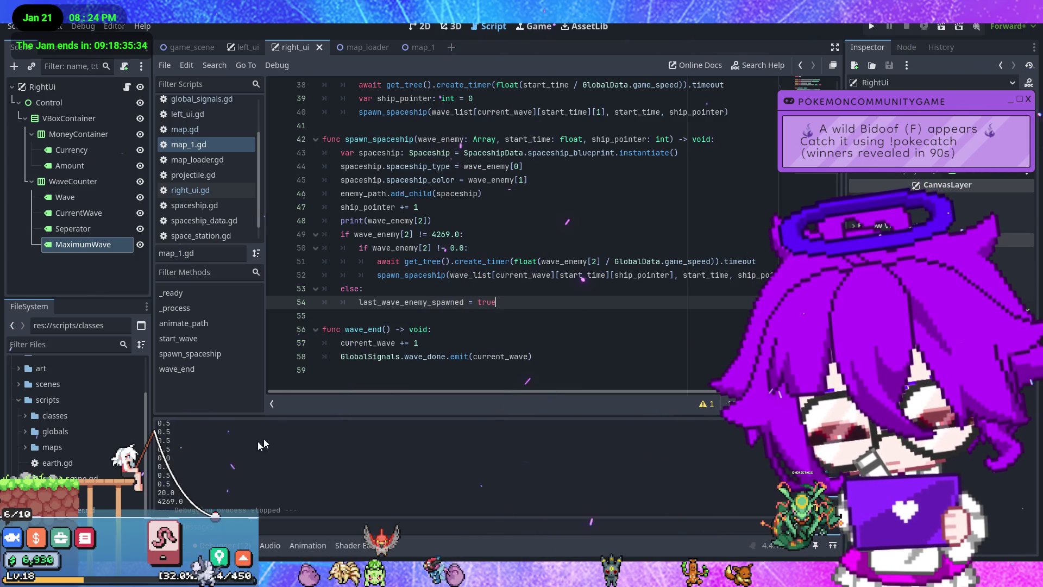
pyautogui.moveTo(175, 501); pyautogui.dragTo(158, 509)
pyautogui.doubleClick(166, 501)
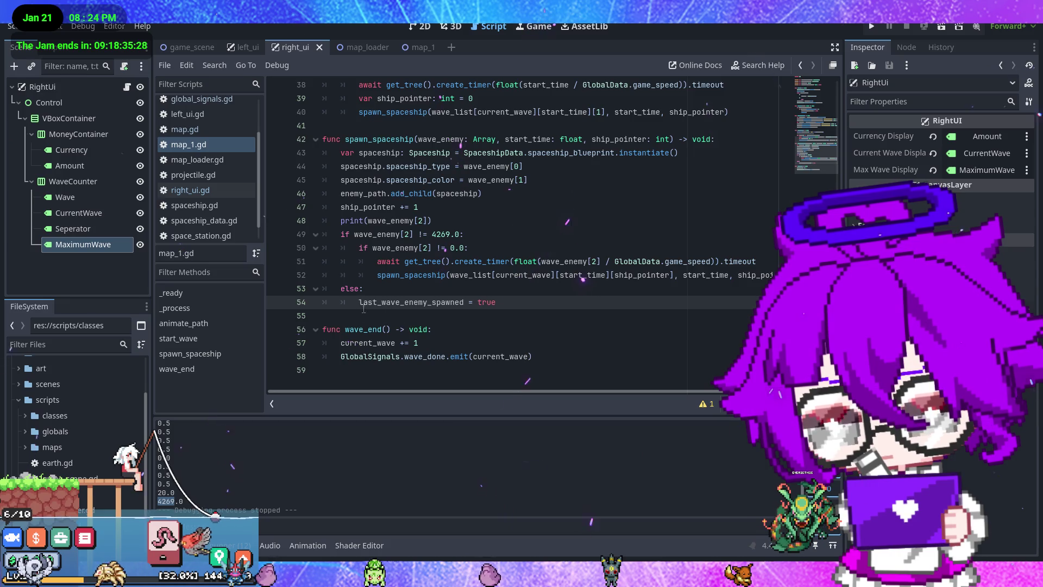
pyautogui.moveTo(359, 302); pyautogui.dragTo(464, 304)
pyautogui.click(521, 303)
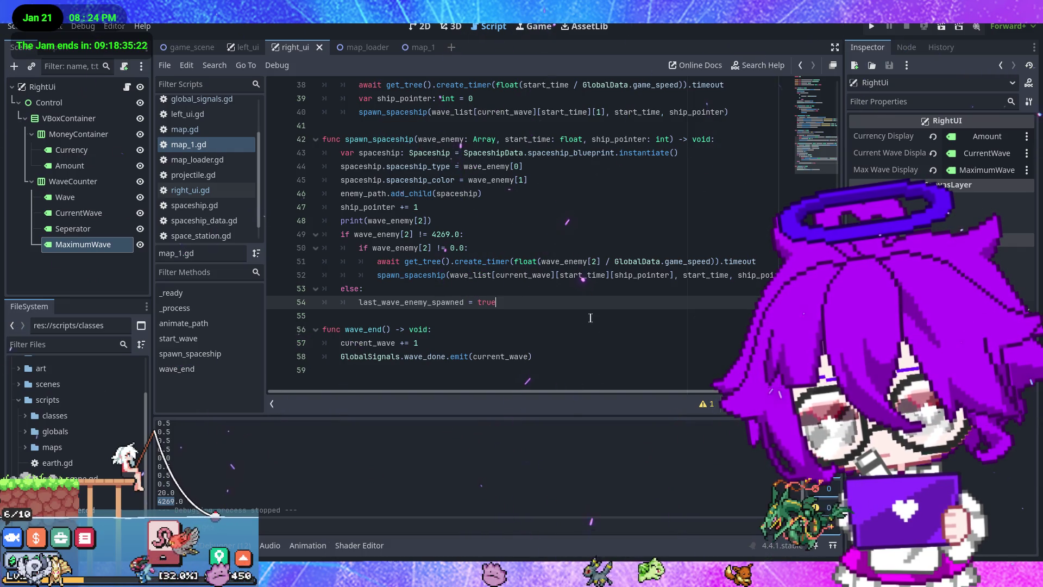
pyautogui.hotkey('shift', 'Home')
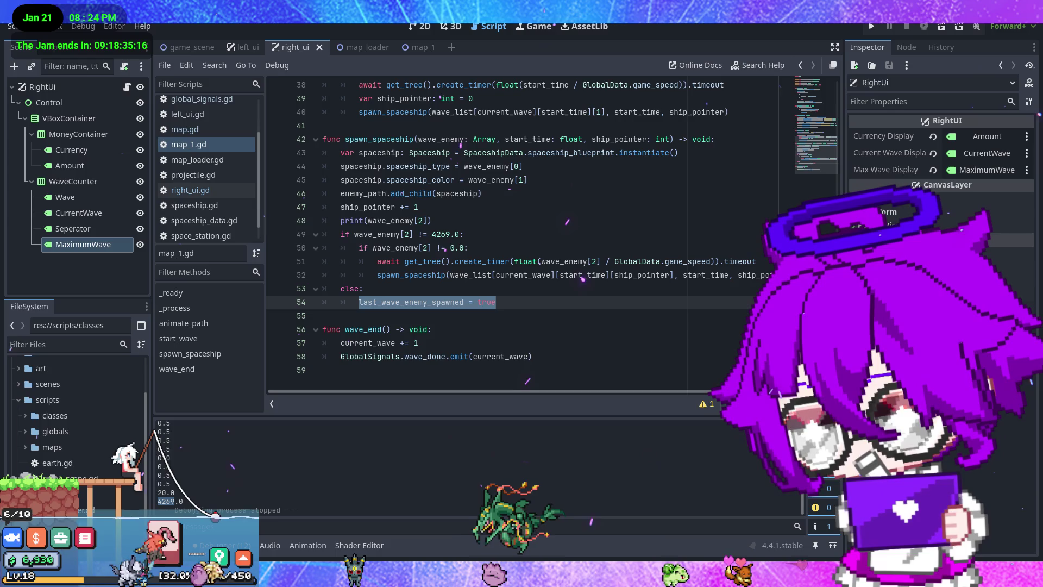
pyautogui.click(12, 538)
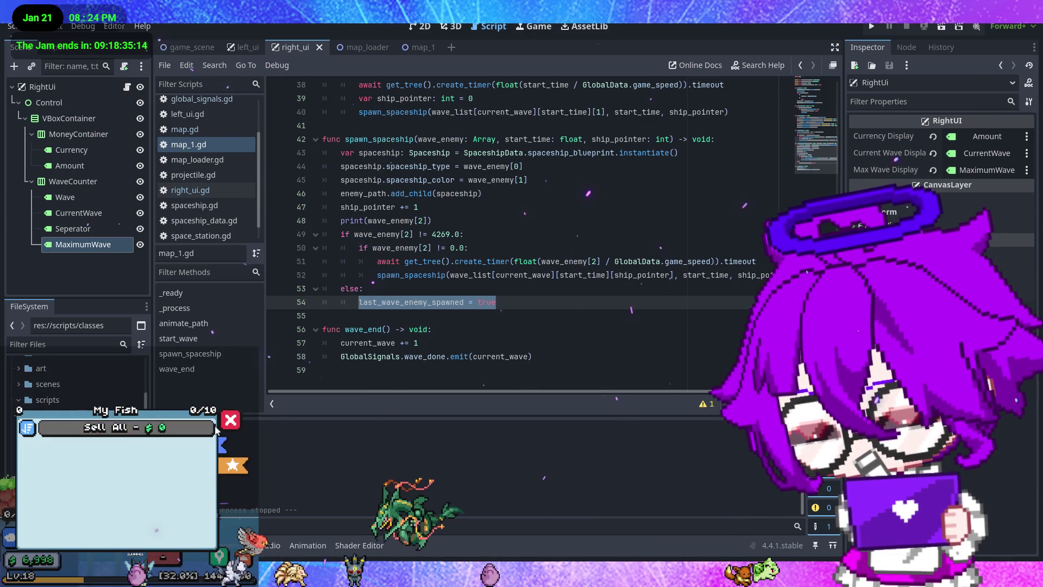
pyautogui.click(182, 433)
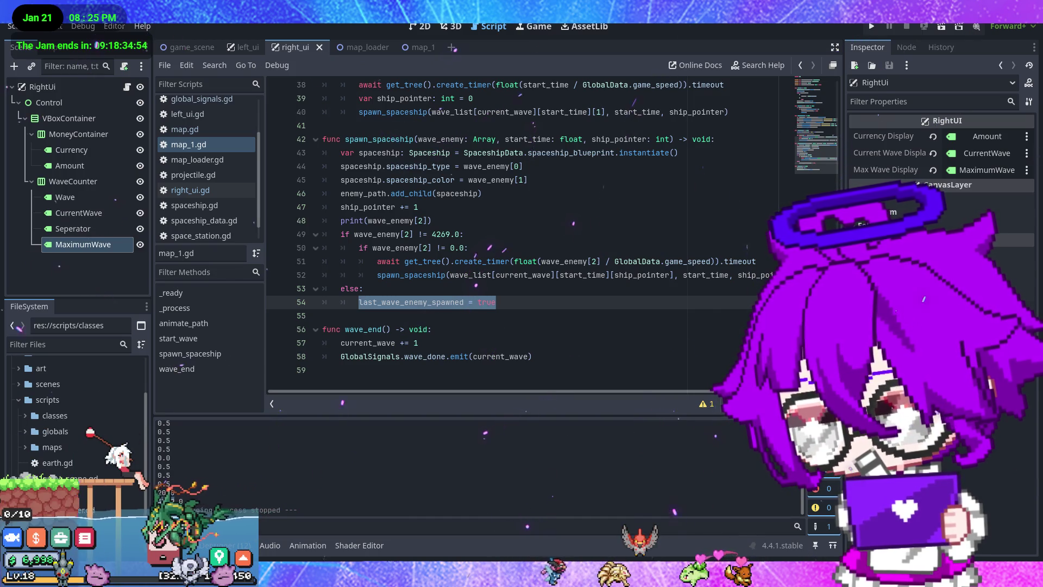
pyautogui.click(536, 304)
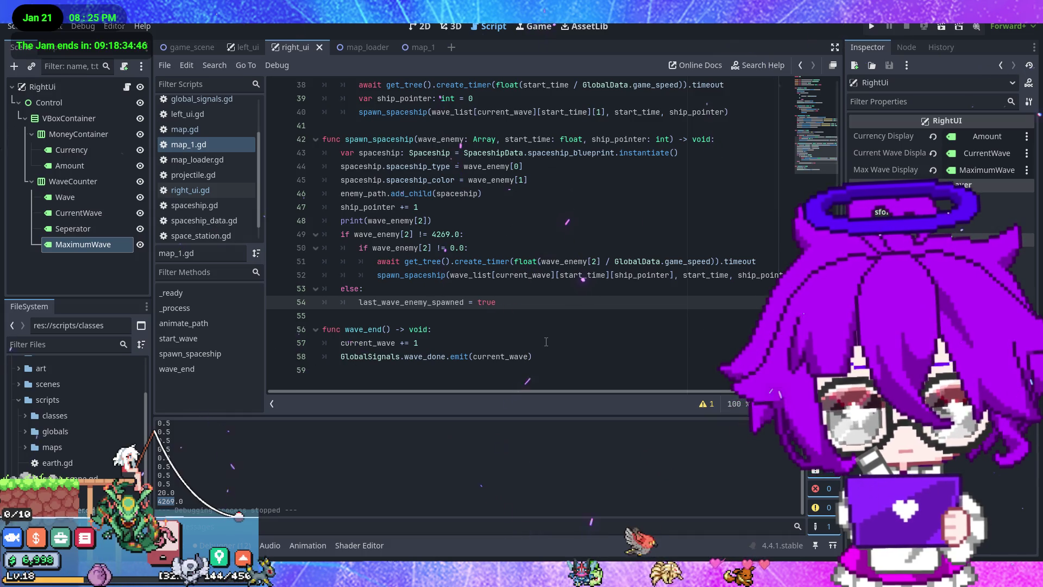
pyautogui.scroll(1, 546, 341)
pyautogui.scroll(-1, 546, 342)
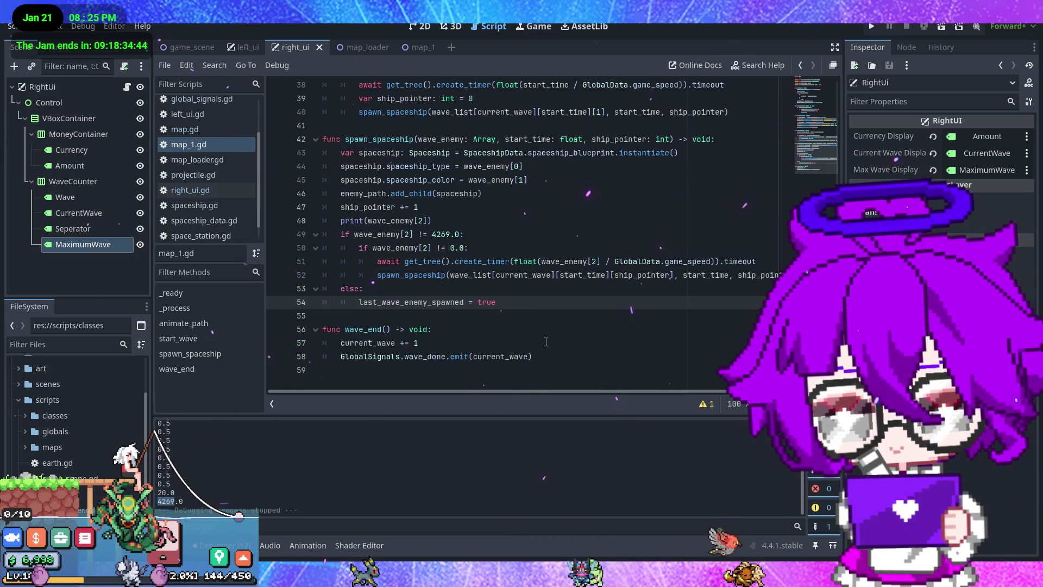
pyautogui.click(558, 353)
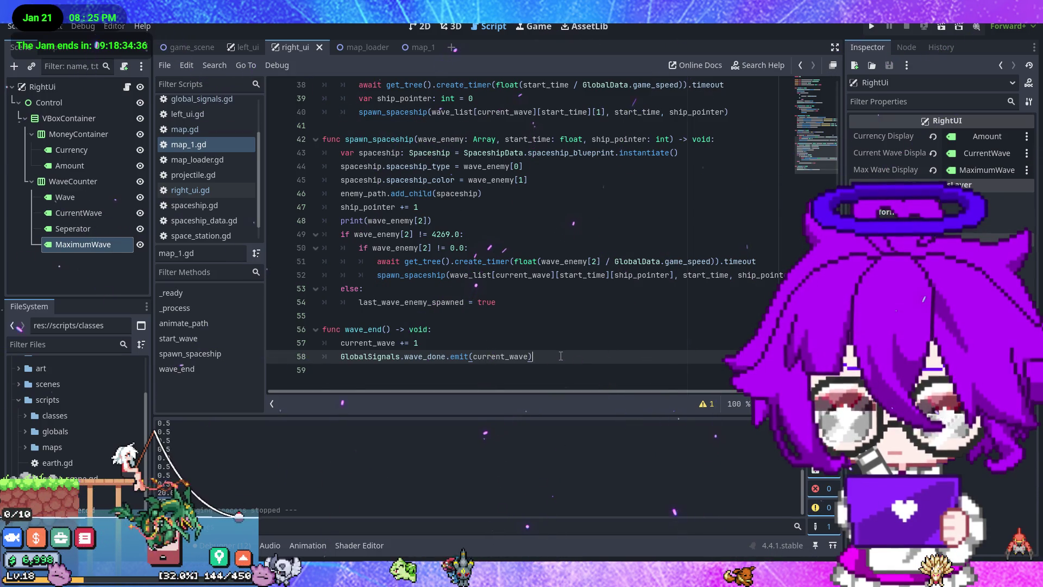
pyautogui.scroll(2, 549, 353)
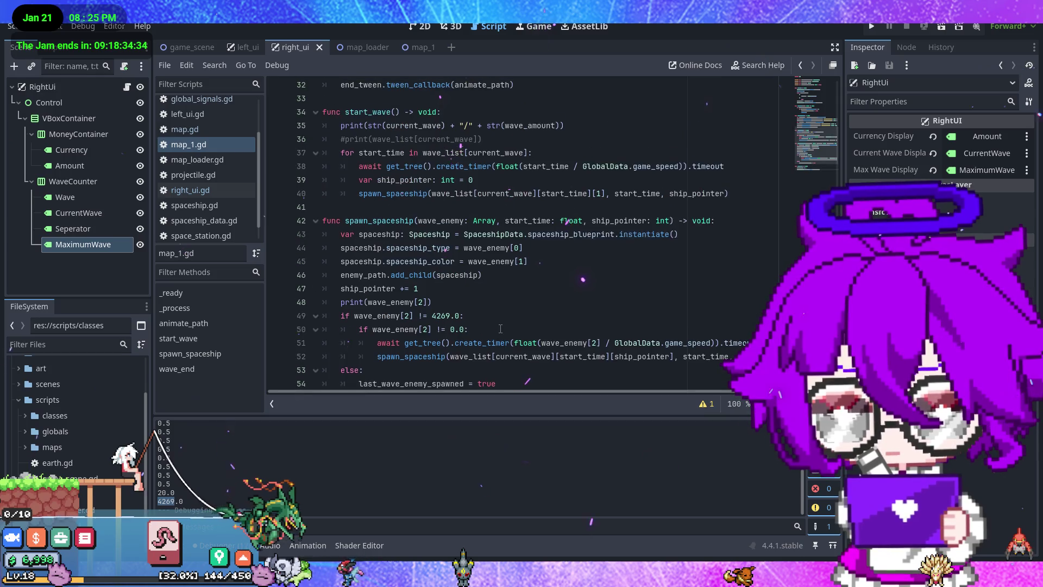
pyautogui.moveTo(565, 126); pyautogui.dragTo(314, 130)
# - Delete both start_wave print lines and the print(wave_enemy[2]) statement from map_1.gd
pyautogui.moveTo(482, 139); pyautogui.dragTo(324, 130)
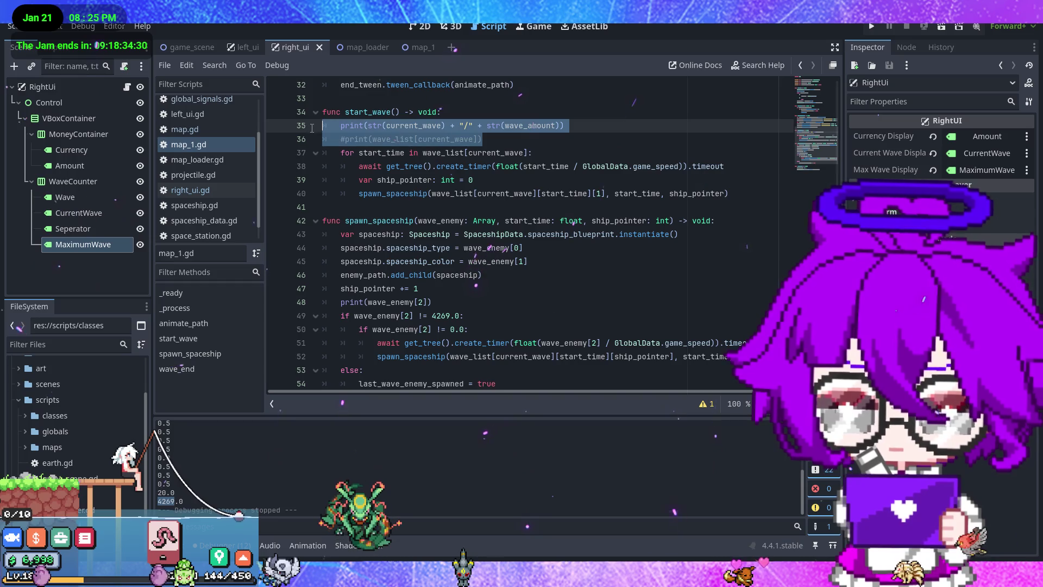
pyautogui.press('BackSpace')
pyautogui.press('BackSpace')
pyautogui.click(455, 275)
pyautogui.hotkey('shift', 'Home')
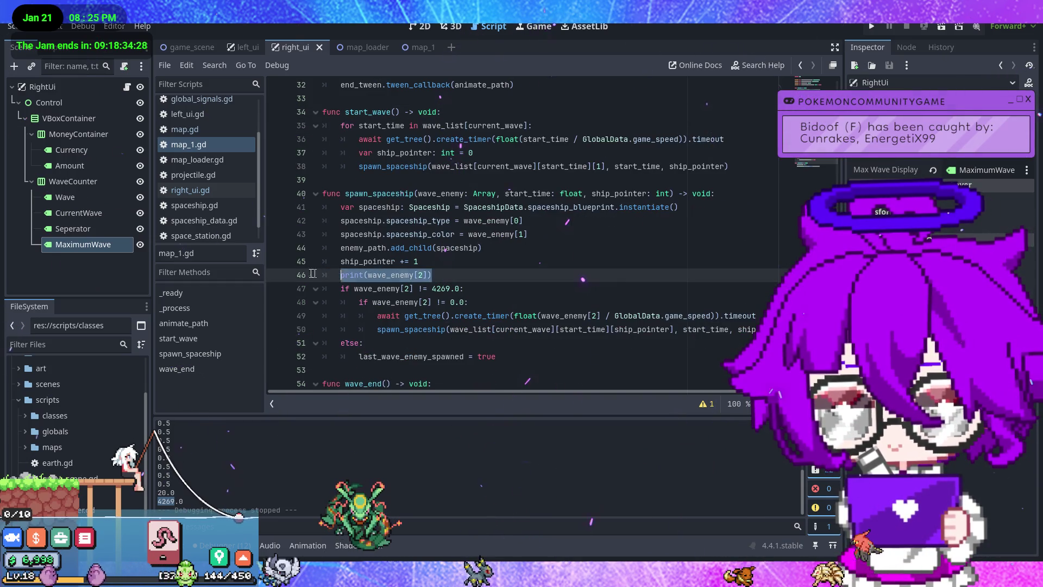
pyautogui.press('BackSpace')
pyautogui.press('BackSpace')
pyautogui.press('BackSpace')
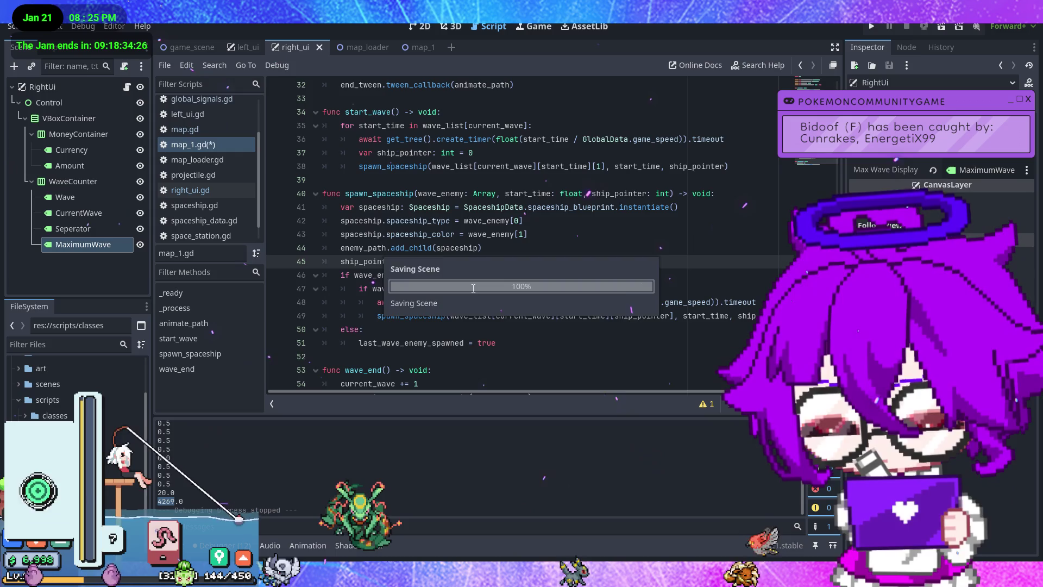
pyautogui.scroll(8, 473, 288)
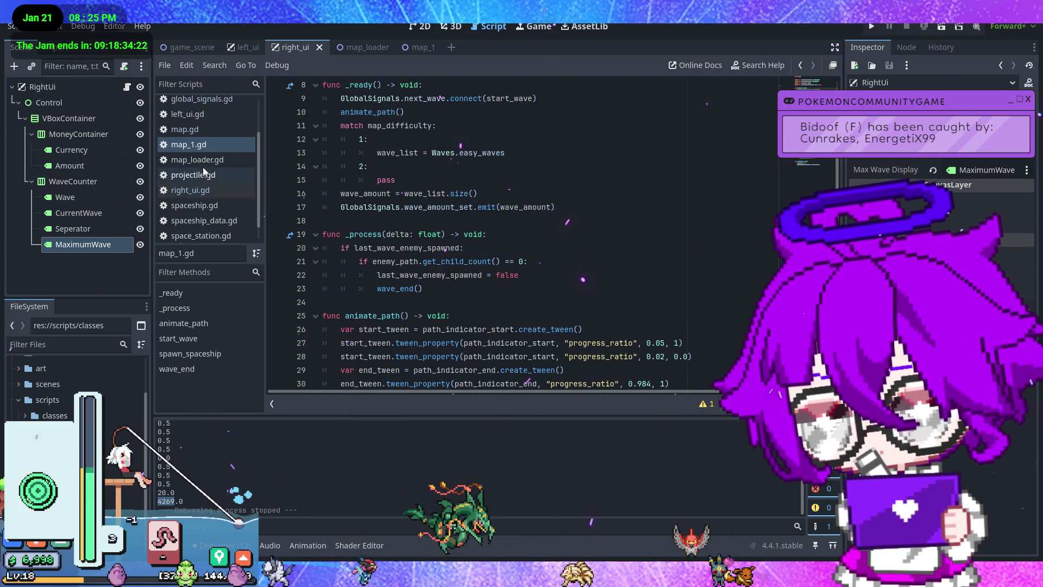
# - Open left_ui.gd, then switch to the Create Wave system note in Obsidian
pyautogui.click(204, 113)
pyautogui.scroll(-2, 534, 282)
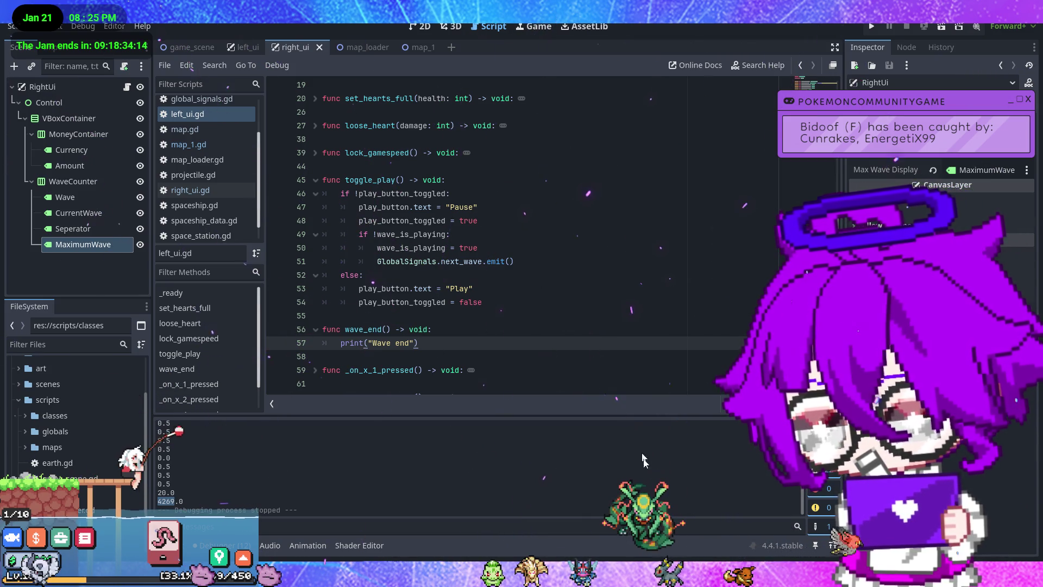
pyautogui.hotkey('alt', 'Tab')
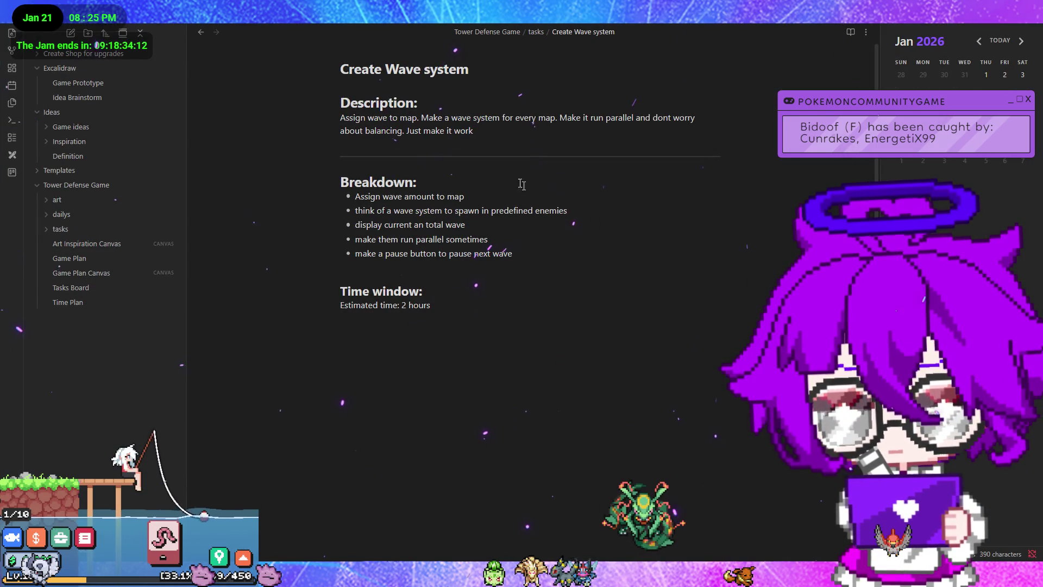
# - Show the Tasks Board kanban, with Create Wave system in progress and 15 tasks done
pyautogui.click(524, 246)
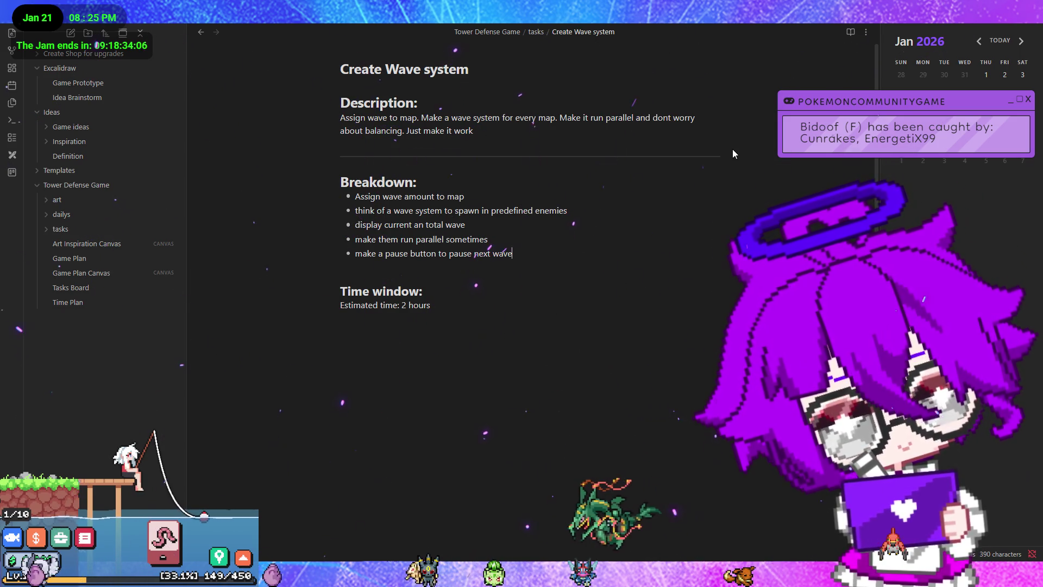
pyautogui.click(96, 289)
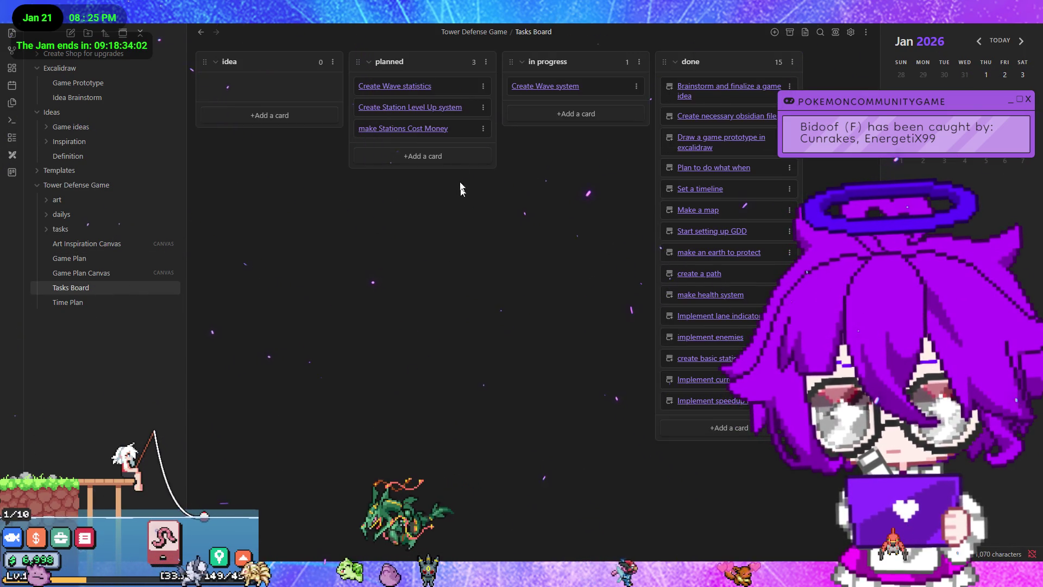
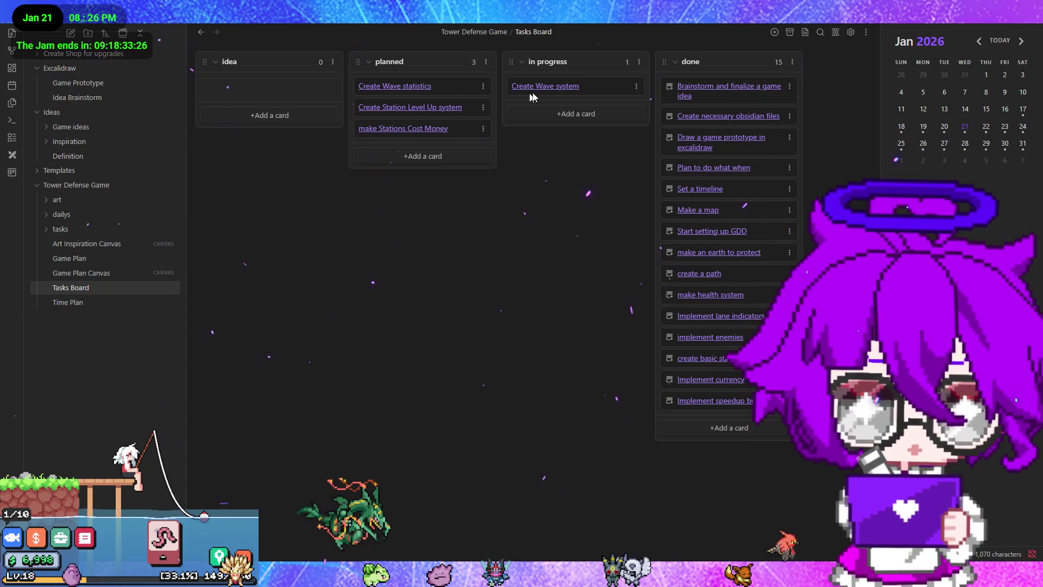
# - Open the Create Wave system note and highlight the wave-spawning and total-wave display items
pyautogui.click(549, 87)
pyautogui.click(489, 201)
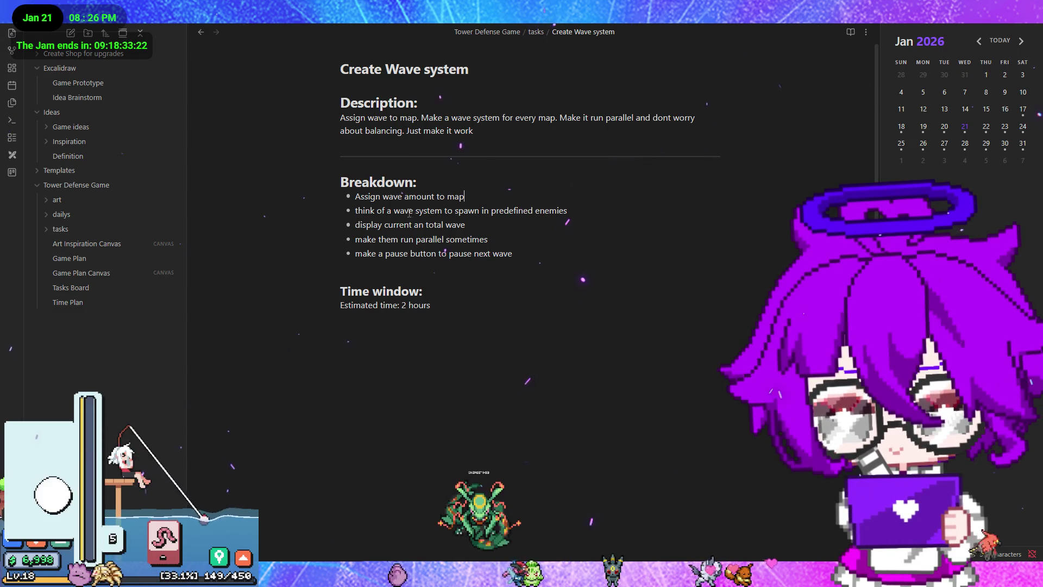
pyautogui.moveTo(396, 213); pyautogui.dragTo(359, 211)
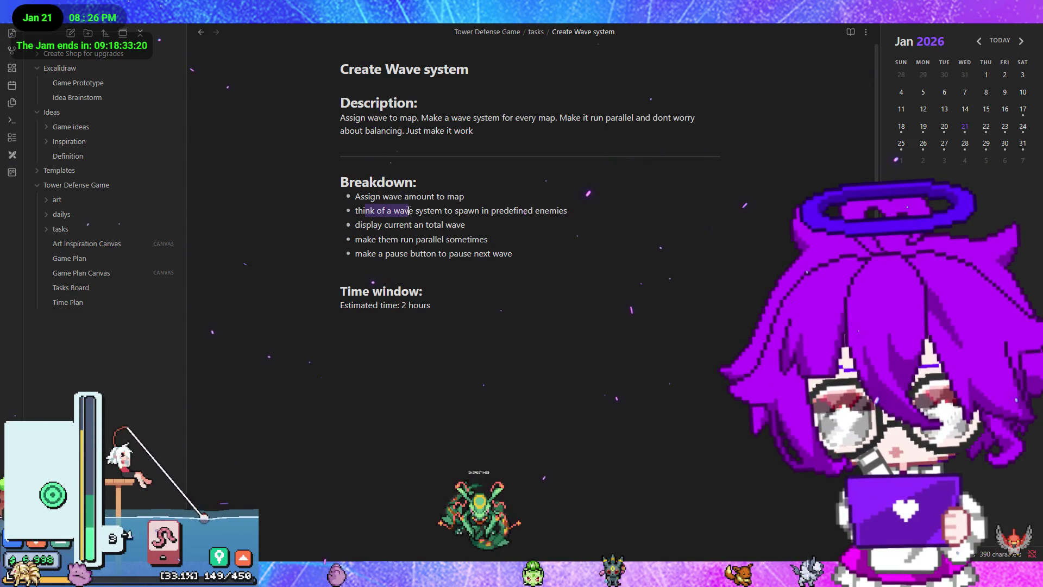
pyautogui.click(429, 212)
pyautogui.moveTo(428, 213); pyautogui.dragTo(566, 216)
pyautogui.click(565, 216)
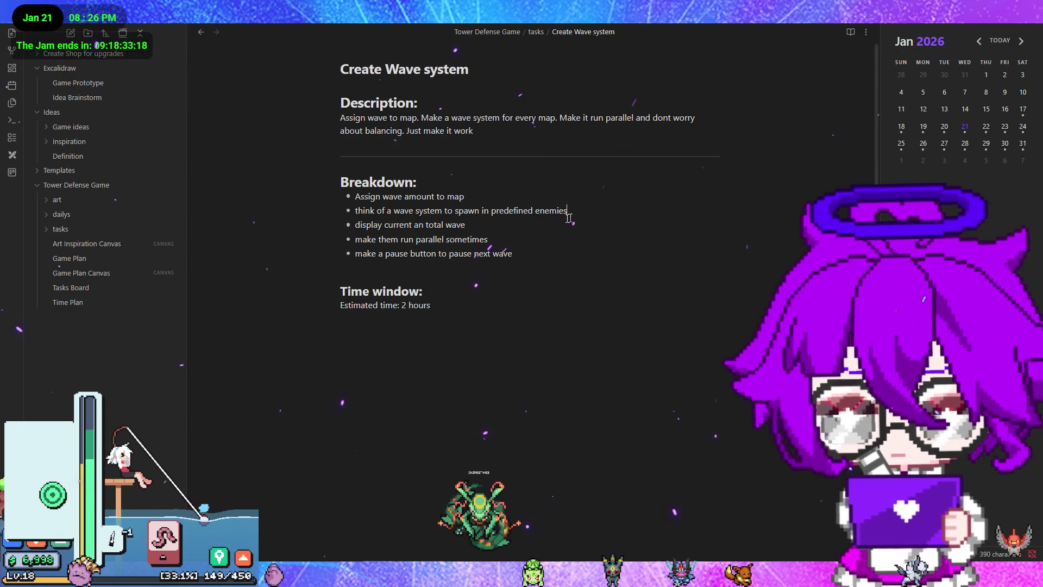
# - Highlight the current/total wave display, run-parallel and pause-next-wave breakdown items
pyautogui.moveTo(379, 225)
pyautogui.mouseDown()
pyautogui.moveTo(479, 226)
pyautogui.moveTo(398, 240)
pyautogui.mouseUp()
pyautogui.click(517, 234)
pyautogui.click(538, 239)
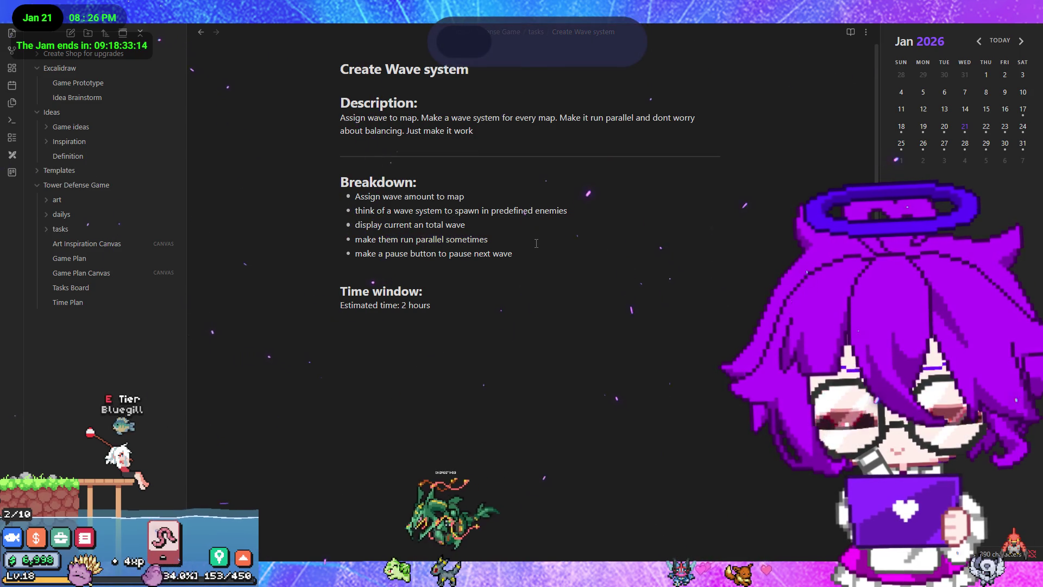
pyautogui.moveTo(549, 253); pyautogui.dragTo(389, 254)
pyautogui.click(534, 254)
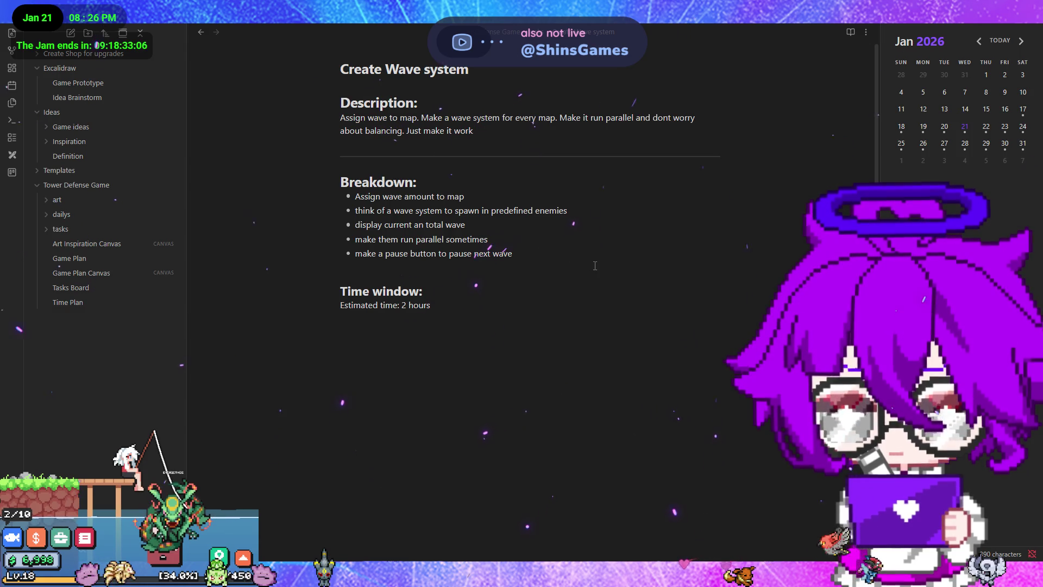
pyautogui.hotkey('alt', 'Tab')
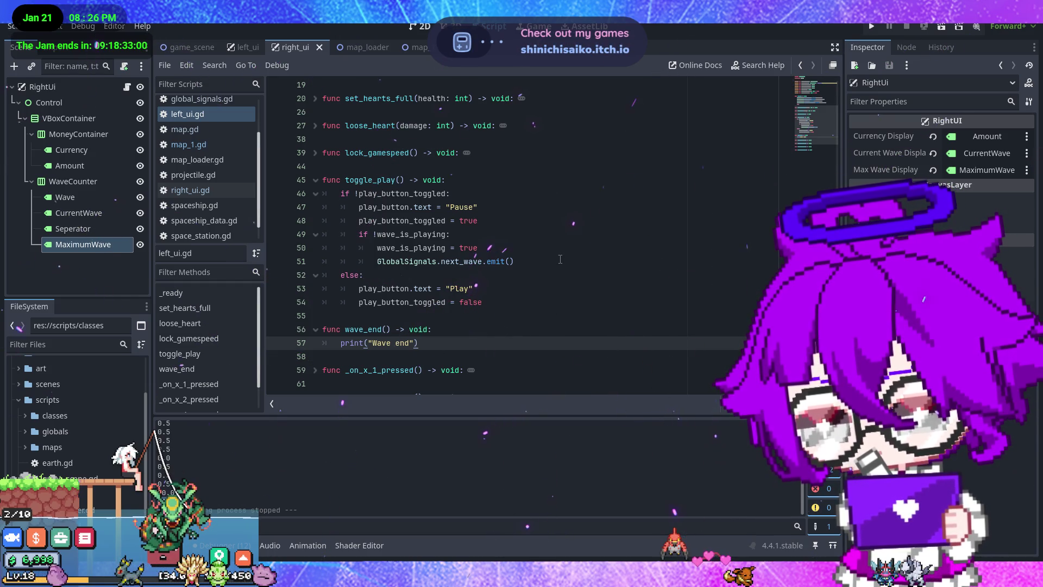
# - Run the game and toggle Play/Pause several times with the counter at wave 1 / 2, then close it
pyautogui.click(869, 27)
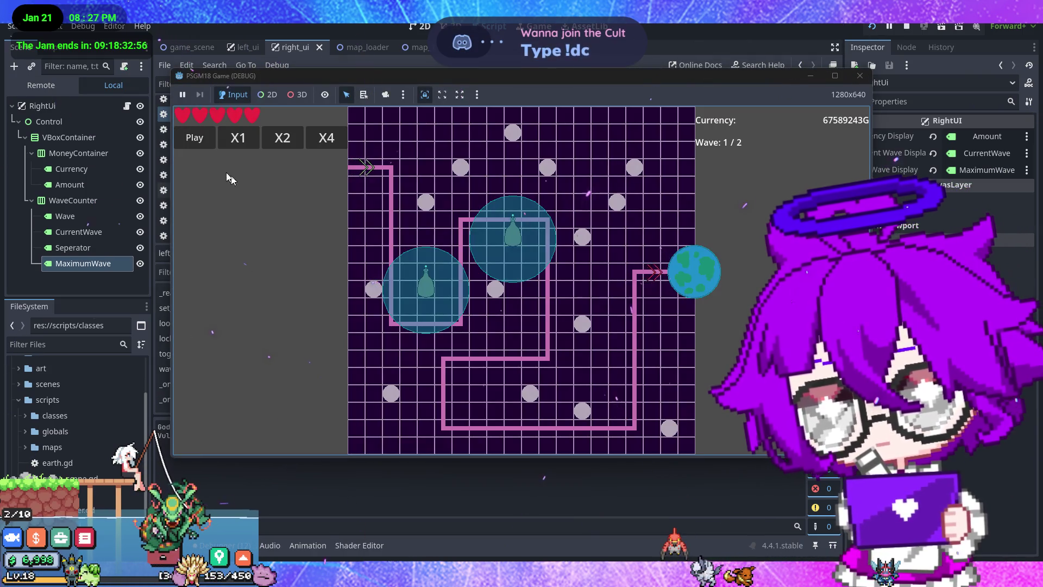
pyautogui.click(197, 139)
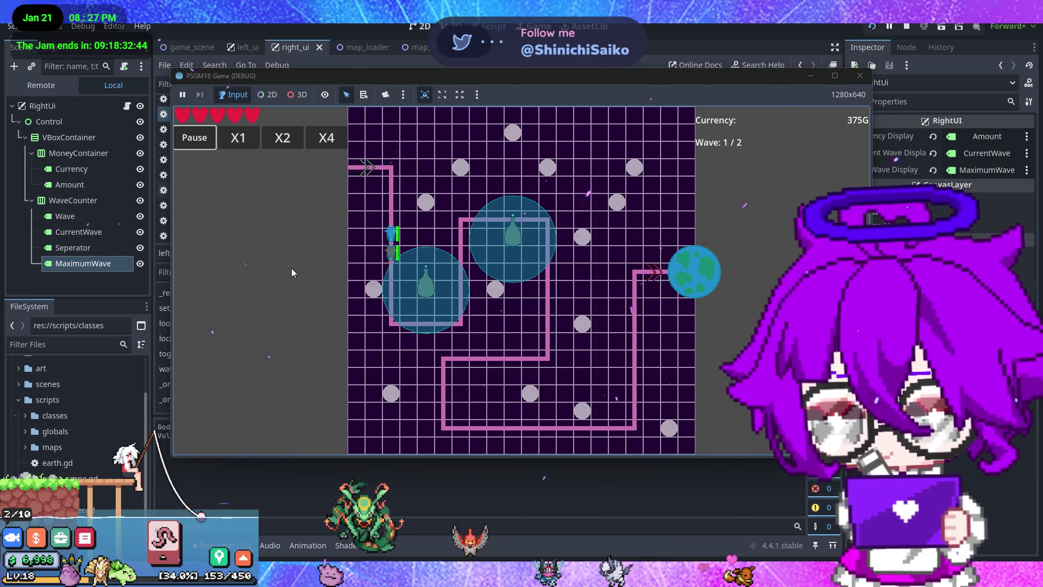
pyautogui.click(202, 146)
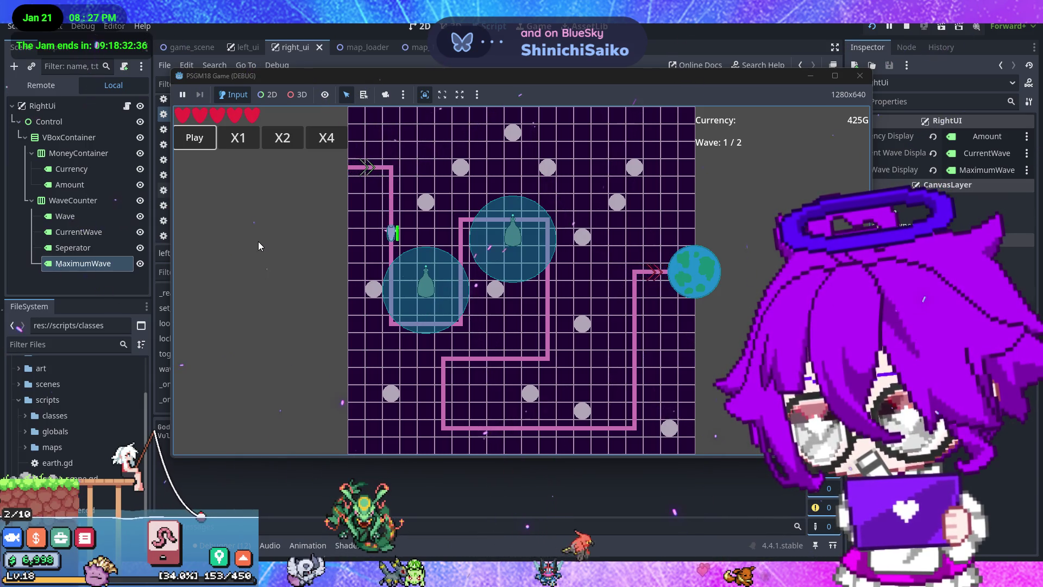
pyautogui.click(194, 140)
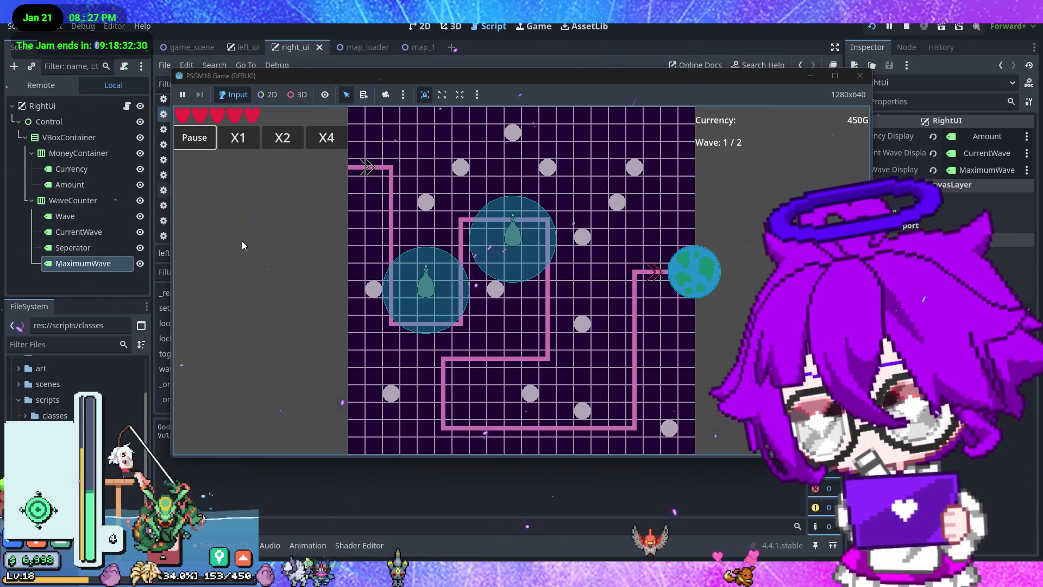
pyautogui.click(195, 137)
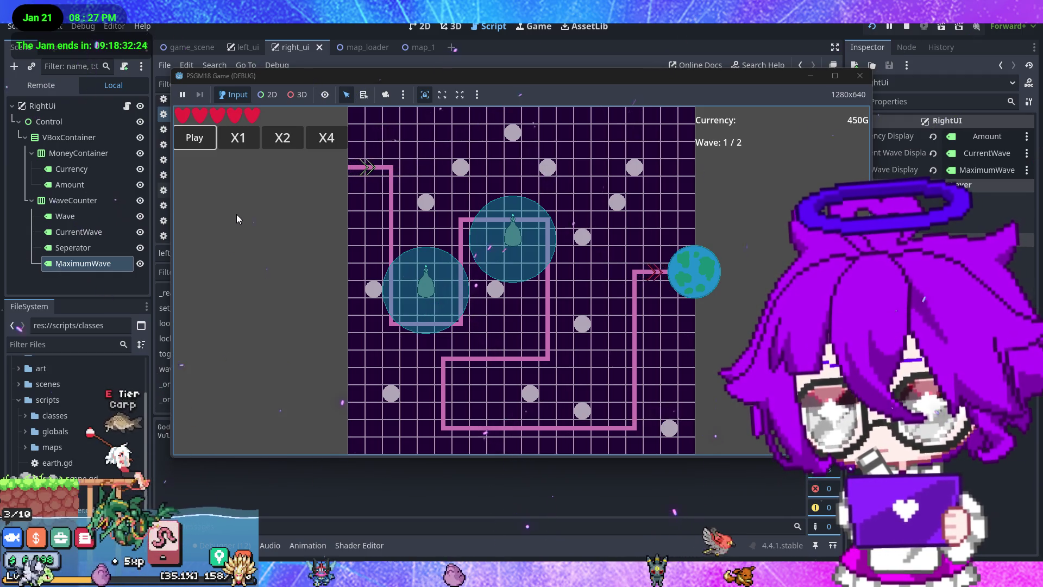
pyautogui.click(323, 144)
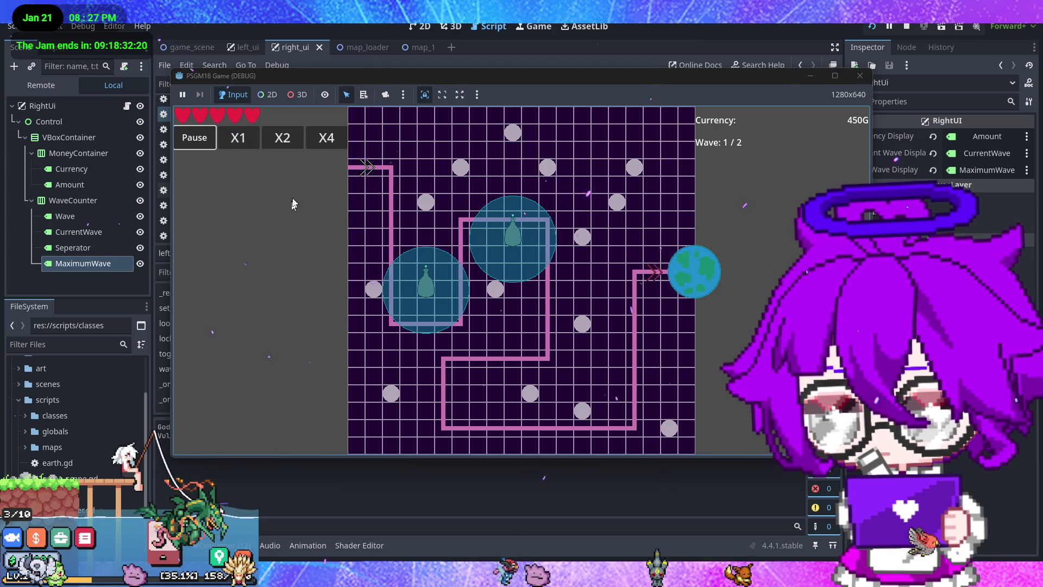
pyautogui.click(206, 148)
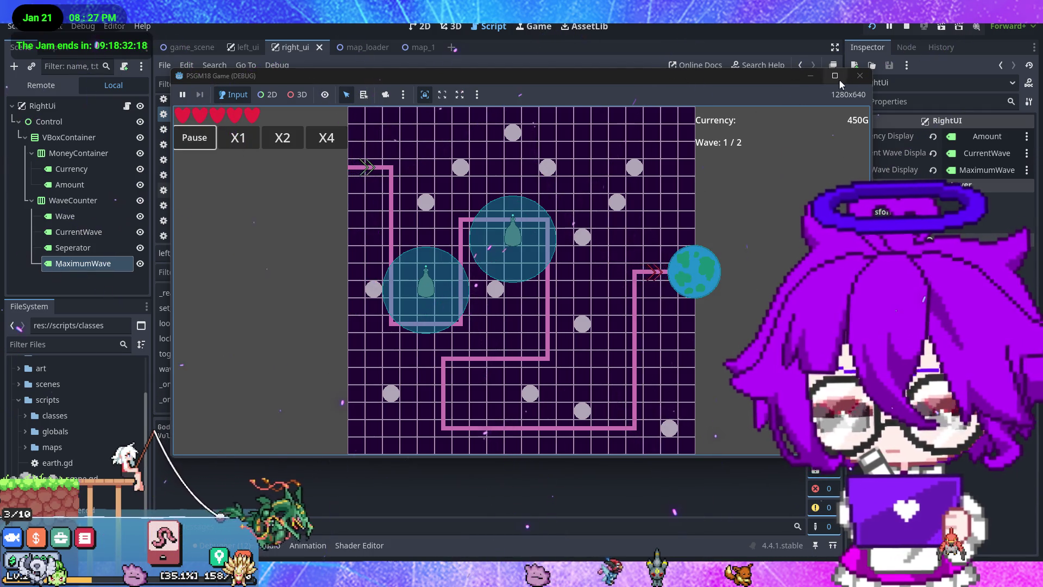
pyautogui.click(859, 76)
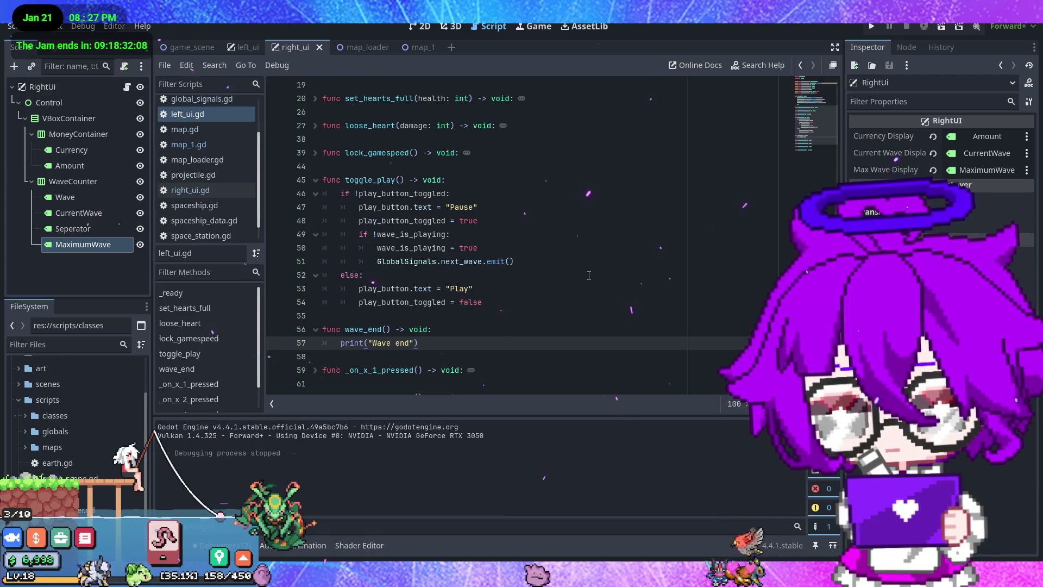
# - On a new line 18 in _ready, write GlobalSignals.wave_done using autocomplete
pyautogui.scroll(3, 481, 230)
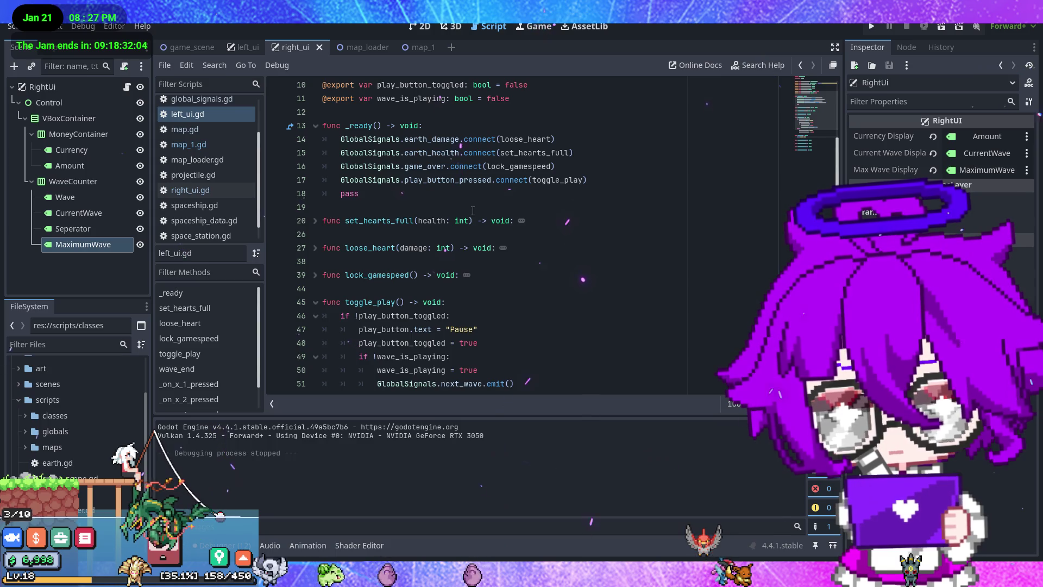
pyautogui.click(624, 185)
pyautogui.press('Return')
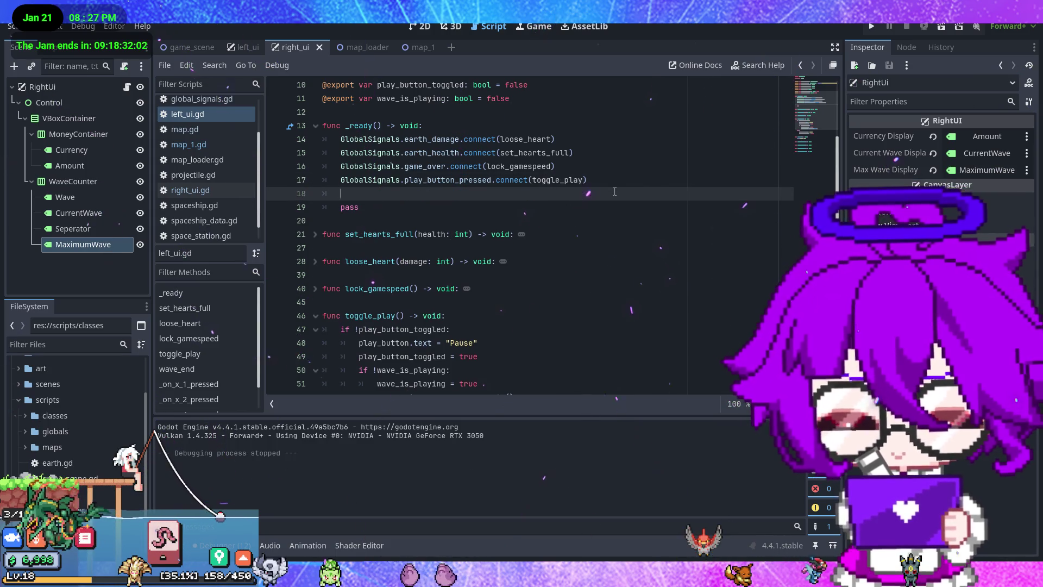
pyautogui.write('Glo')
pyautogui.press('Down')
pyautogui.press('Return')
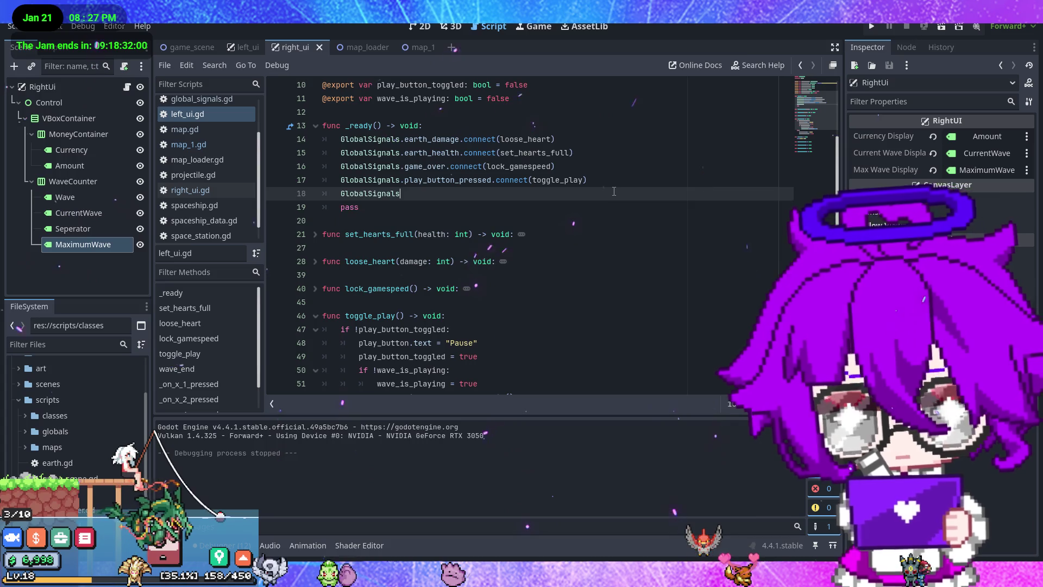
pyautogui.write('play')
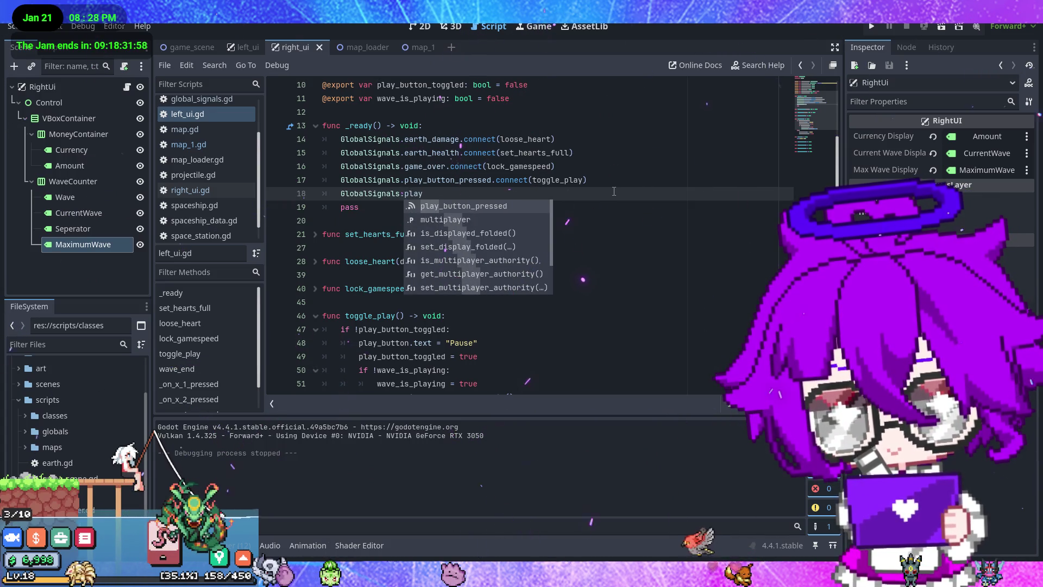
pyautogui.press('BackSpace')
pyautogui.press('BackSpace')
pyautogui.press('BackSpace')
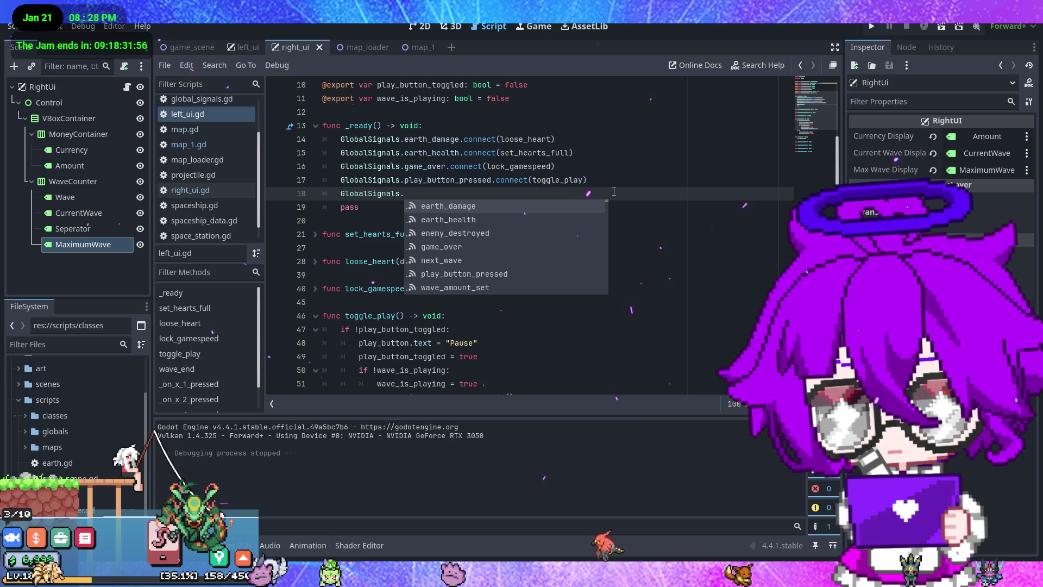
pyautogui.press('Down')
pyautogui.press('Down')
pyautogui.press('Down')
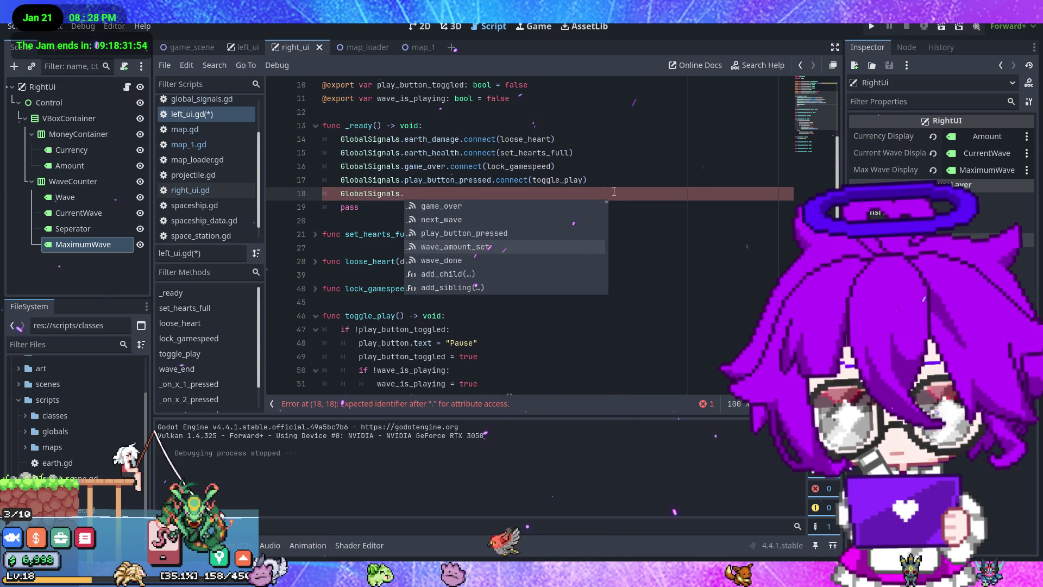
pyautogui.press('Return')
# - Complete it as .connect(wave_end), passing the function itself, and save left_ui.gd
pyautogui.write('.co')
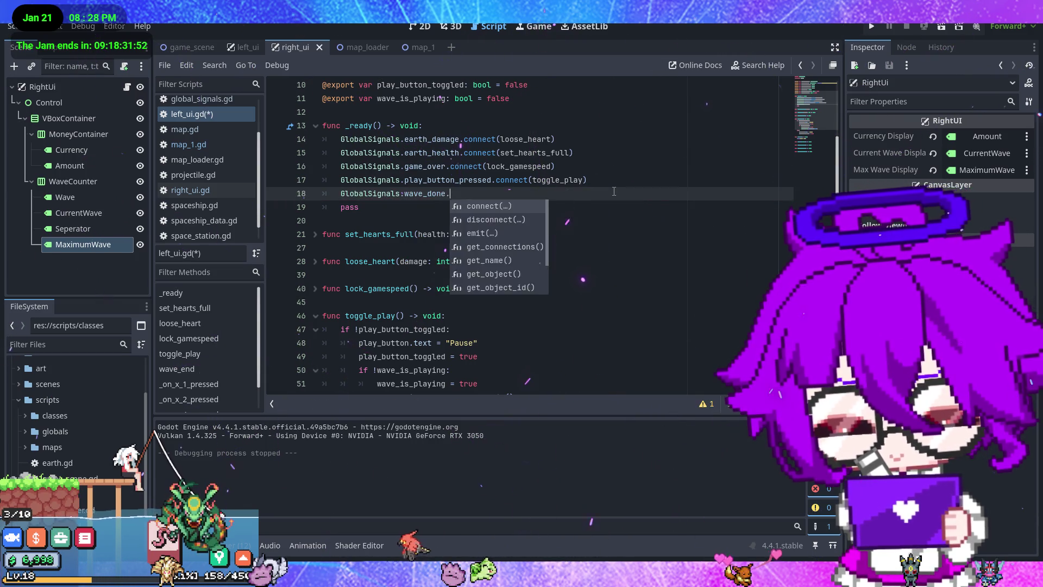
pyautogui.press('Return')
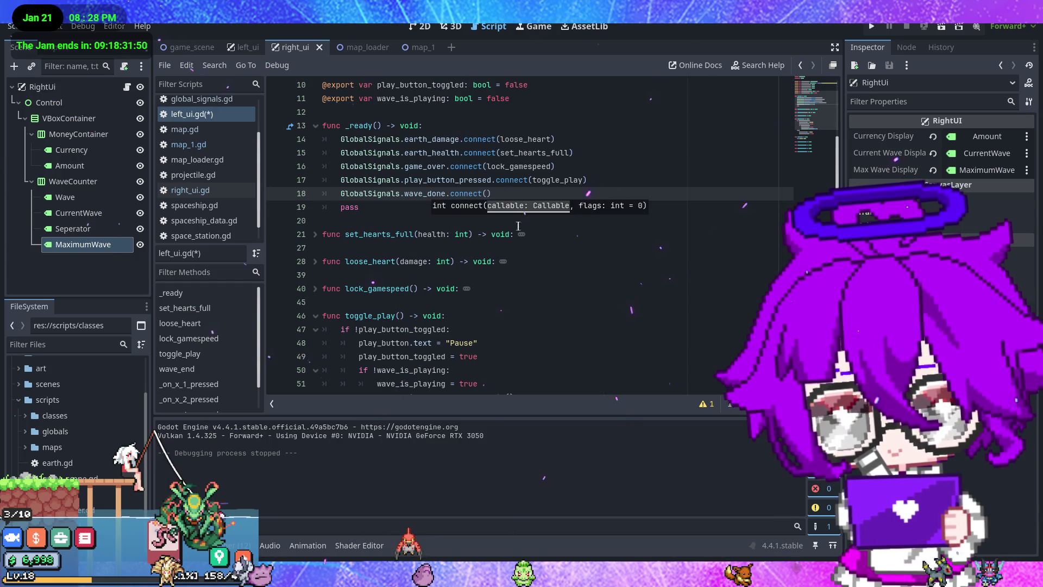
pyautogui.scroll(-4, 489, 272)
pyautogui.scroll(4, 483, 293)
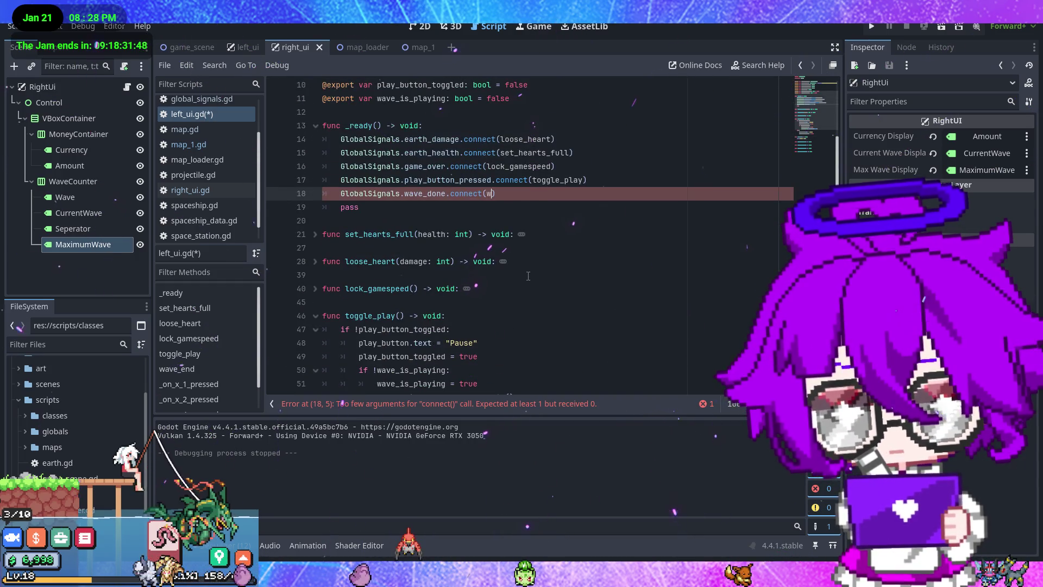
pyautogui.write('ave_e')
pyautogui.press('Return')
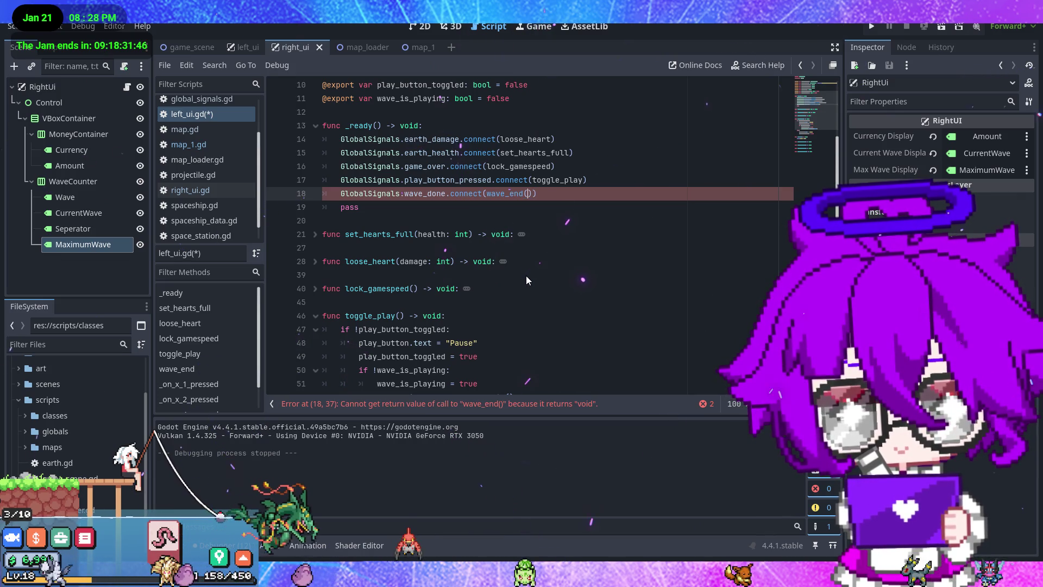
pyautogui.press('BackSpace')
pyautogui.hotkey('ctrl', 's')
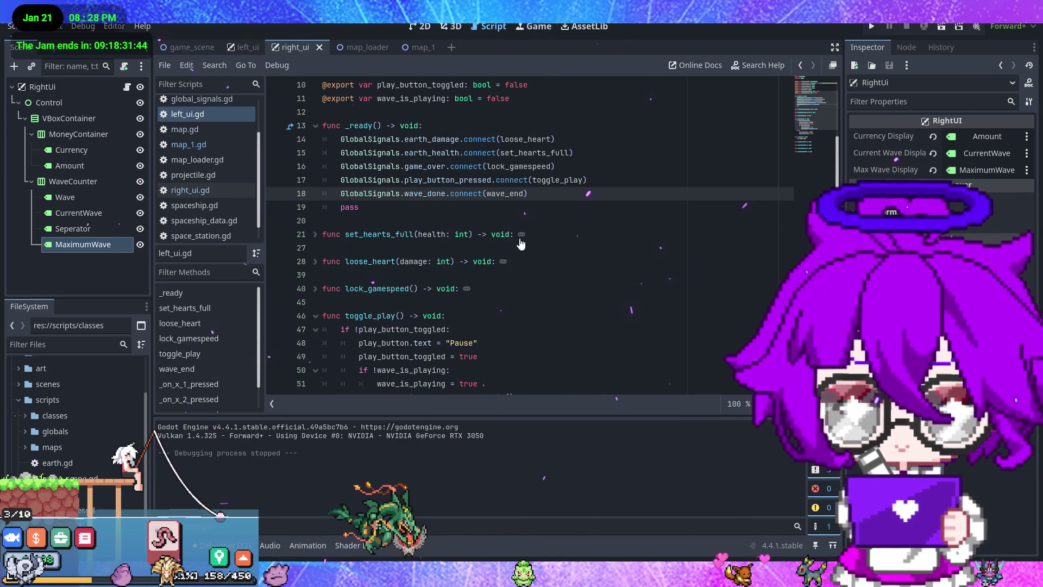
pyautogui.scroll(-5, 520, 244)
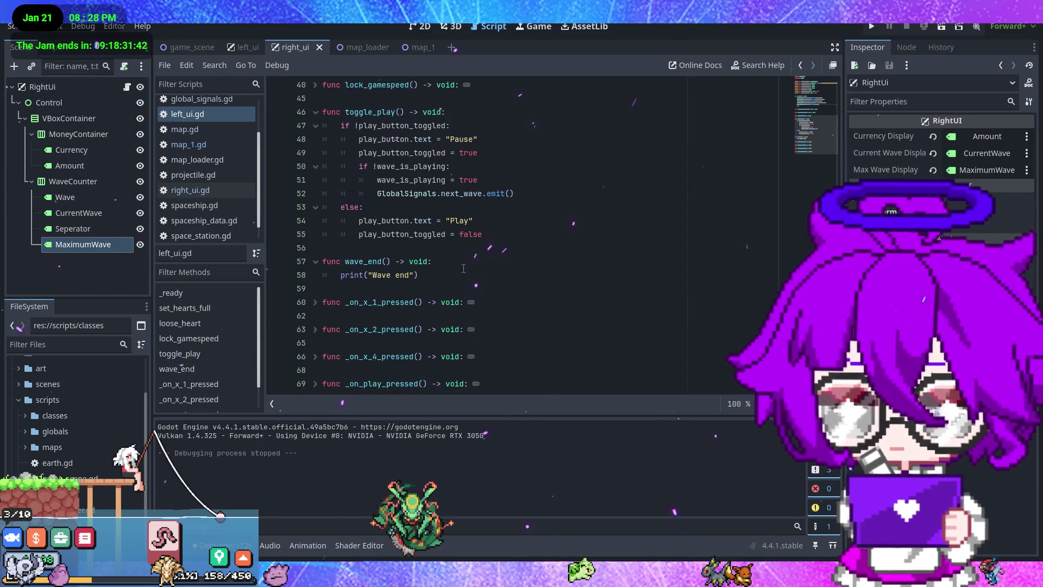
# - Replace the print statement in wave_end with toggle_play's play/pause logic
pyautogui.scroll(1, 466, 285)
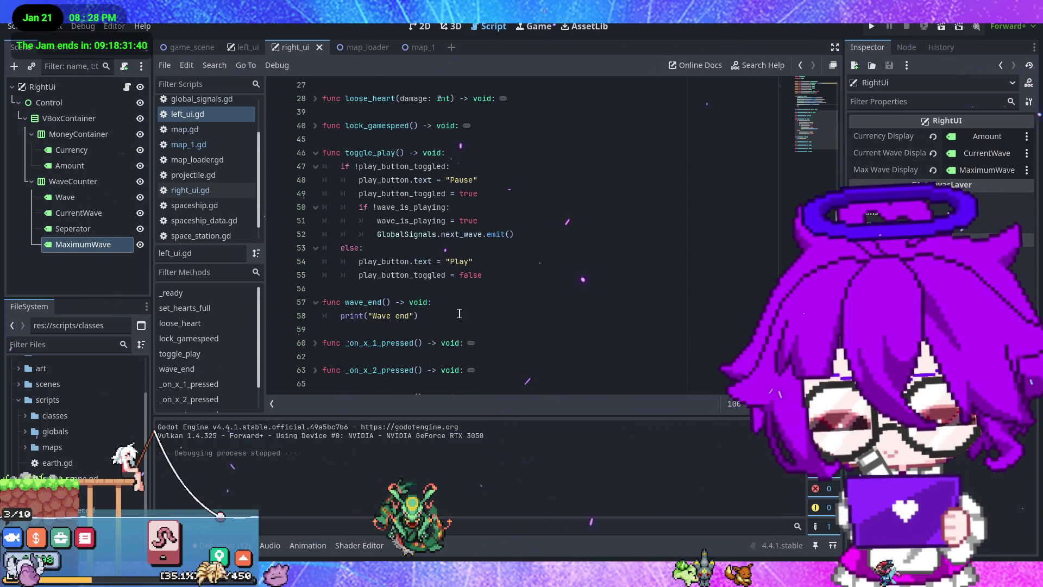
pyautogui.scroll(1, 459, 313)
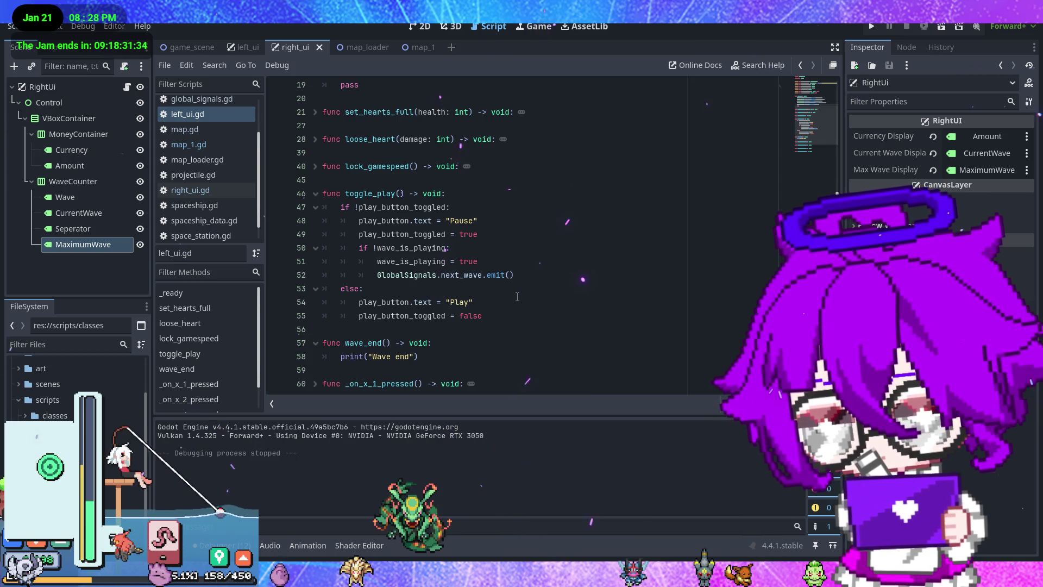
pyautogui.scroll(-1, 517, 297)
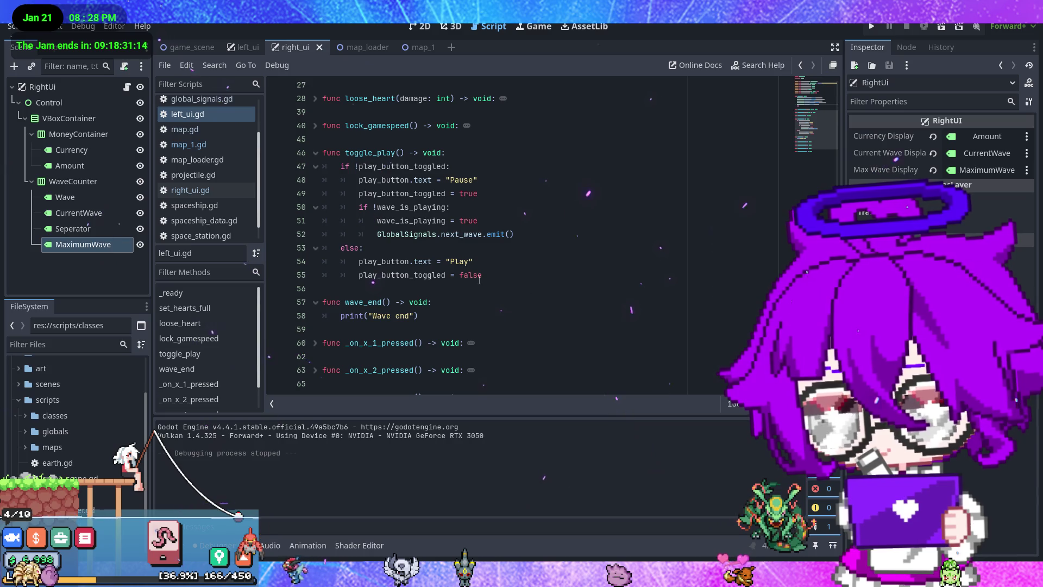
pyautogui.click(447, 315)
pyautogui.keyDown('shift'); pyautogui.click(346, 321); pyautogui.keyUp('shift')
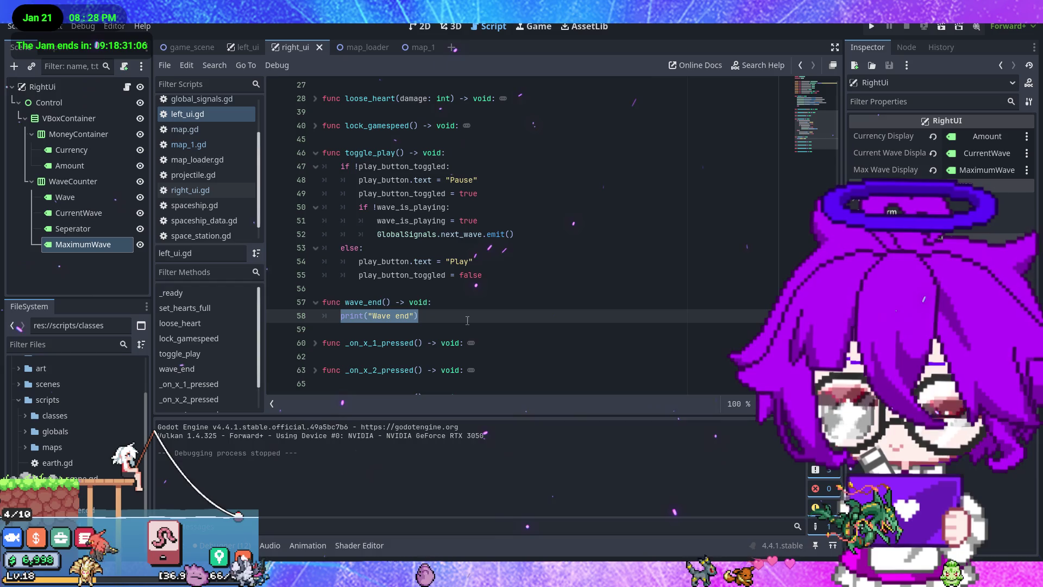
pyautogui.click(344, 165)
pyautogui.moveTo(343, 167)
pyautogui.mouseDown()
pyautogui.moveTo(484, 233)
pyautogui.moveTo(512, 270)
pyautogui.mouseUp()
pyautogui.hotkey('ctrl', 'c')
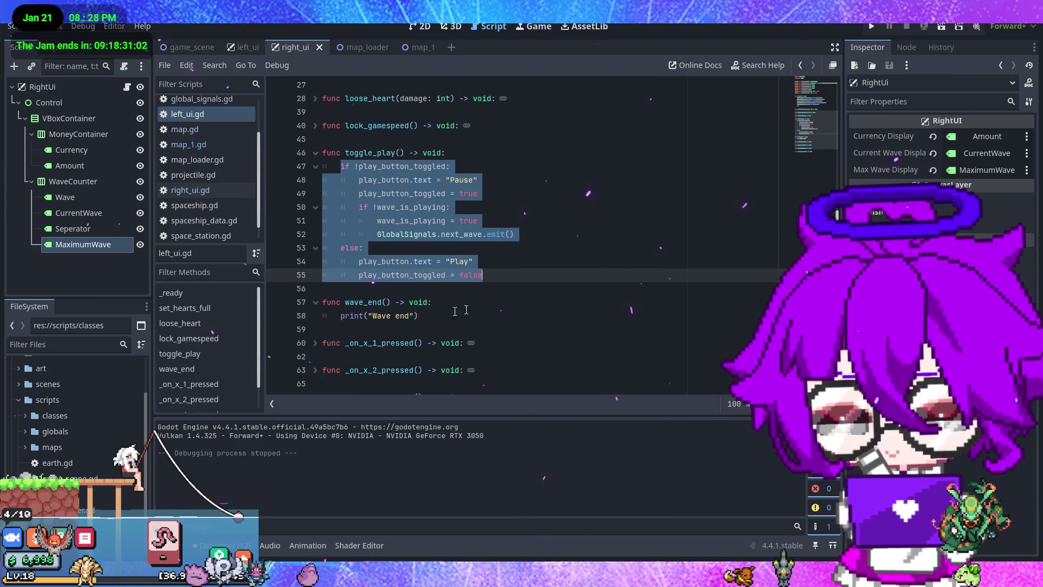
pyautogui.moveTo(455, 311); pyautogui.dragTo(372, 318)
pyautogui.hotkey('ctrl', 'v')
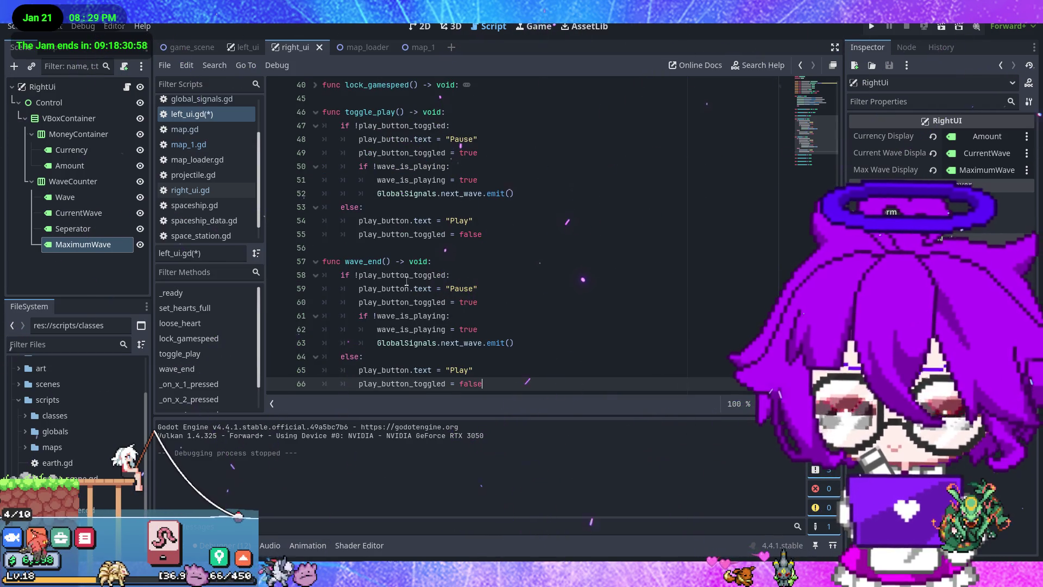
# - Trim the pasted code: remove the else branch, button-text lines, negation and wave_is_playing check
pyautogui.click(486, 292)
pyautogui.moveTo(485, 369); pyautogui.dragTo(359, 370)
pyautogui.moveTo(486, 384); pyautogui.dragTo(340, 356)
pyautogui.press('BackSpace')
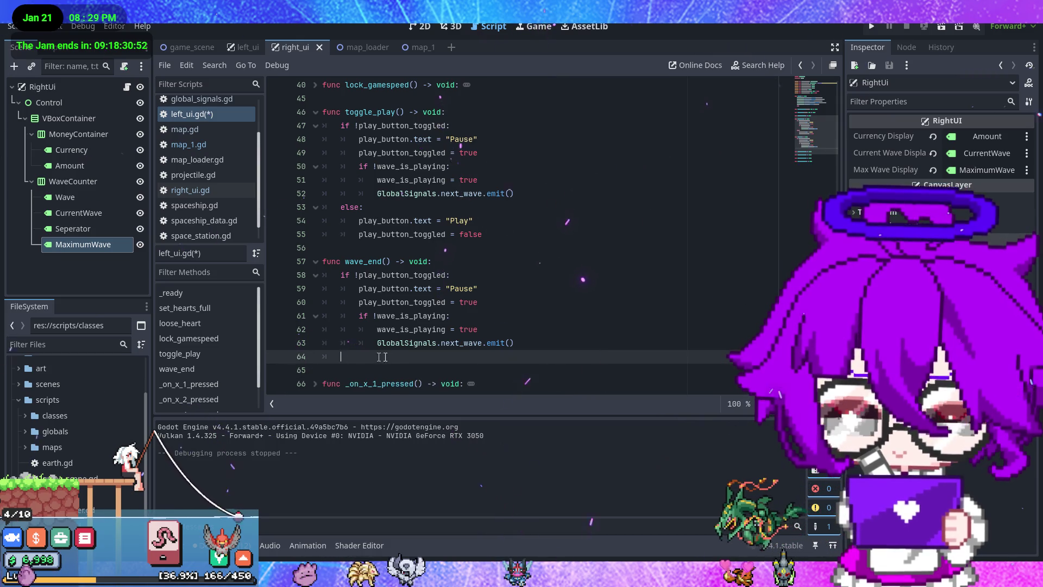
pyautogui.press('BackSpace')
pyautogui.press('BackSpace')
pyautogui.press('BackSpace')
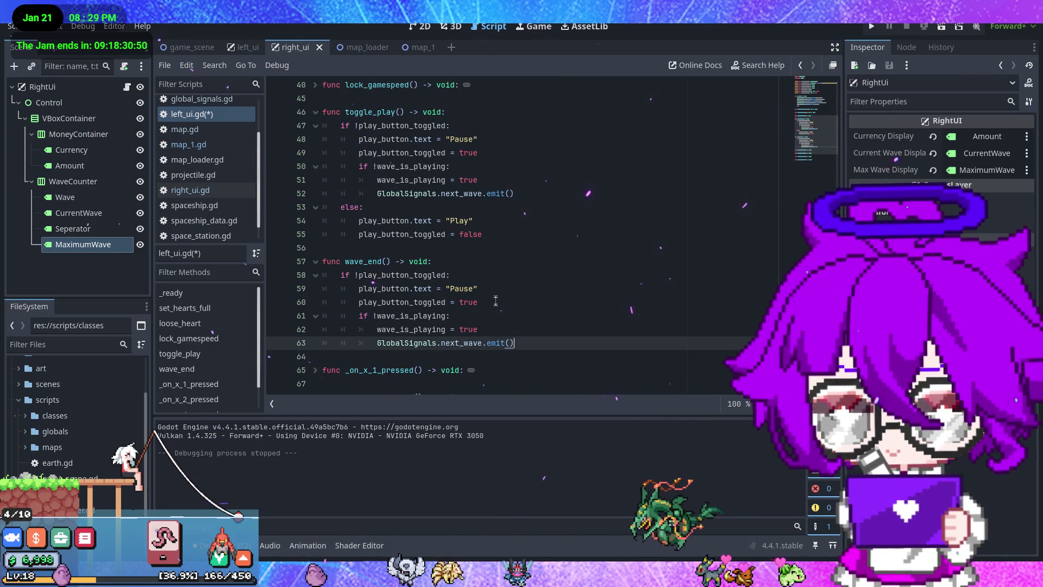
pyautogui.moveTo(489, 302); pyautogui.dragTo(377, 283)
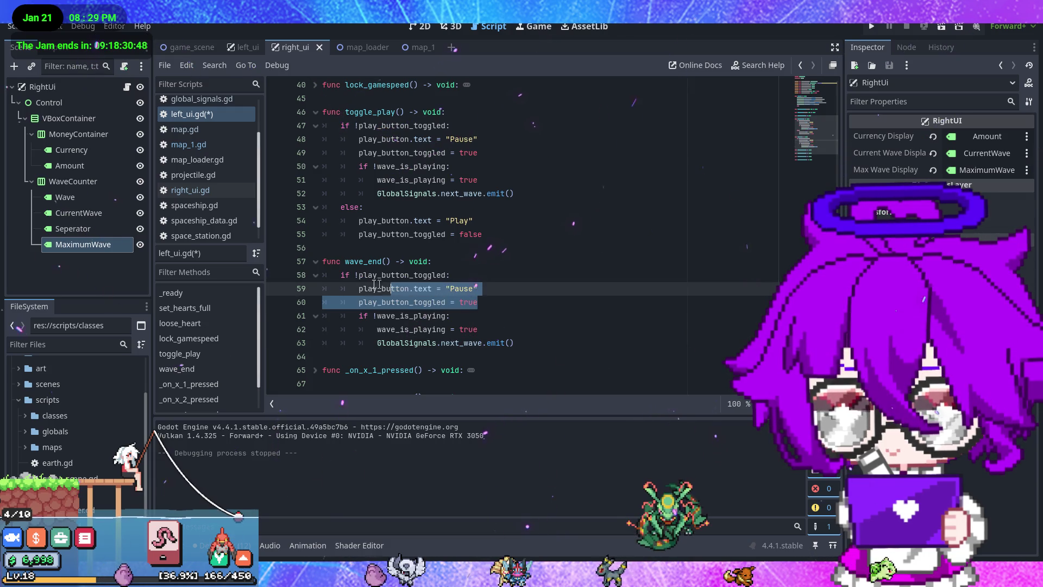
pyautogui.press('BackSpace')
pyautogui.press('BackSpace')
pyautogui.press('BackSpace')
pyautogui.click(357, 275)
pyautogui.press('BackSpace')
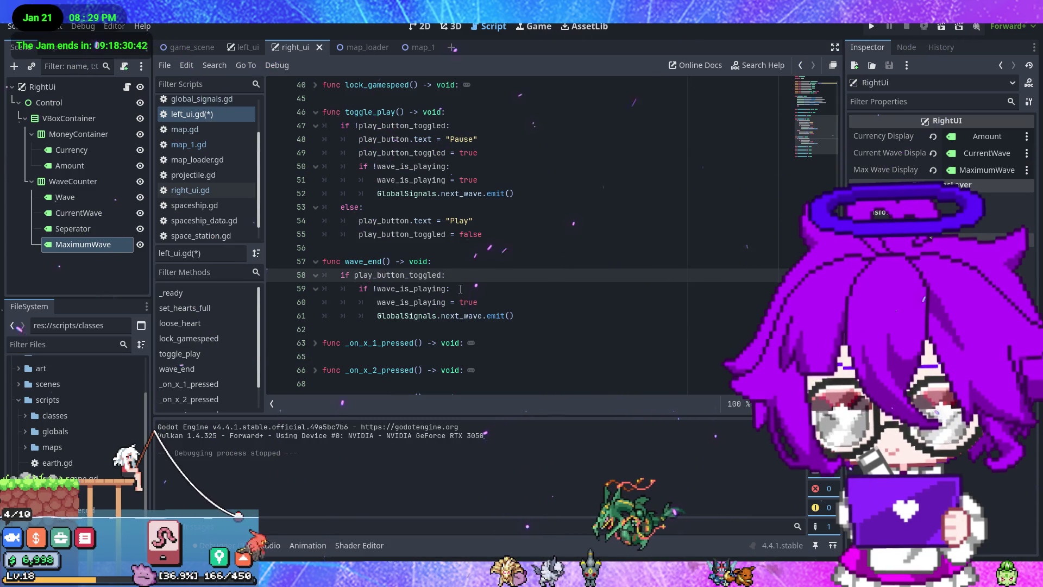
pyautogui.tripleClick(460, 288)
pyautogui.press('BackSpace')
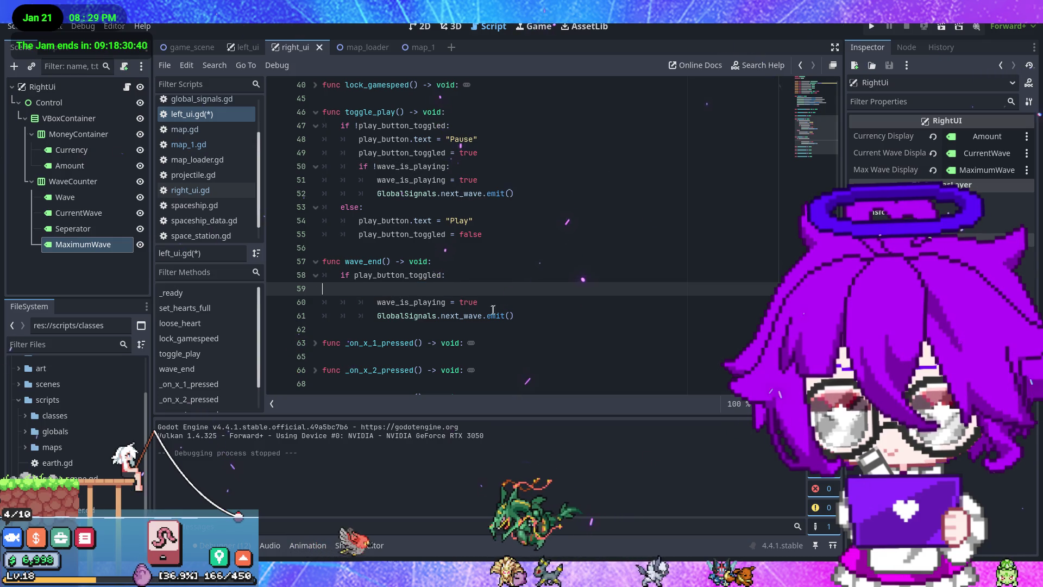
# - Fix indentation of the wave_is_playing assignment and next_wave.emit() call, then save left_ui.gd
pyautogui.press('Down')
pyautogui.press('Home')
pyautogui.press('BackSpace')
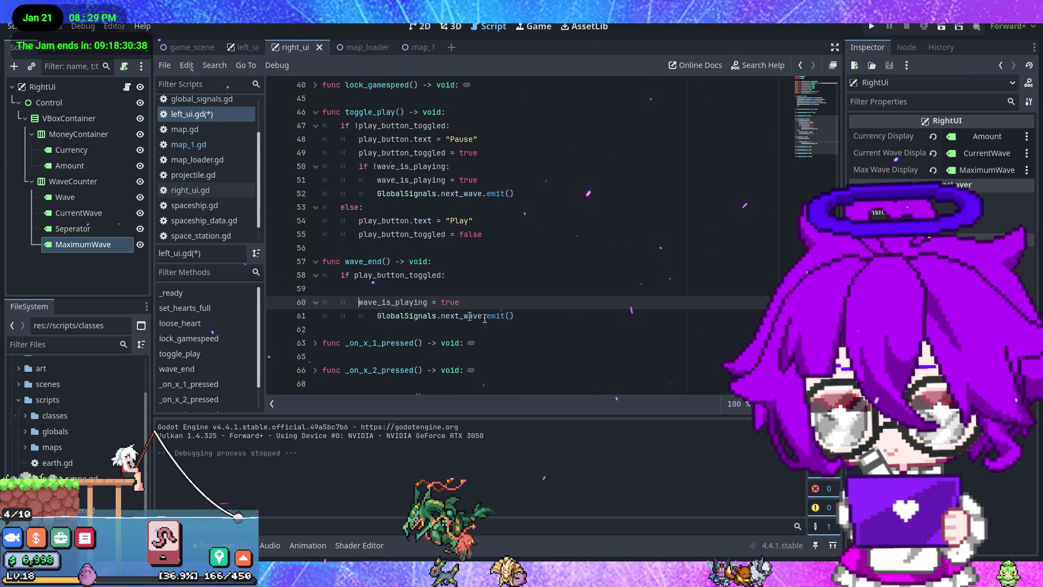
pyautogui.click(362, 286)
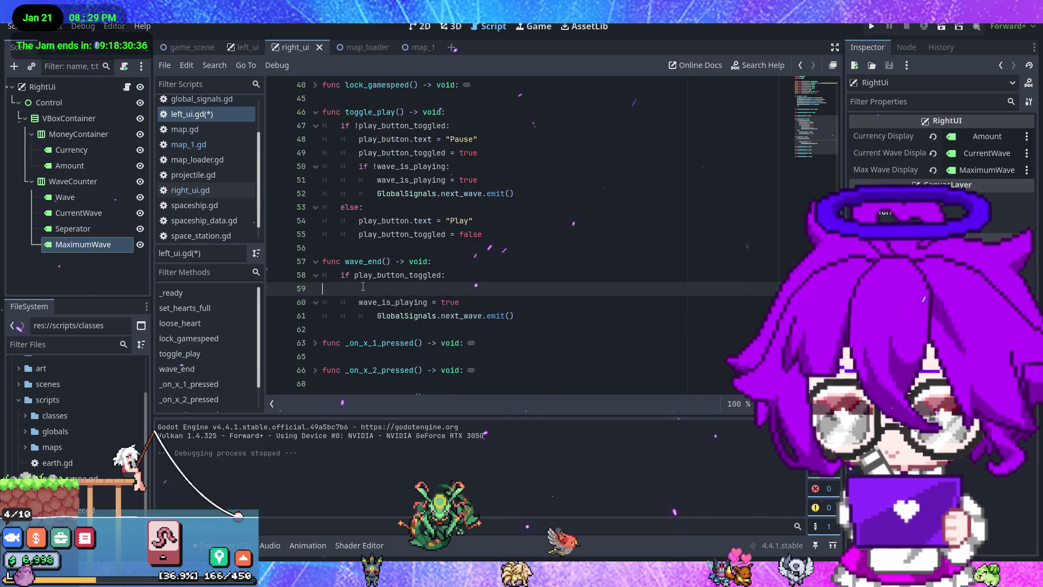
pyautogui.press('Delete')
pyautogui.press('Down')
pyautogui.press('Home')
pyautogui.press('BackSpace')
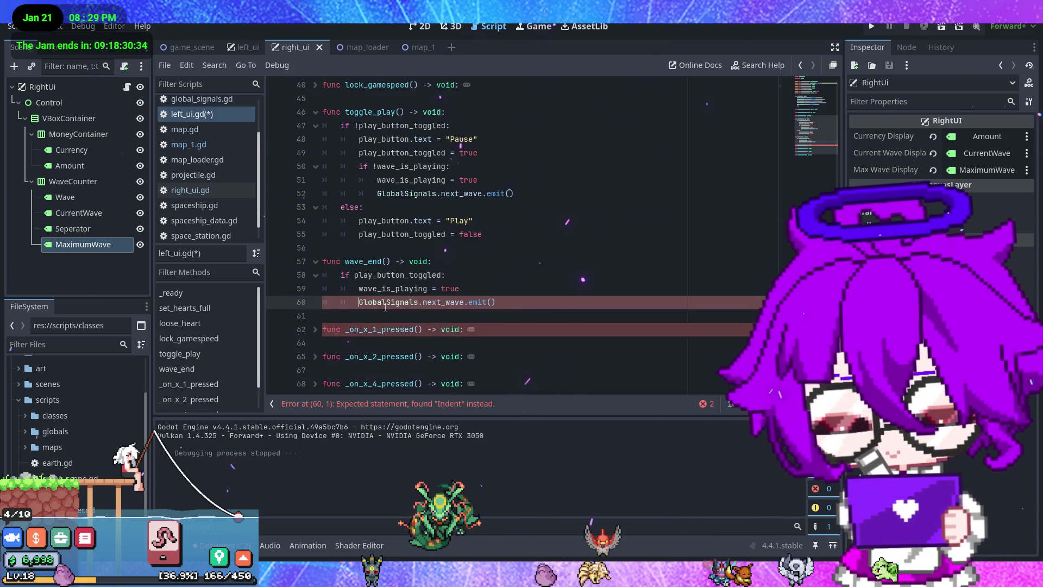
pyautogui.press('Up')
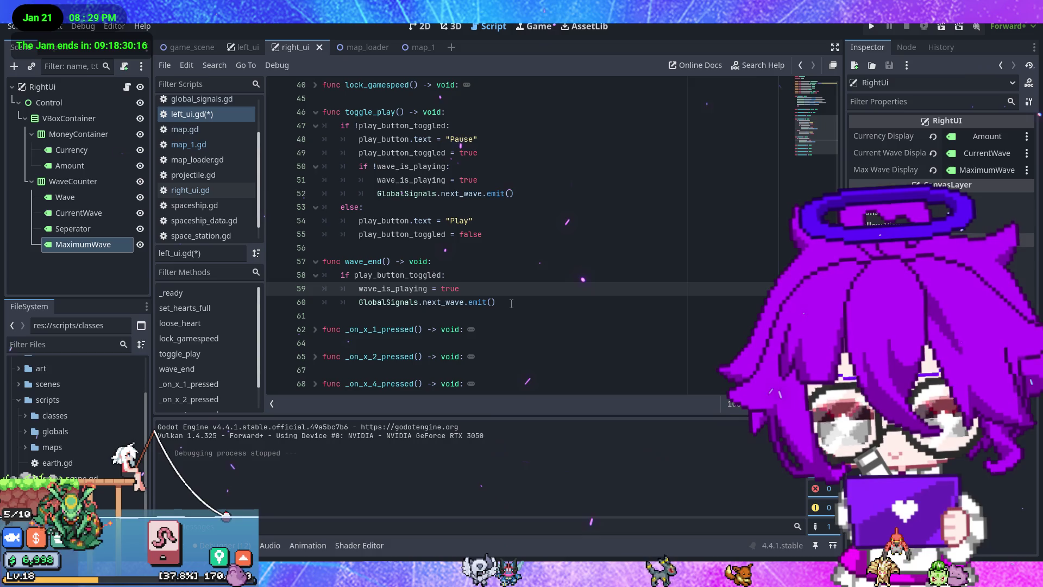
pyautogui.click(511, 303)
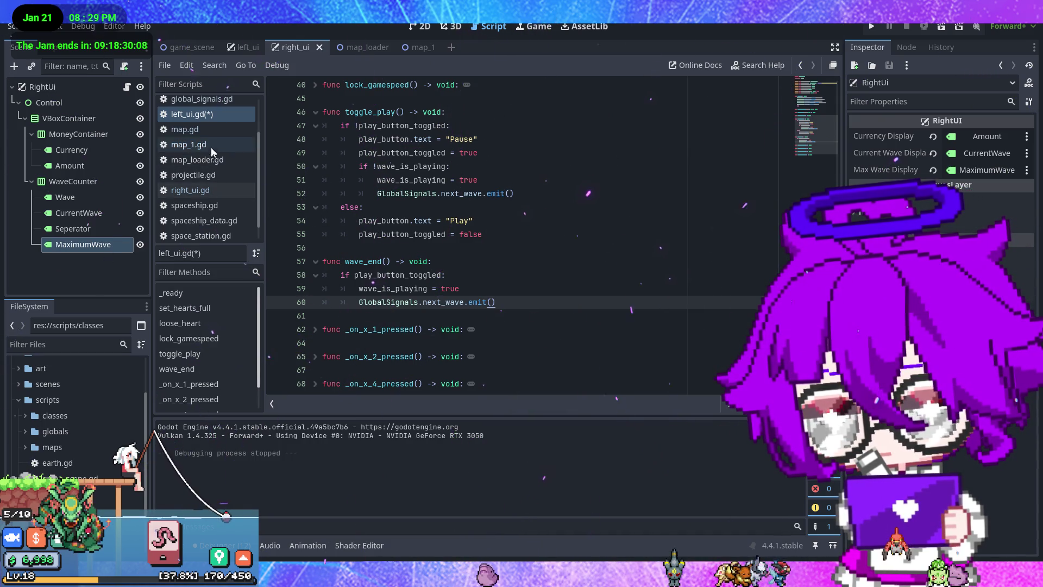
pyautogui.hotkey('ctrl', 's')
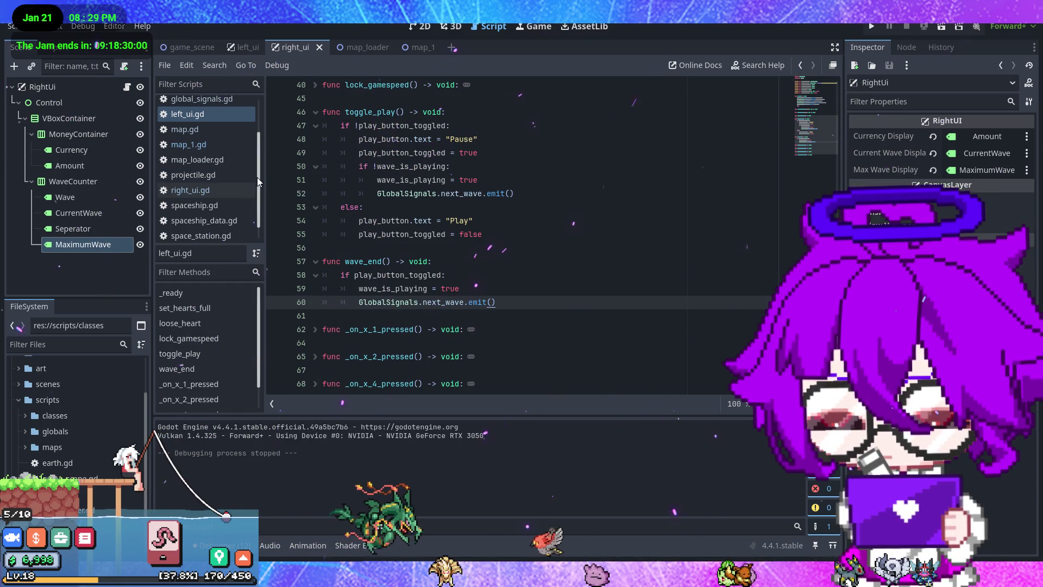
pyautogui.scroll(-1, 255, 184)
# - From waves.gd, test-run the game through wave 1 of 2, then open map_1.gd
pyautogui.click(214, 228)
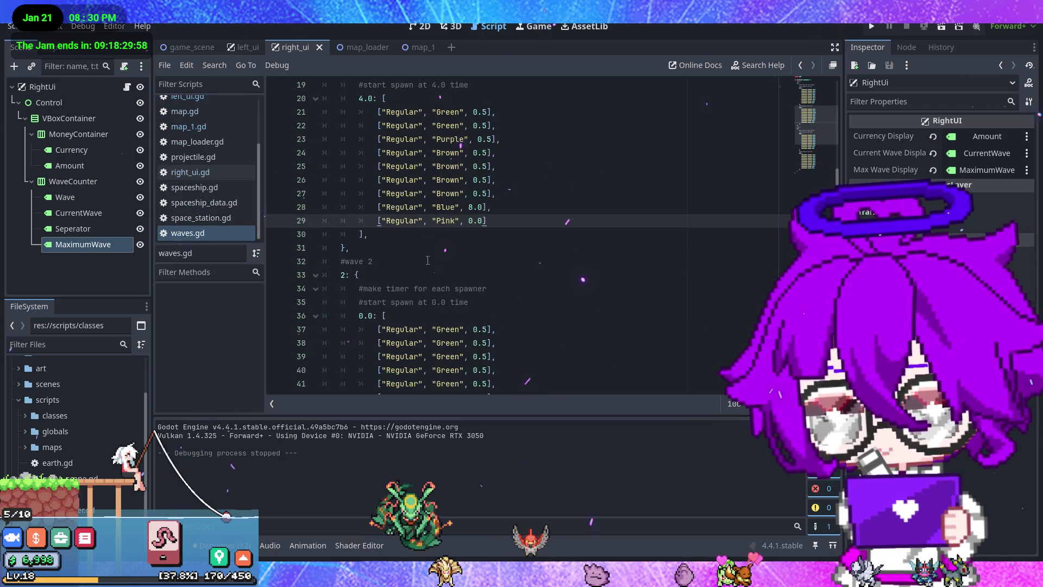
pyautogui.scroll(5, 428, 262)
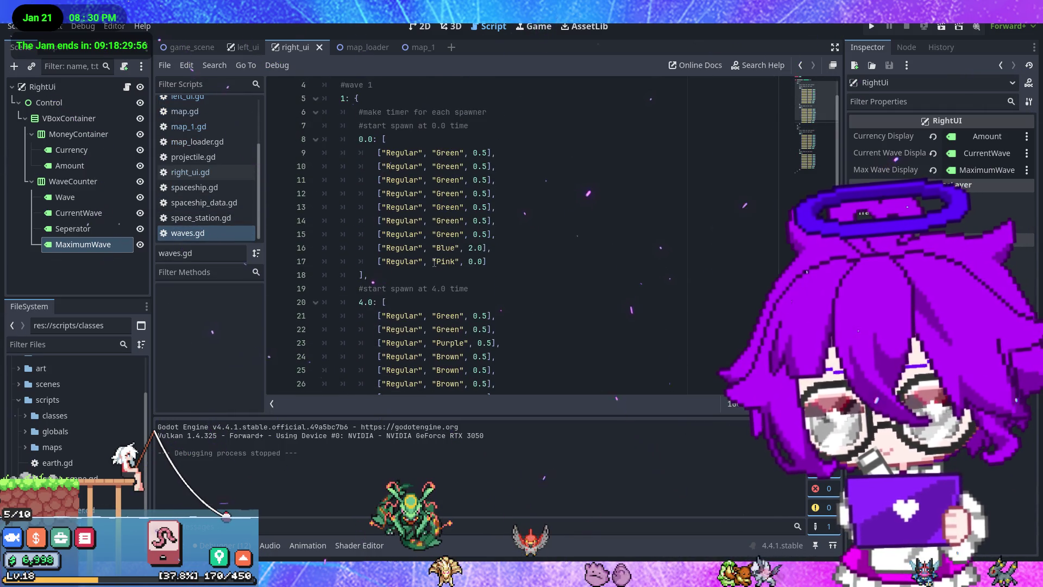
pyautogui.press('F5')
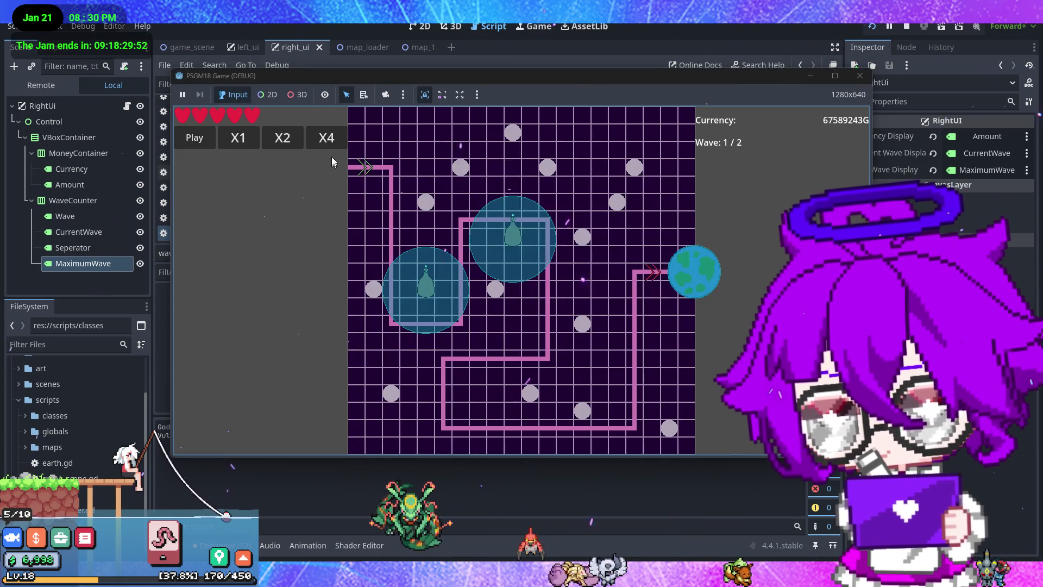
pyautogui.click(194, 138)
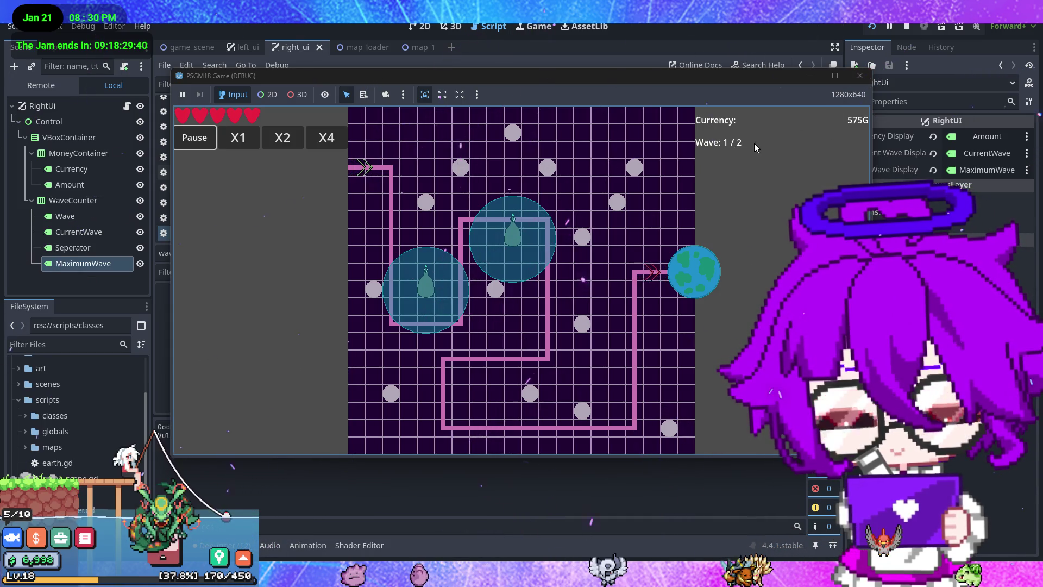
pyautogui.click(860, 75)
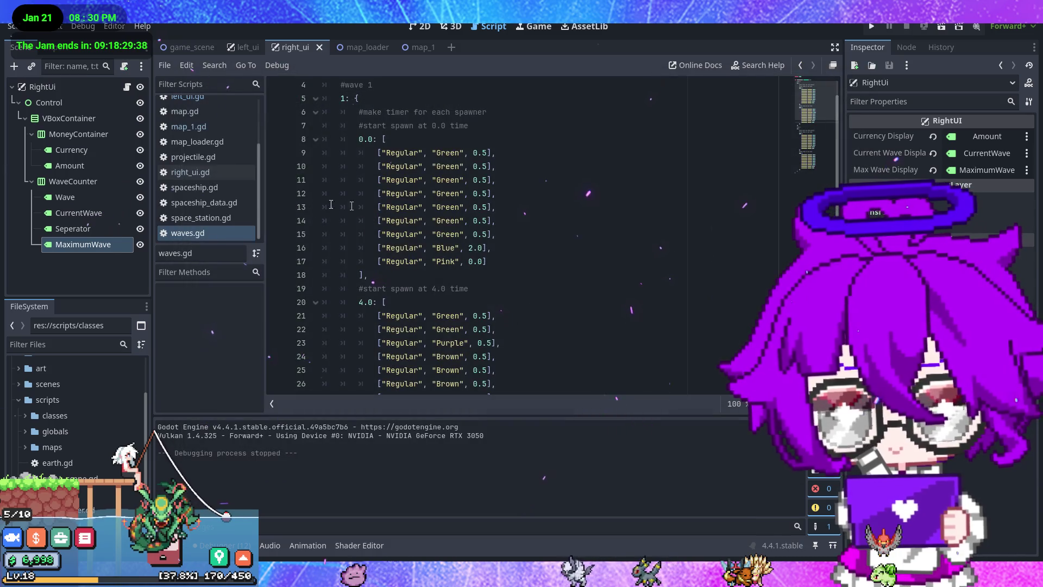
pyautogui.click(208, 126)
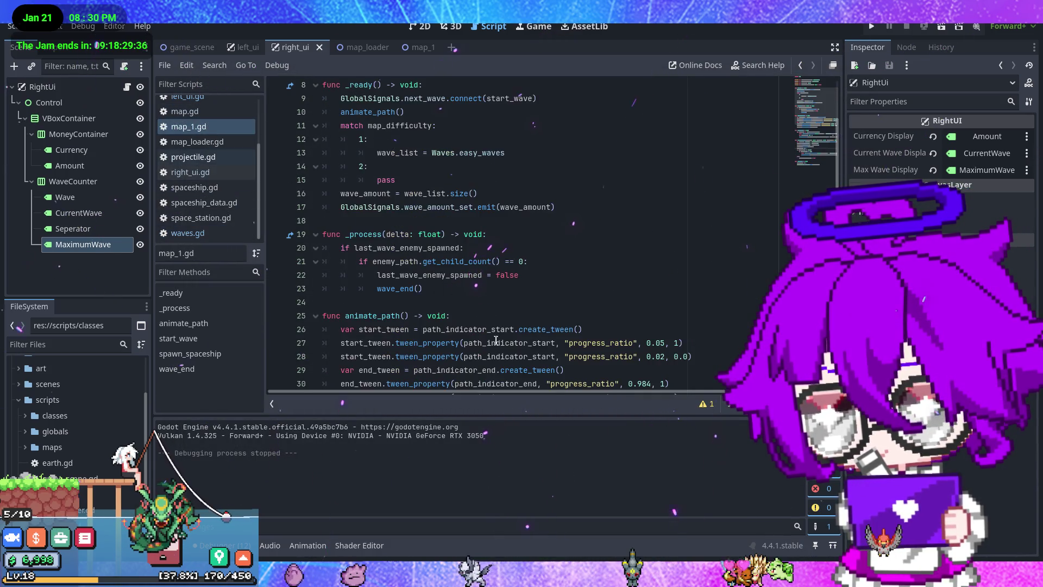
# - Add print("wave end") as the first line of wave_end in map_1.gd and save
pyautogui.scroll(-10, 470, 333)
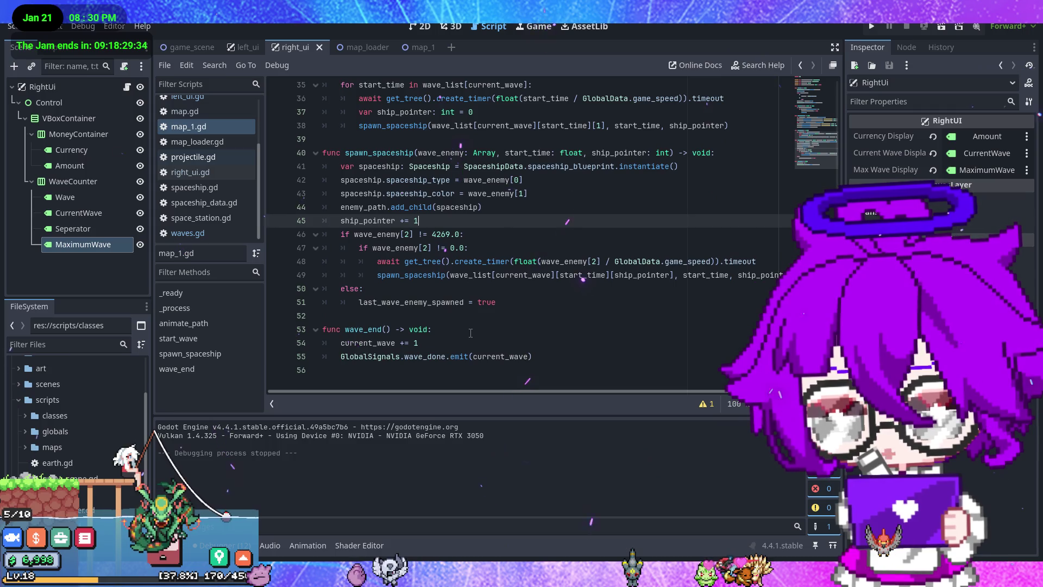
pyautogui.click(473, 332)
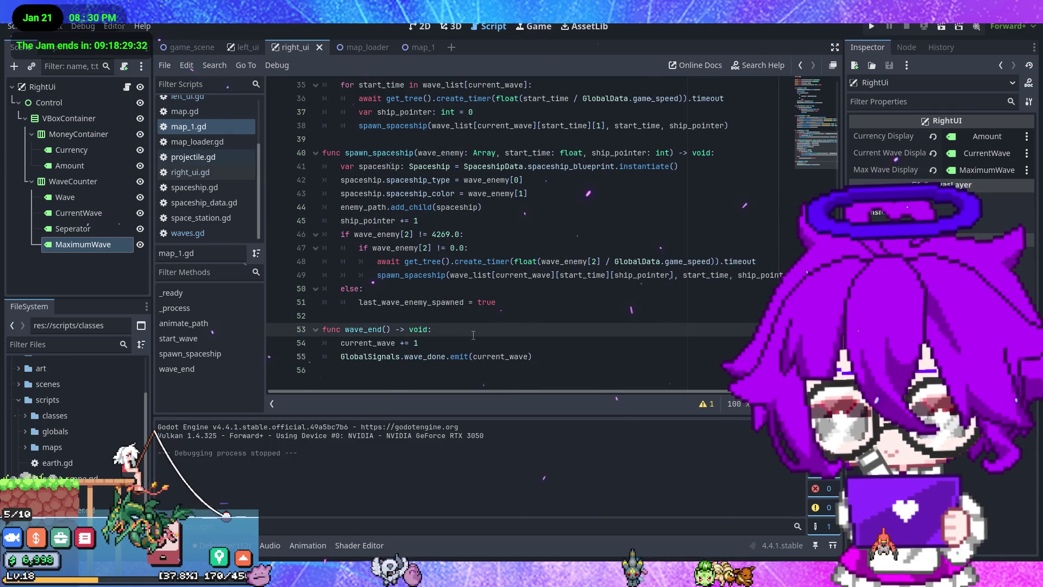
pyautogui.press('Return')
pyautogui.write('int')
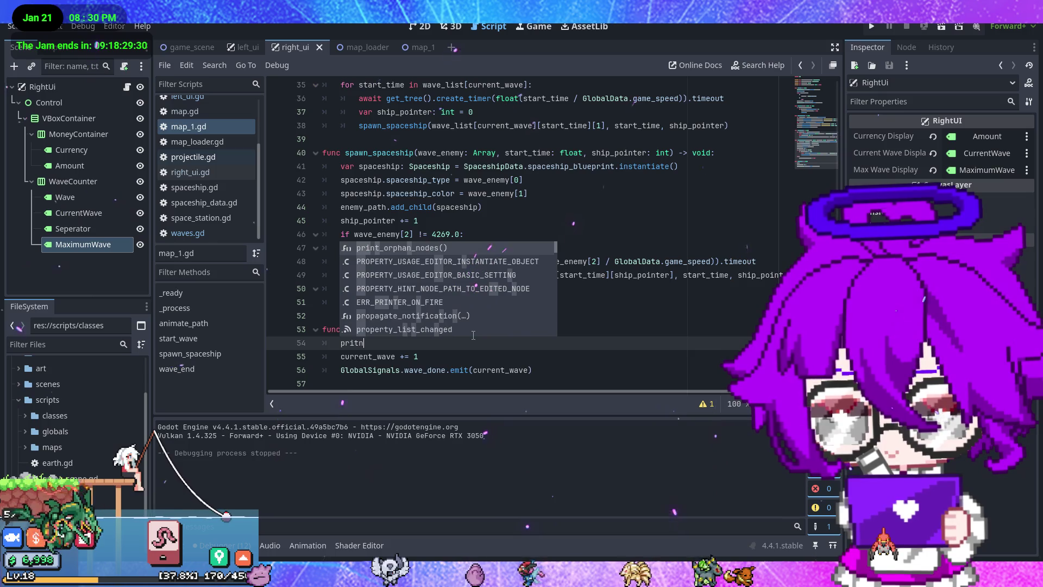
pyautogui.write('("wave end')
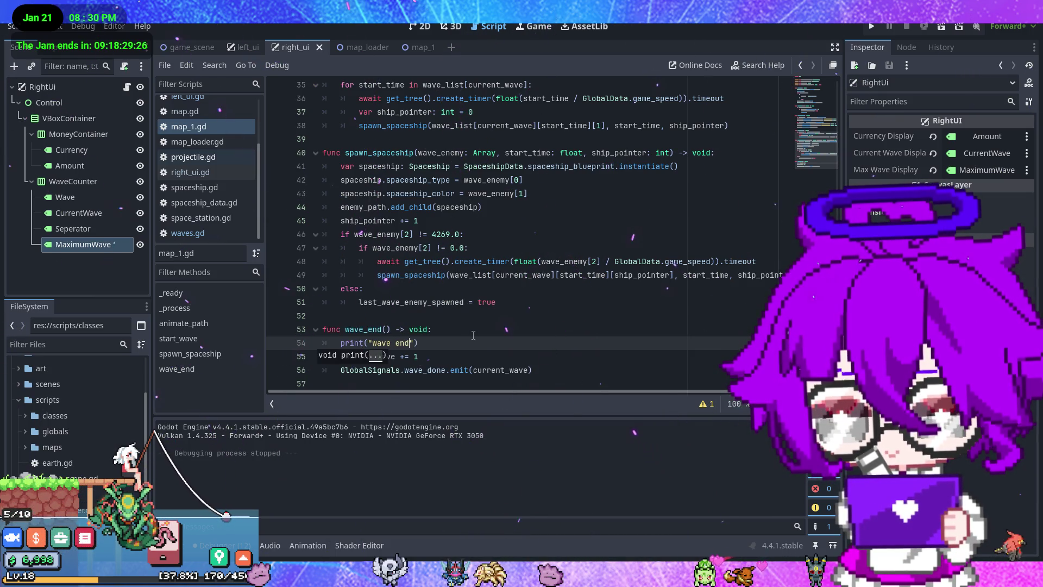
pyautogui.hotkey('ctrl', 's')
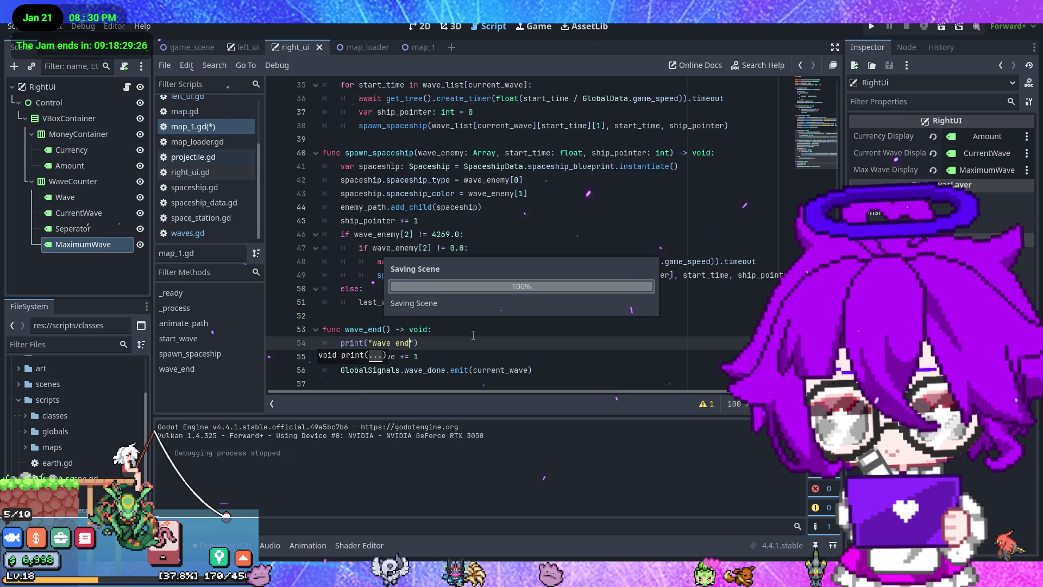
# - Run the game again, watching currency climb to 575G, then close it
pyautogui.click(478, 341)
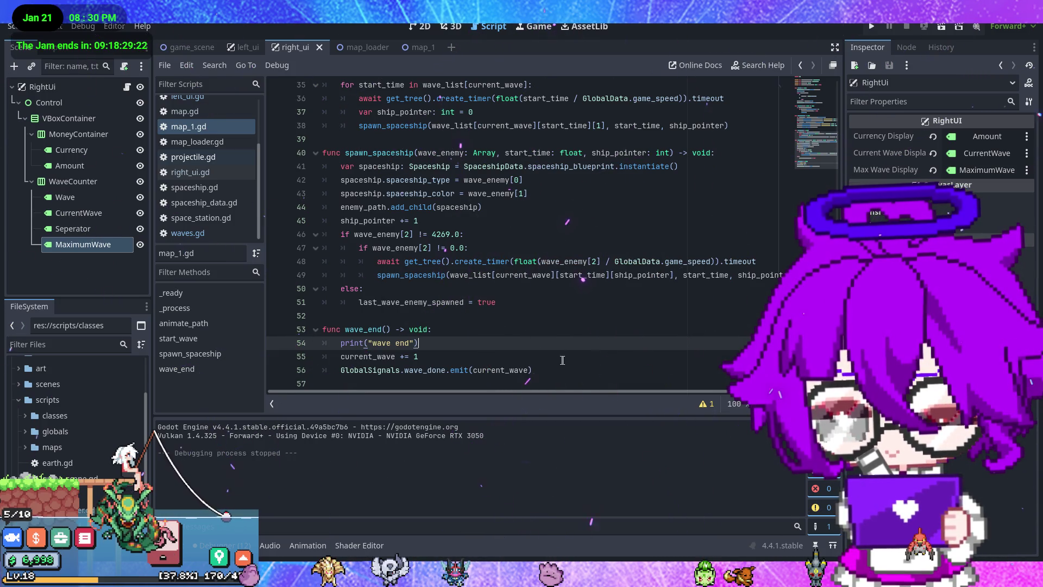
pyautogui.click(878, 27)
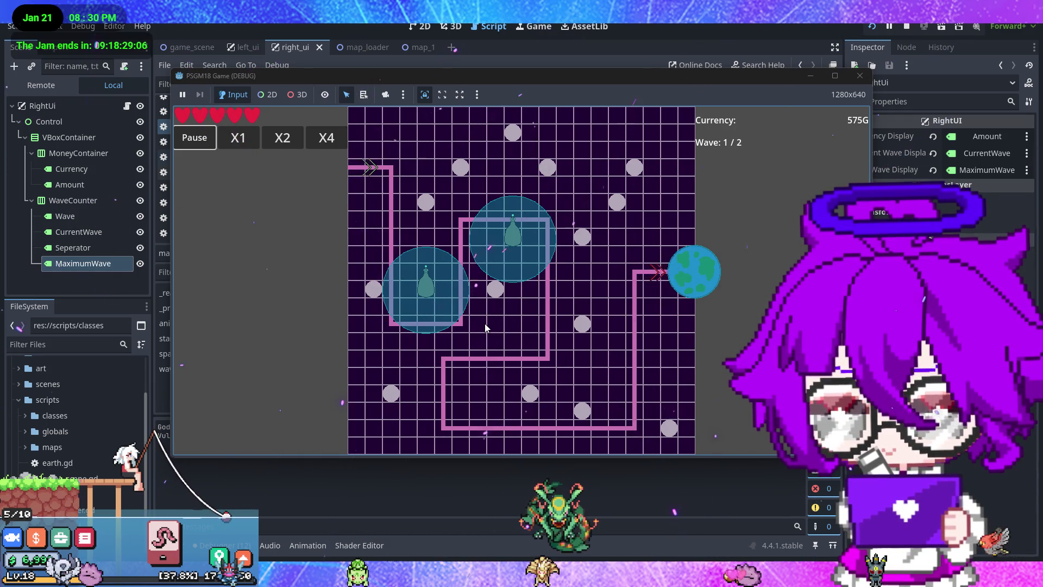
pyautogui.click(861, 78)
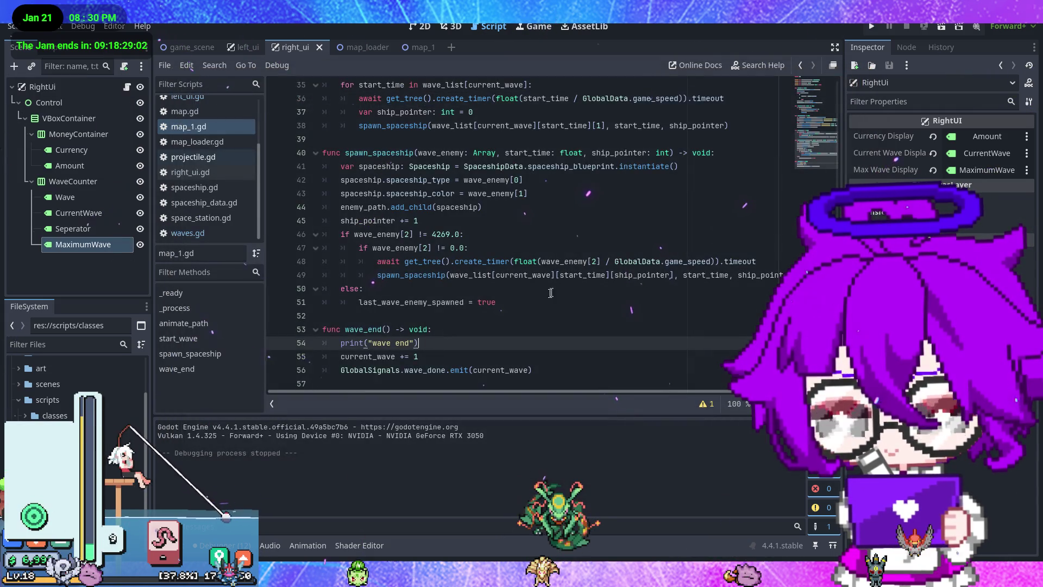
# - Add a "last spawn" print in the else branch and print("wave end") before wave_end() in _process
pyautogui.click(462, 289)
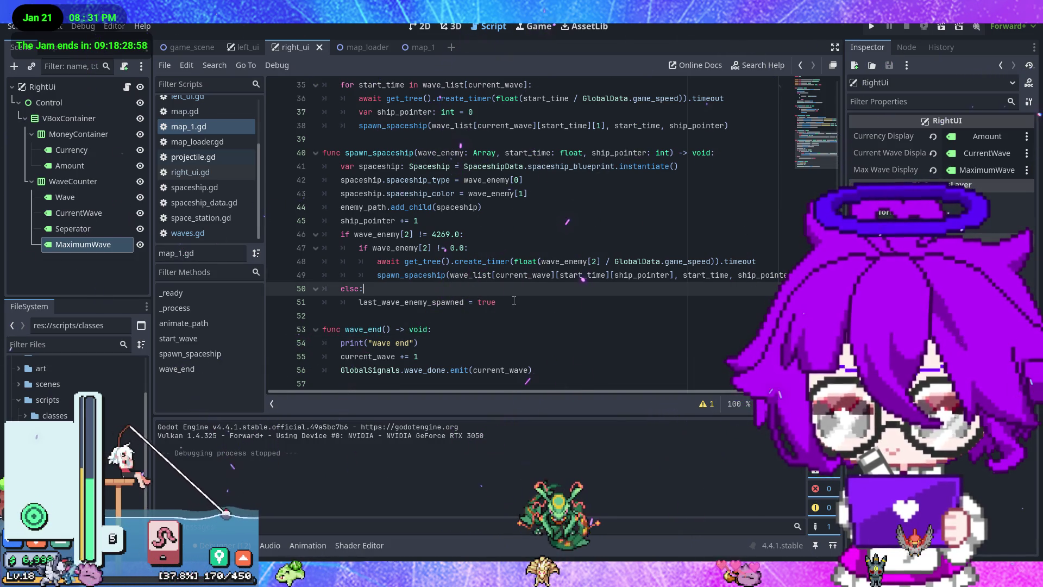
pyautogui.press('Return')
pyautogui.write('ri')
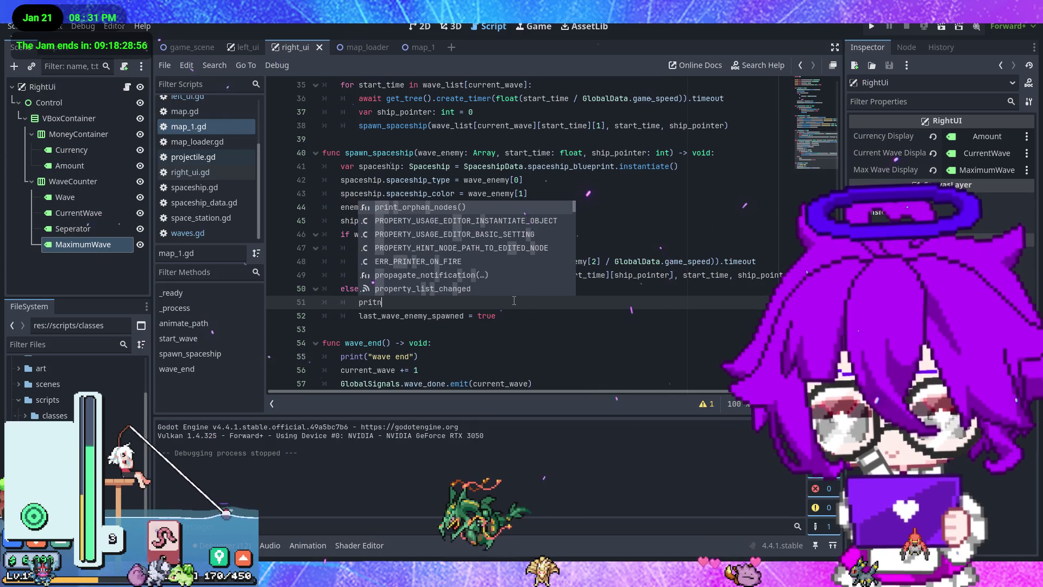
pyautogui.write('nt("last ')
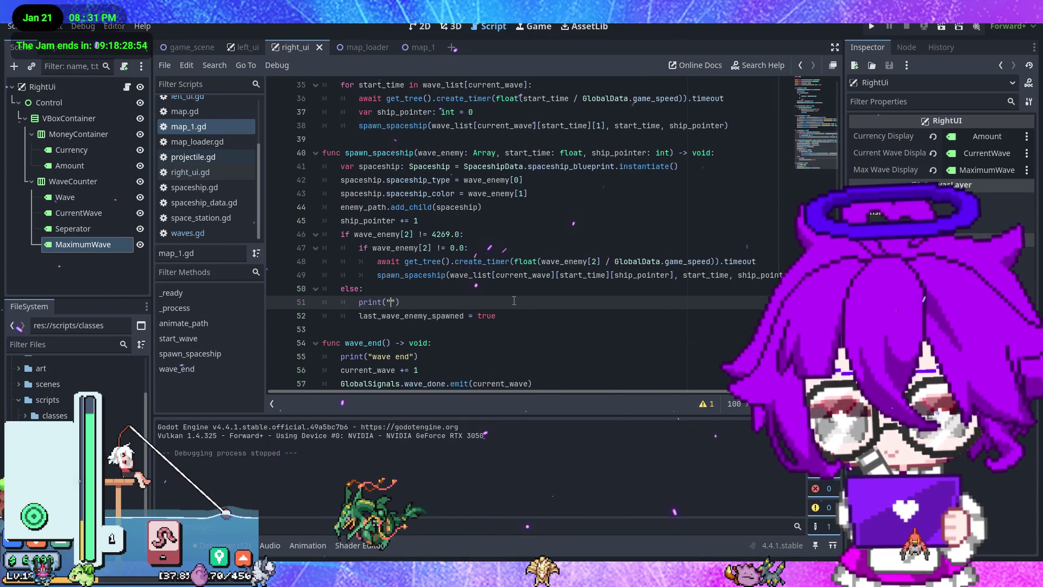
pyautogui.write('spaw')
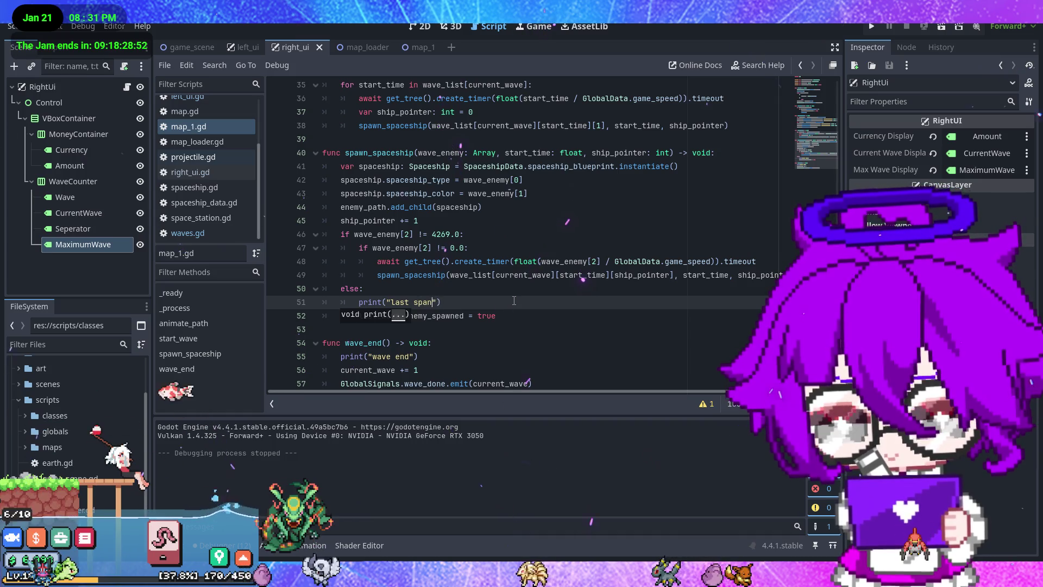
pyautogui.write('n')
pyautogui.scroll(6, 505, 294)
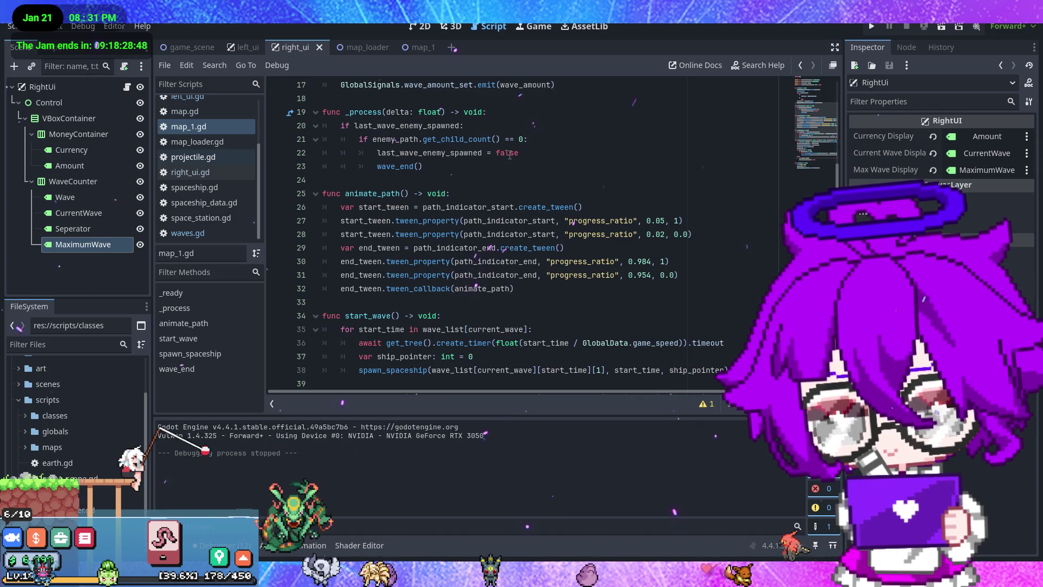
pyautogui.click(538, 153)
pyautogui.press('Return')
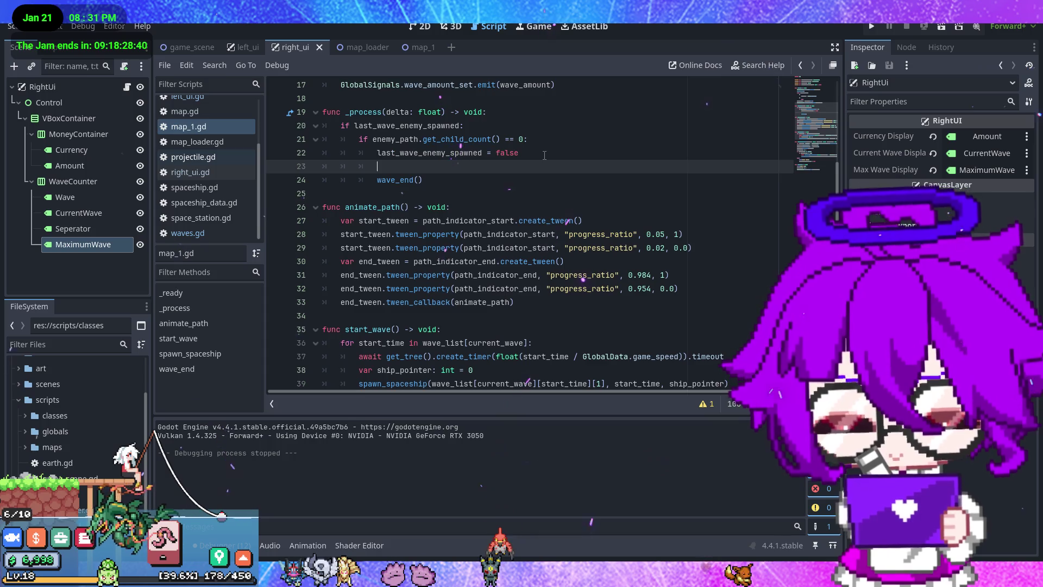
pyautogui.write('nt')
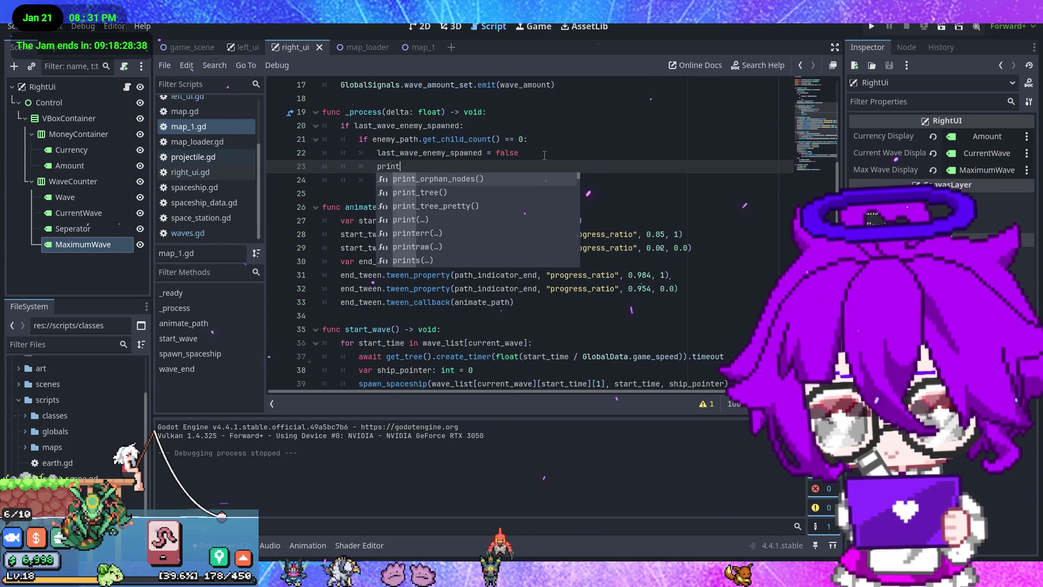
pyautogui.write('("wave end')
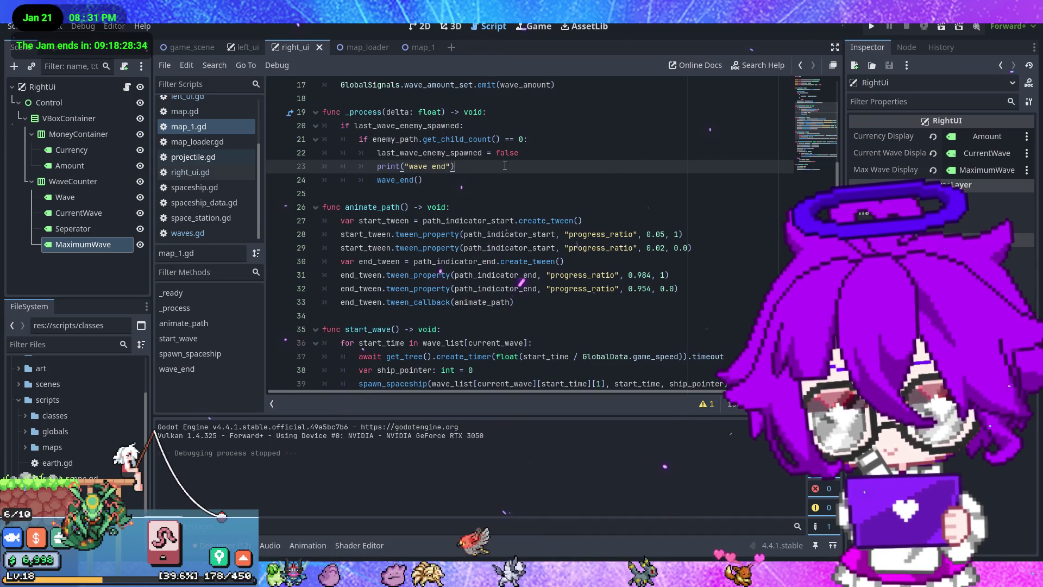
# - Delete the old print from wave_end, save map_1.gd and launch the game
pyautogui.scroll(-7, 482, 282)
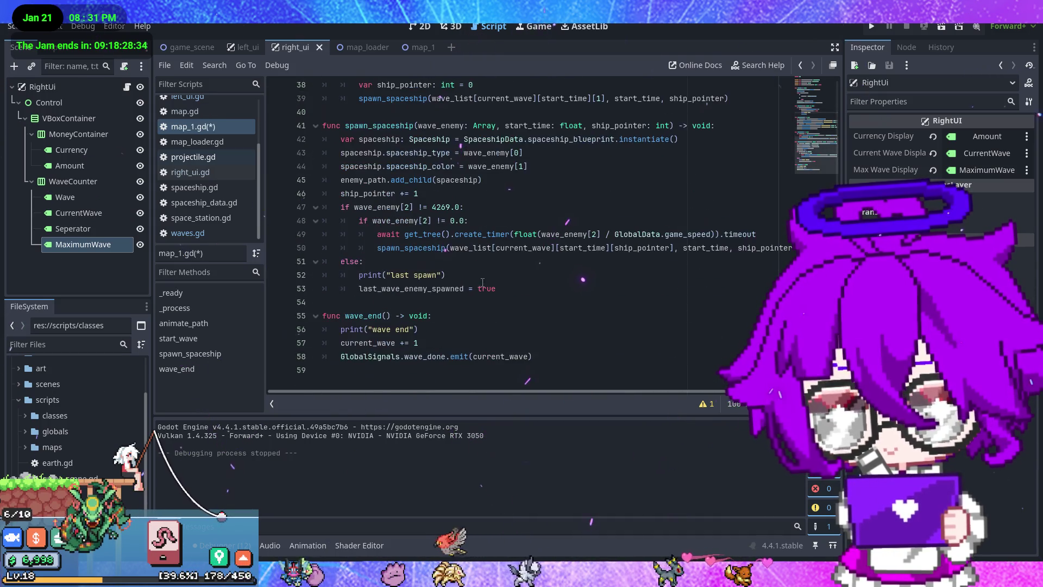
pyautogui.moveTo(435, 331); pyautogui.dragTo(296, 328)
pyautogui.press('BackSpace')
pyautogui.press('BackSpace')
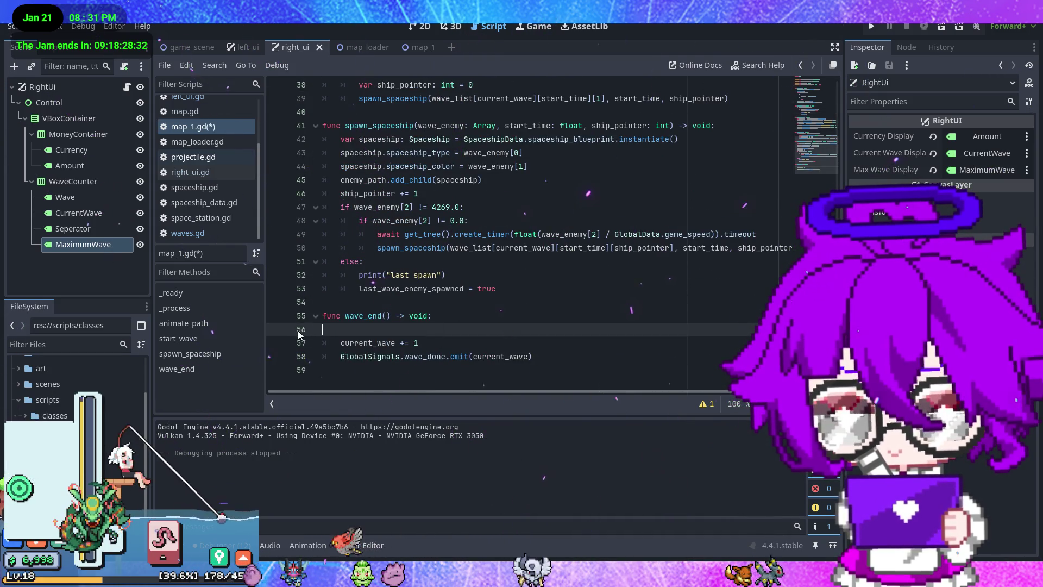
pyautogui.hotkey('ctrl', 's')
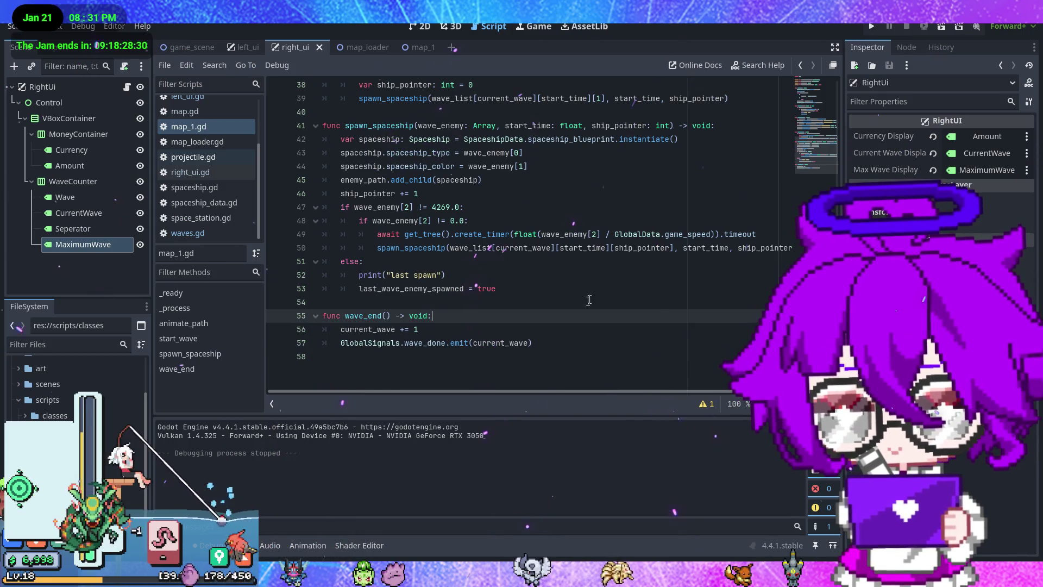
pyautogui.scroll(10, 528, 322)
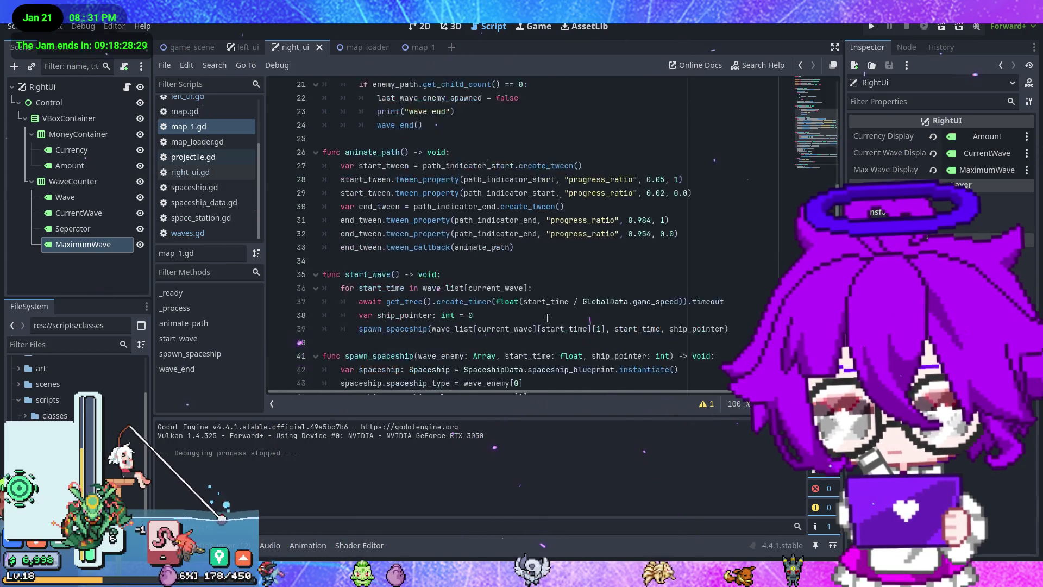
pyautogui.click(872, 26)
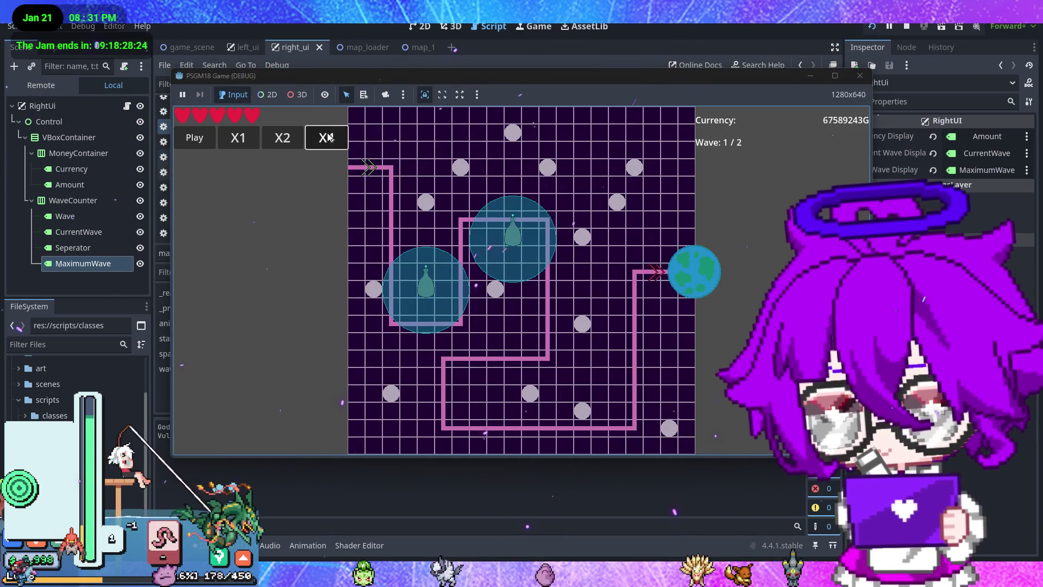
# - Start wave 1, let currency reach 575G, then stop the game
pyautogui.click(200, 144)
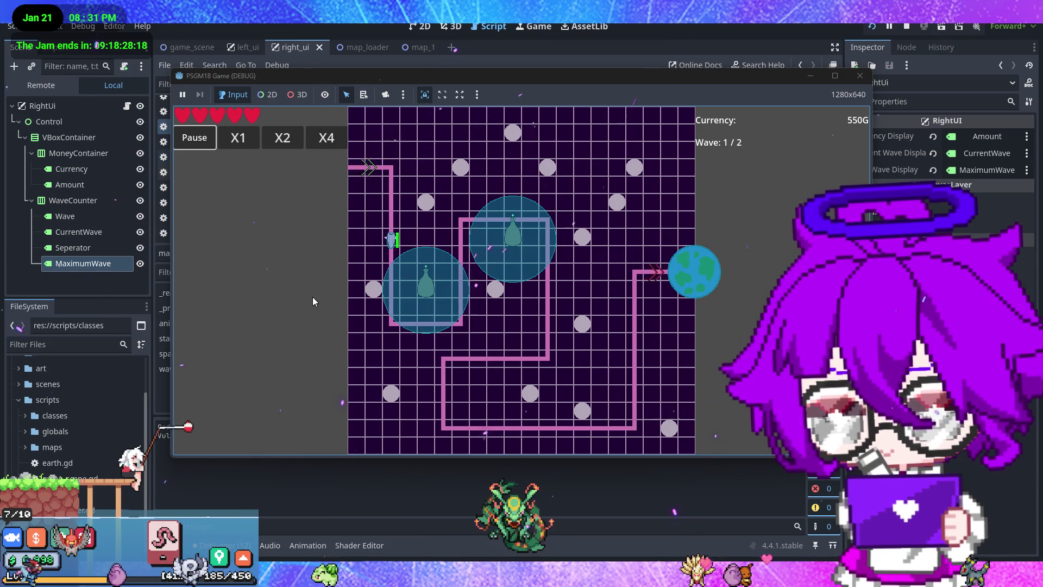
pyautogui.click(860, 76)
pyautogui.scroll(-6, 519, 286)
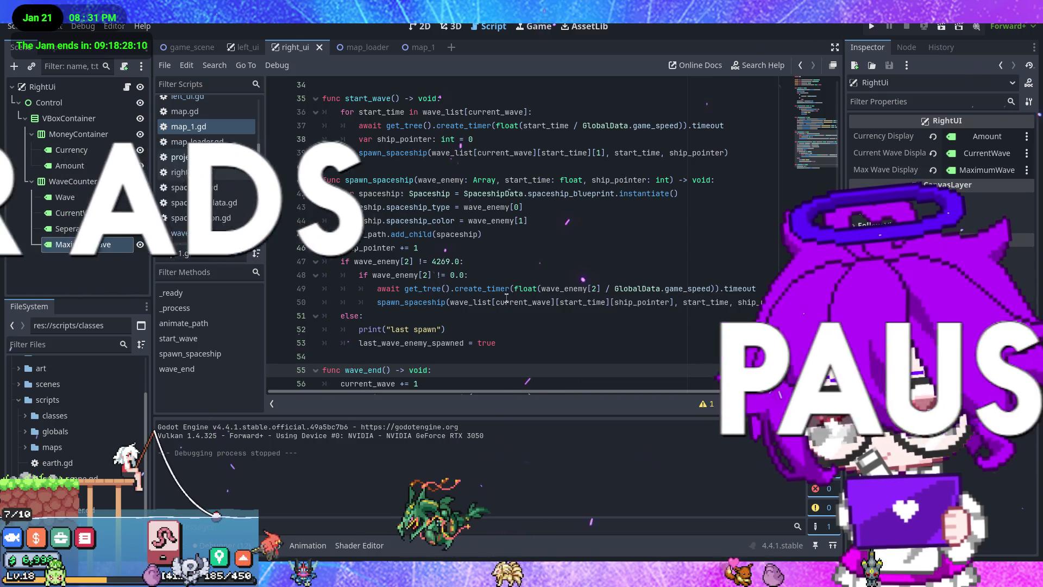
# - Switch back to waves.gd and run the game until the counter reaches wave 2 / 2
pyautogui.hotkey('alt', 'Left')
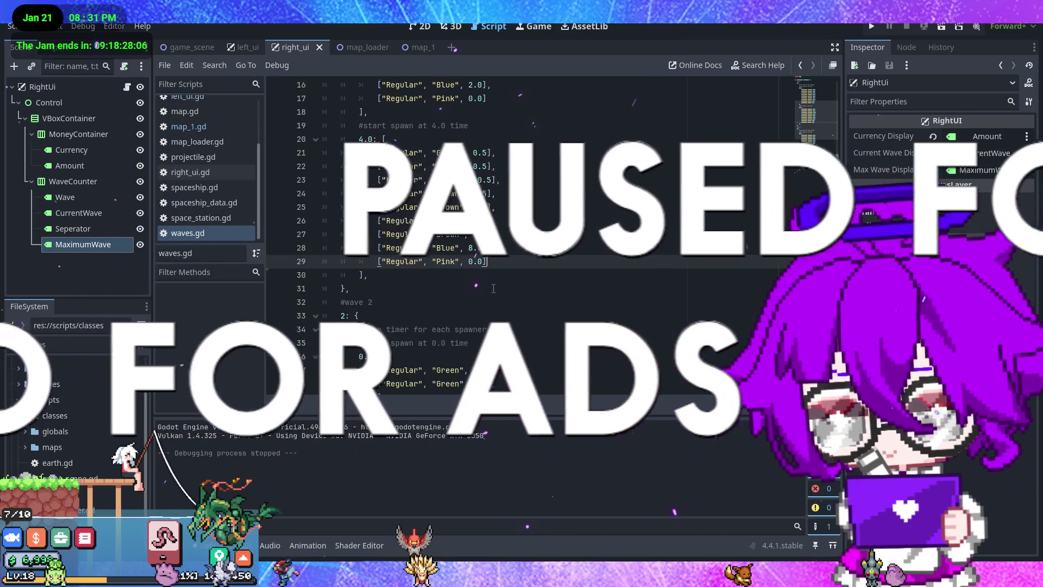
pyautogui.press('F5')
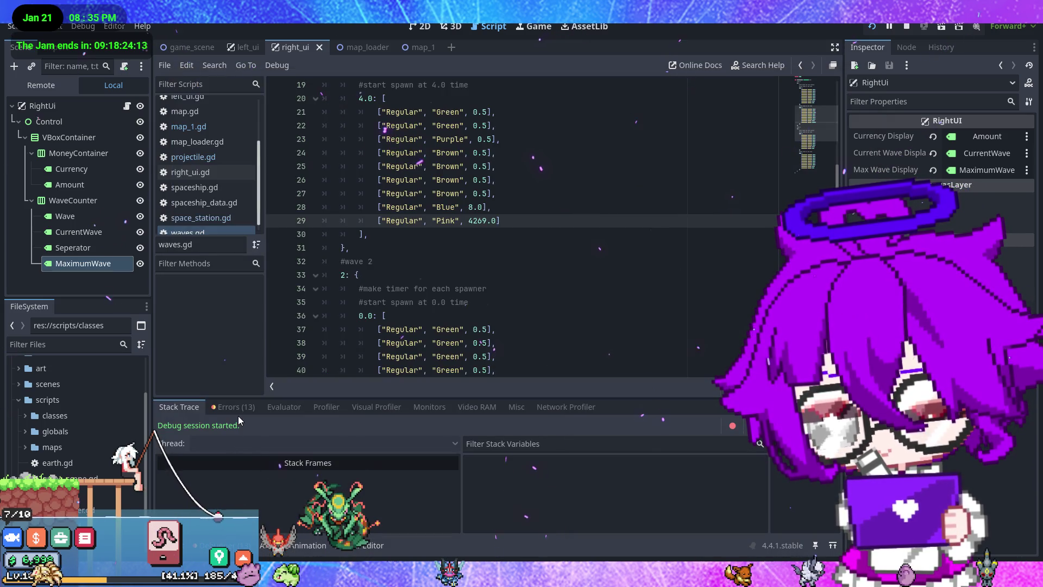
# - Check the error about wave_done calling wave_end with 1 argument, stop the game, open left_ui.gd's wave_end
pyautogui.click(238, 411)
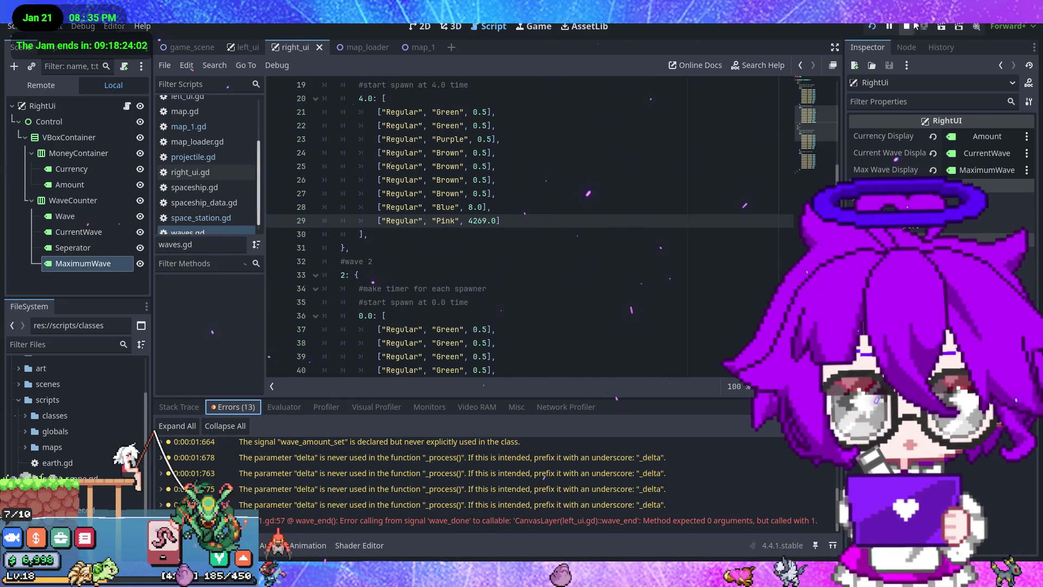
pyautogui.click(911, 25)
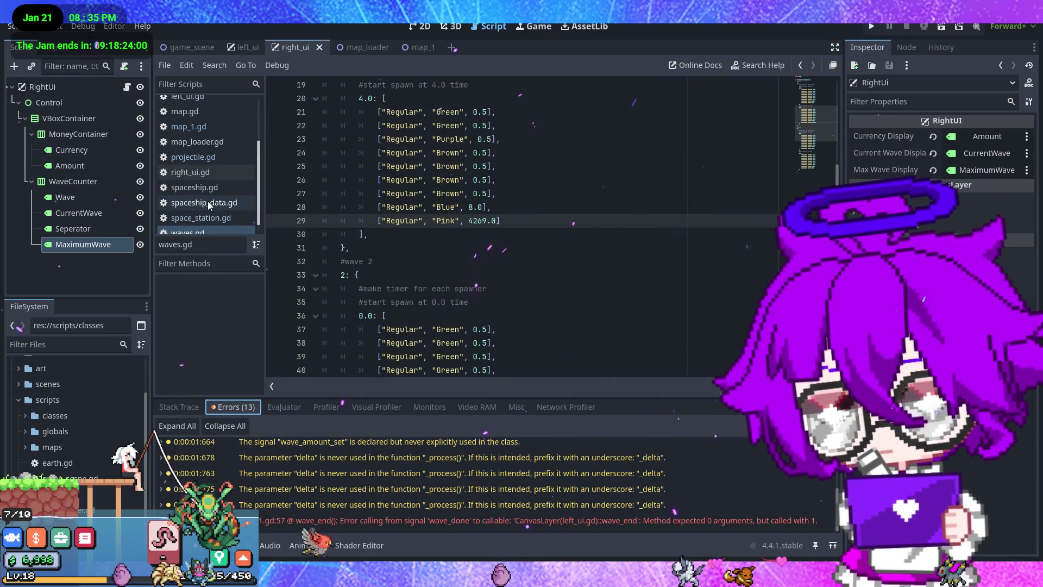
pyautogui.scroll(2, 214, 135)
pyautogui.click(218, 130)
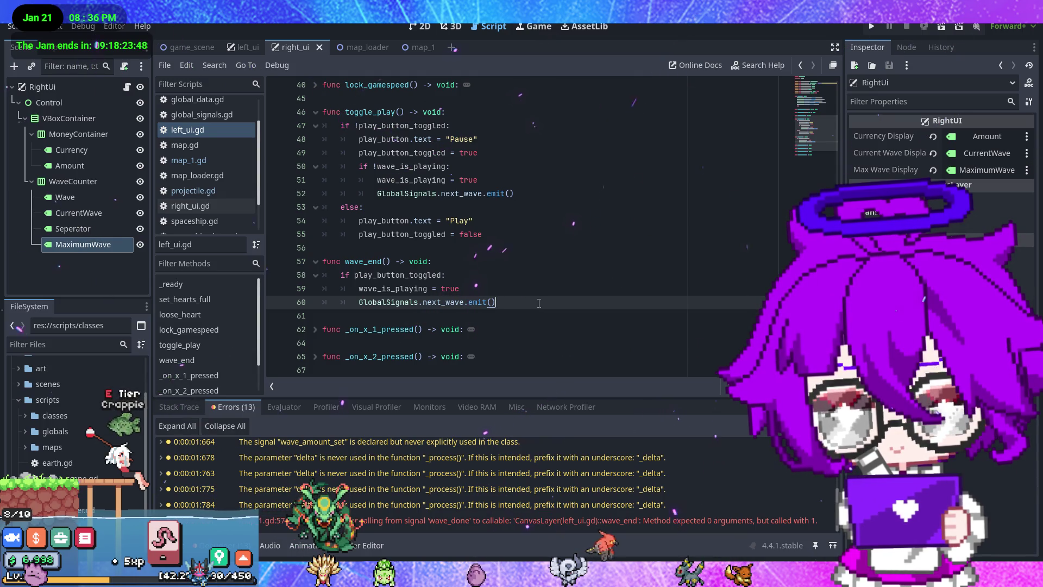
pyautogui.scroll(-2, 537, 302)
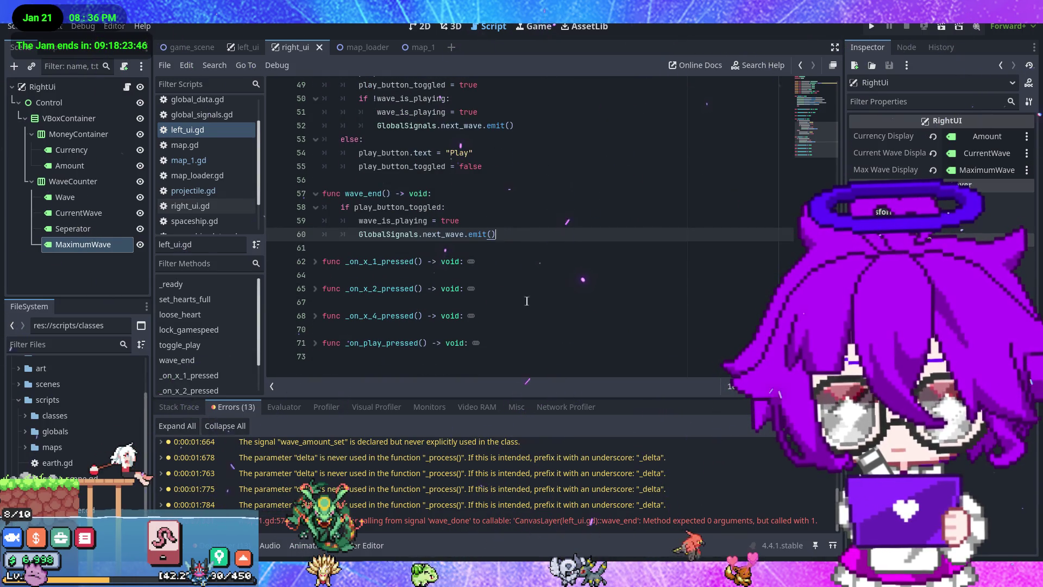
# - Give wave_end on line 57 a wave_amount: int parameter, then open map_1.gd at its print("last spawn") line
pyautogui.scroll(1, 511, 283)
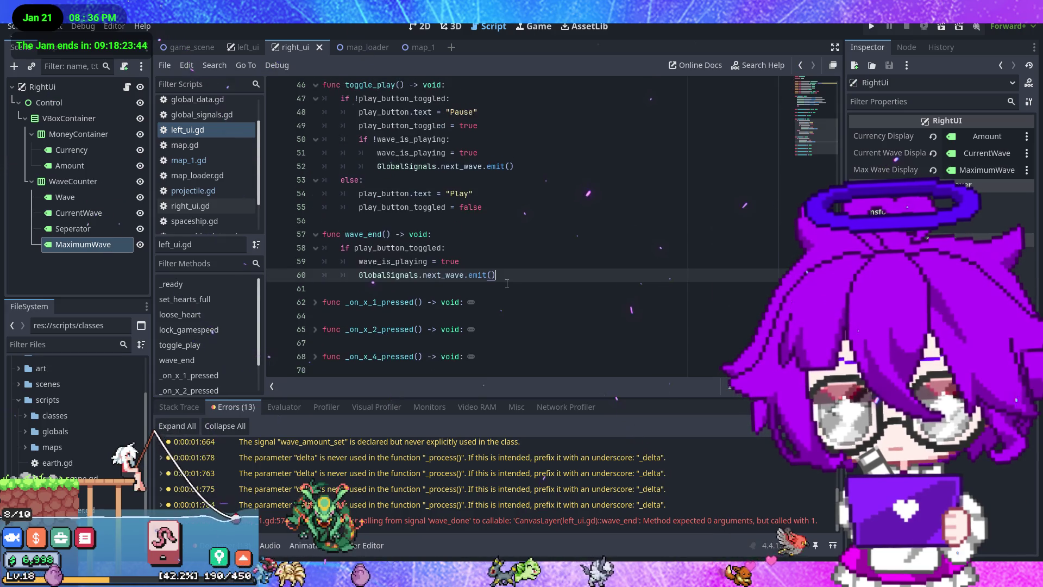
pyautogui.scroll(12, 508, 280)
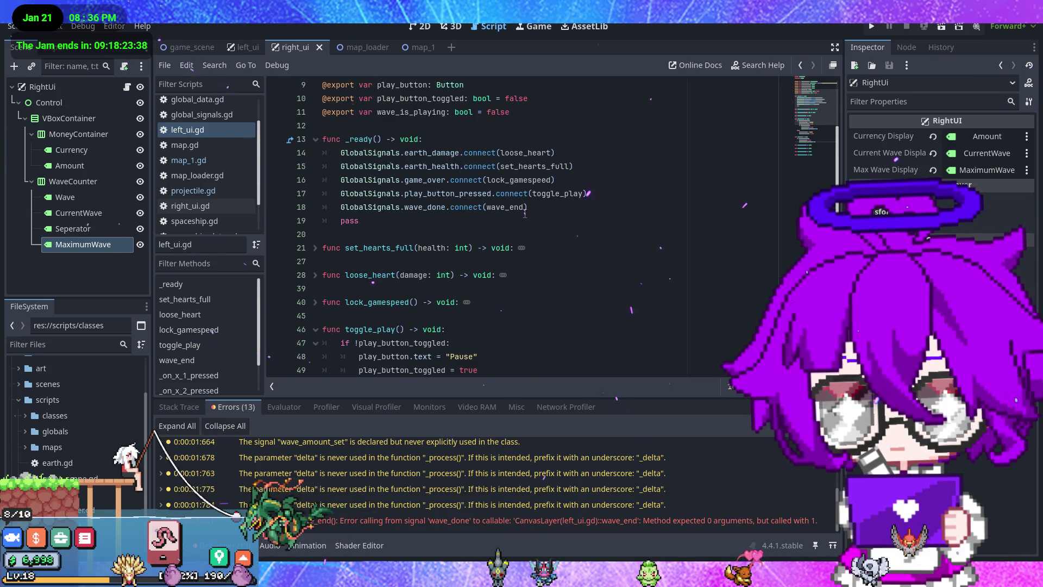
pyautogui.scroll(-10, 524, 214)
pyautogui.click(386, 275)
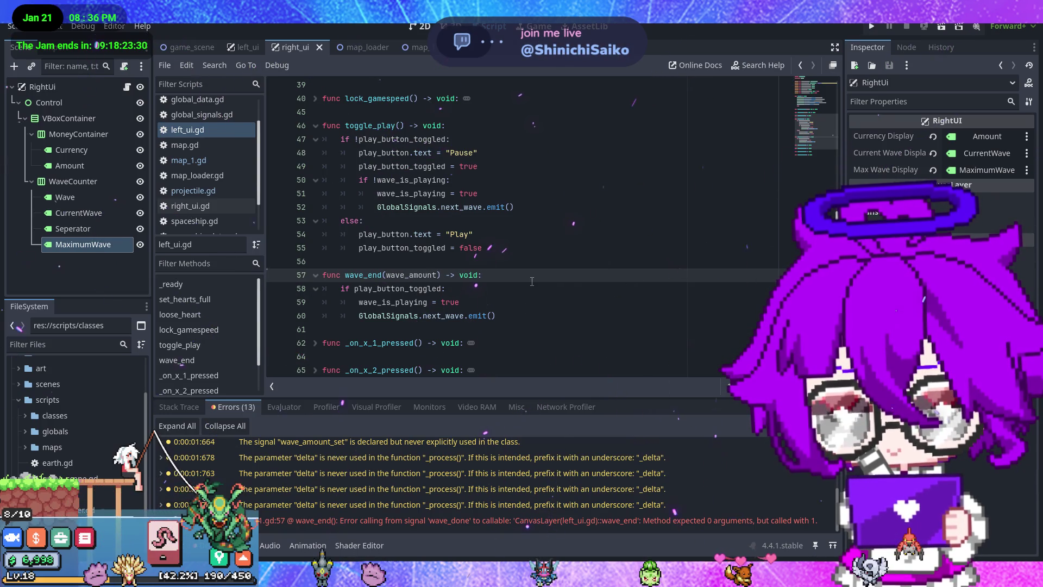
pyautogui.write('t')
pyautogui.click(527, 281)
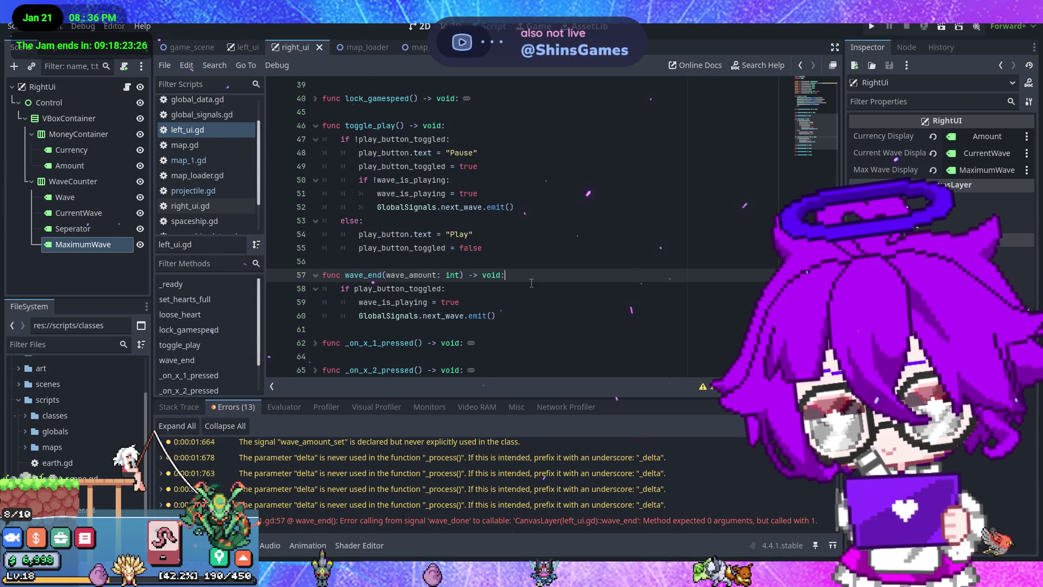
pyautogui.click(187, 160)
pyautogui.tripleClick(463, 328)
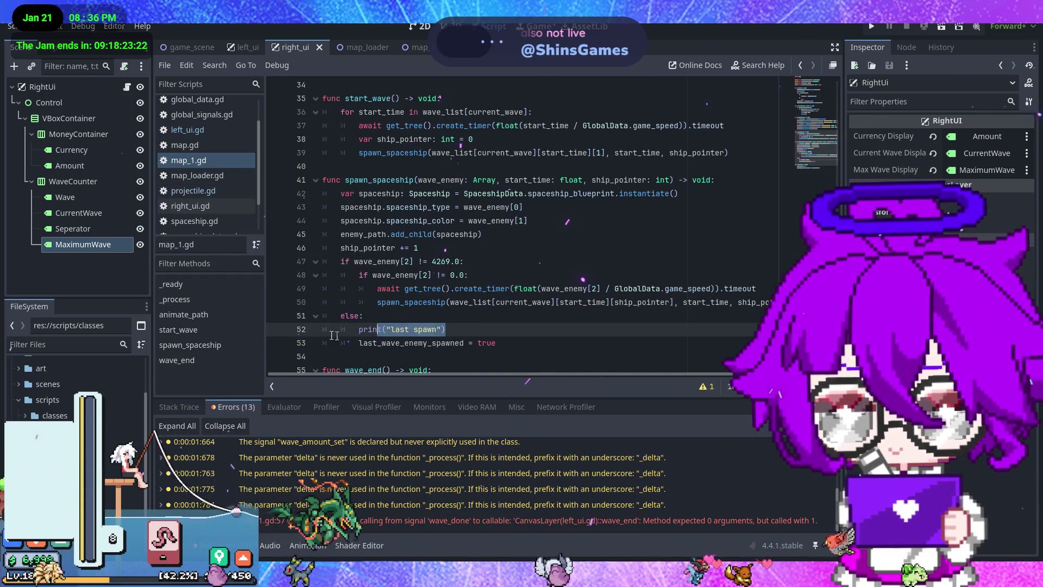
# - Delete the print("last spawn") line from map_1.gd
pyautogui.press('BackSpace')
pyautogui.press('BackSpace')
pyautogui.scroll(-1, 424, 338)
pyautogui.scroll(8, 424, 339)
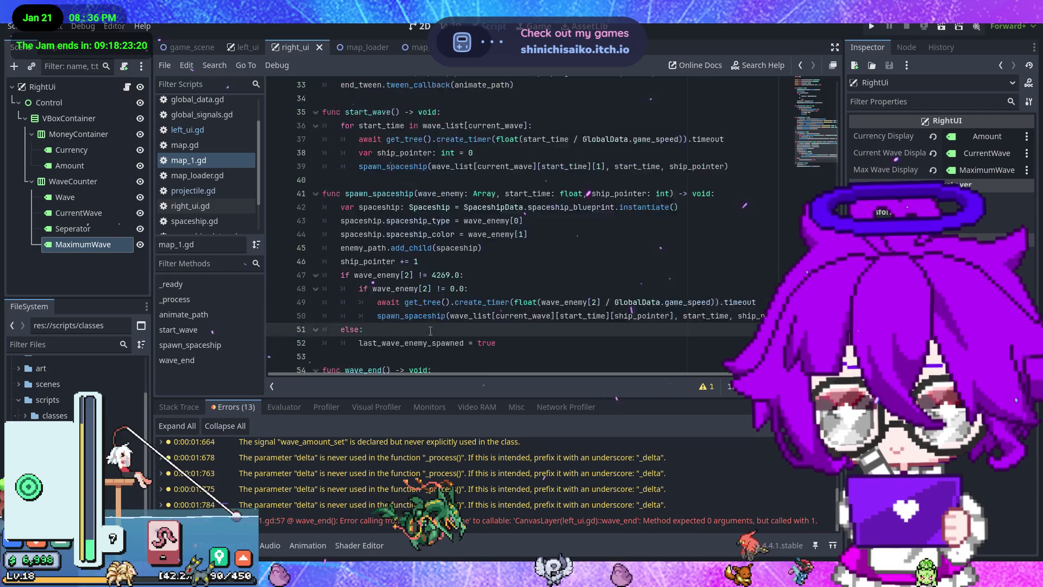
pyautogui.scroll(1, 440, 321)
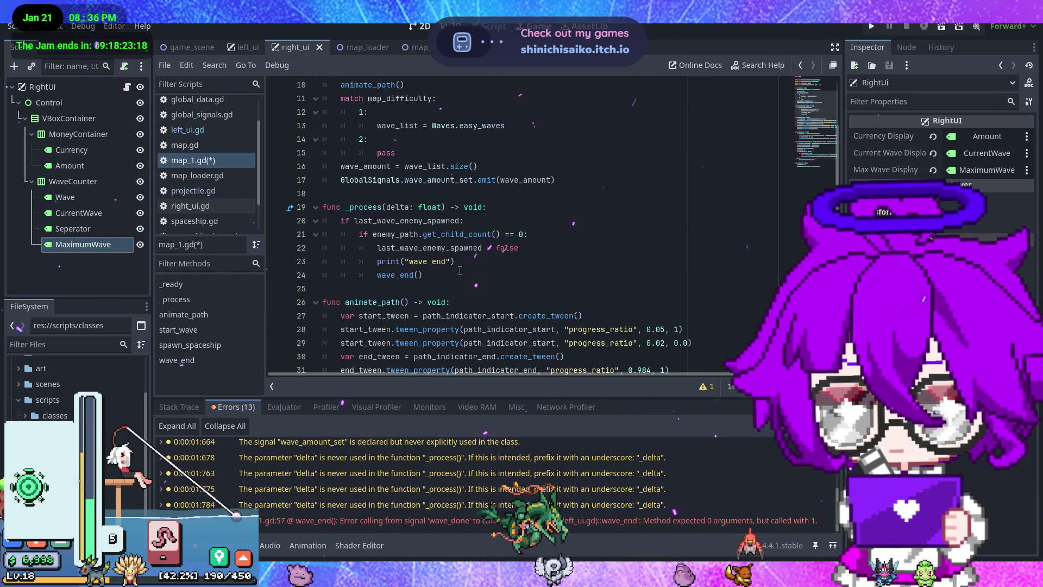
pyautogui.moveTo(455, 262); pyautogui.dragTo(356, 264)
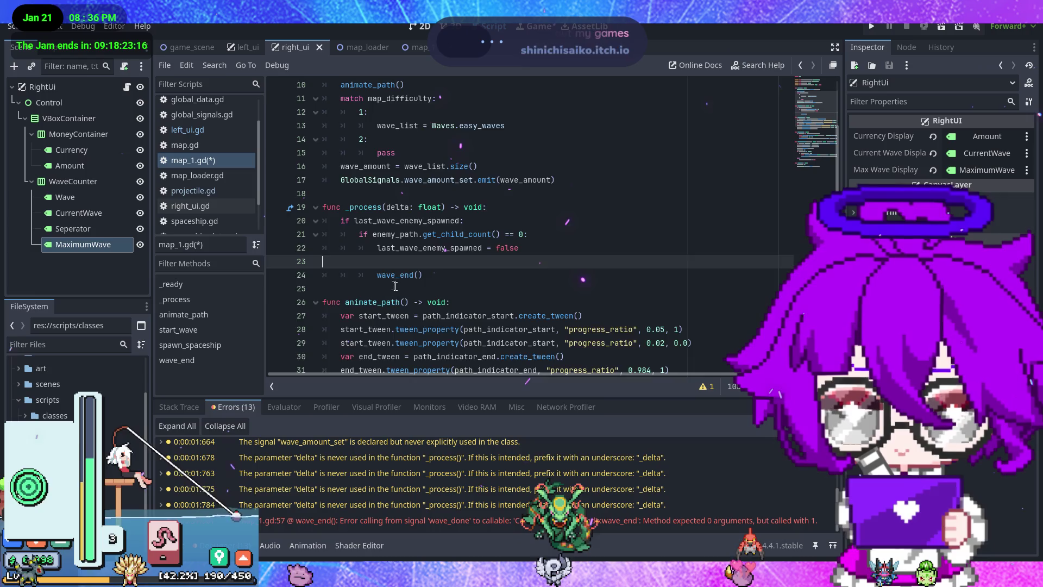
# - Delete the print("wave end") line from _process, save map_1.gd and run the game
pyautogui.press('BackSpace')
pyautogui.scroll(3, 395, 286)
pyautogui.hotkey('ctrl', 's')
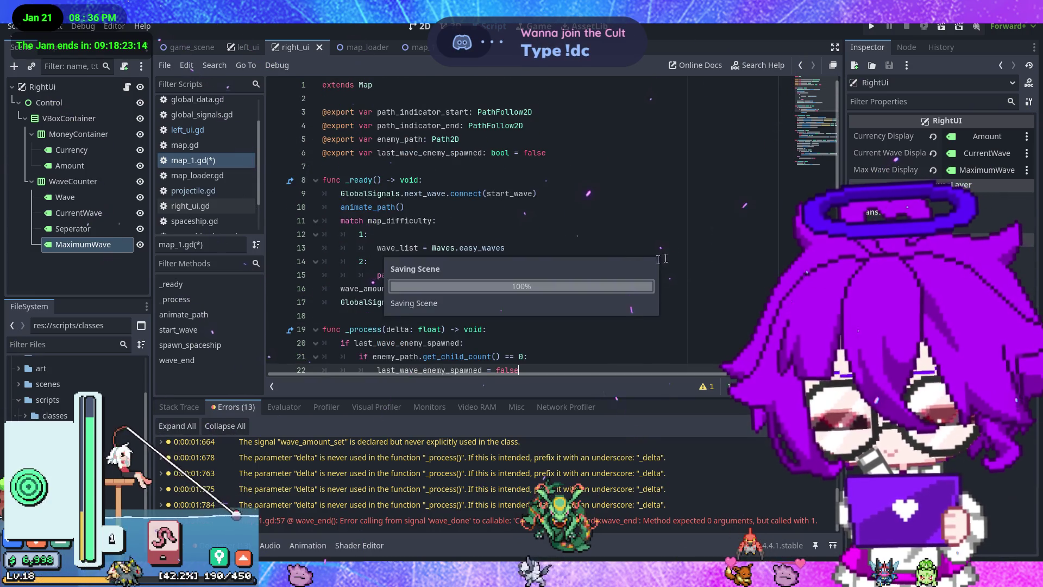
pyautogui.press('F5')
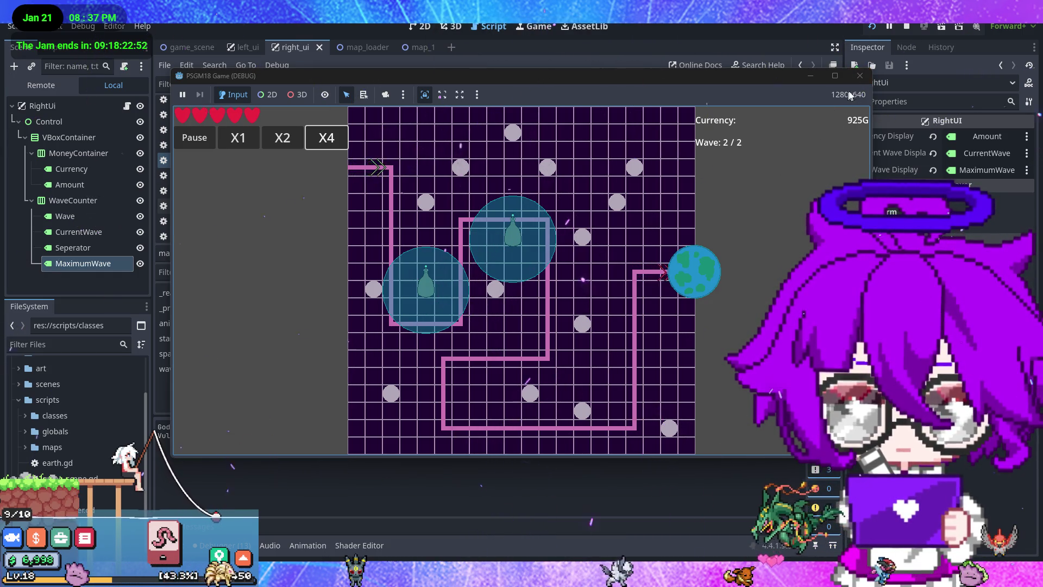
# - Restart the game and play it to wave 2 / 2 at 525G, then stop it
pyautogui.click(863, 79)
pyautogui.click(871, 26)
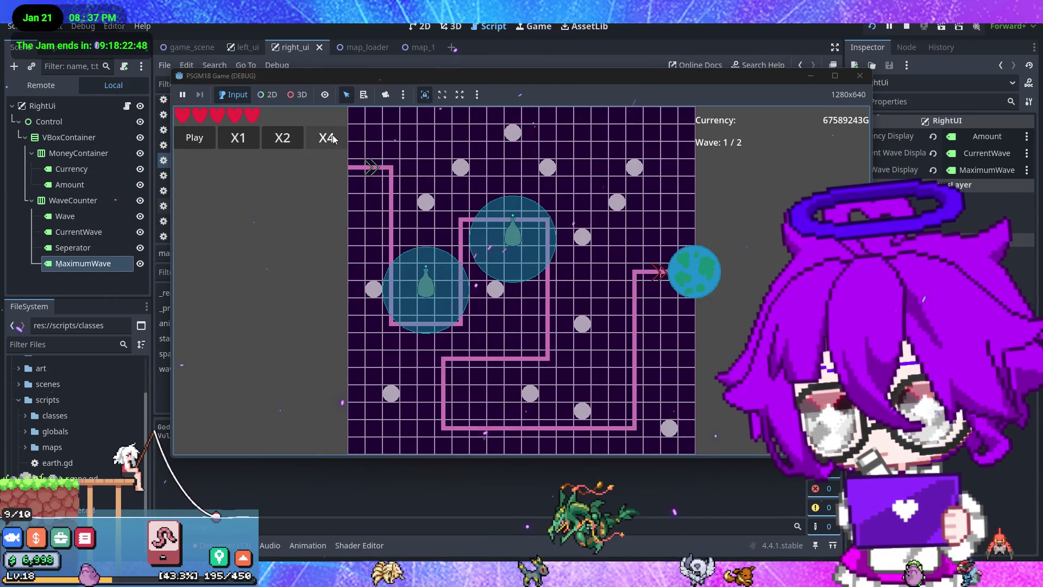
pyautogui.click(201, 144)
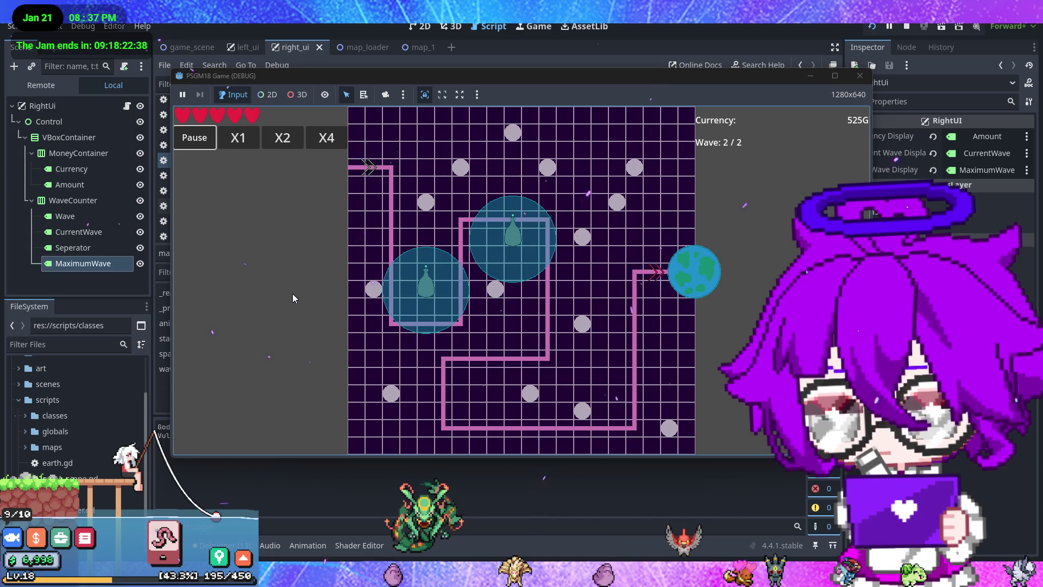
pyautogui.click(860, 76)
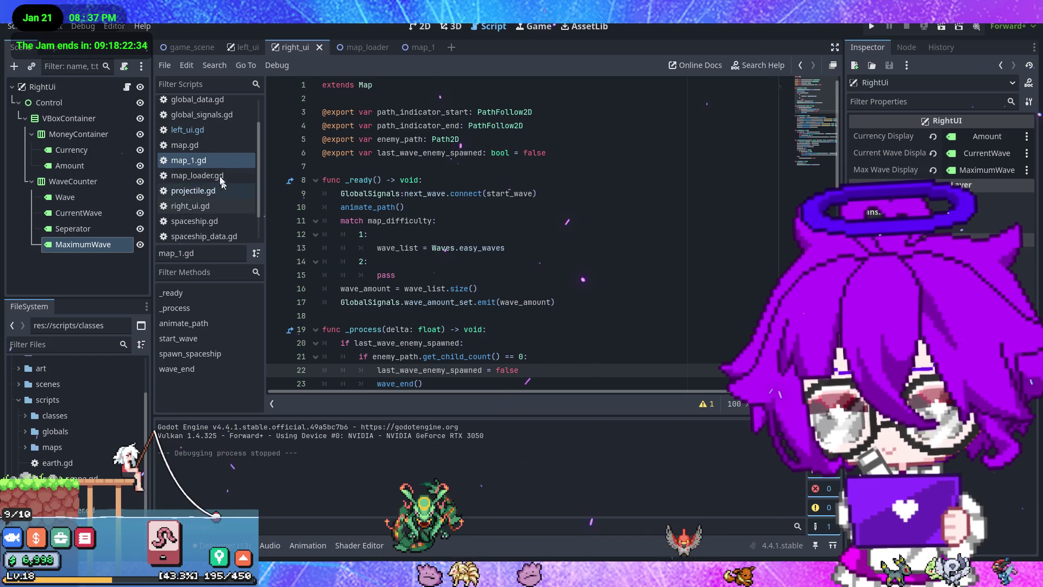
# - In left_ui.gd, insert wave_is_playing = false as the first line of wave_end
pyautogui.click(214, 131)
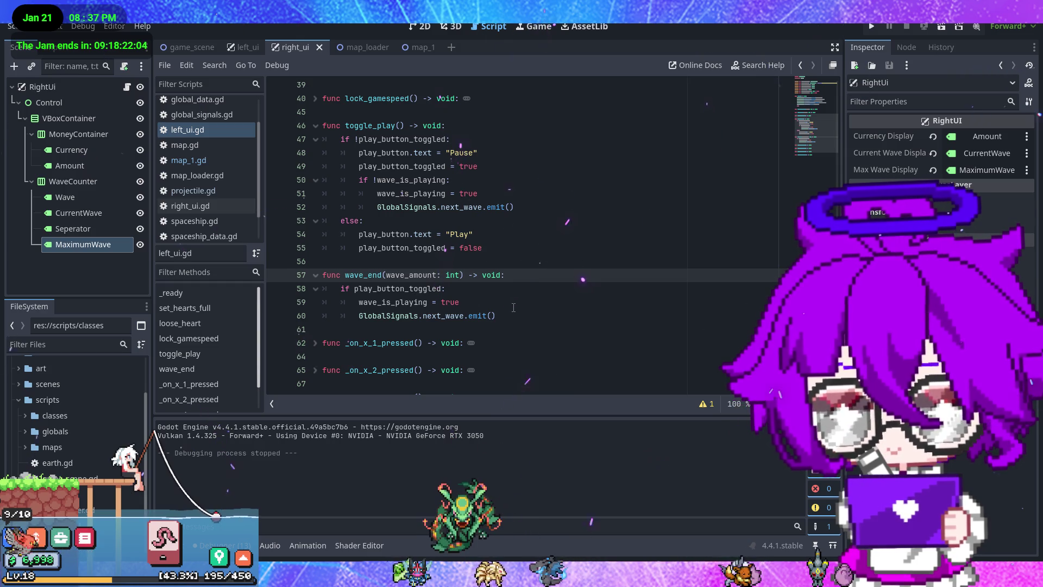
pyautogui.press('Return')
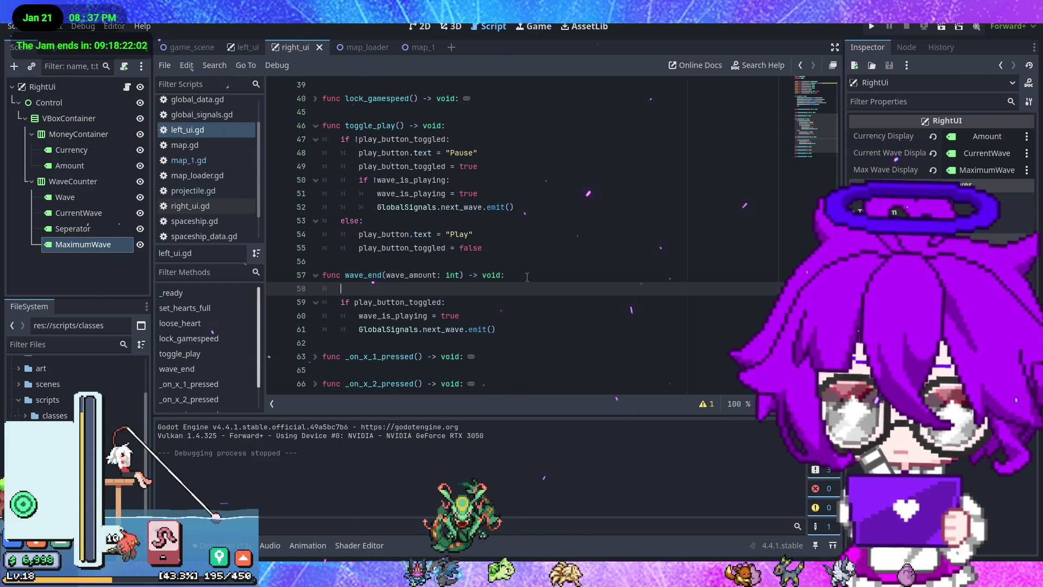
pyautogui.write('ave')
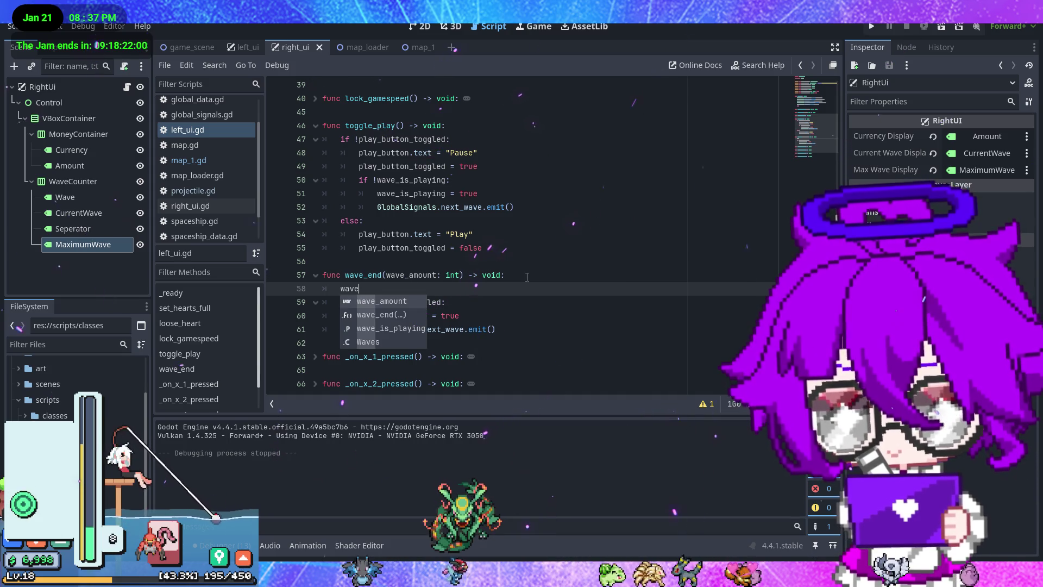
pyautogui.press('Return')
pyautogui.write('= ')
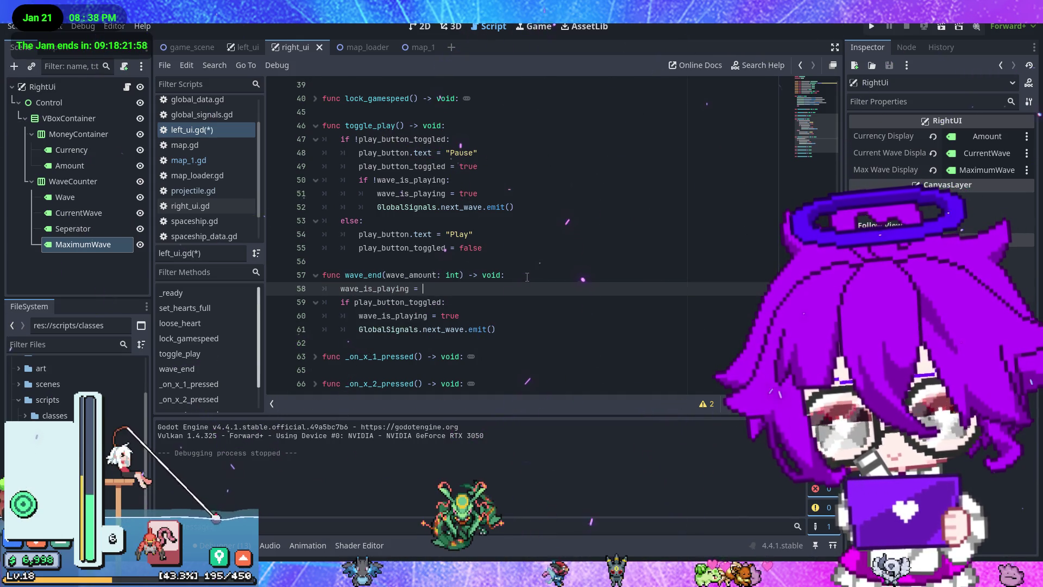
pyautogui.write('false')
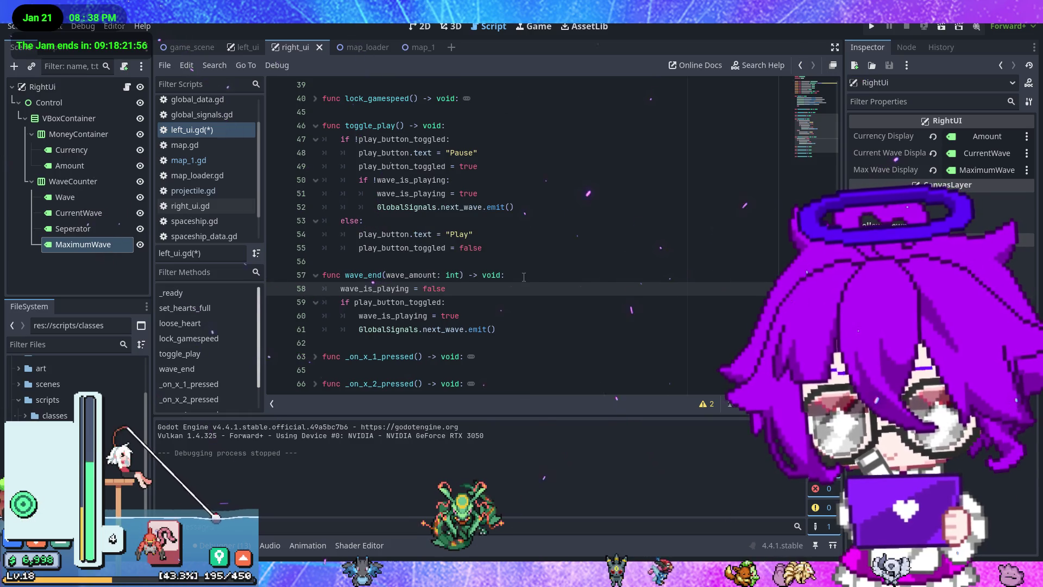
# - Select the new assignment on line 58, then the next_wave emit call on line 52
pyautogui.press('Down')
pyautogui.press('Down')
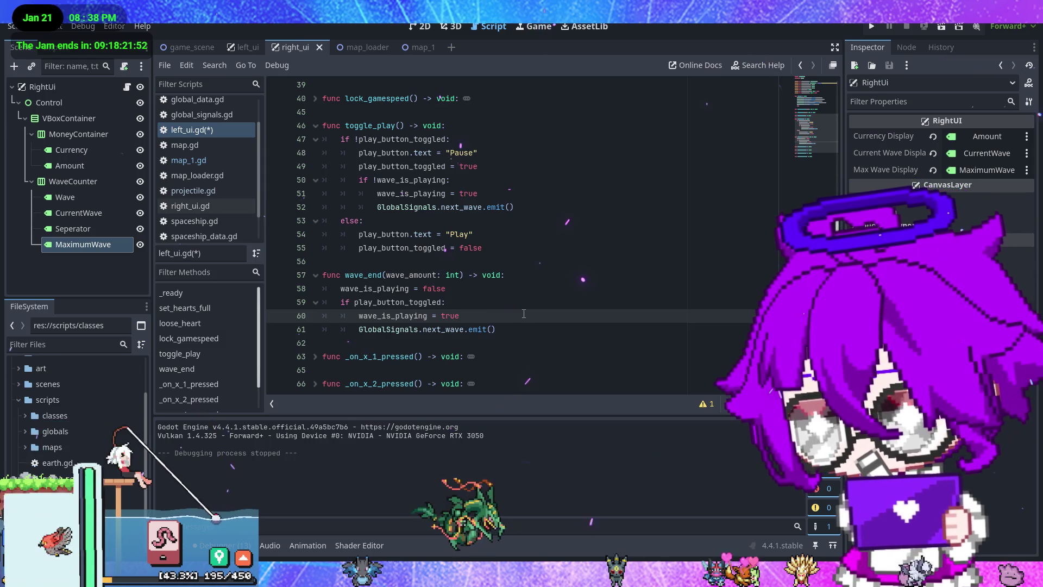
pyautogui.click(446, 289)
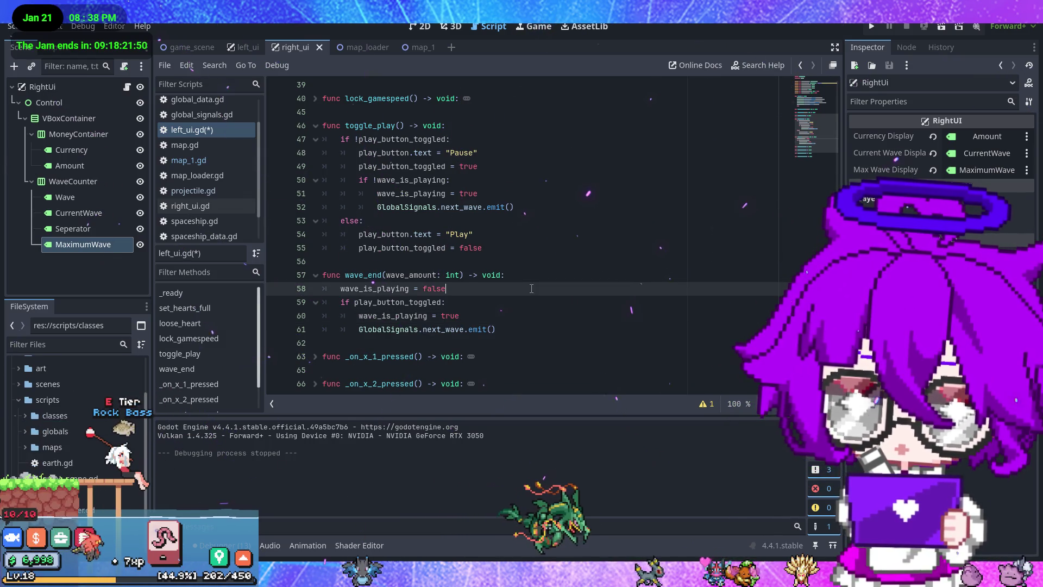
pyautogui.moveTo(446, 288); pyautogui.dragTo(367, 288)
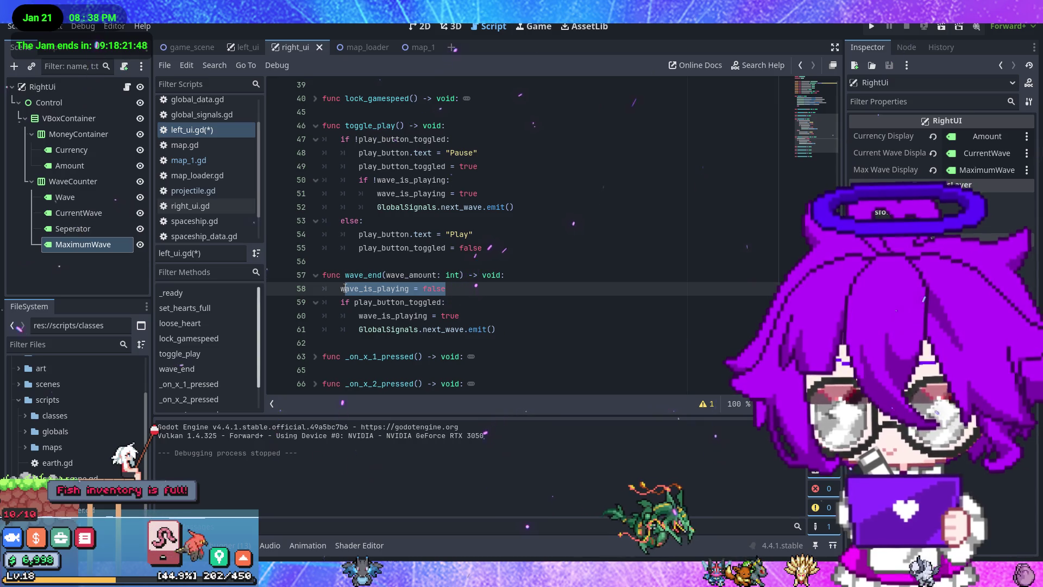
pyautogui.click(511, 182)
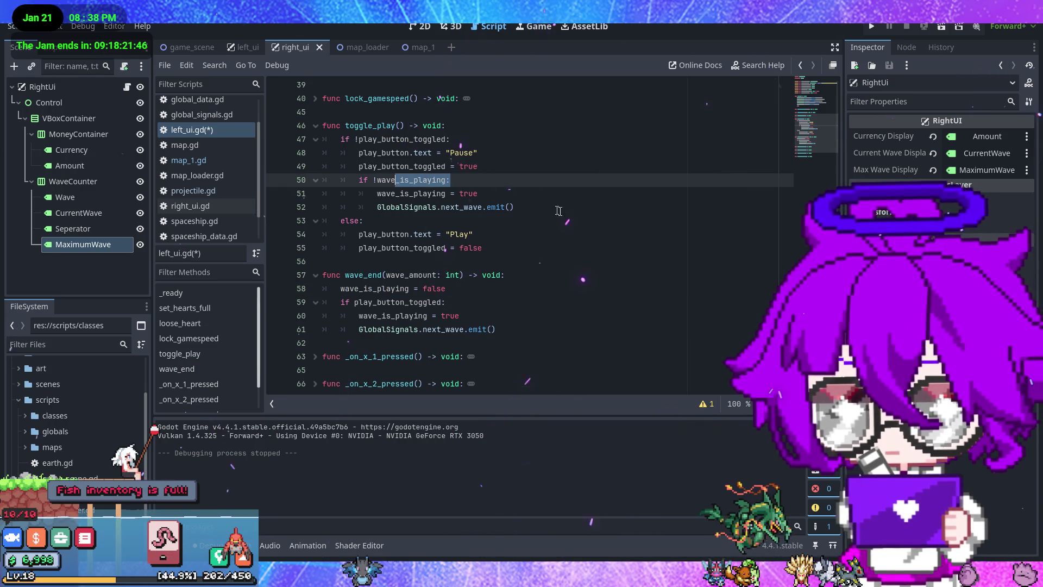
pyautogui.moveTo(515, 207); pyautogui.dragTo(386, 207)
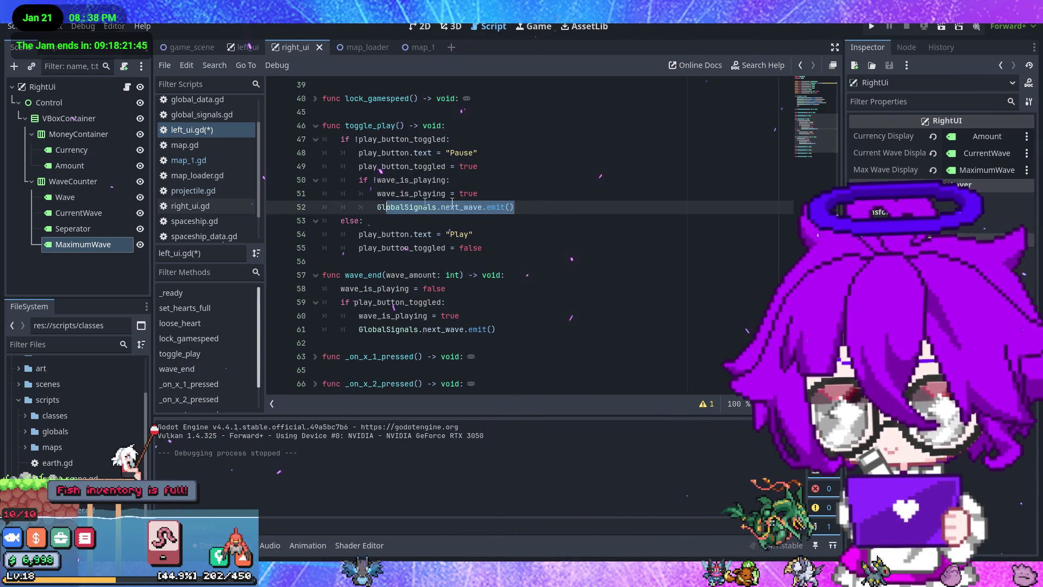
# - Run the game, play through to wave 2 / 2 at 1050G, pause, then stop it
pyautogui.click(872, 28)
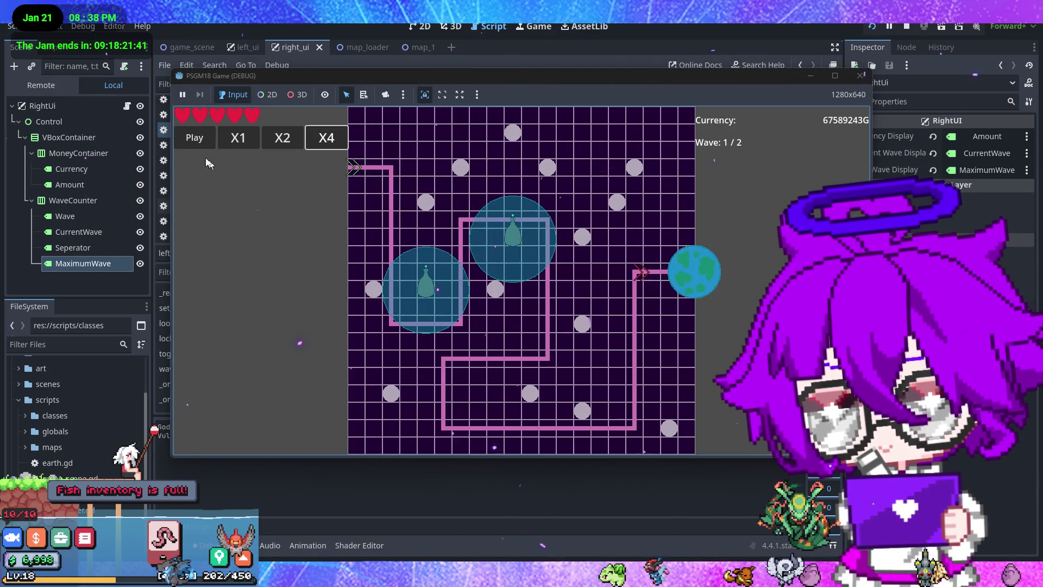
pyautogui.click(196, 140)
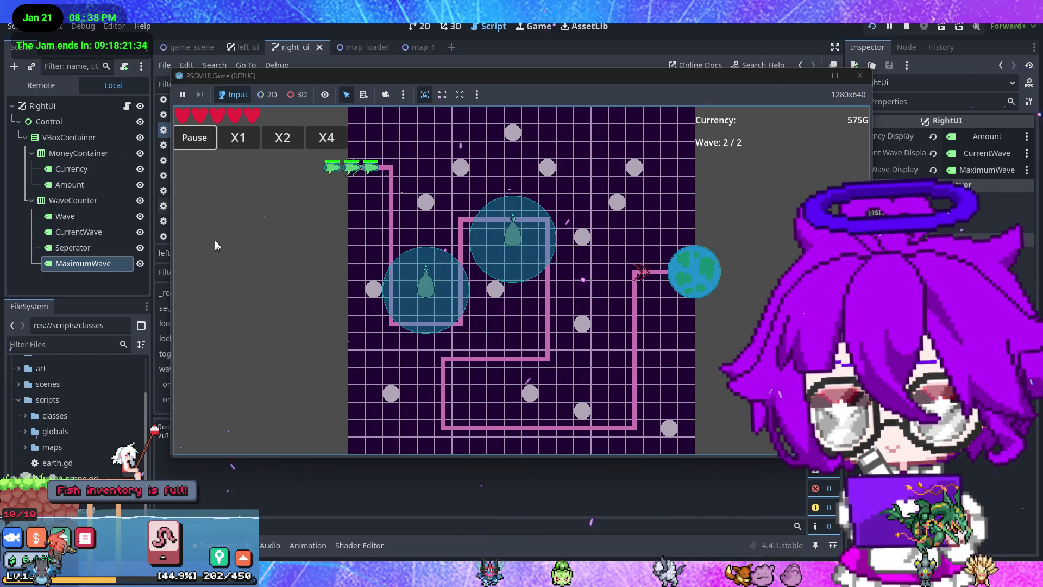
pyautogui.click(203, 145)
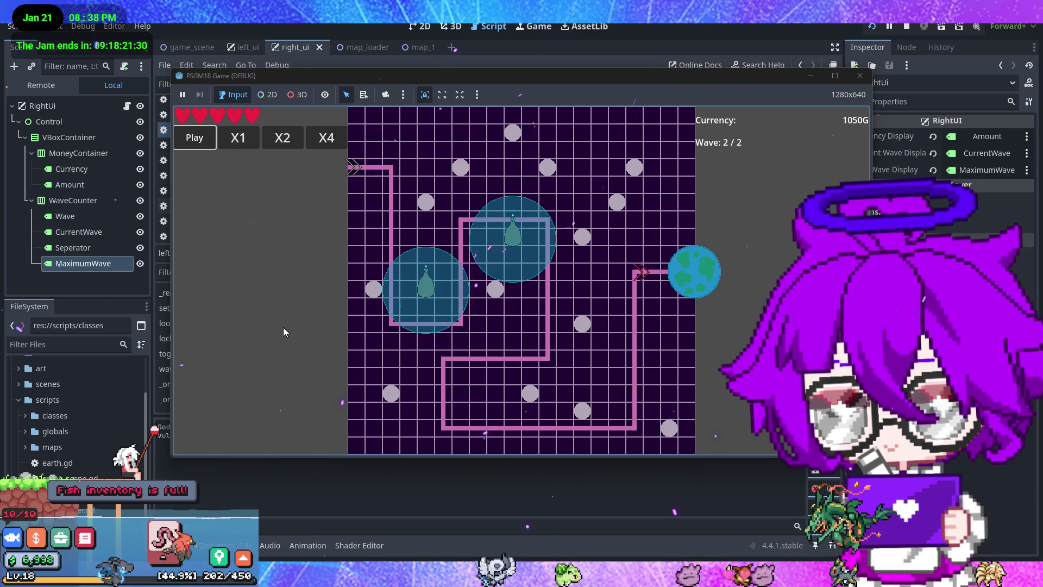
pyautogui.click(859, 76)
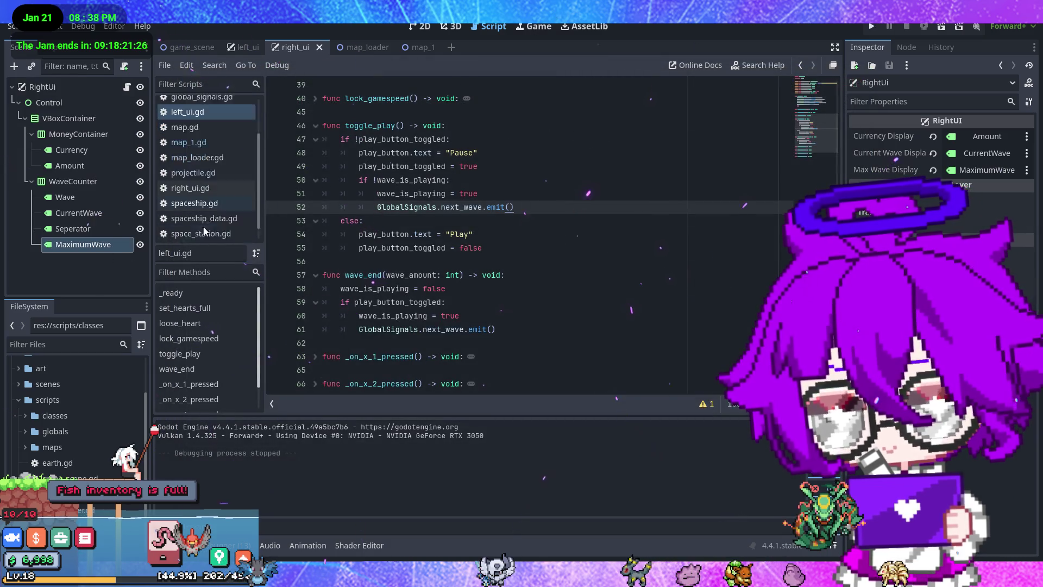
# - Select the wave entries on lines 6 to 59 of waves.gd
pyautogui.click(214, 233)
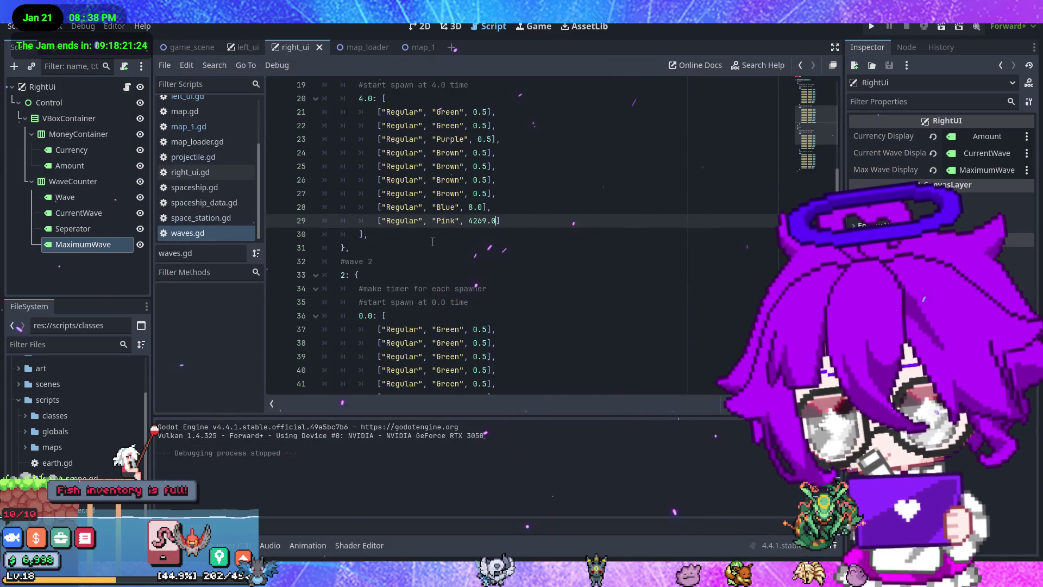
pyautogui.scroll(-7, 431, 244)
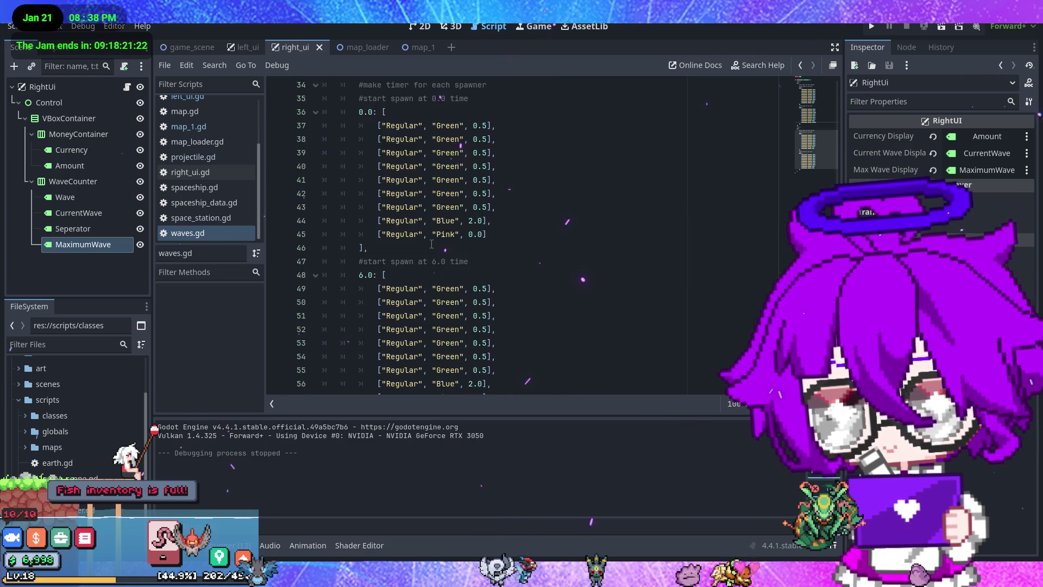
pyautogui.scroll(12, 426, 253)
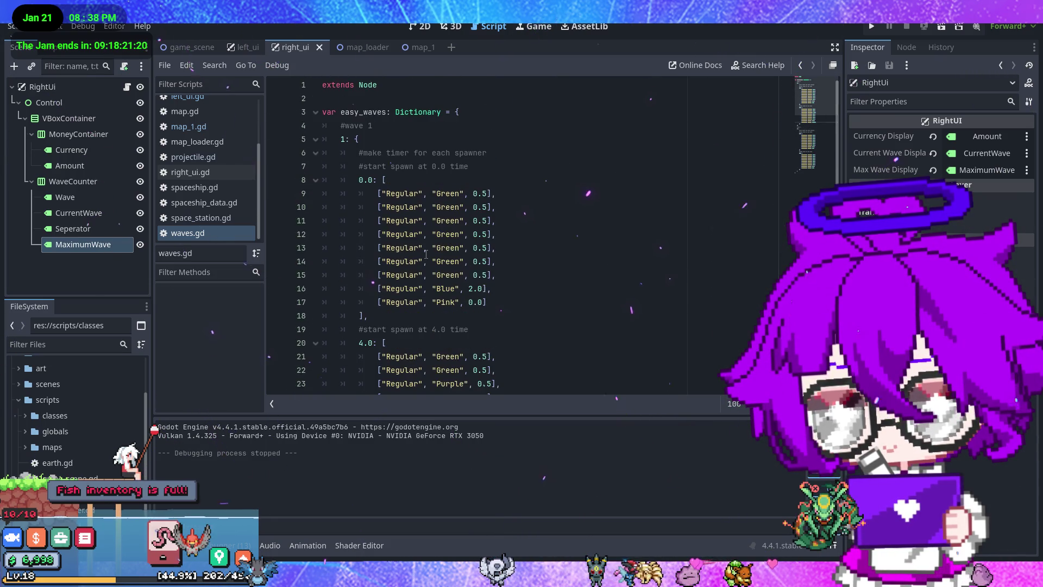
pyautogui.moveTo(341, 140)
pyautogui.mouseDown()
pyautogui.moveTo(381, 173)
pyautogui.moveTo(420, 328)
pyautogui.moveTo(393, 355)
pyautogui.mouseUp()
pyautogui.scroll(-1, 417, 327)
pyautogui.scroll(-9, 418, 328)
pyautogui.scroll(-3, 420, 328)
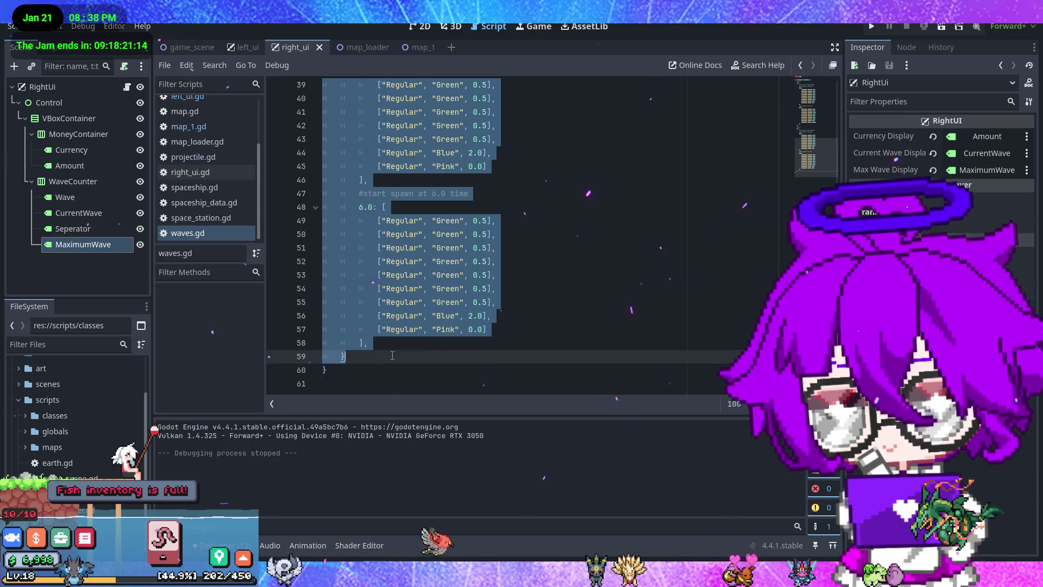
pyautogui.click(391, 355)
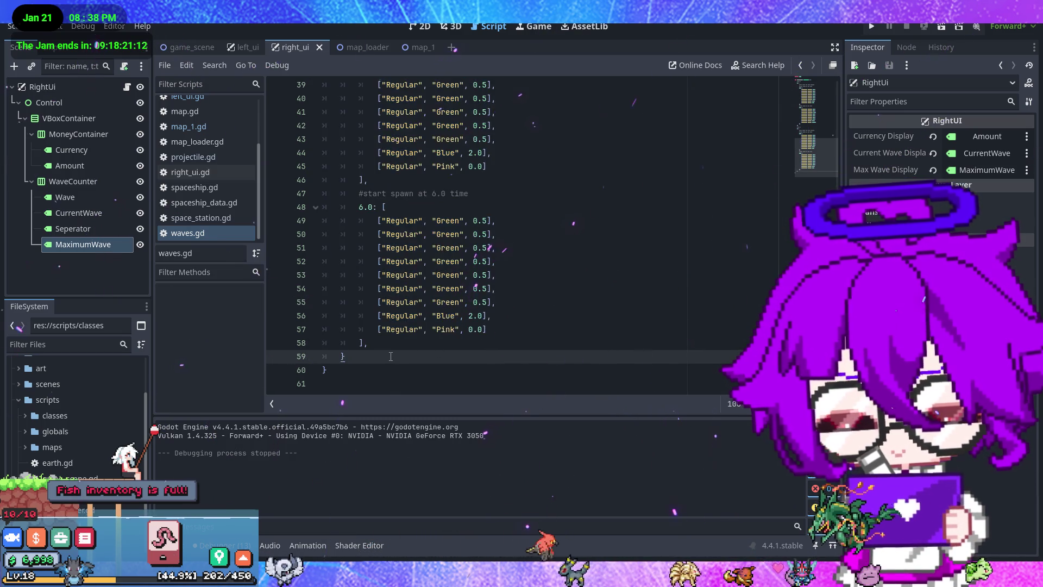
pyautogui.moveTo(389, 356)
pyautogui.mouseDown()
pyautogui.moveTo(369, 218)
pyautogui.moveTo(342, 140)
pyautogui.mouseUp()
# - Copy the selected wave entries and paste a duplicate set after them
pyautogui.scroll(13, 375, 288)
pyautogui.hotkey('ctrl', 'c')
pyautogui.scroll(-12, 426, 245)
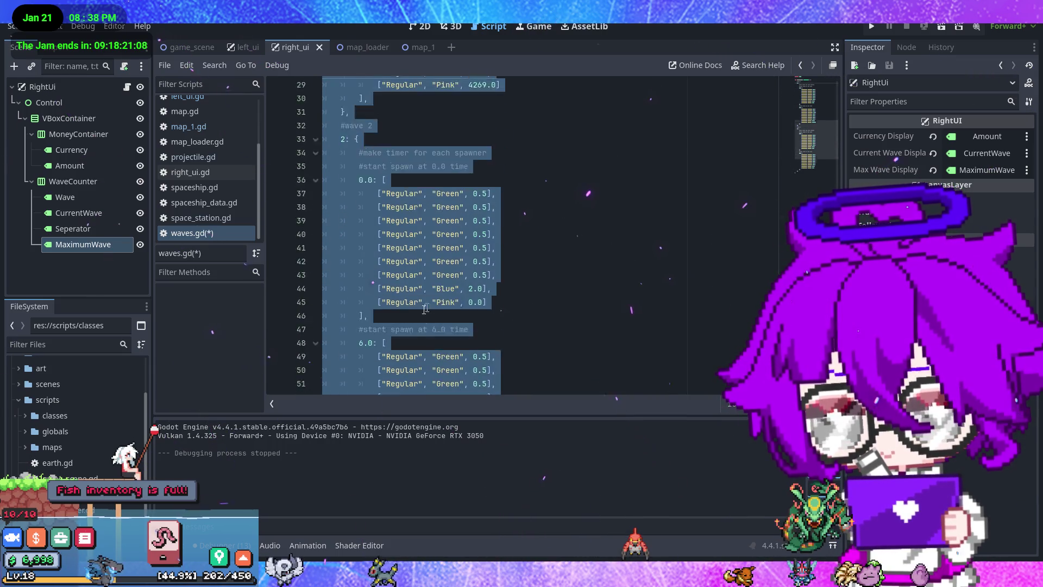
pyautogui.click(370, 348)
pyautogui.press('Return')
pyautogui.hotkey('ctrl', 'v')
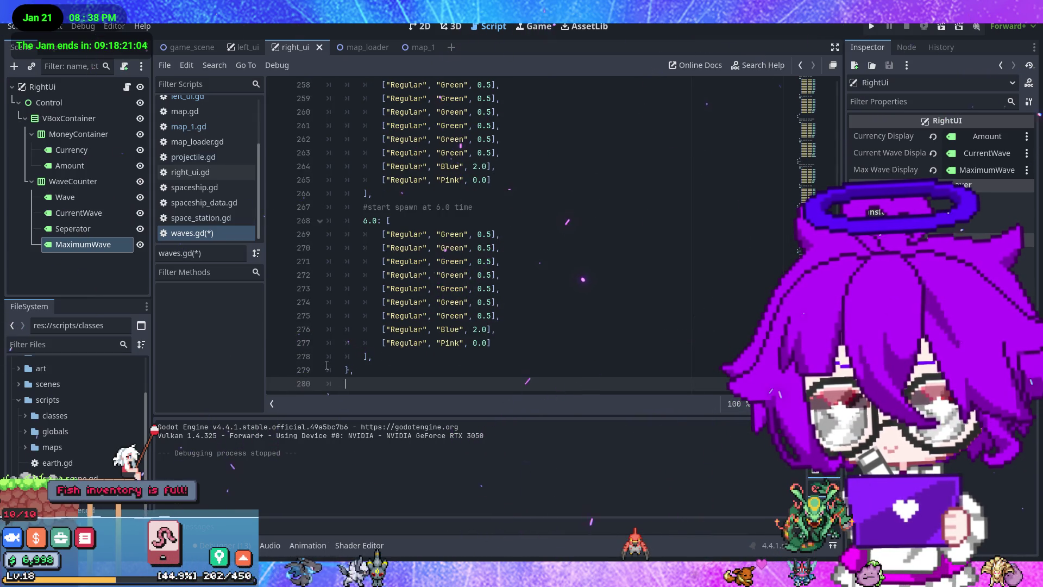
# - Renumber the duplicate wave keys on lines 60 and 88 to 3 and 4
pyautogui.scroll(15, 331, 361)
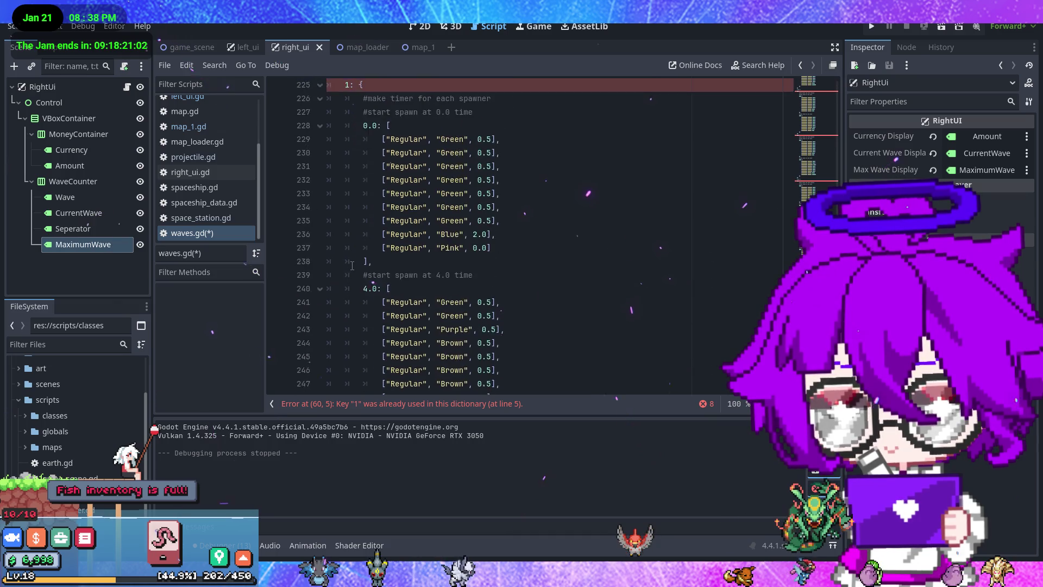
pyautogui.scroll(20, 353, 265)
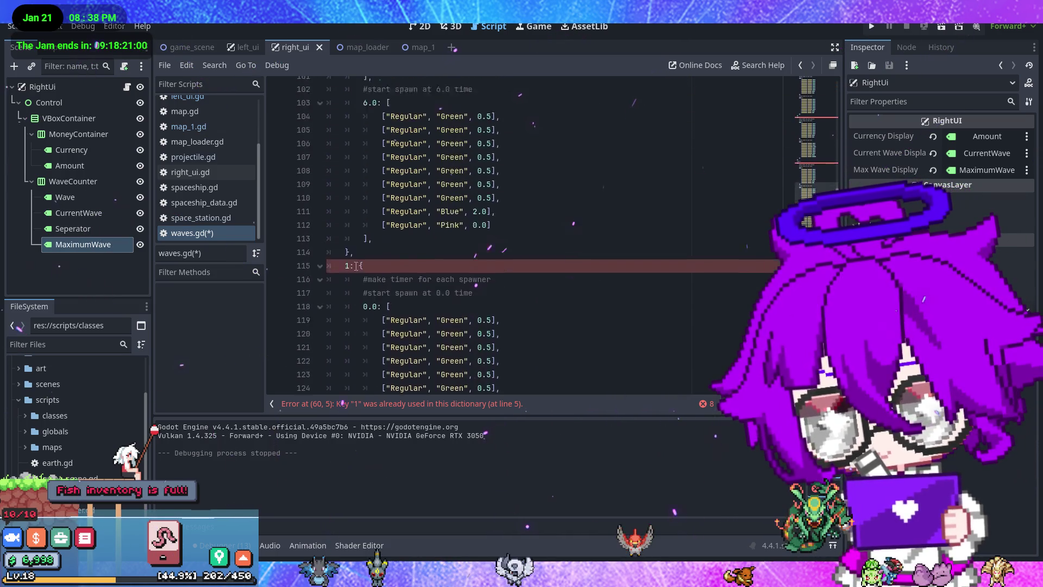
pyautogui.scroll(20, 356, 266)
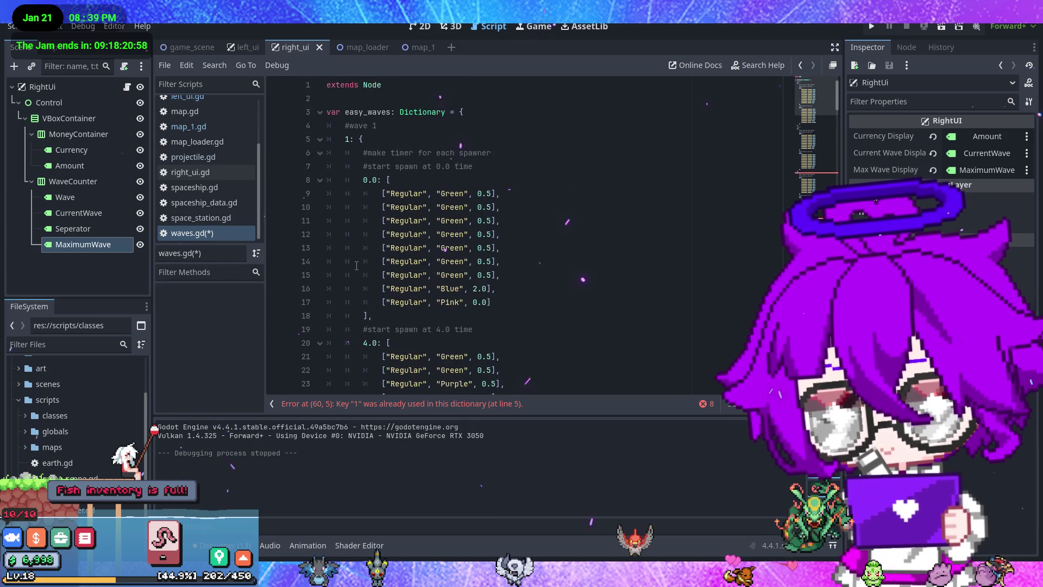
pyautogui.scroll(-14, 356, 265)
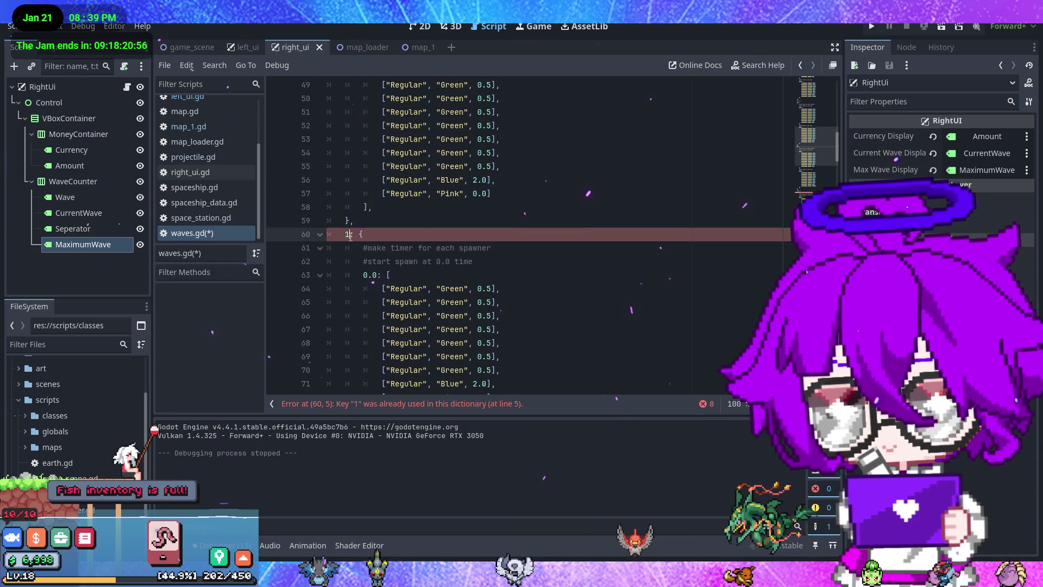
pyautogui.press('BackSpace')
pyautogui.write('3')
pyautogui.scroll(-9, 326, 250)
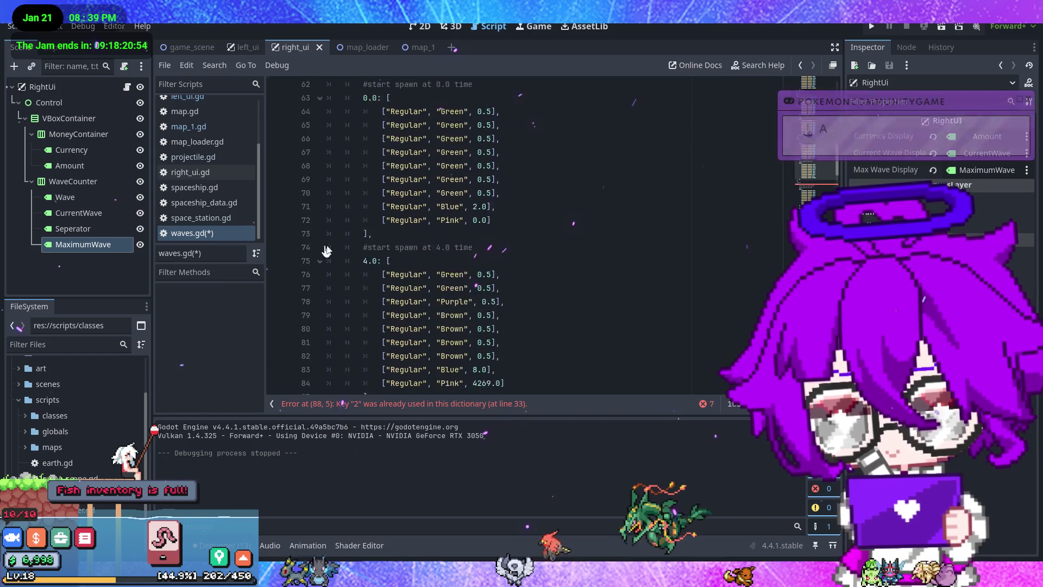
pyautogui.doubleClick(347, 248)
pyautogui.write('4: {')
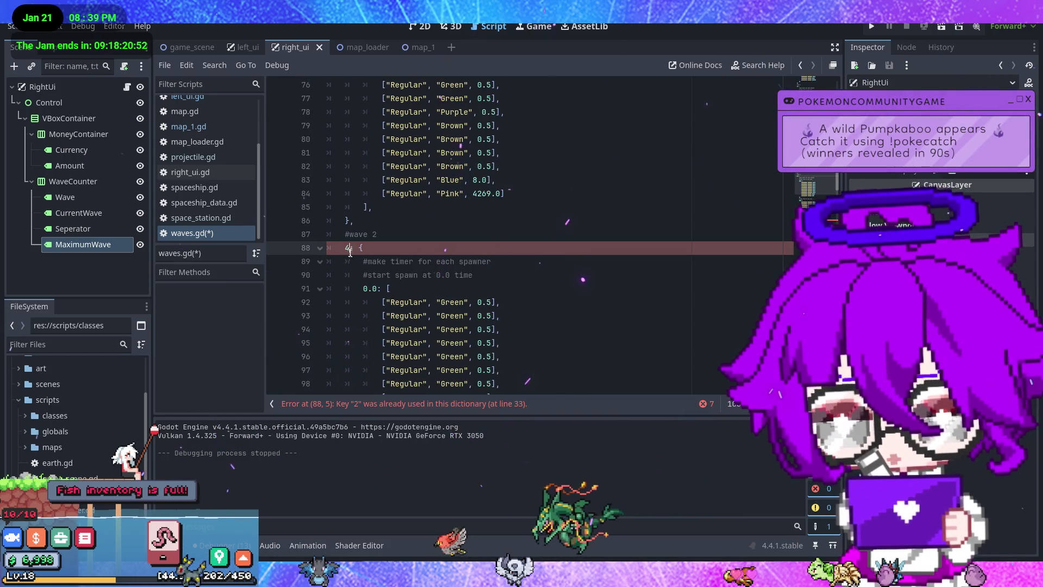
pyautogui.scroll(-1, 349, 251)
# - Fix the remaining duplicate wave keys, making the last one on line 253 wave 10
pyautogui.click(381, 198)
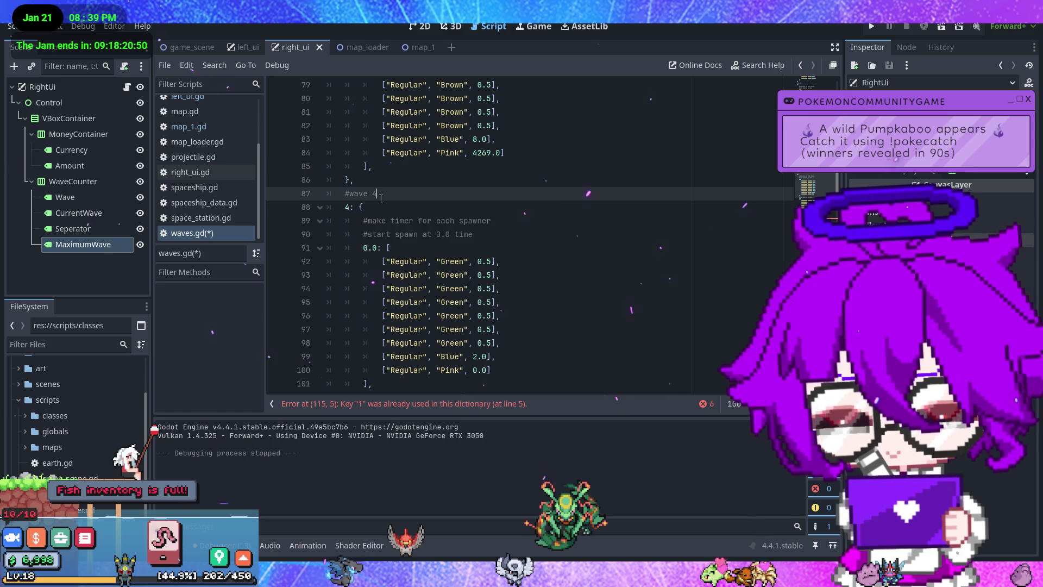
pyautogui.scroll(11, 381, 199)
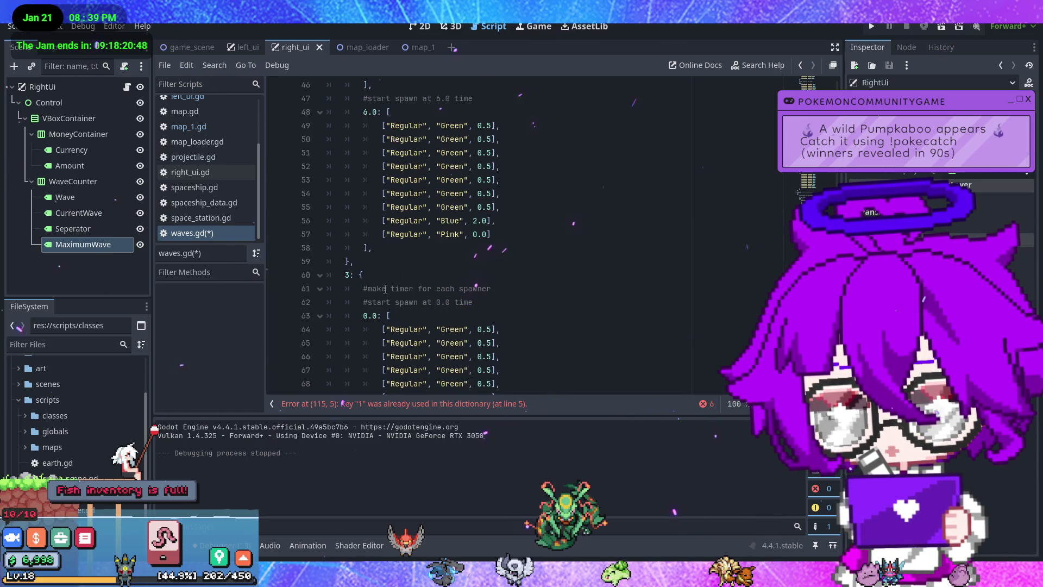
pyautogui.scroll(-12, 369, 287)
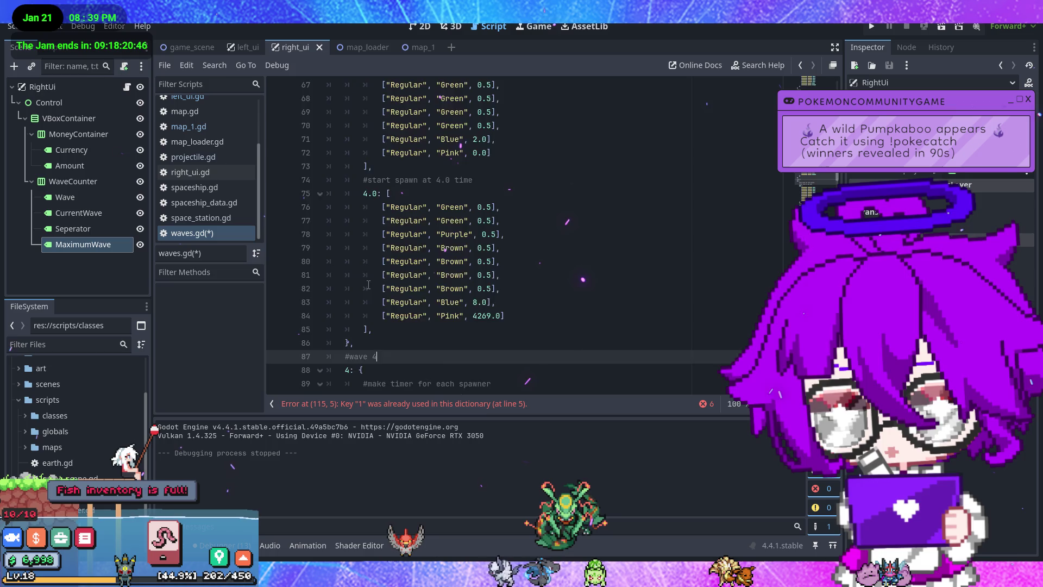
pyautogui.scroll(-7, 368, 285)
pyautogui.click(349, 248)
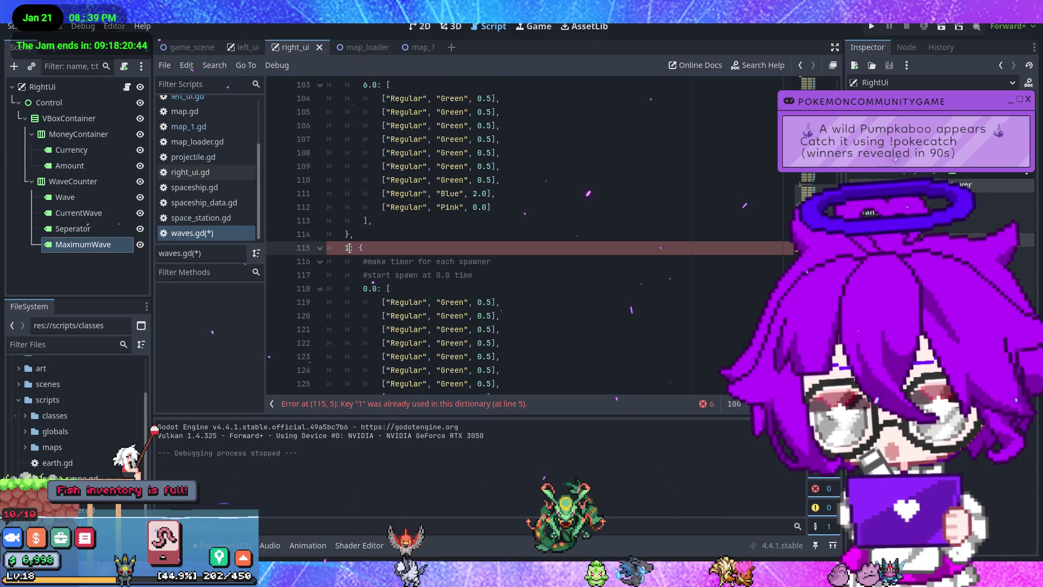
pyautogui.scroll(-8, 353, 250)
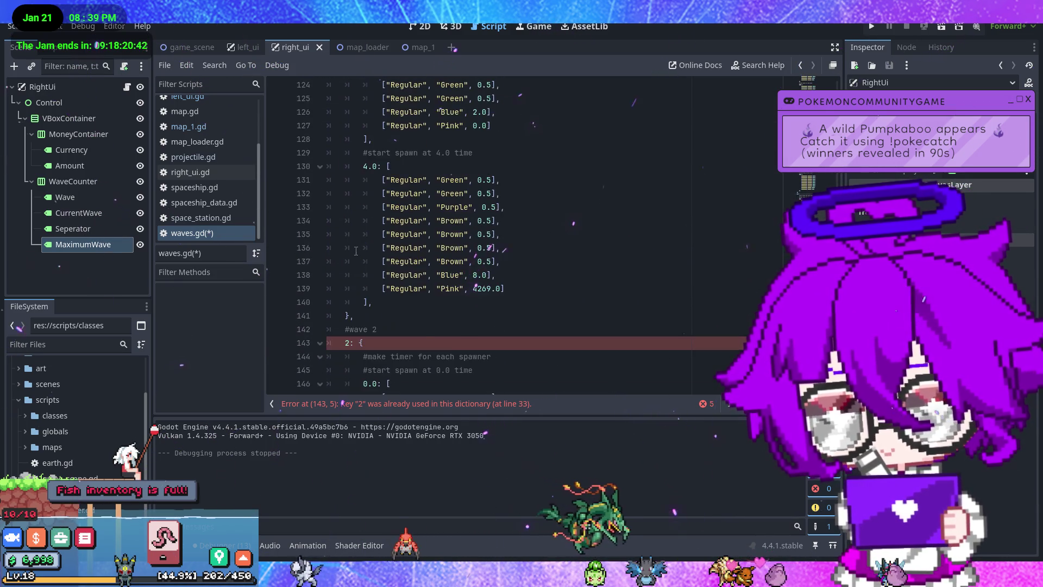
pyautogui.doubleClick(348, 303)
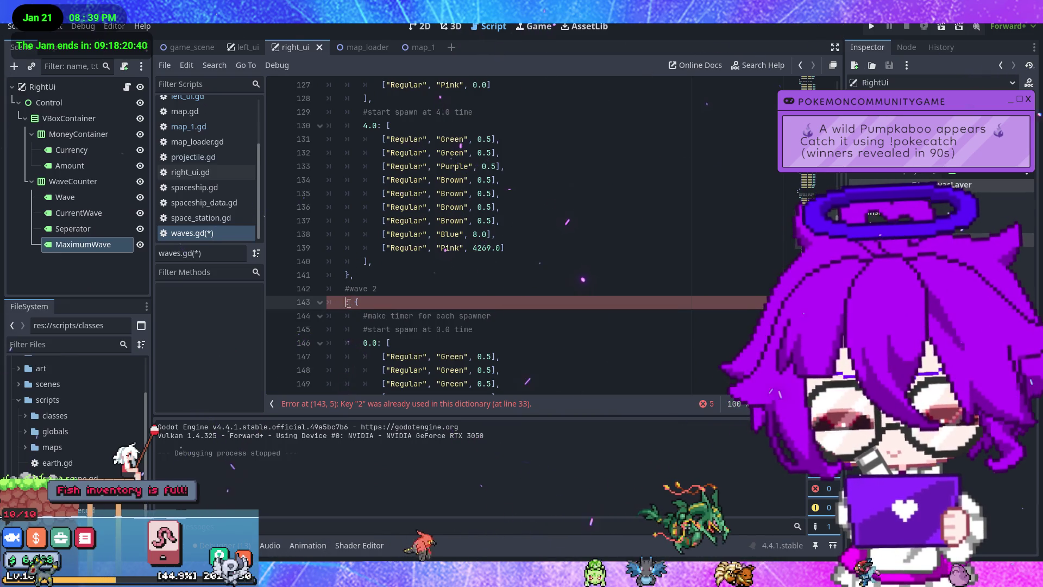
pyautogui.scroll(-10, 348, 303)
pyautogui.click(353, 262)
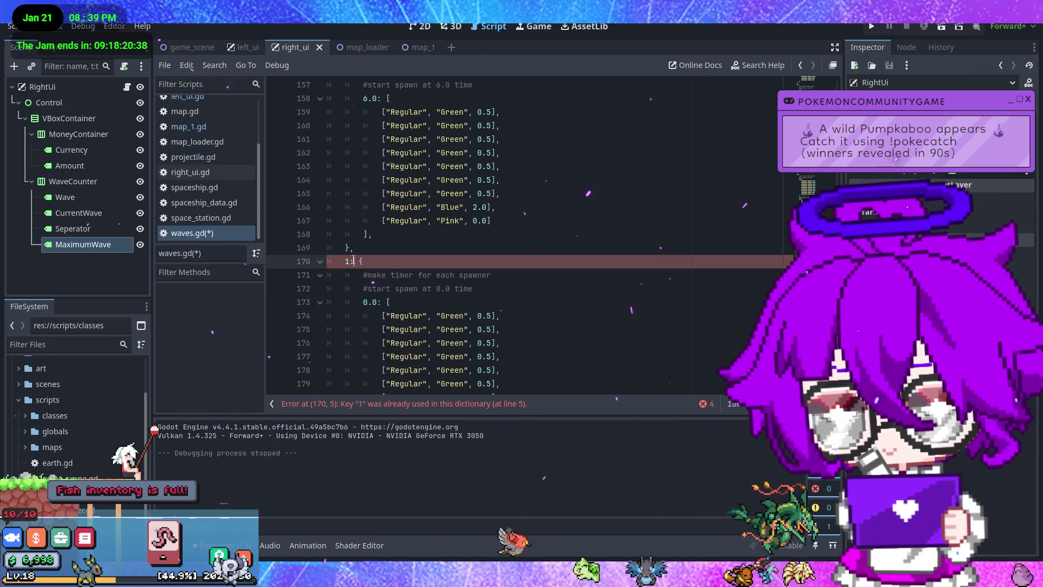
pyautogui.scroll(-9, 319, 289)
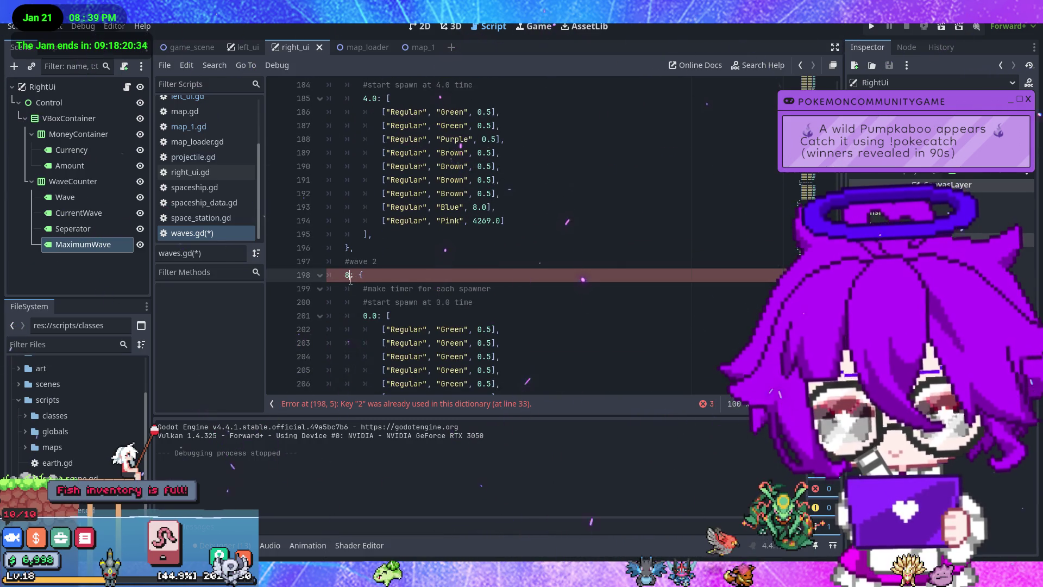
pyautogui.scroll(-10, 350, 279)
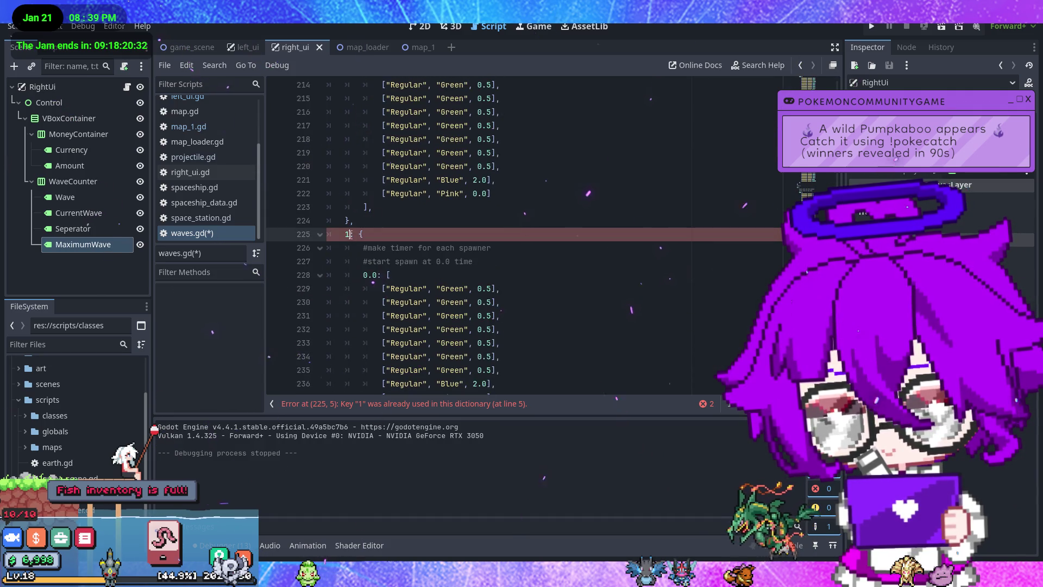
pyautogui.scroll(-9, 350, 234)
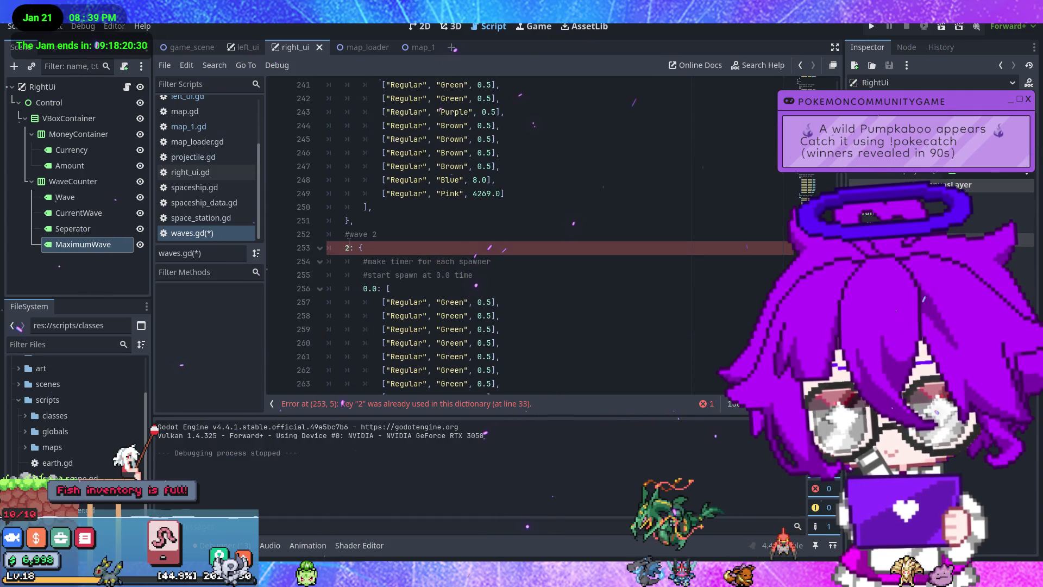
pyautogui.click(350, 247)
pyautogui.press('BackSpace')
pyautogui.write('10')
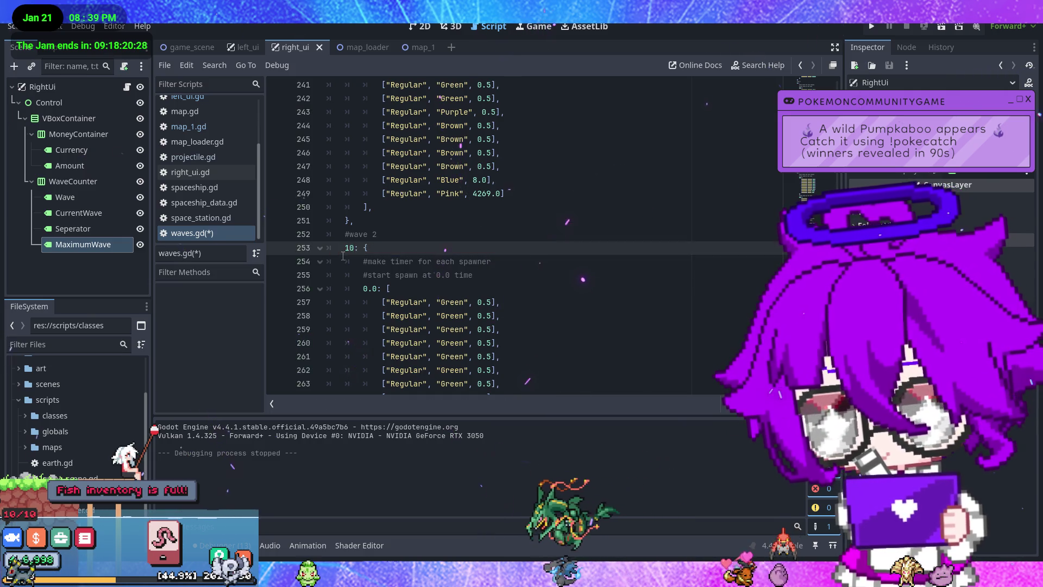
# - Save waves.gd and run the game, which now shows Wave 1 / 10
pyautogui.scroll(-5, 342, 266)
pyautogui.scroll(-1, 343, 266)
pyautogui.hotkey('ctrl', 's')
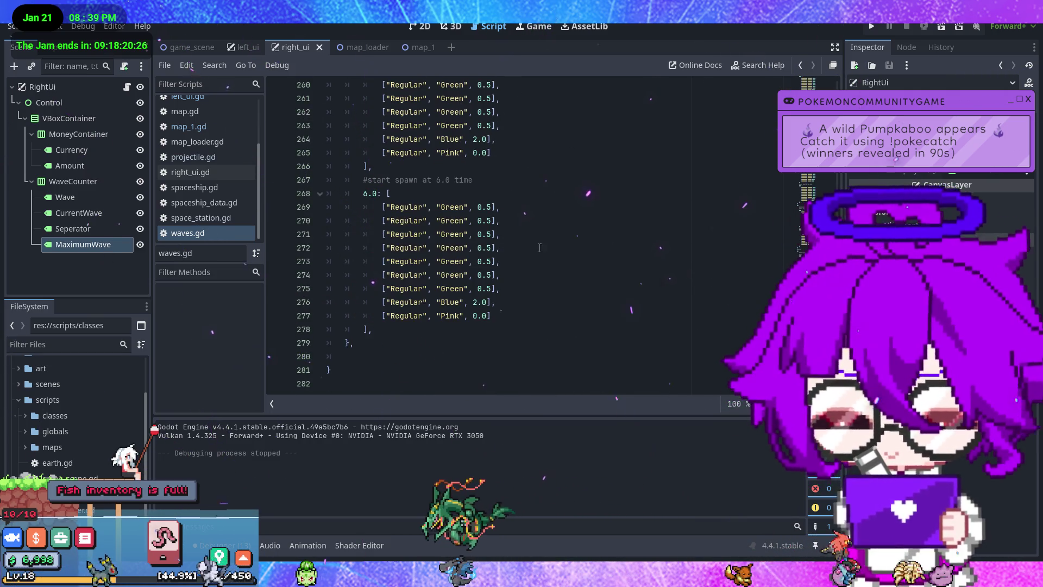
pyautogui.press('F5')
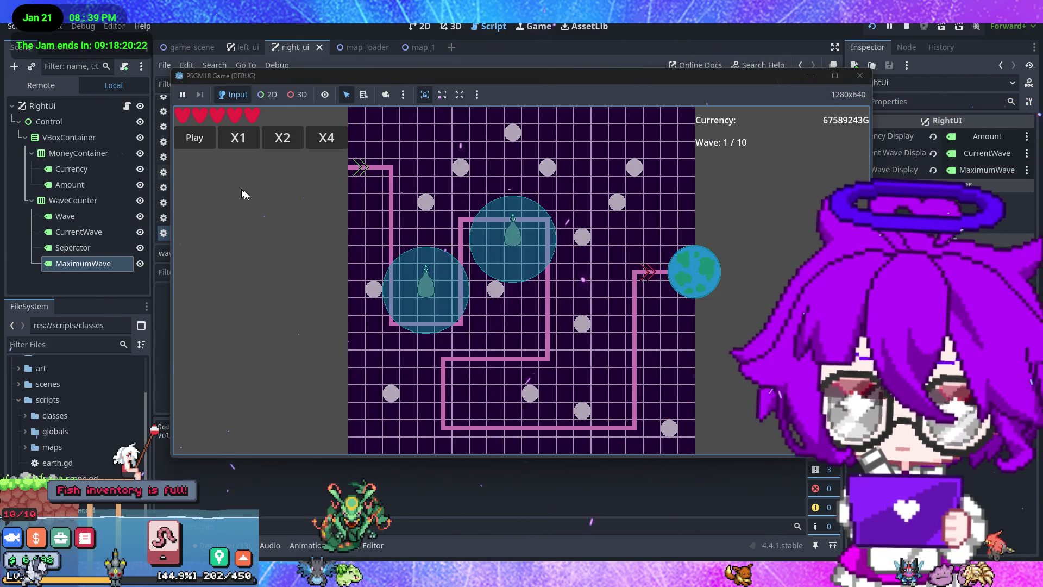
# - Play the game to Wave 2 / 10 at 1050G, pausing and resuming once, then stop it
pyautogui.click(191, 140)
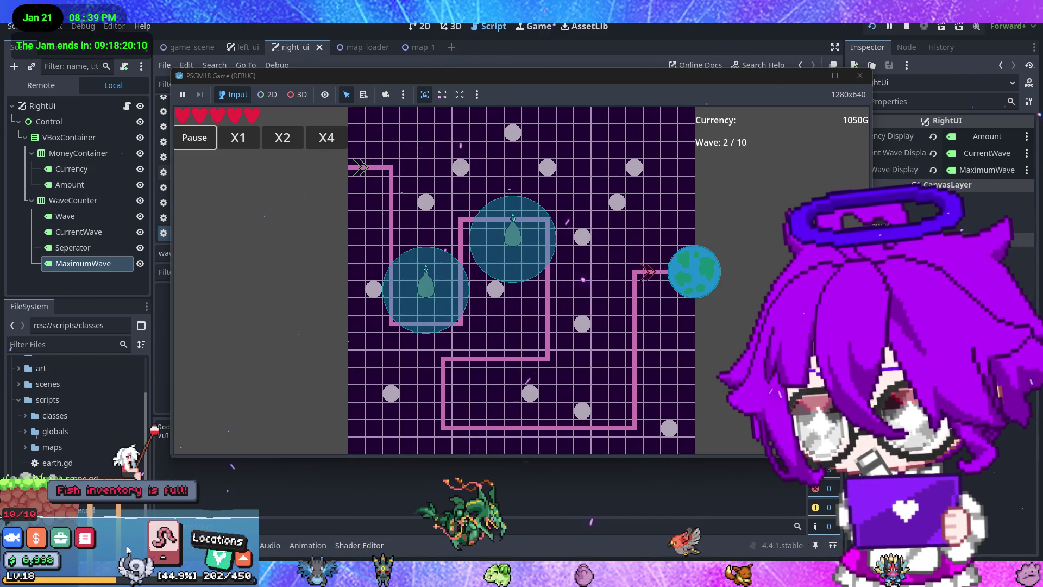
pyautogui.click(15, 541)
pyautogui.click(228, 418)
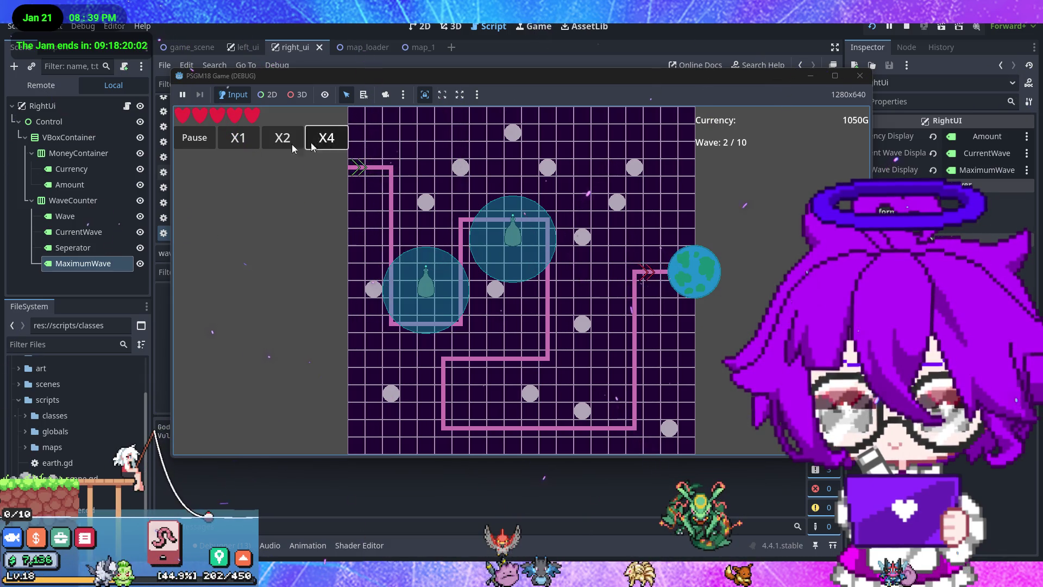
pyautogui.click(206, 146)
pyautogui.click(205, 146)
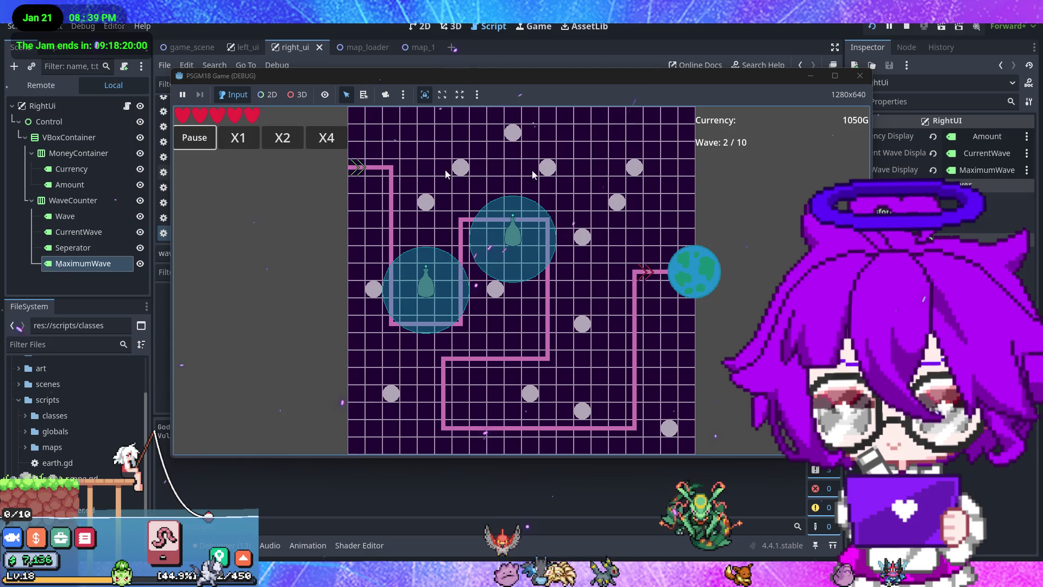
pyautogui.click(859, 77)
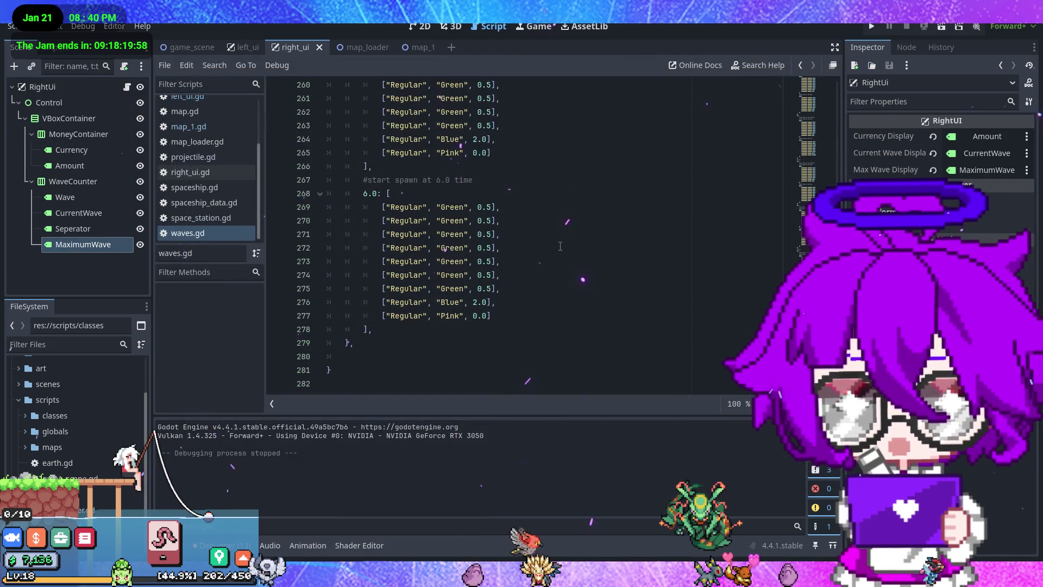
# - Check the 4269.0 Pink delay on line 29, then change line 167's Pink delay from 0.0 to 4269.0
pyautogui.scroll(20, 541, 248)
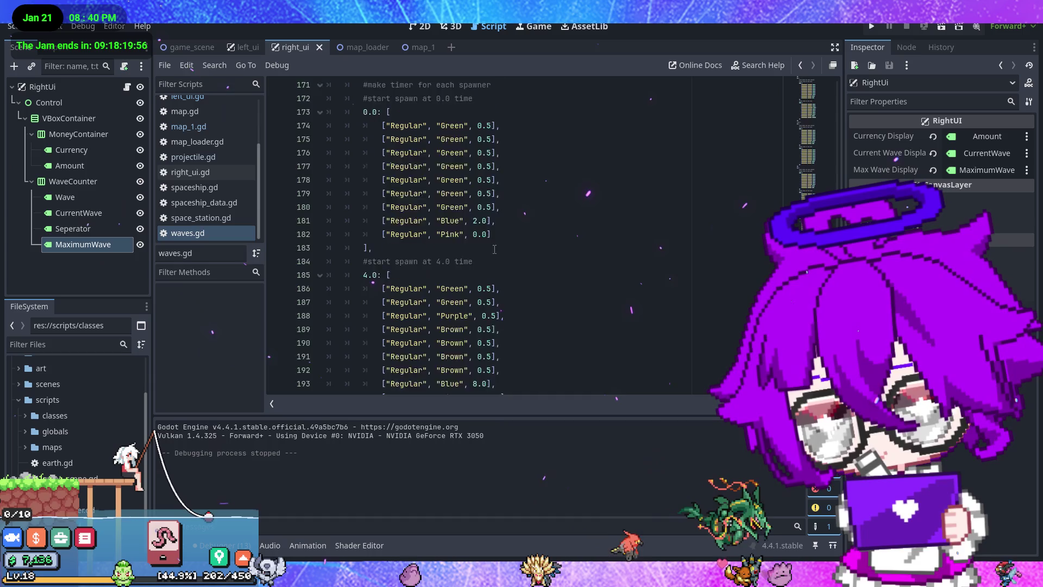
pyautogui.scroll(20, 494, 248)
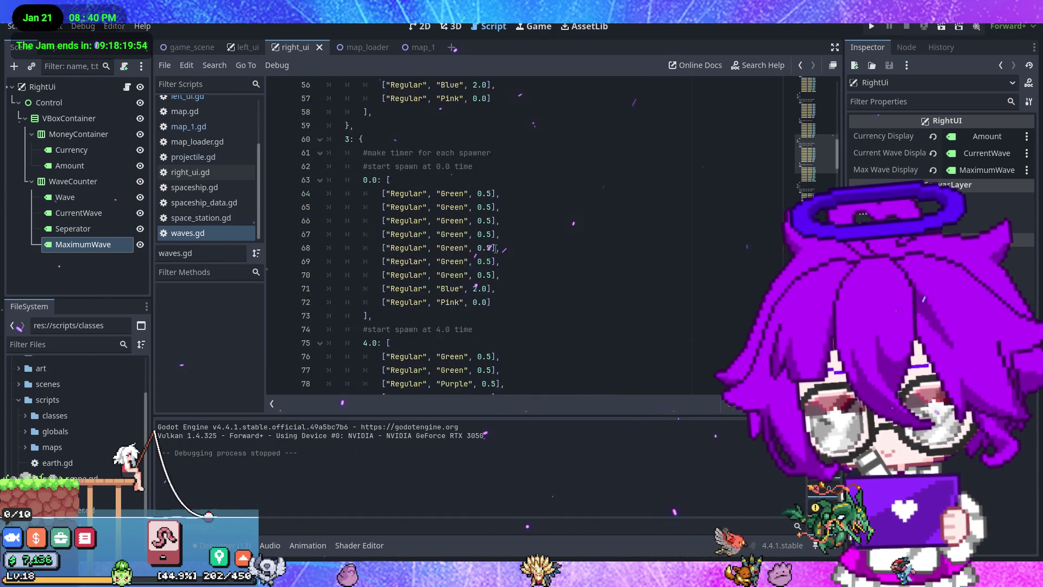
pyautogui.scroll(-1, 496, 248)
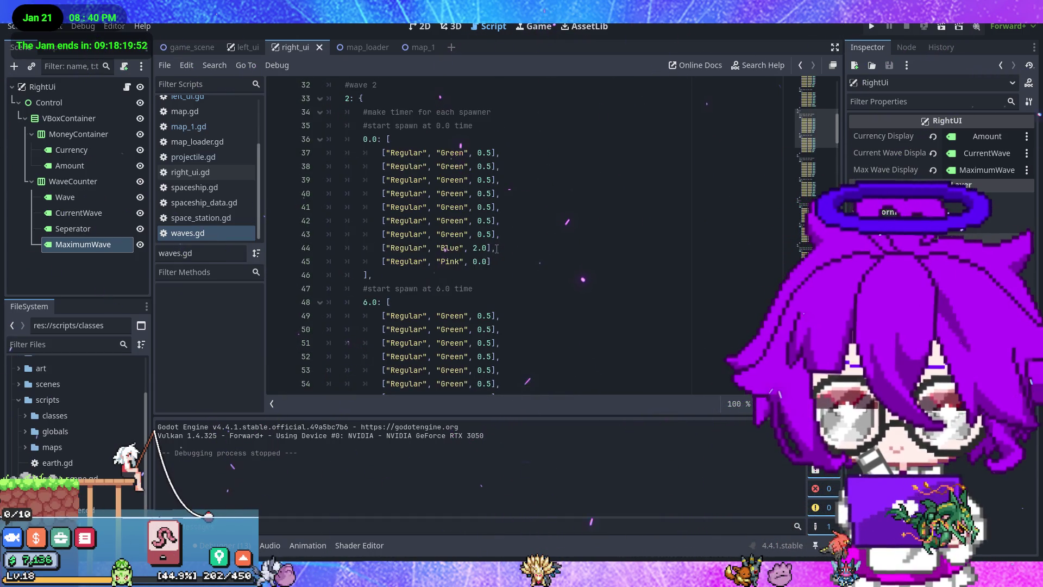
pyautogui.scroll(2, 467, 141)
pyautogui.moveTo(474, 125); pyautogui.dragTo(482, 125)
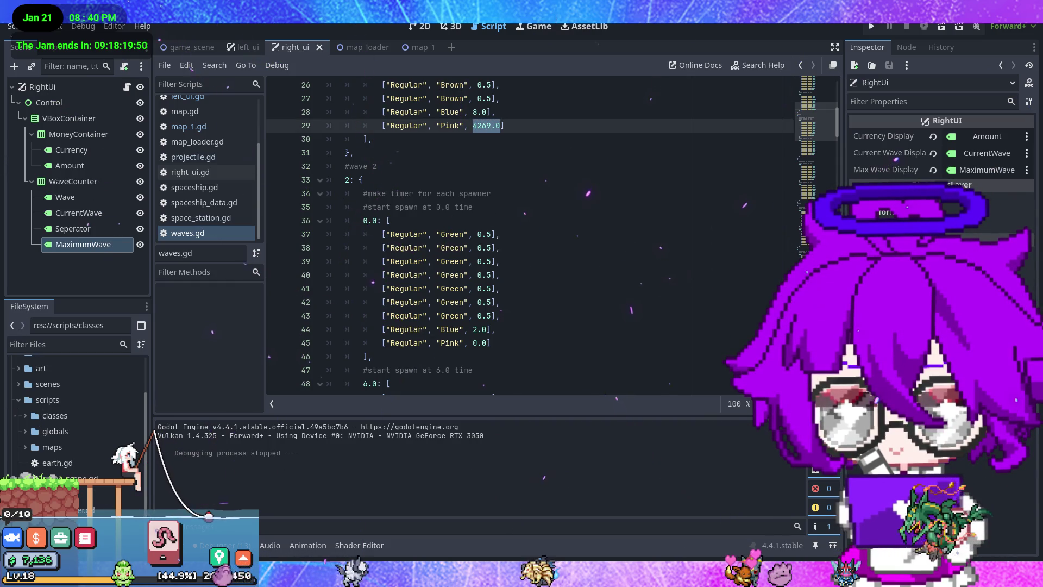
pyautogui.scroll(-6, 497, 279)
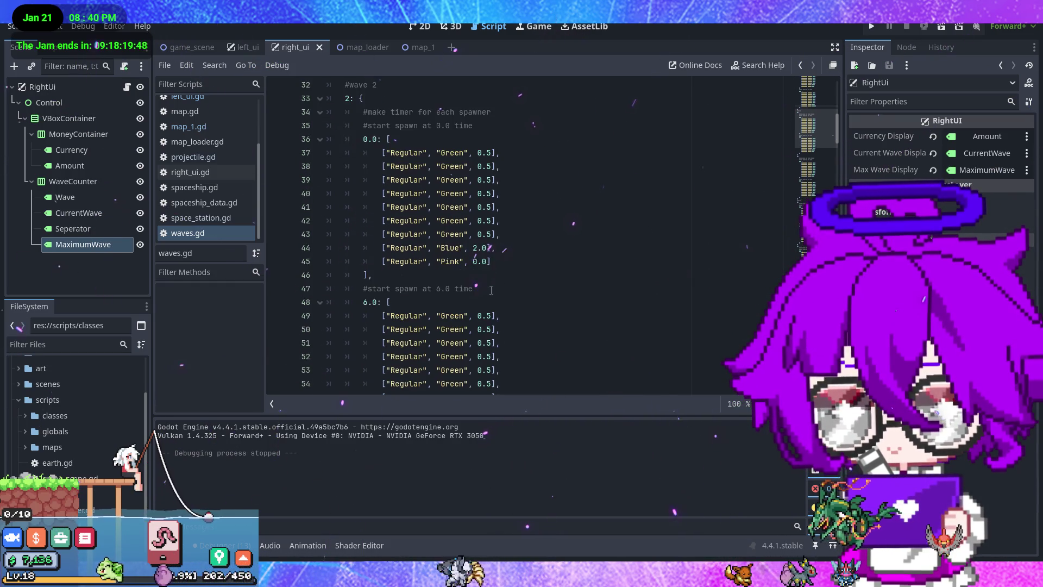
pyautogui.click(489, 262)
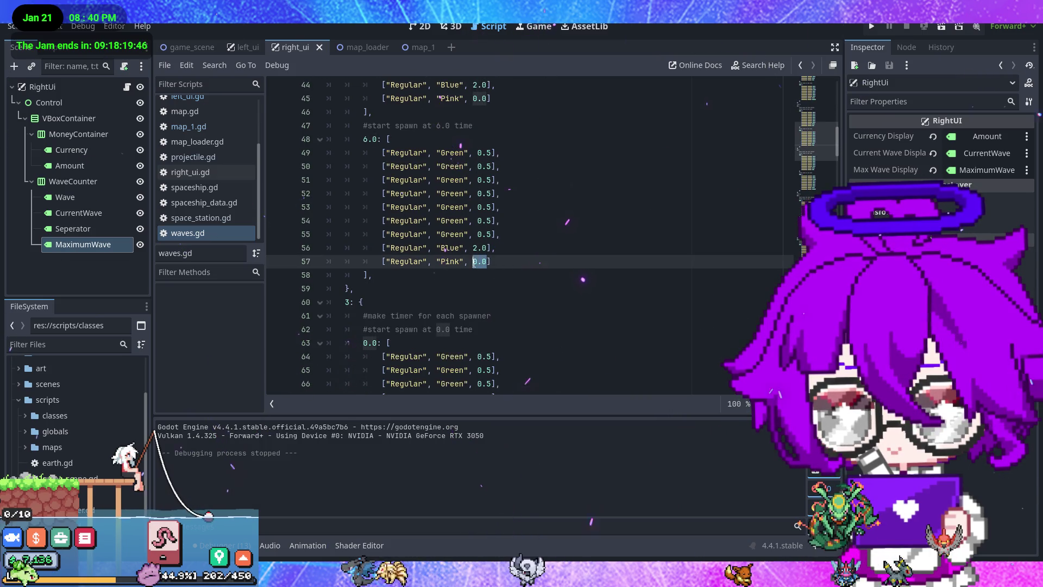
pyautogui.scroll(-6, 490, 274)
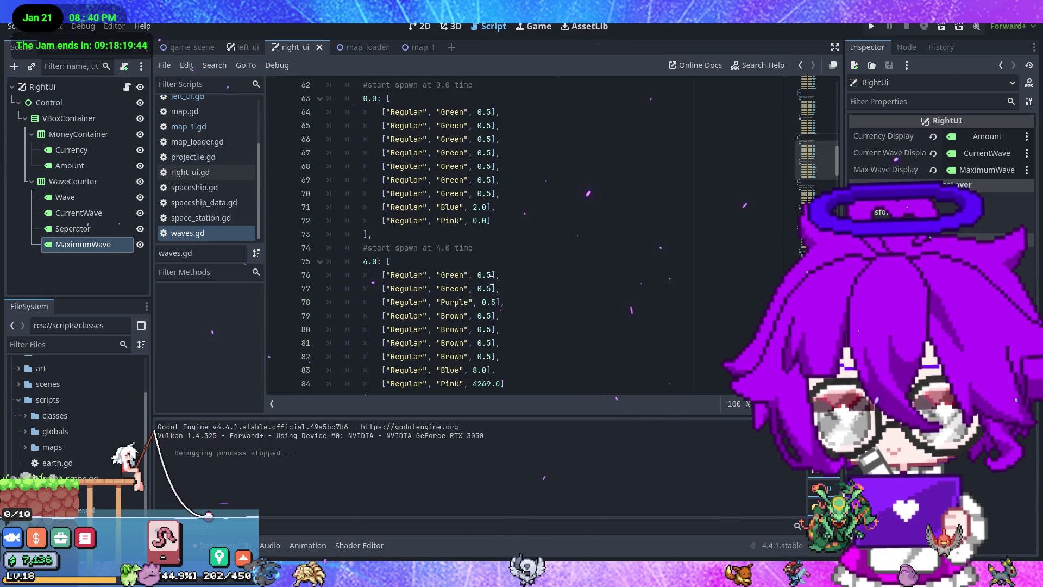
pyautogui.scroll(-8, 501, 340)
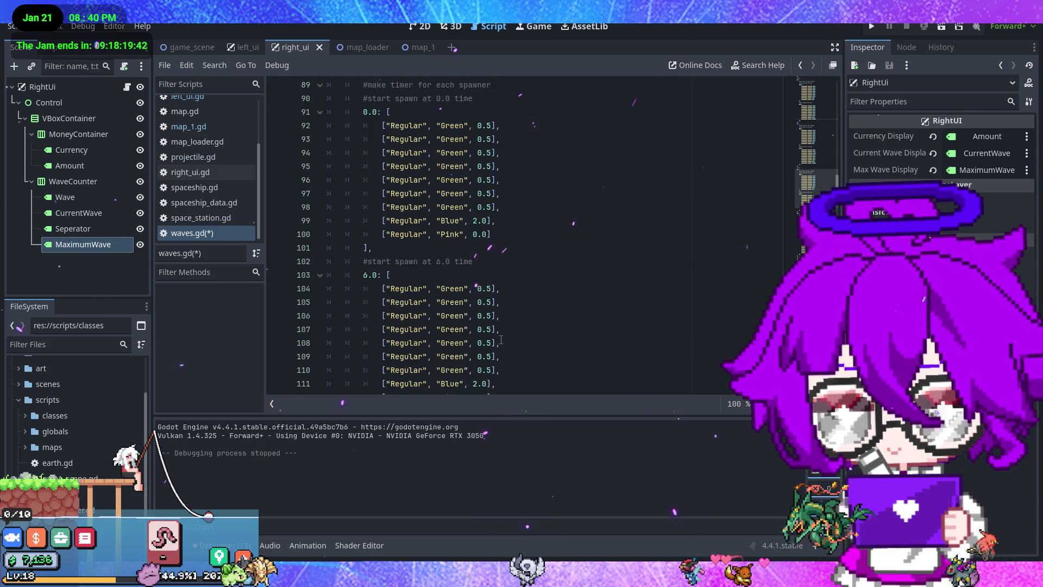
pyautogui.scroll(-3, 492, 298)
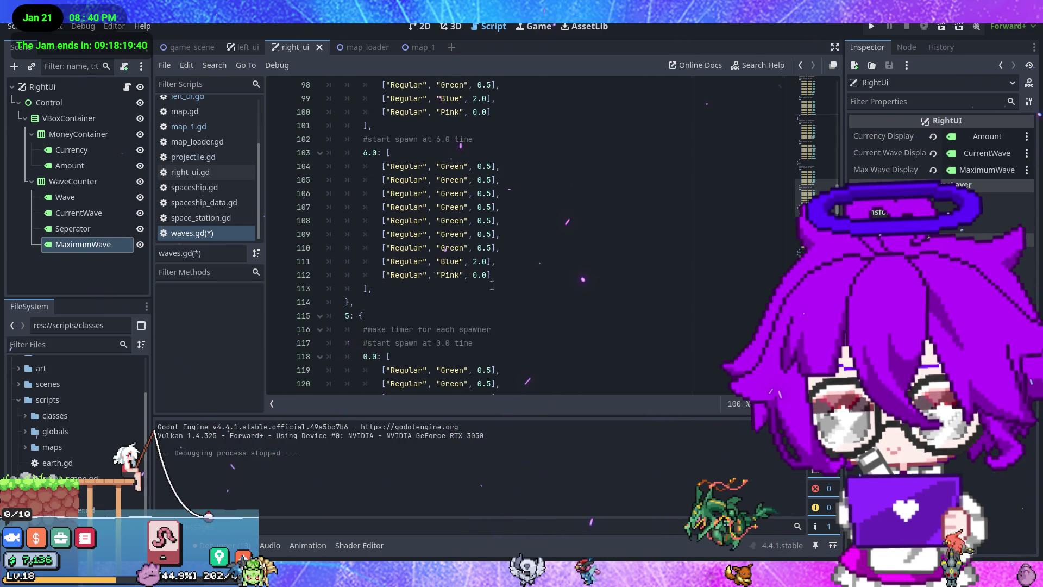
pyautogui.scroll(-7, 489, 283)
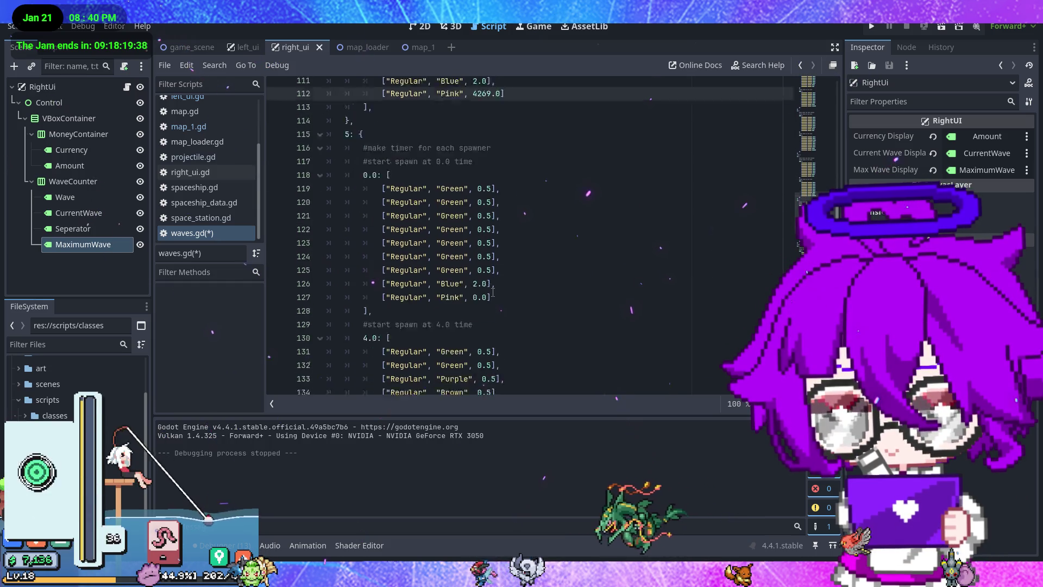
pyautogui.scroll(-10, 493, 288)
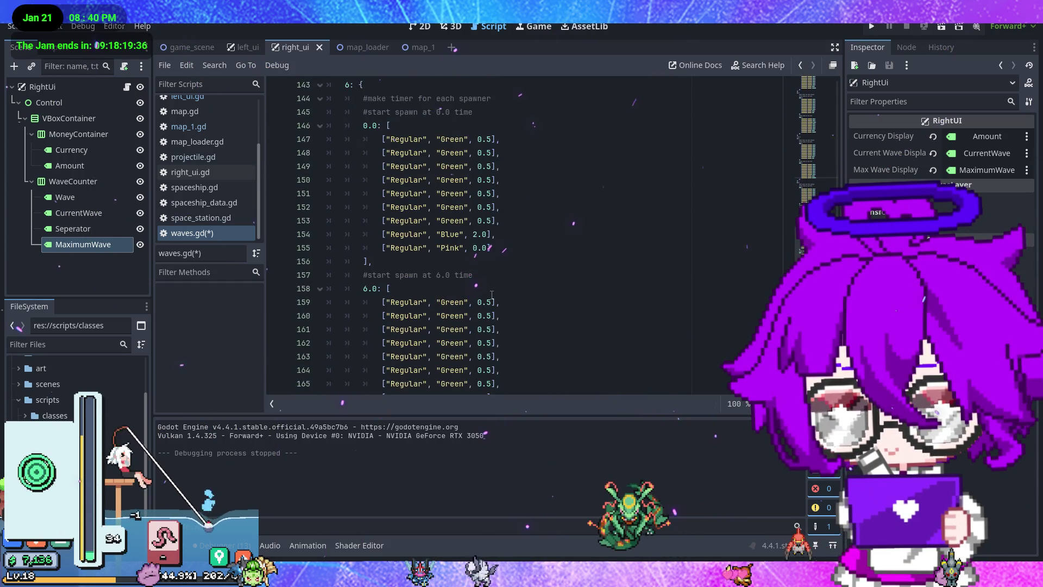
pyautogui.doubleClick(481, 329)
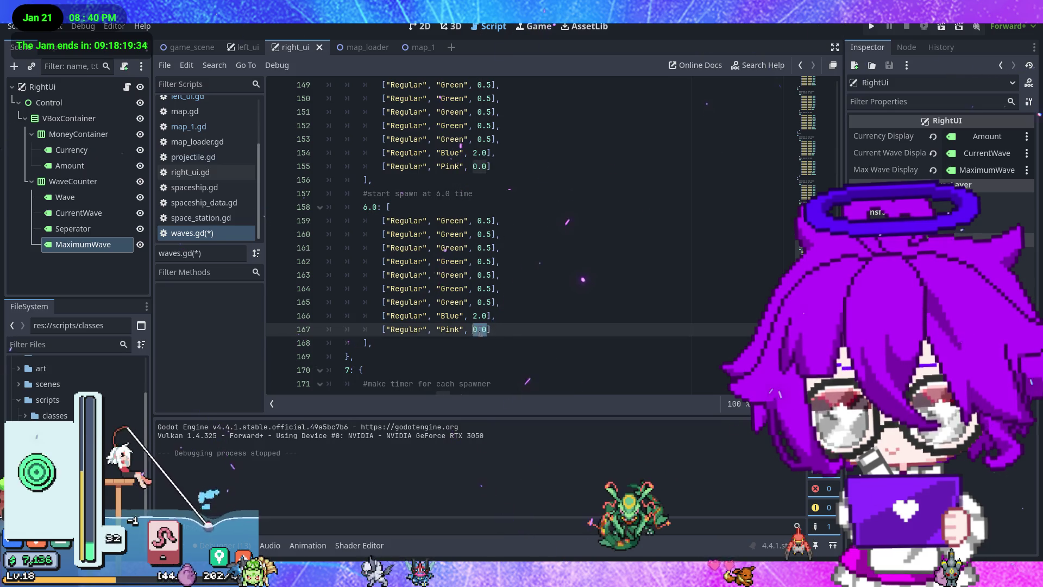
pyautogui.write('4269.0')
# - Set line 210's Pink delay to 4269.0, undo it, and move to the Pink delay on line 222
pyautogui.scroll(-3, 508, 332)
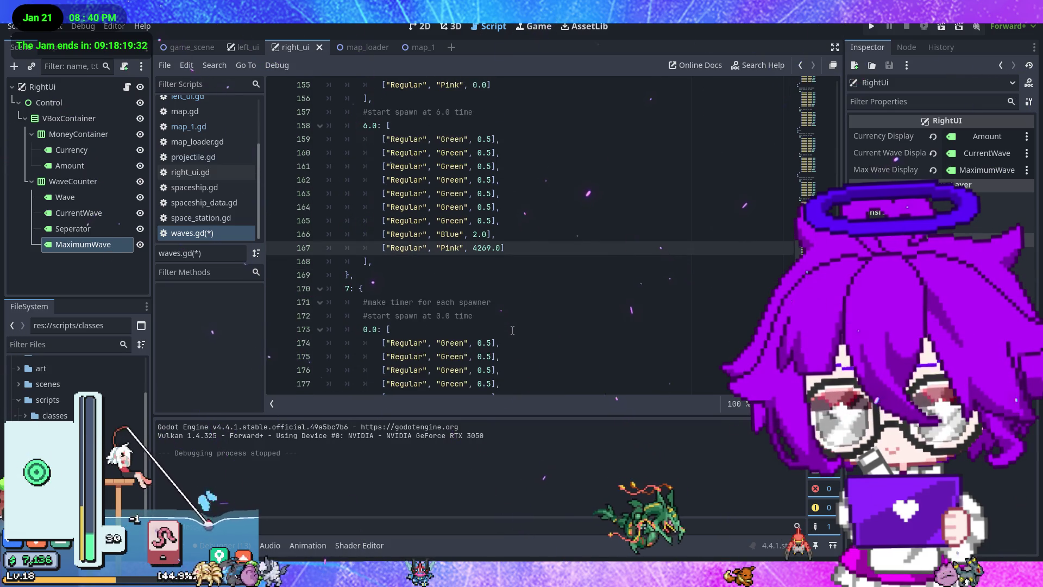
pyautogui.scroll(-12, 512, 329)
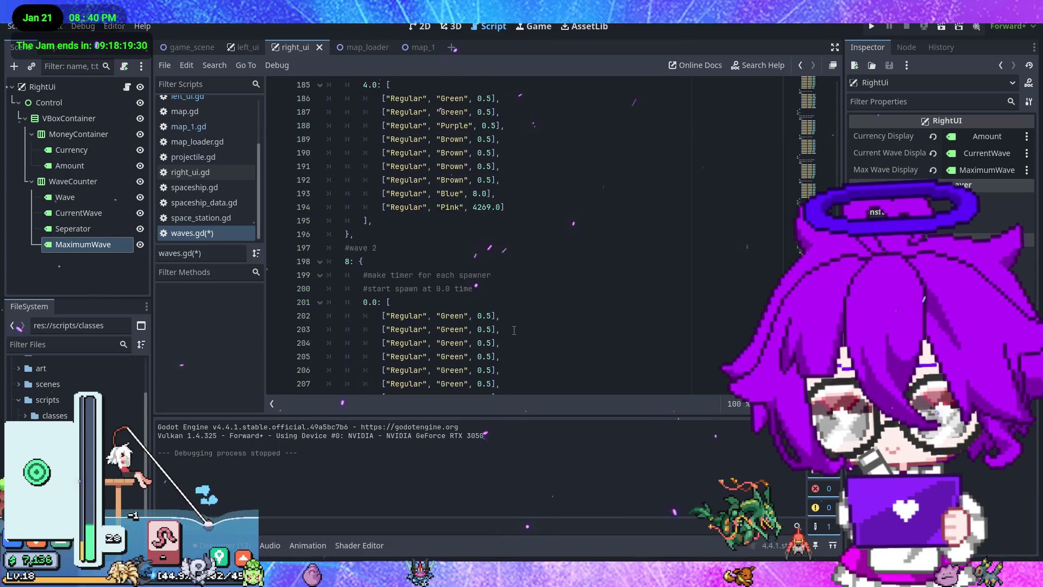
pyautogui.doubleClick(481, 302)
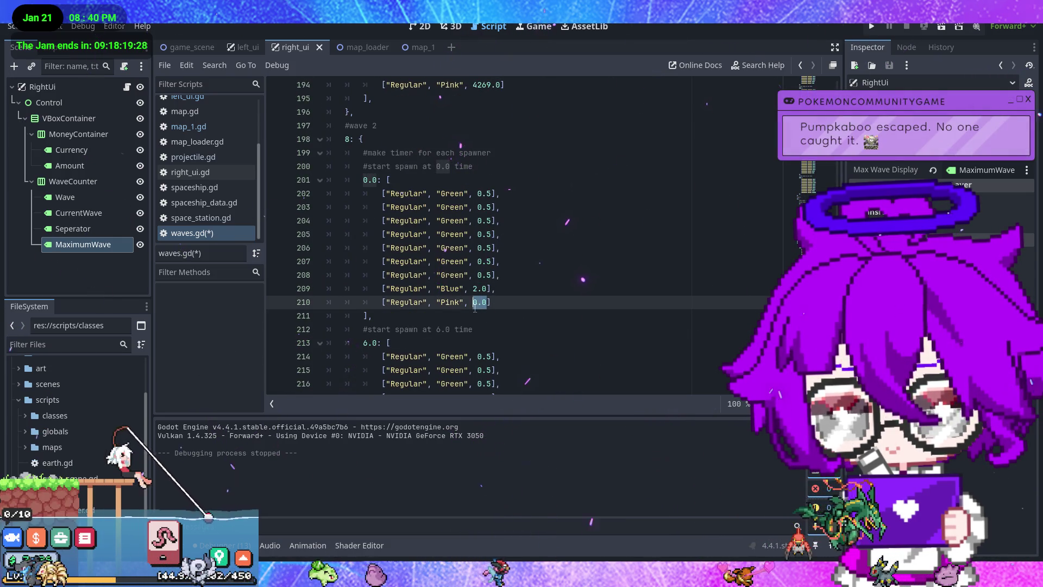
pyautogui.write('4269.0')
pyautogui.scroll(-4, 515, 308)
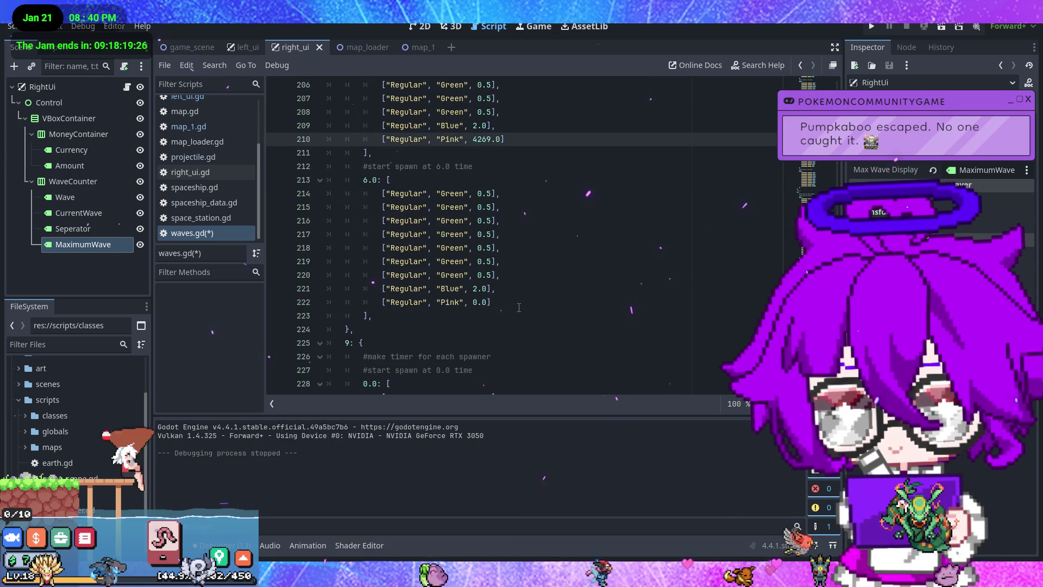
pyautogui.hotkey('ctrl', 'z')
pyautogui.click(487, 302)
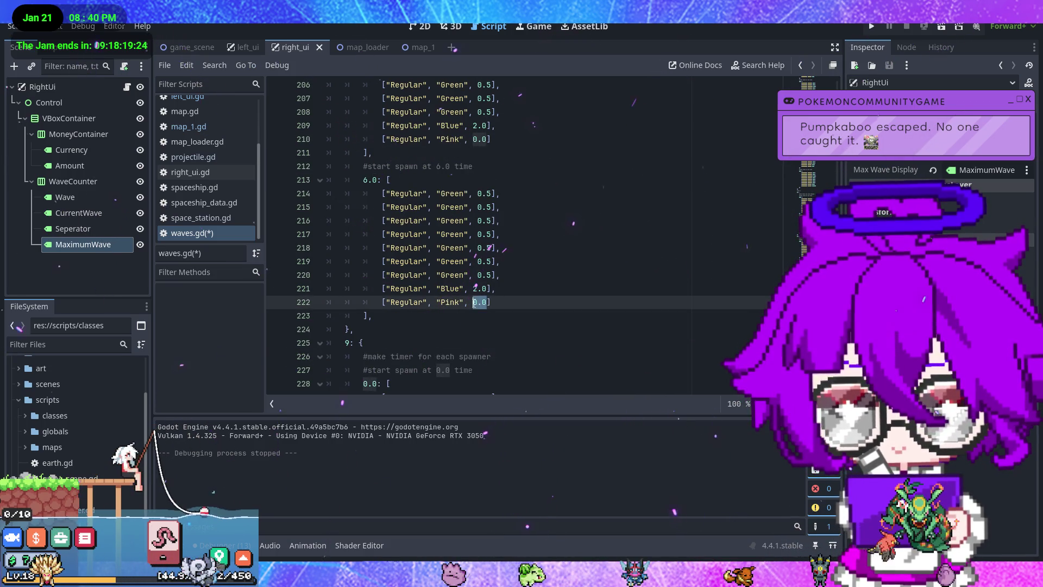